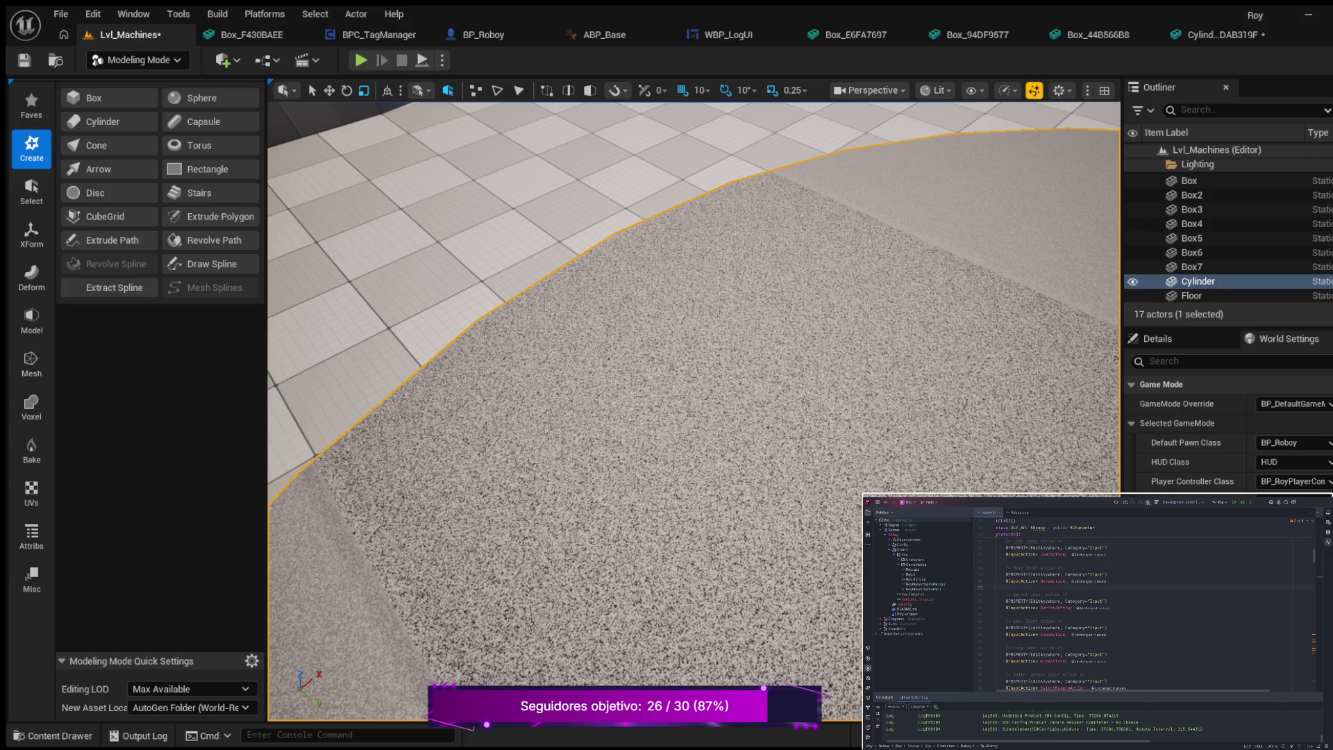
- Open the Cylinder static mesh in the Static Mesh Editor to view its convex collision hull
scroll(661, 357, "down", 5)
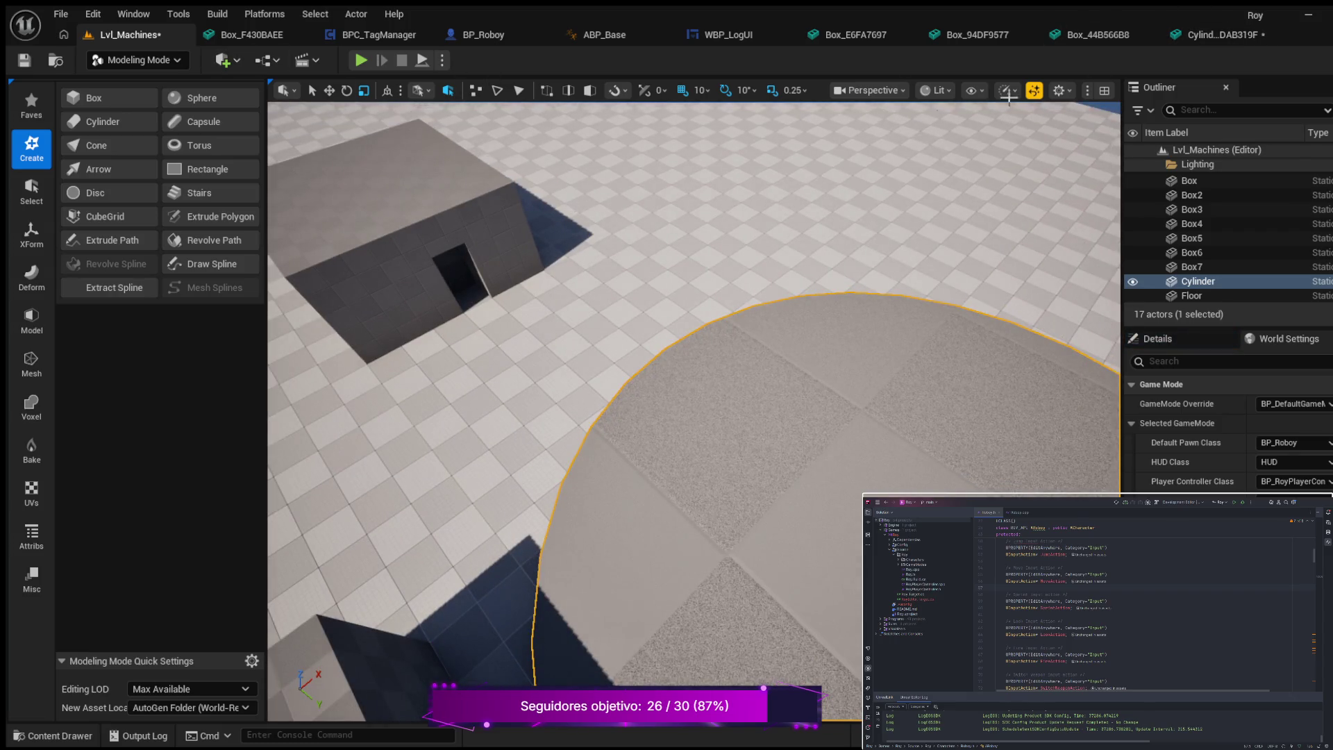
left_click(1223, 33)
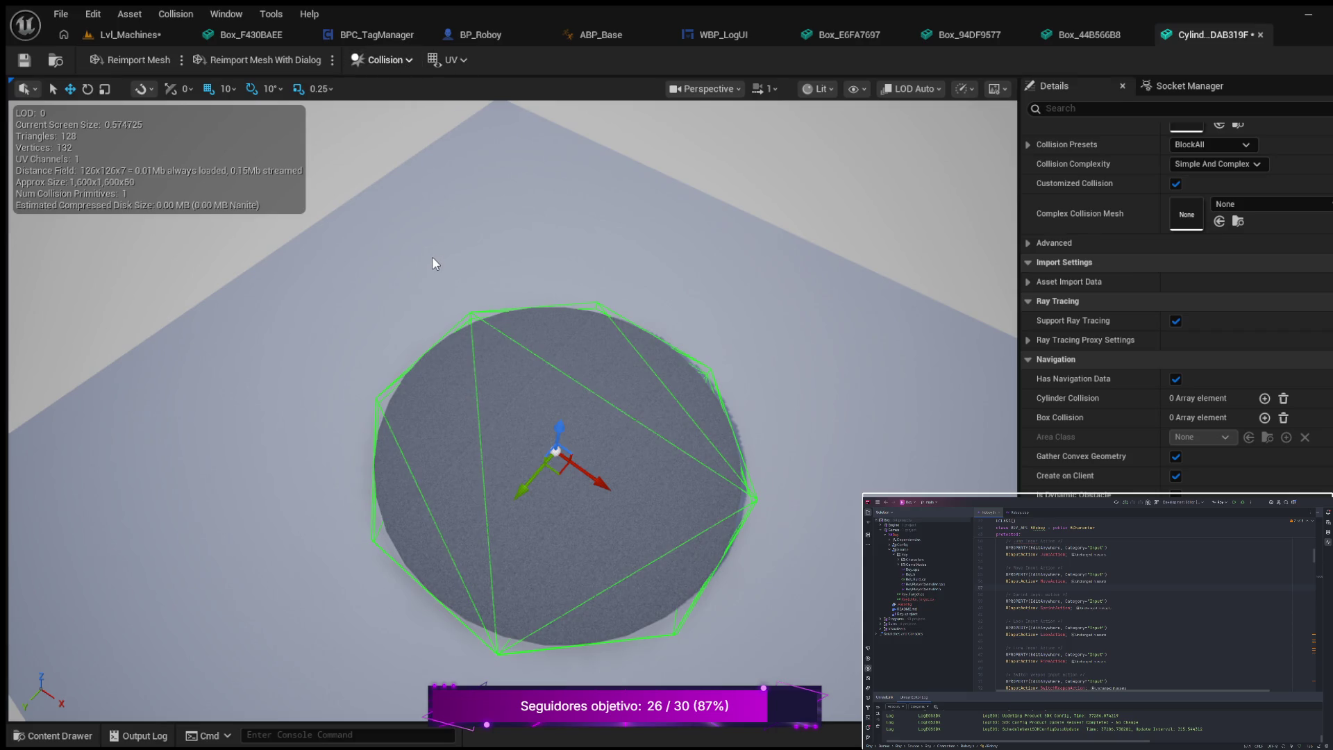
- Delete the Cylinder's convex collision hull, then orbit around the disc to check it
key("Delete")
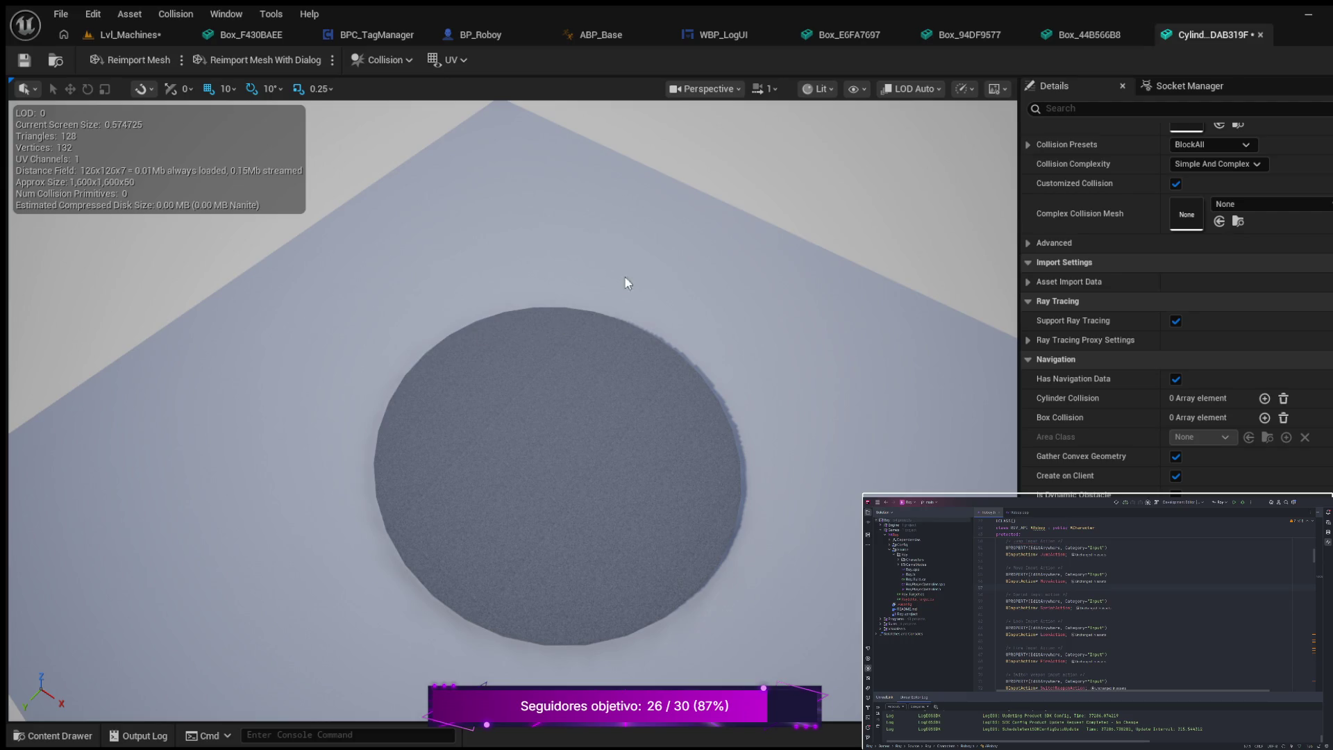
mouse_move(600, 468)
left_mouse_down()
mouse_move(600, 660)
mouse_move(571, 435)
left_mouse_up()
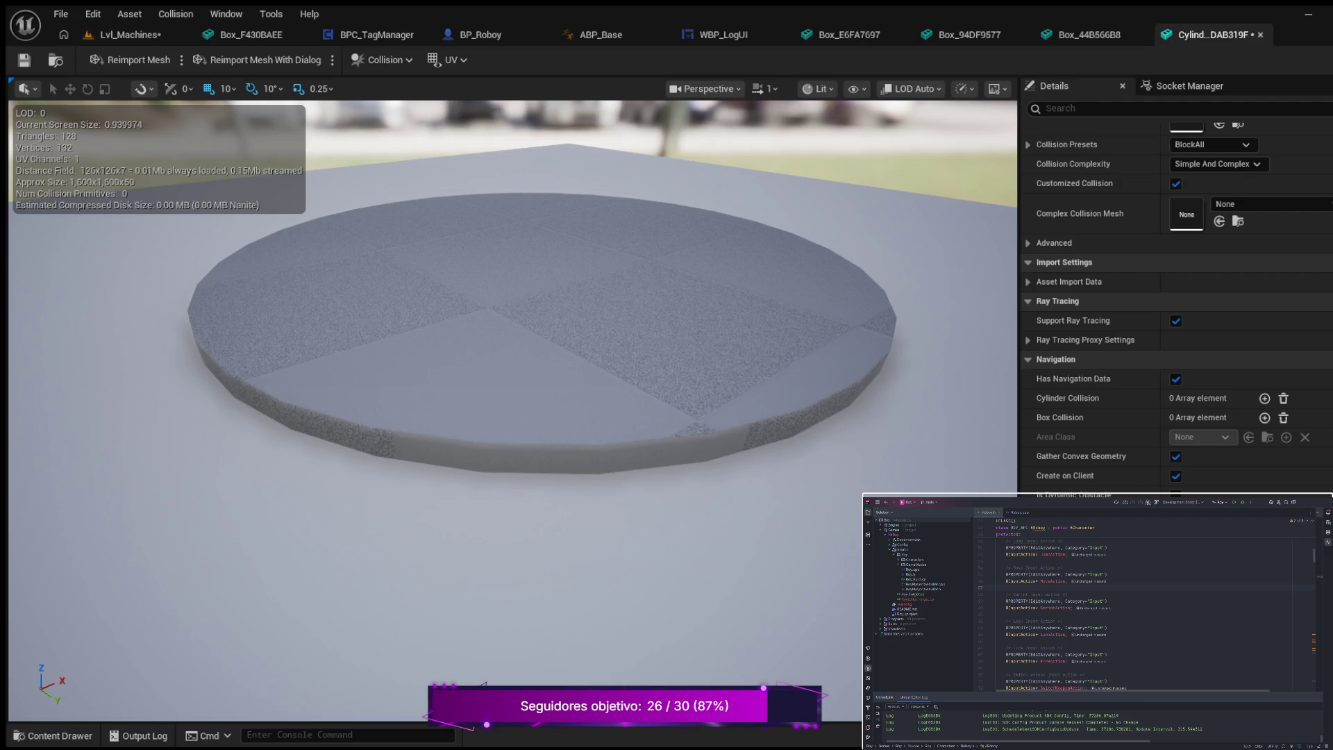
left_click_drag(640, 417, 640, 389)
- Inspect the Cylinder's collision hull from above, then undo Remove Collision to restore it
mouse_move(514, 348)
left_mouse_down()
mouse_move(479, 295)
mouse_move(489, 264)
mouse_move(510, 266)
left_mouse_up()
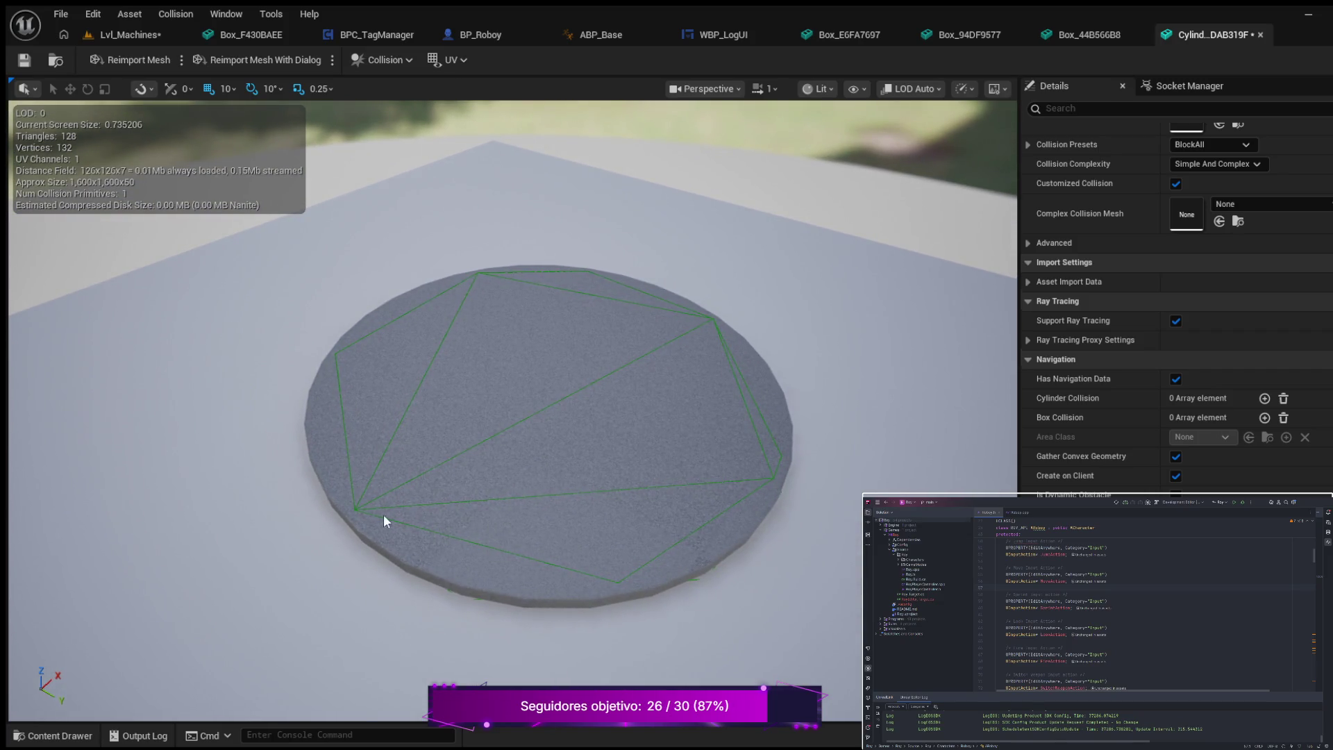
left_click(354, 512)
mouse_move(352, 510)
left_mouse_down()
mouse_move(347, 598)
mouse_move(325, 577)
mouse_move(453, 502)
left_mouse_up()
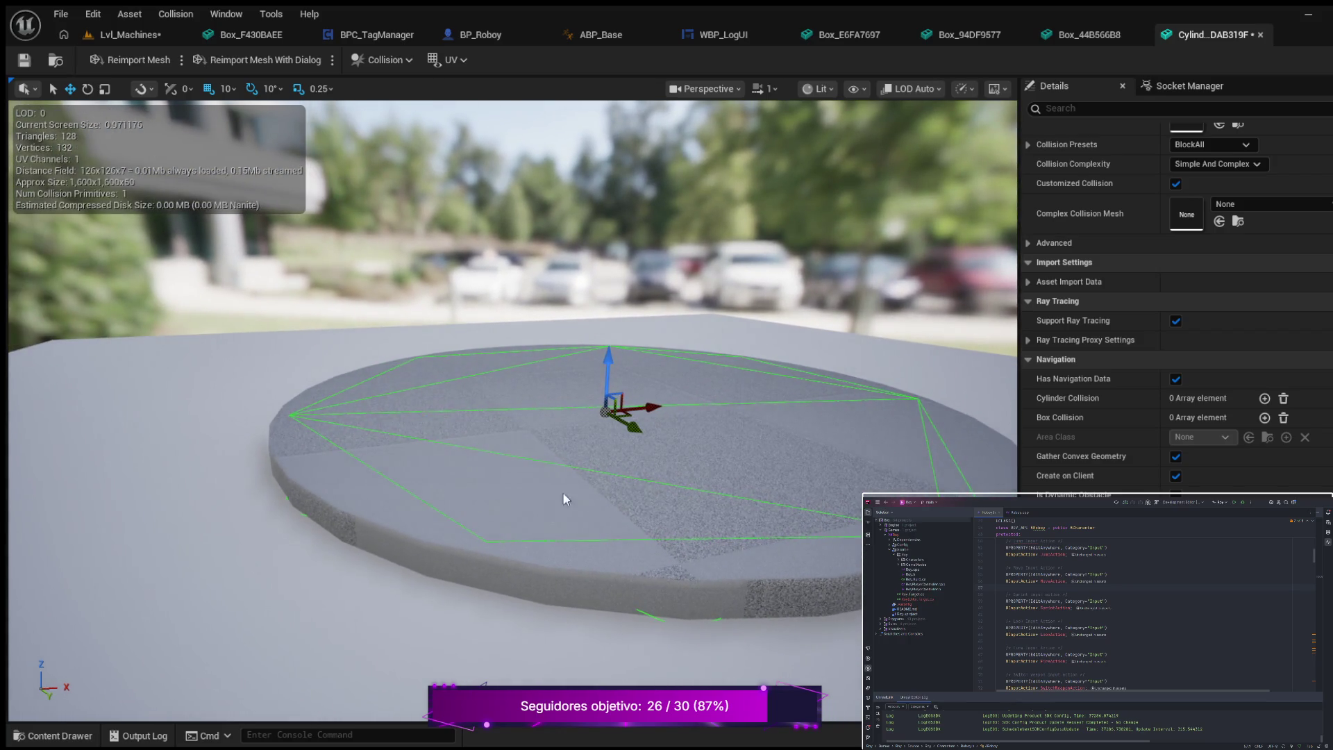
mouse_move(806, 539)
left_mouse_down()
mouse_move(809, 513)
mouse_move(810, 531)
left_mouse_up()
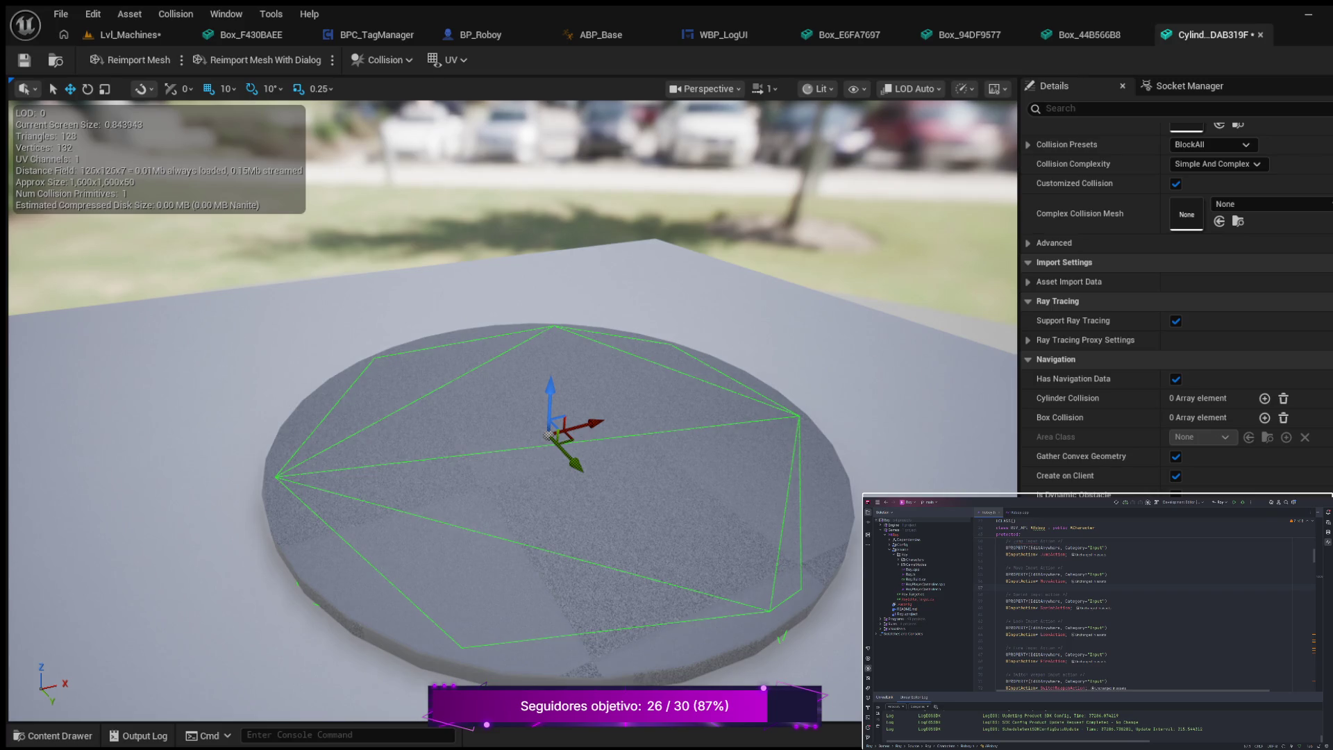
key("Escape")
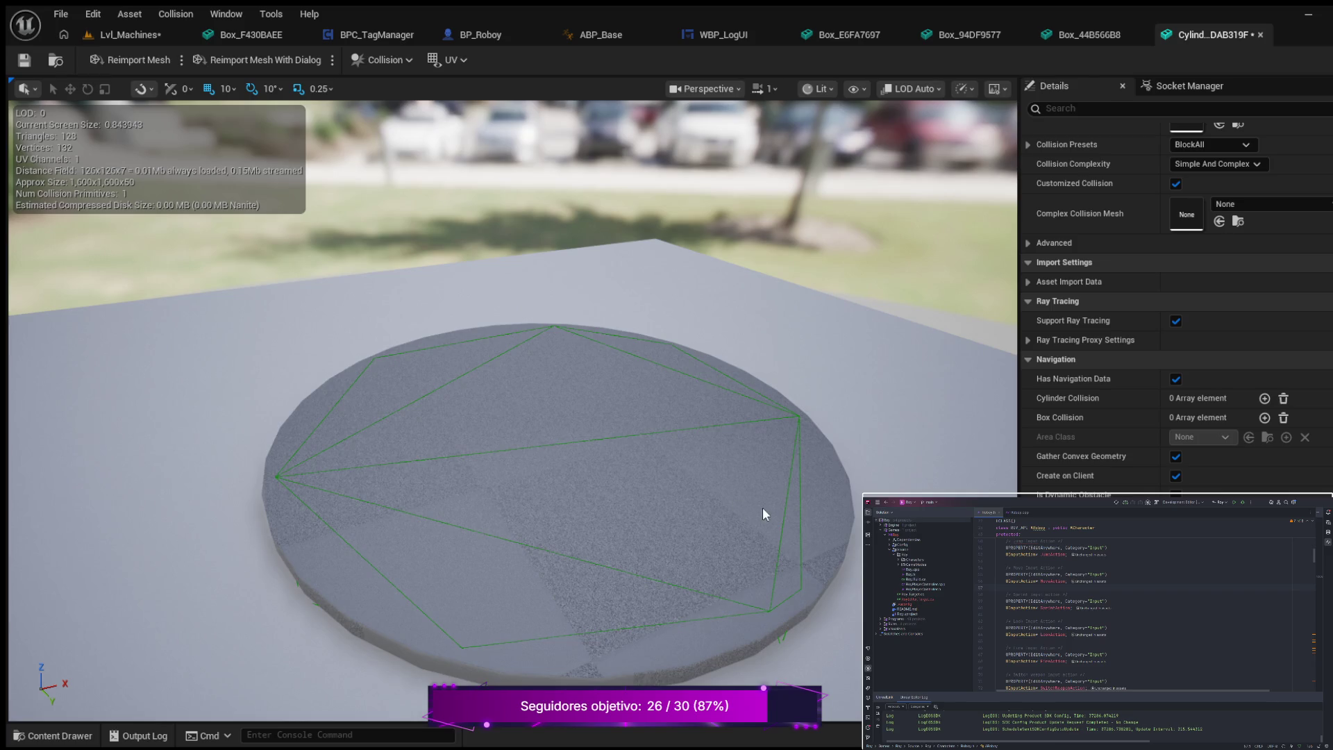
left_click_drag(767, 518, 768, 515)
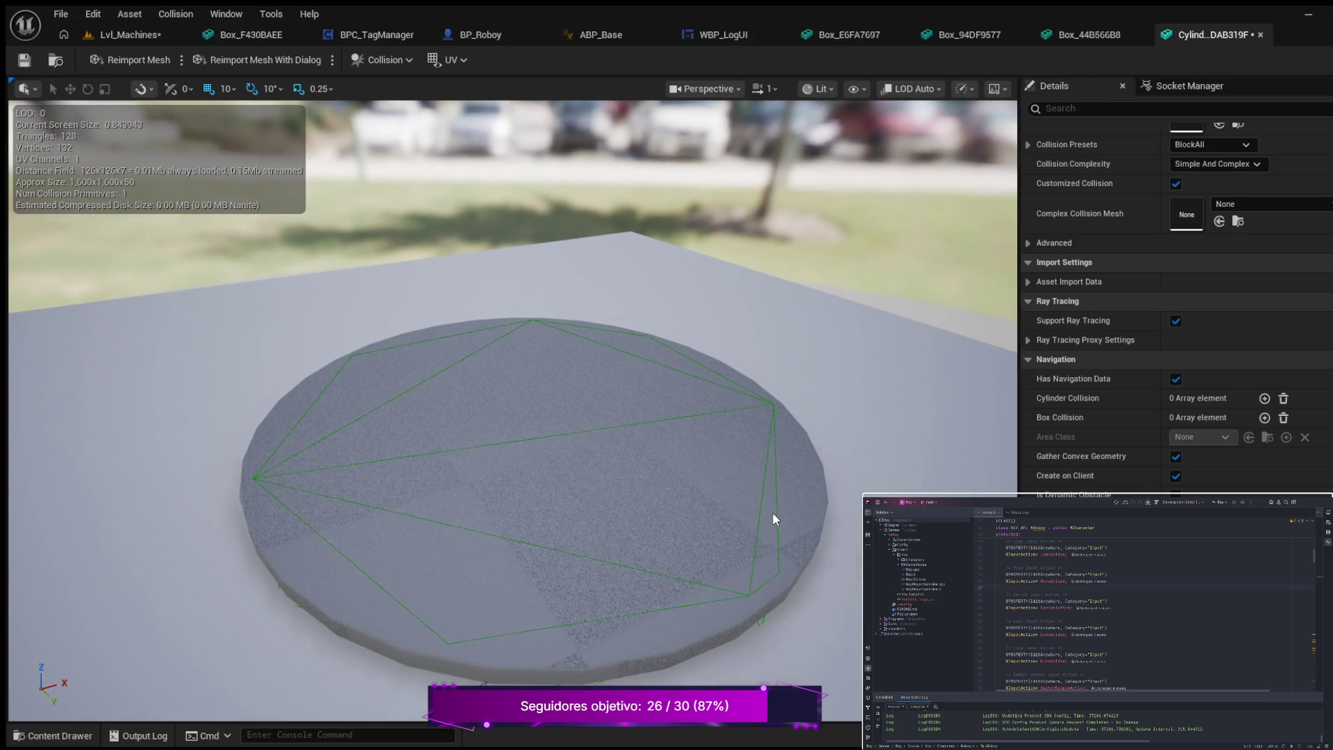
key("ctrl+z")
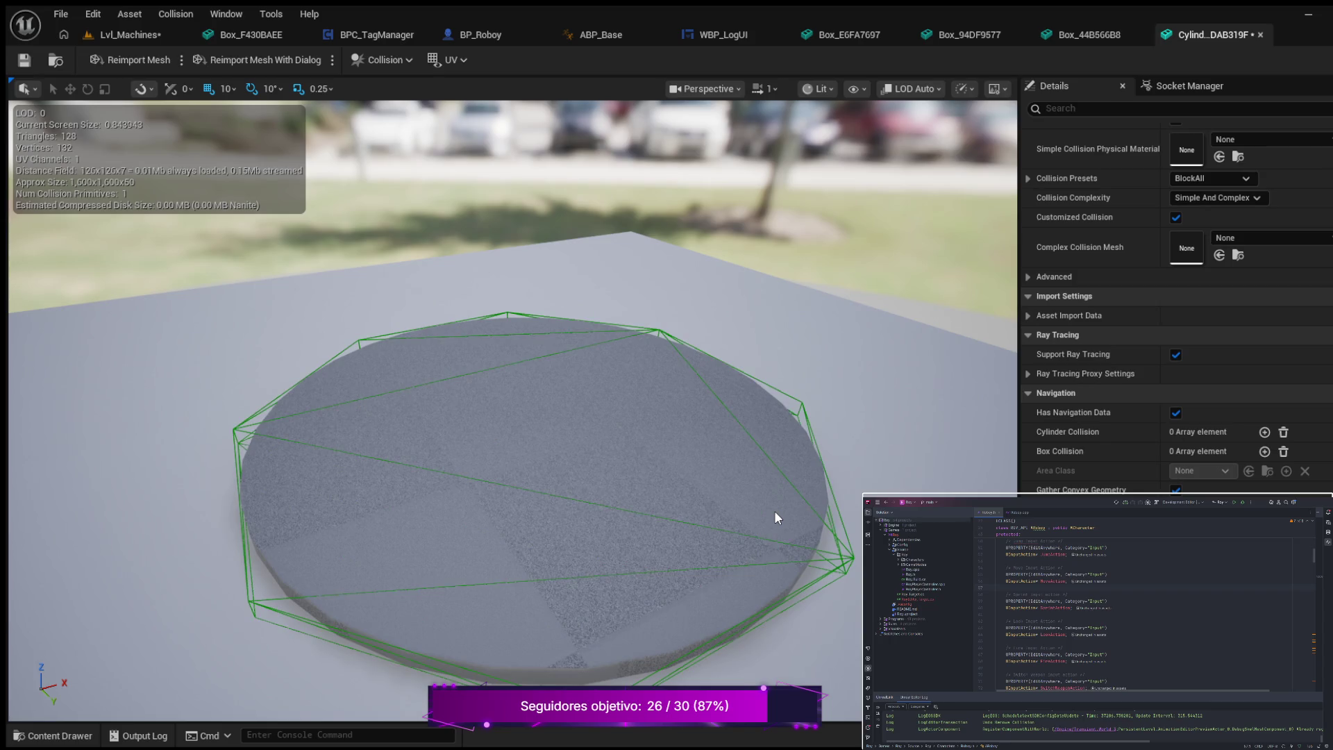
- Play Lvl_Machines in the editor and walk the character onto the round platform
left_click_drag(688, 520, 820, 523)
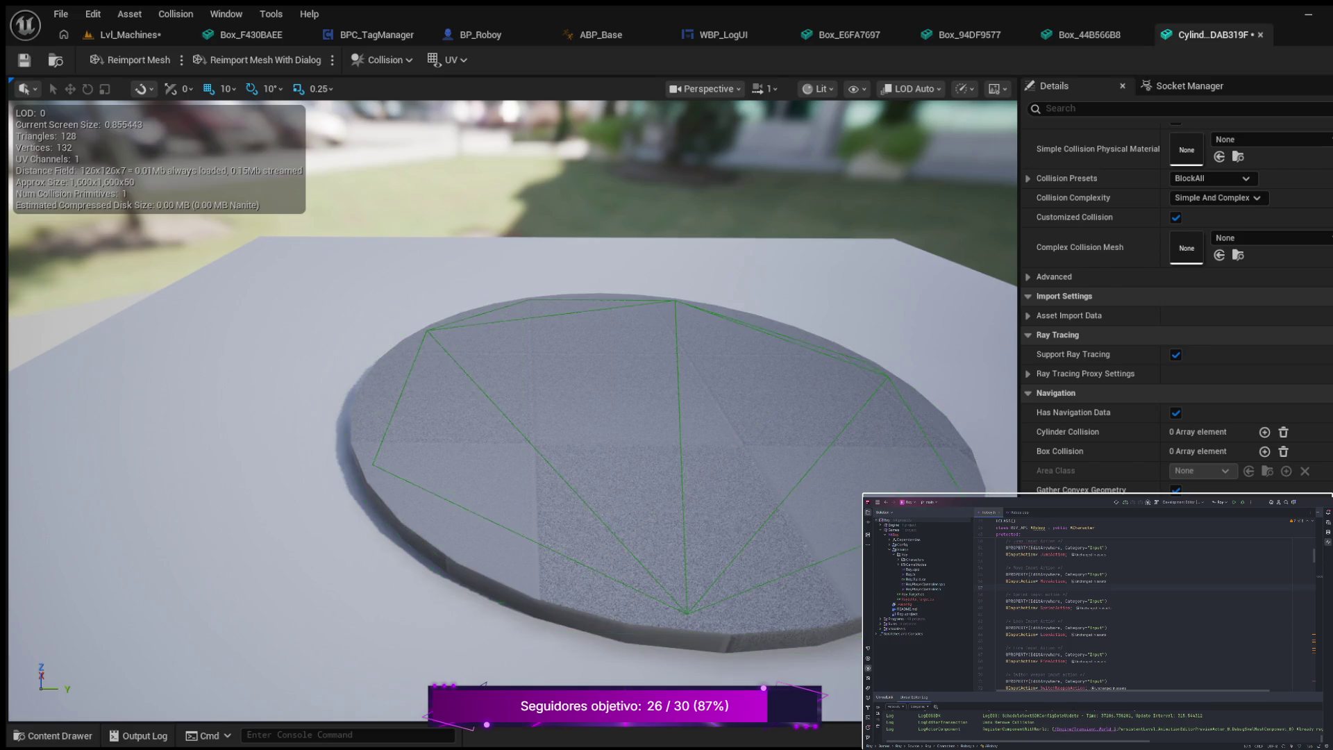
left_click_drag(514, 417, 660, 417)
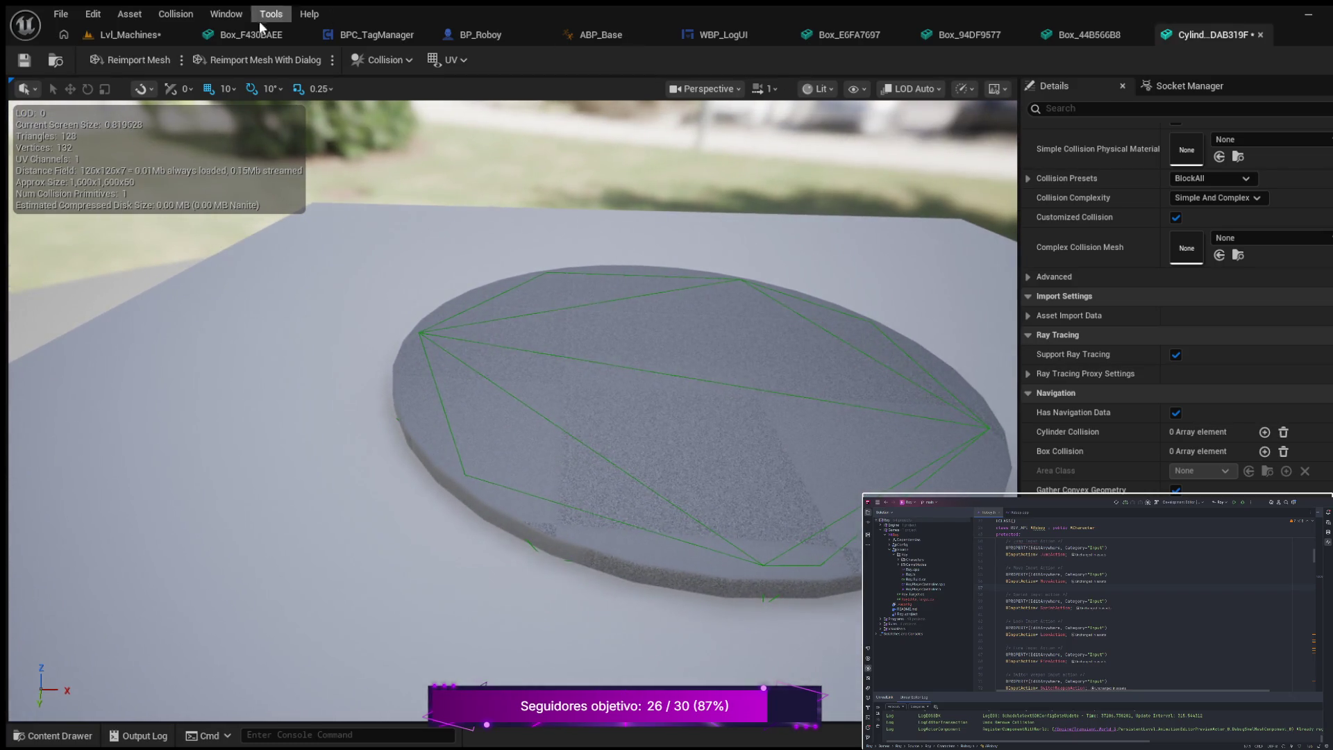
left_click(125, 34)
left_click(361, 61)
left_click(441, 162)
key("w")
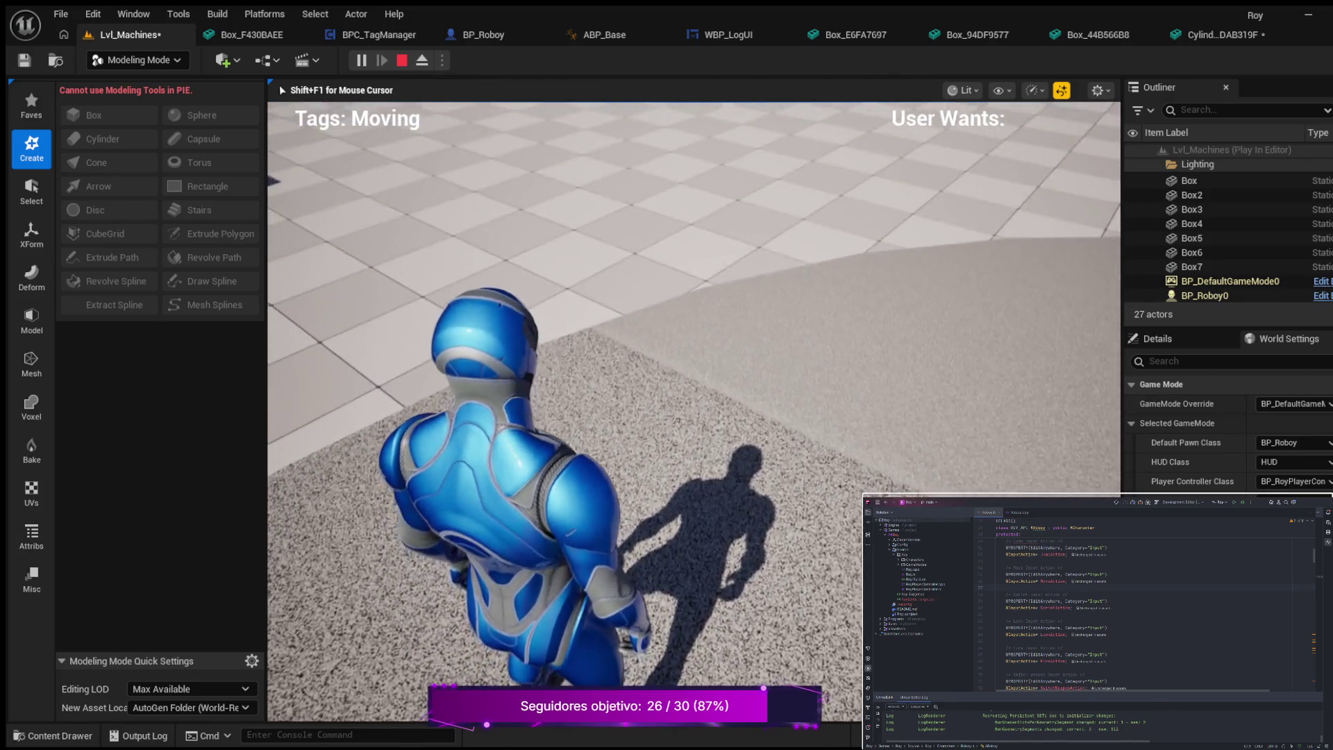
- Crouch and stand the character, walk it around the platform, then stop Play-in-Editor
key("c")
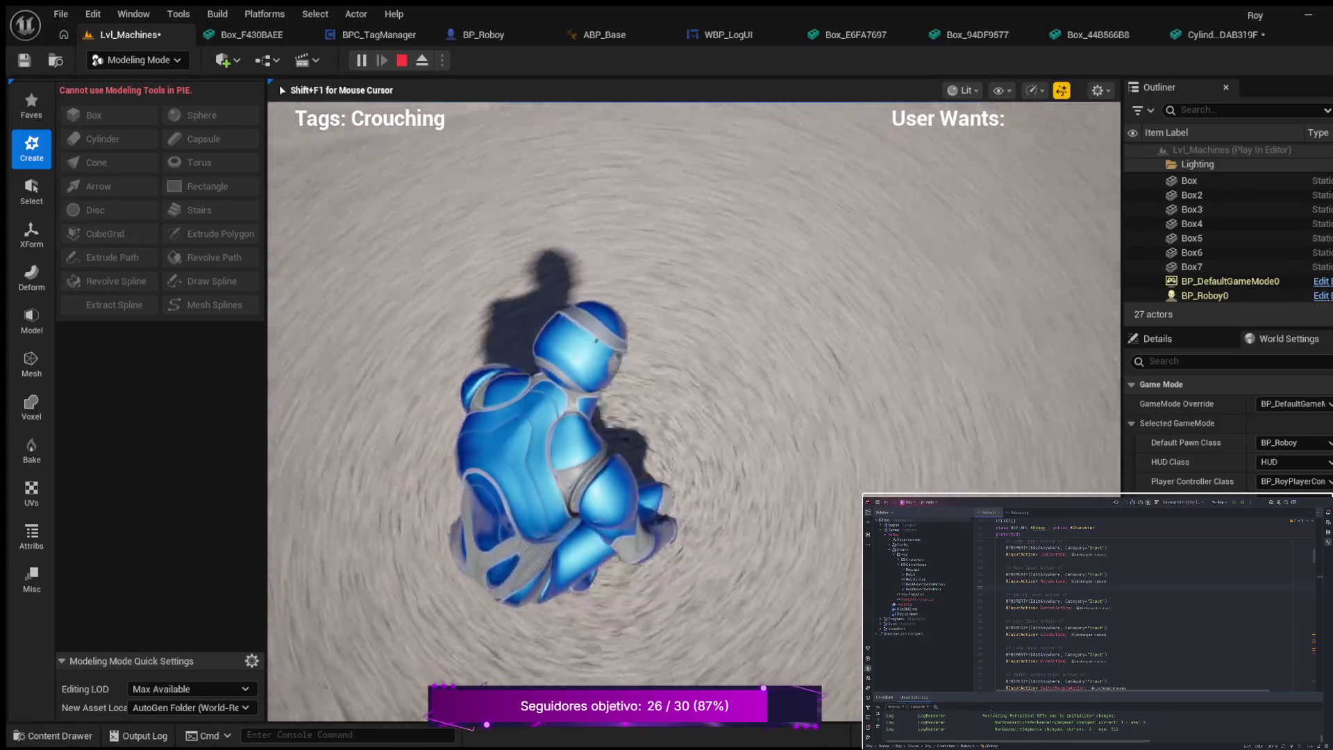
key("c")
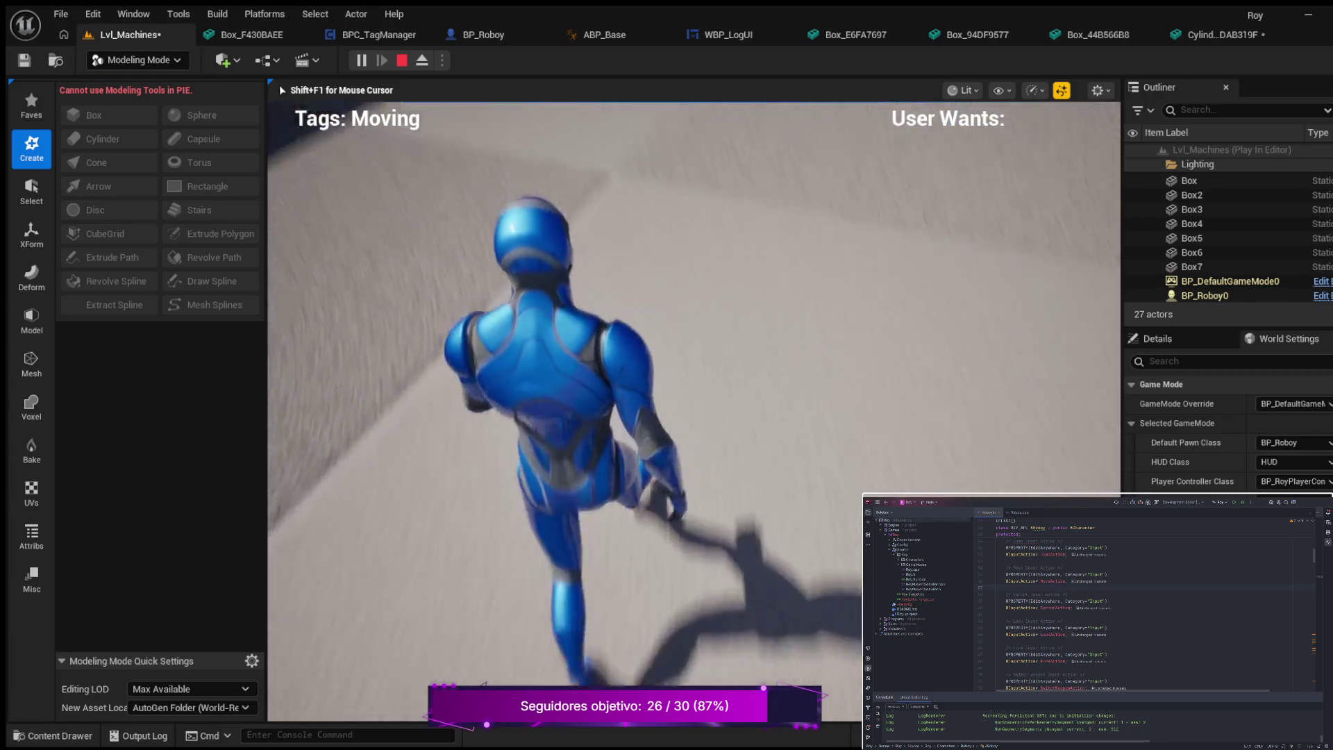
key("w")
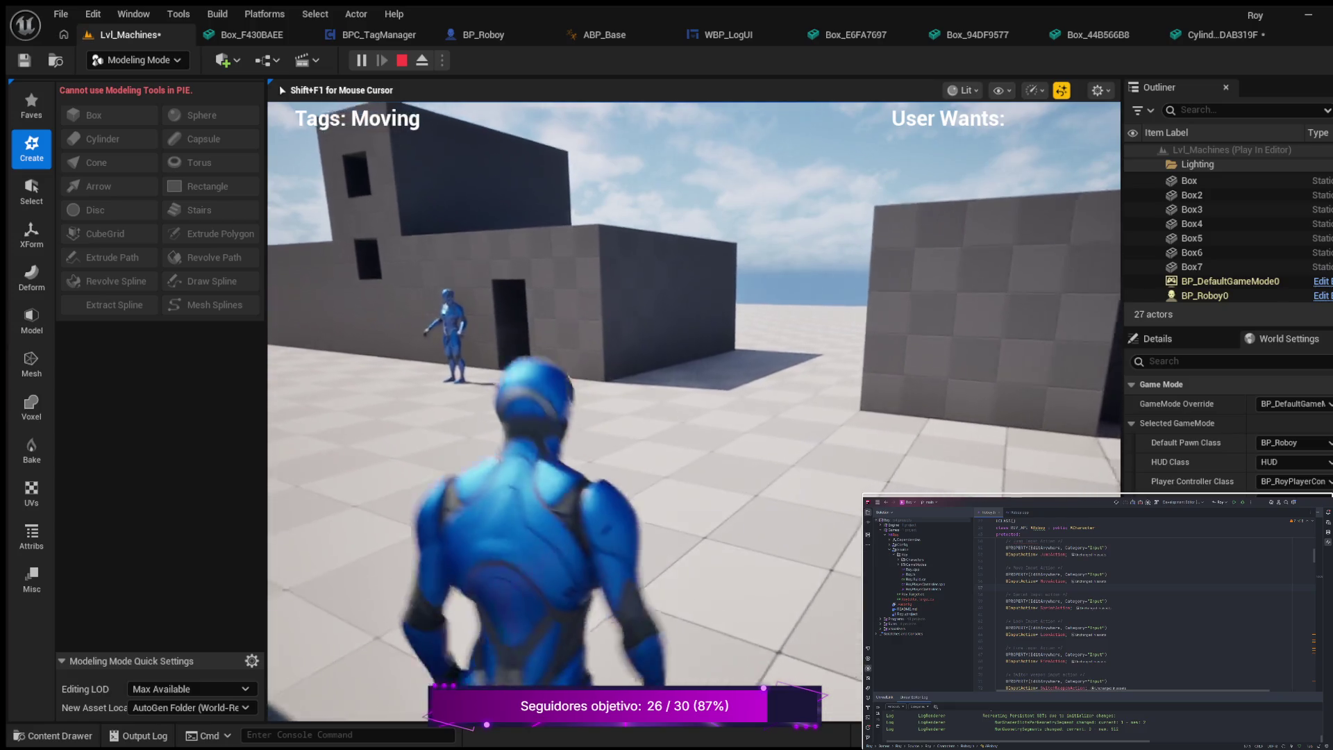
key("w")
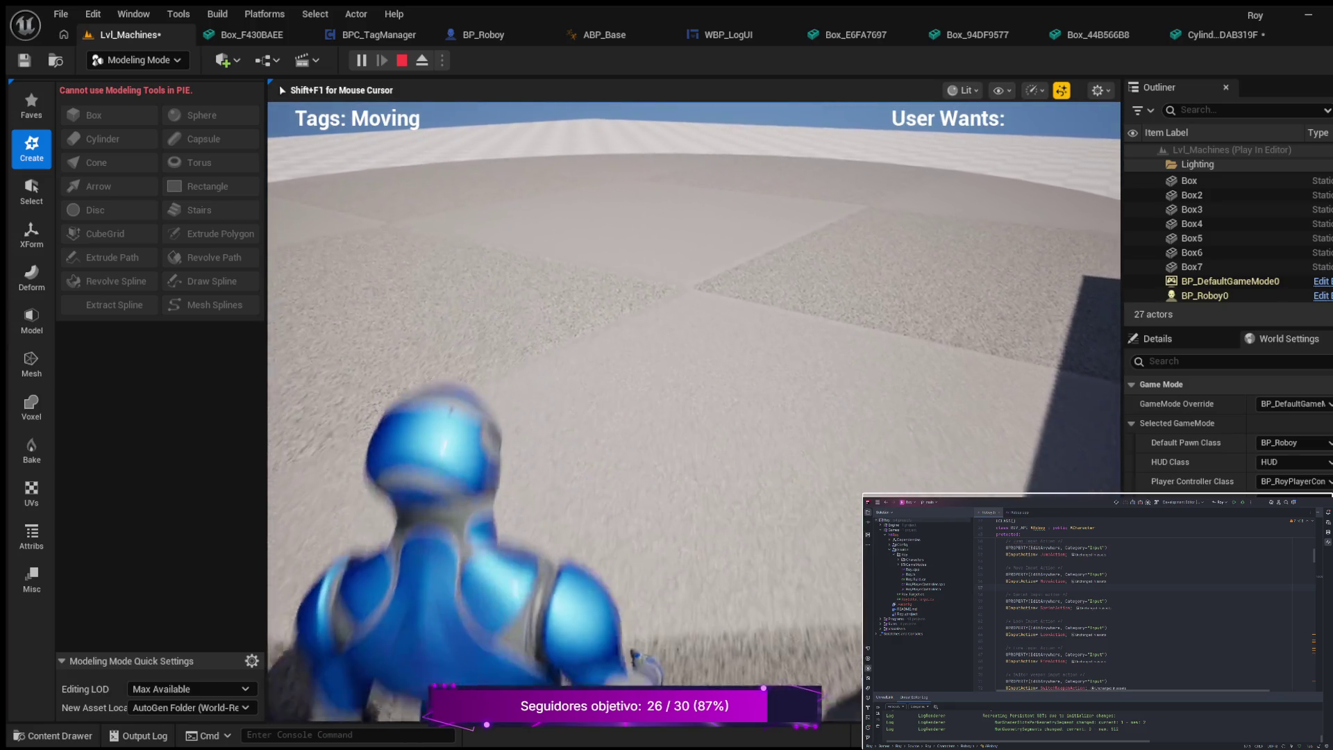
key("w")
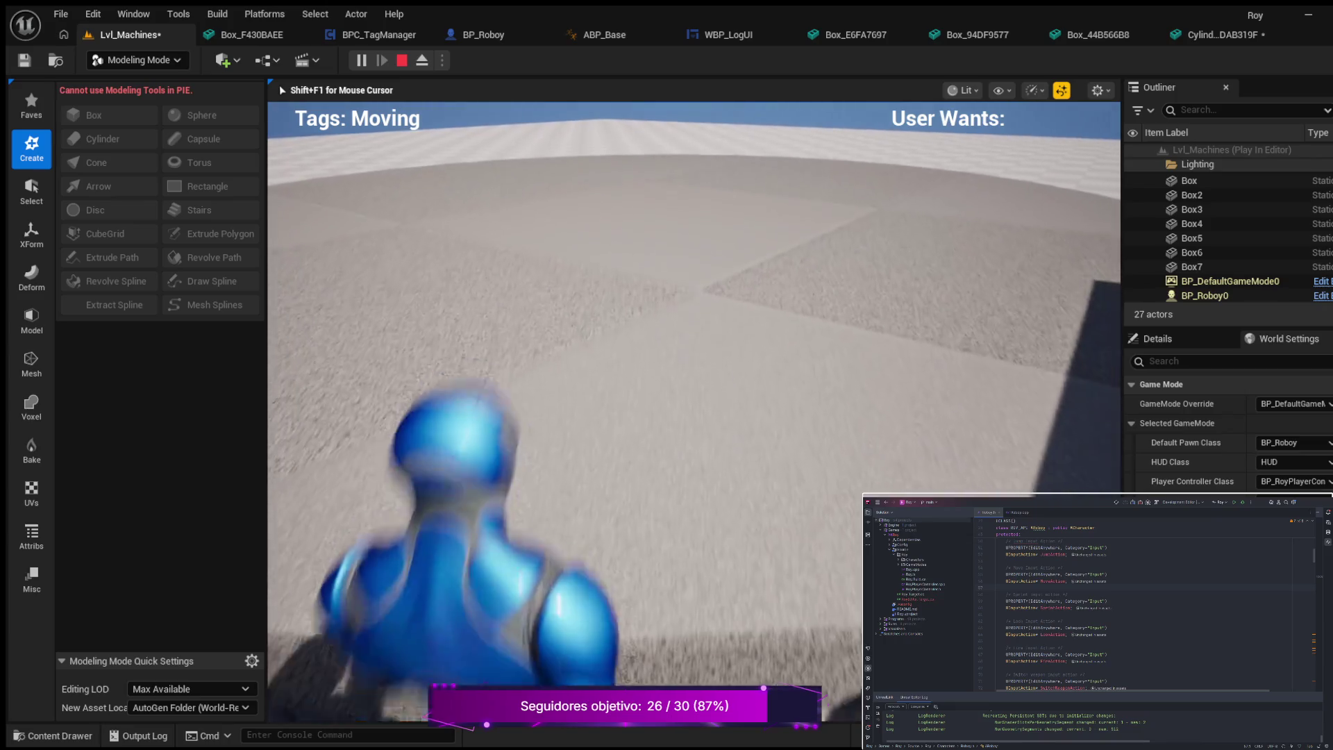
key("w")
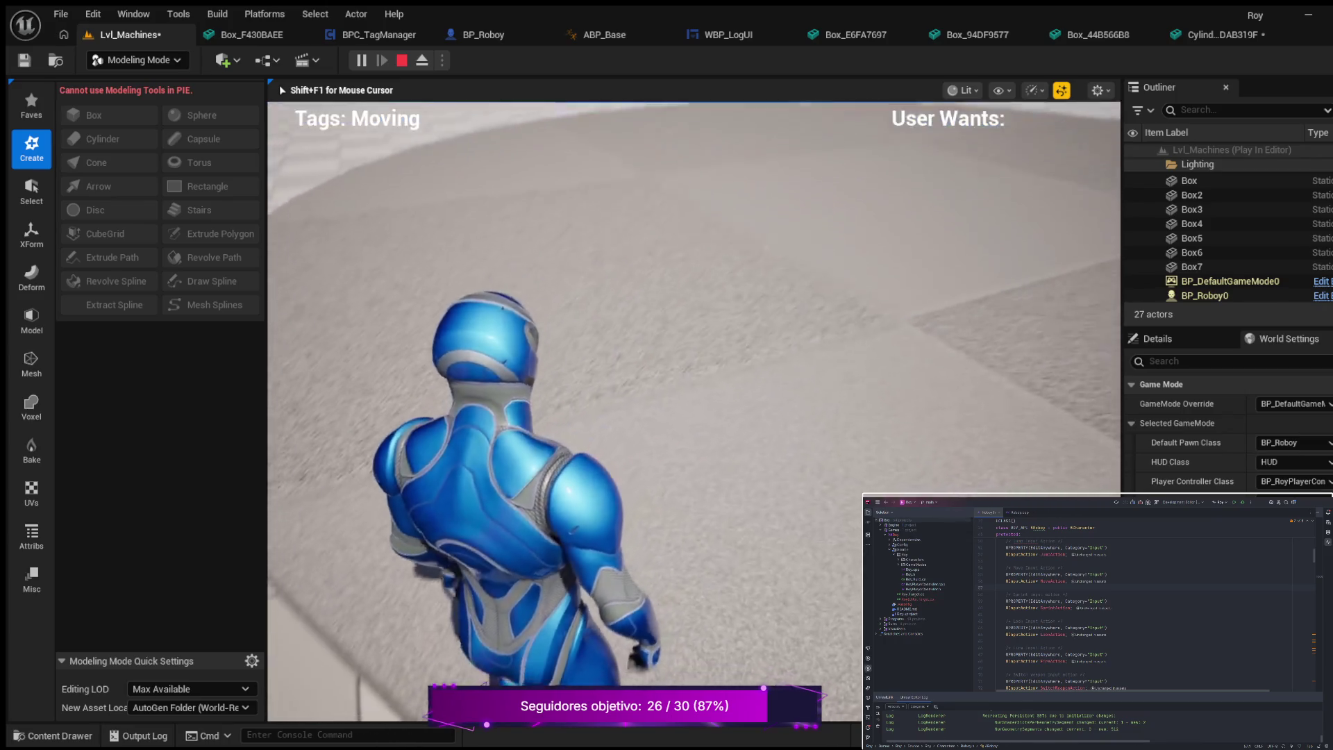
key("w")
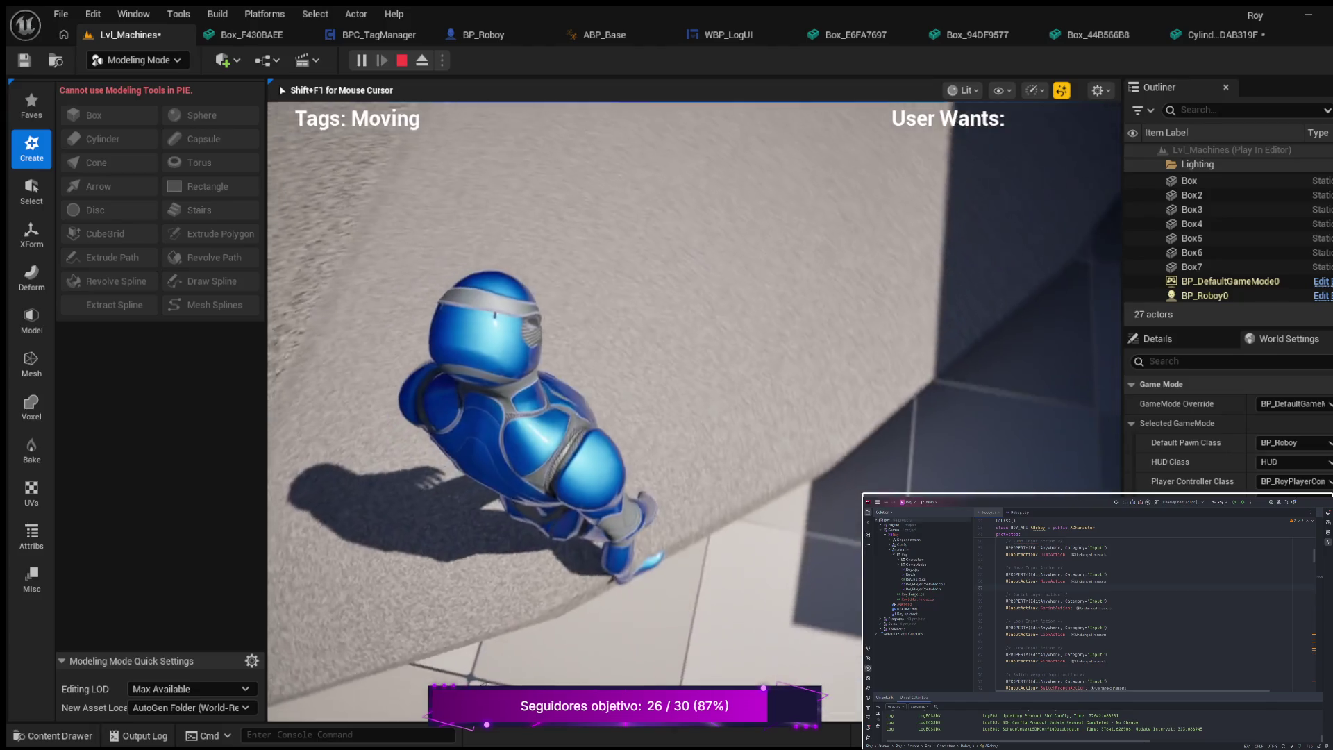
key("w")
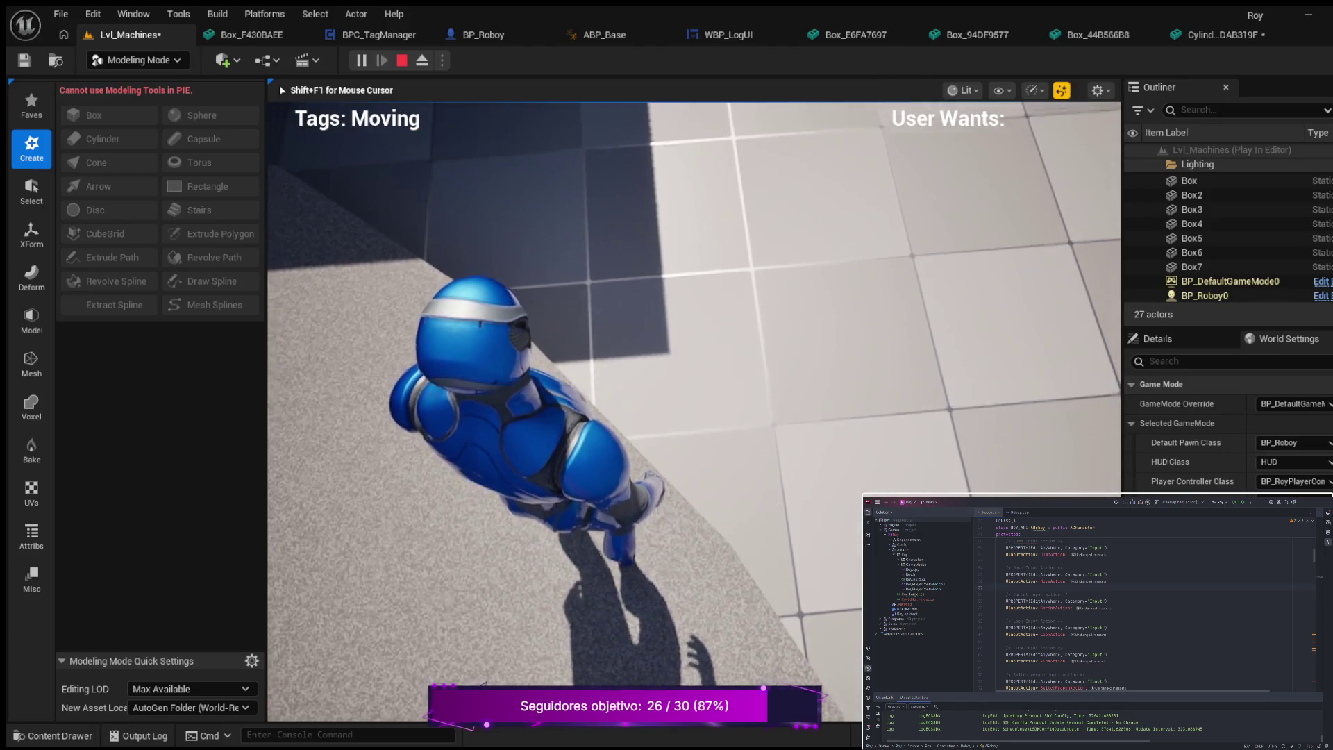
key("w")
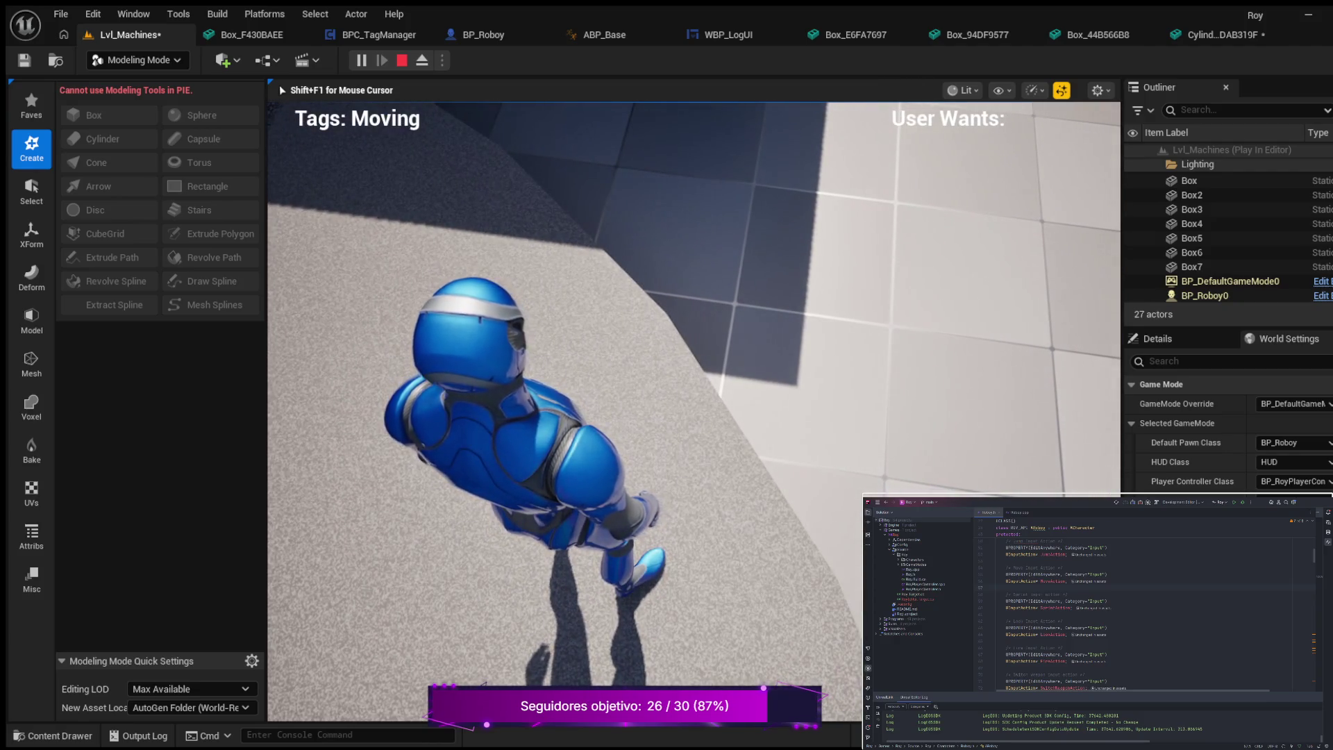
key("Escape")
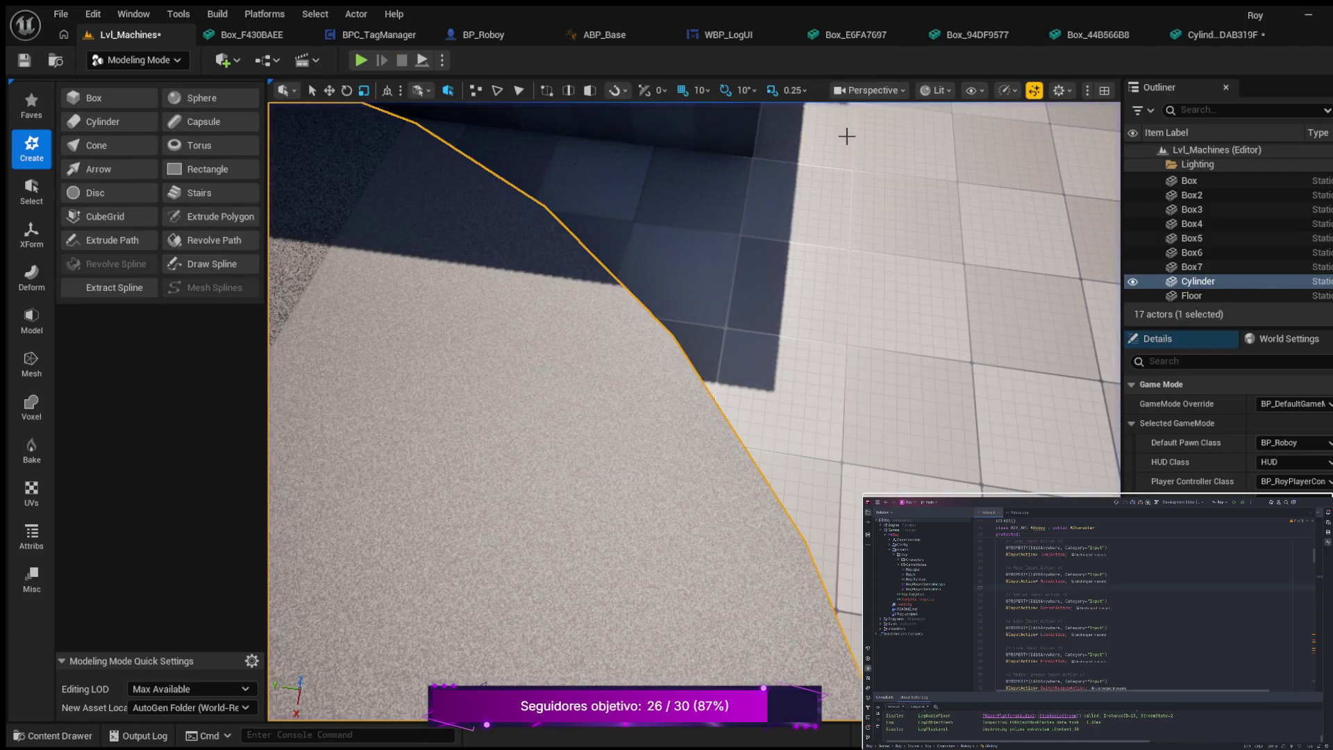
- View the level in Top wireframe, return to Perspective, and reopen the Cylinder mesh editor
scroll(837, 162, "down", 2)
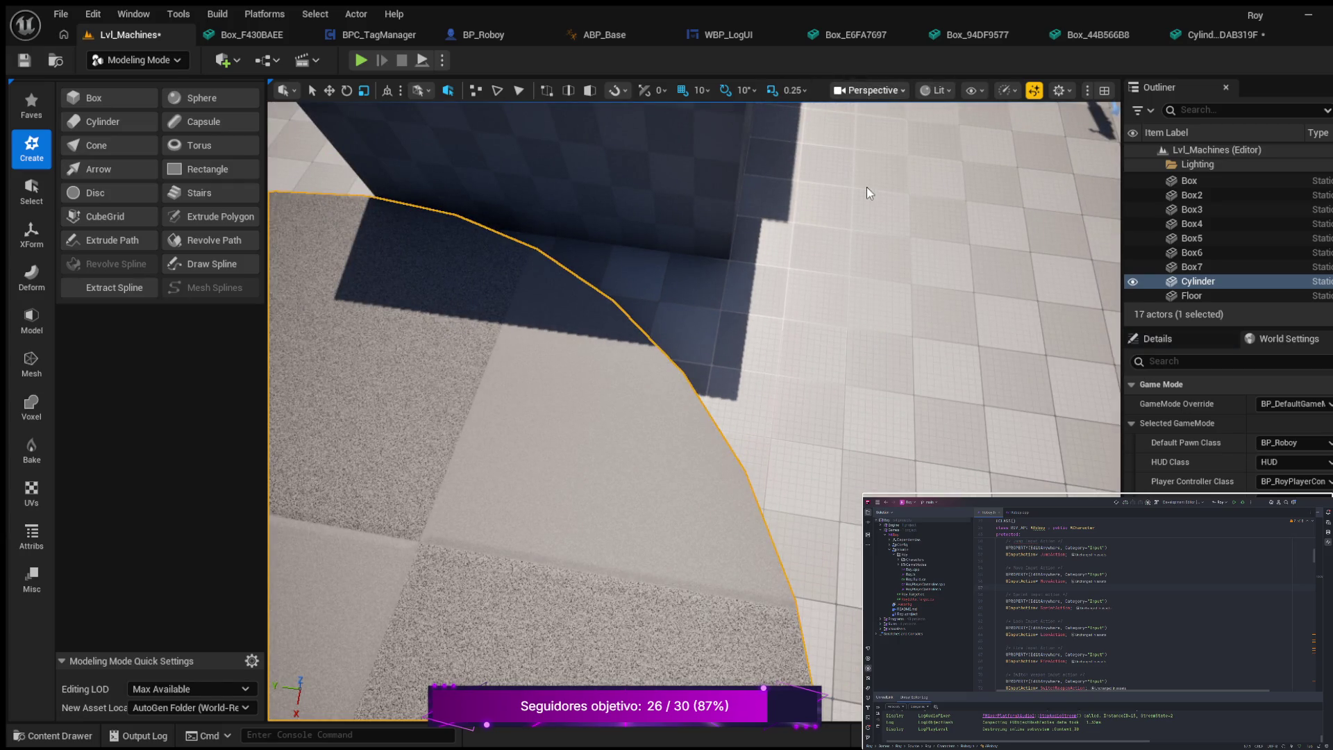
key("alt+j")
scroll(721, 459, "up", 4)
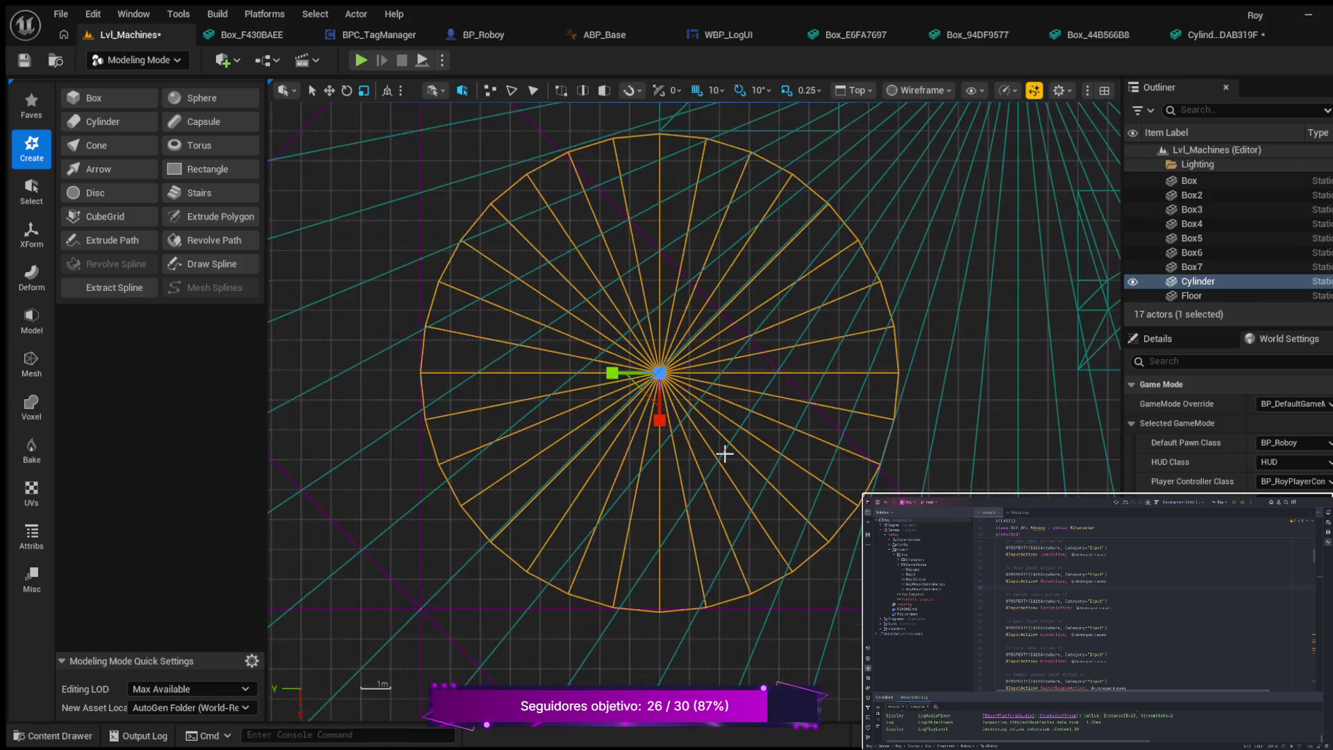
scroll(726, 452, "down", 3)
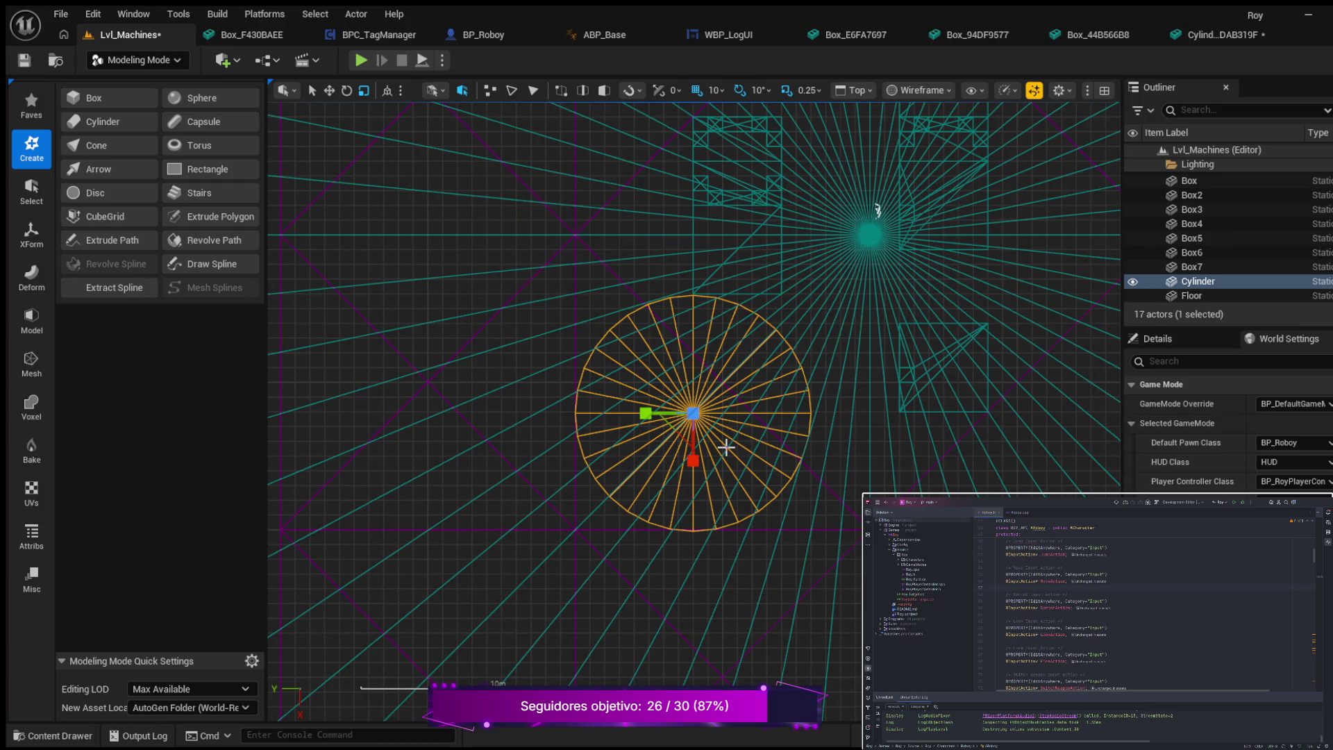
key("alt+g")
scroll(723, 444, "down", 2)
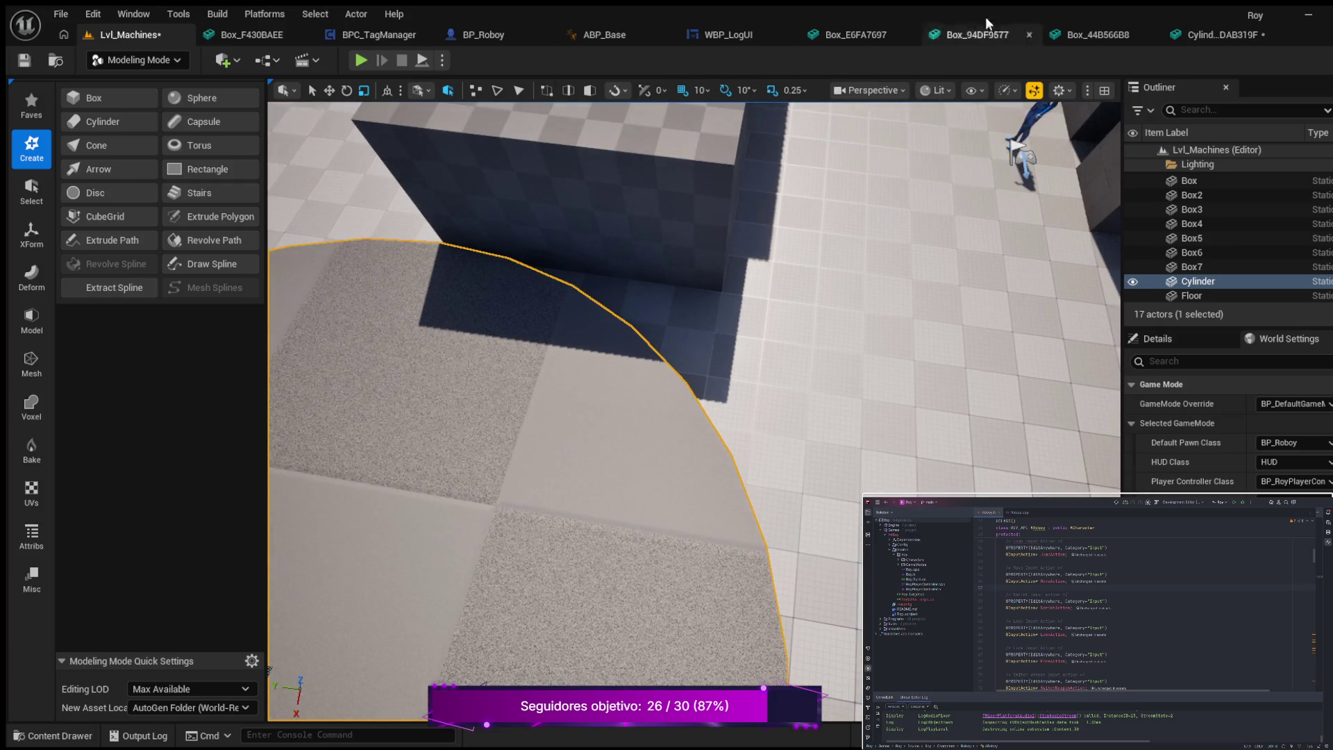
left_click(1215, 34)
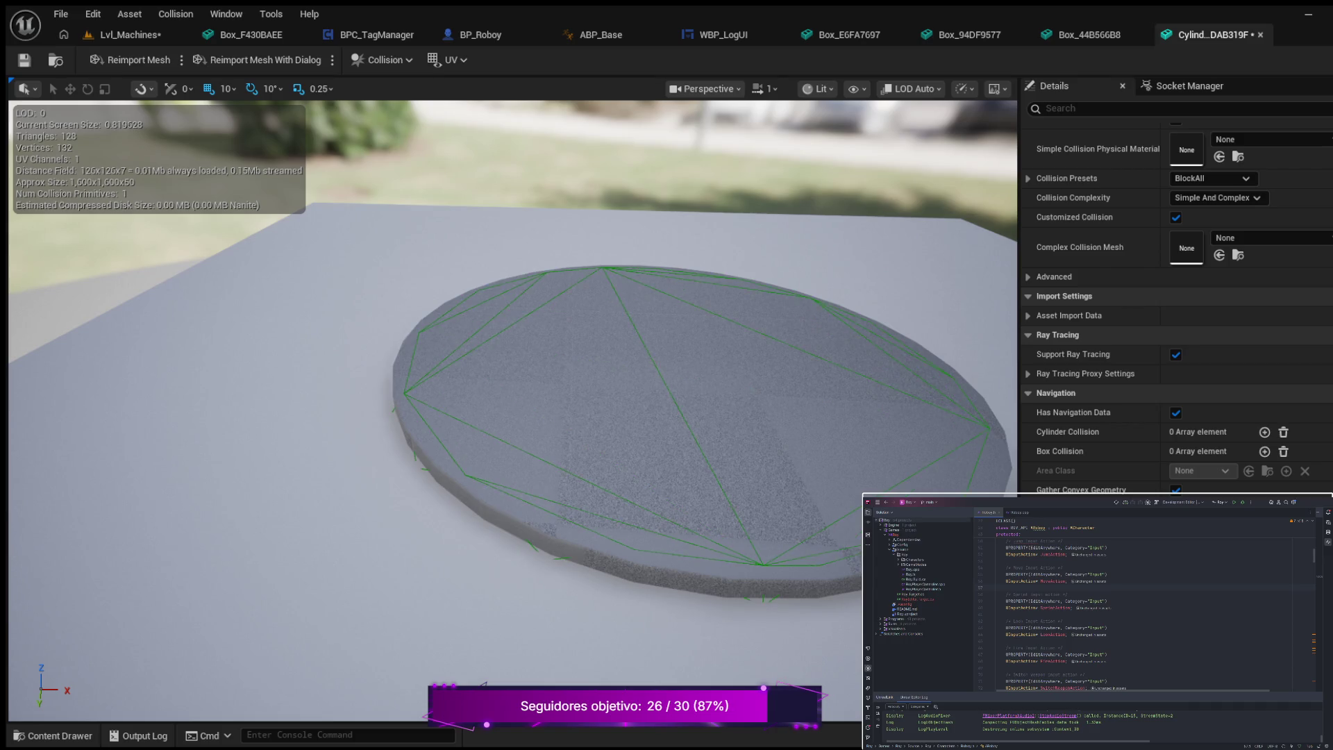
- Look straight down on the Cylinder disc and its hull, then return to Lvl_Machines
mouse_move(514, 347)
left_mouse_down()
mouse_move(545, 480)
mouse_move(555, 493)
mouse_move(583, 444)
mouse_move(591, 480)
left_mouse_up()
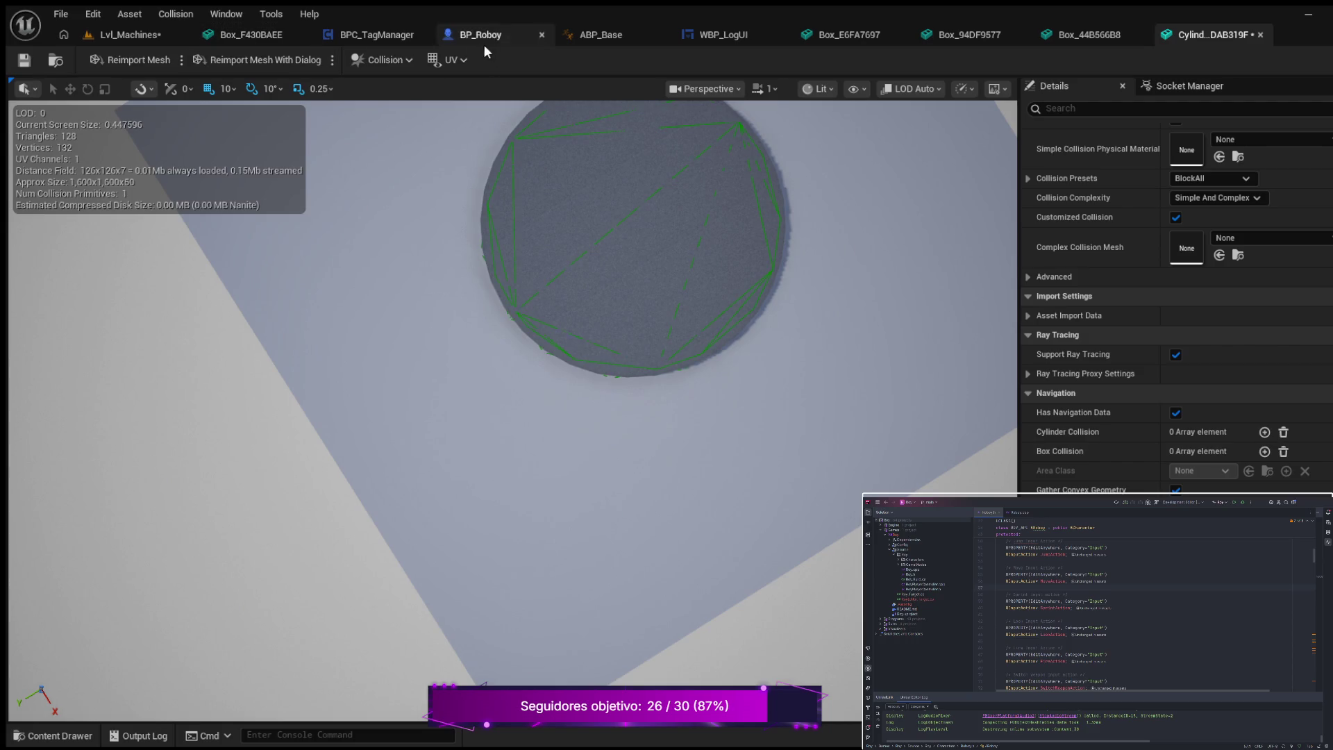
left_click(151, 33)
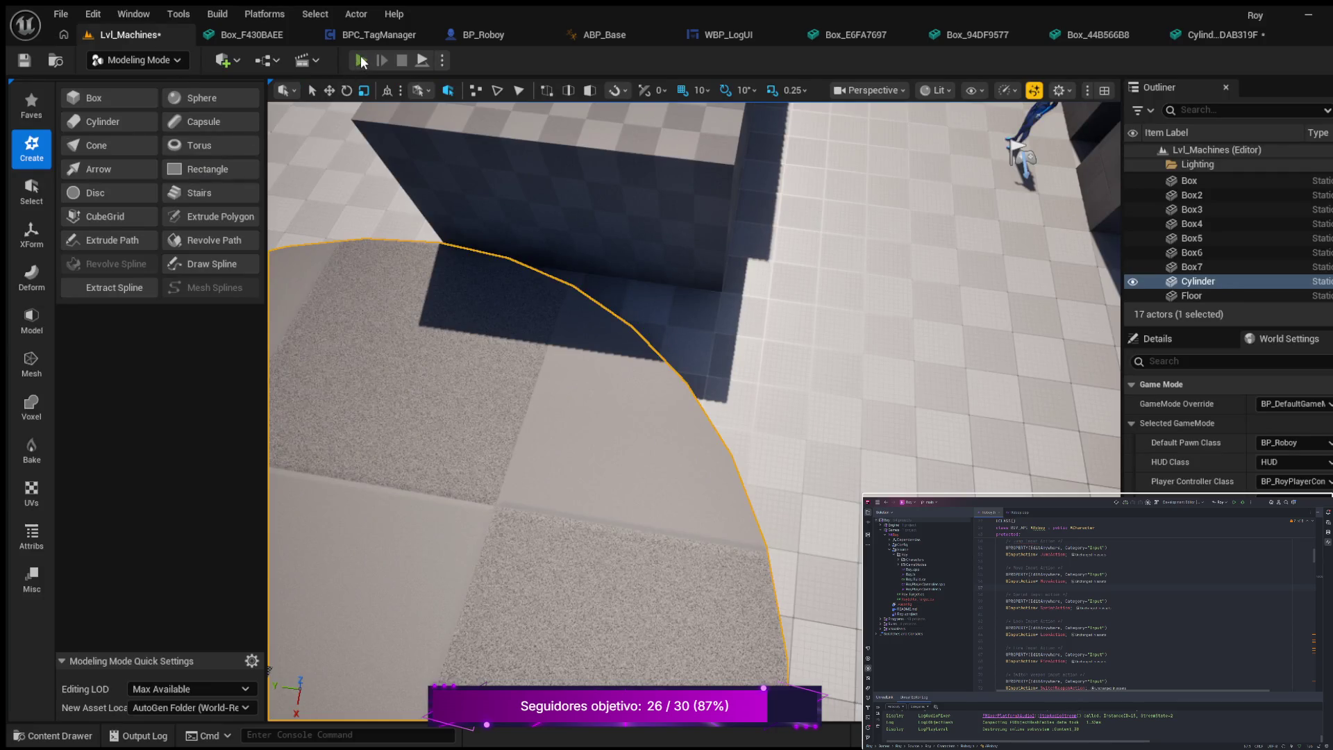
left_click(362, 60)
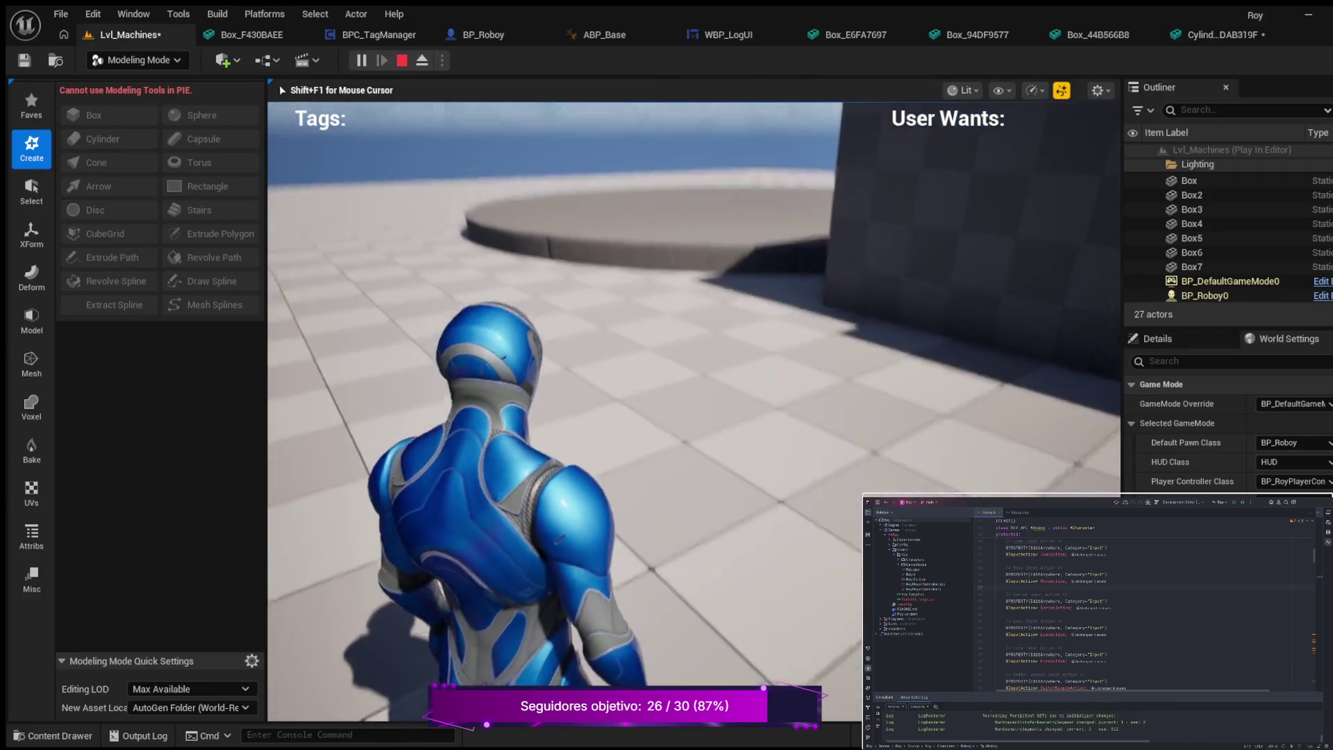
key("w")
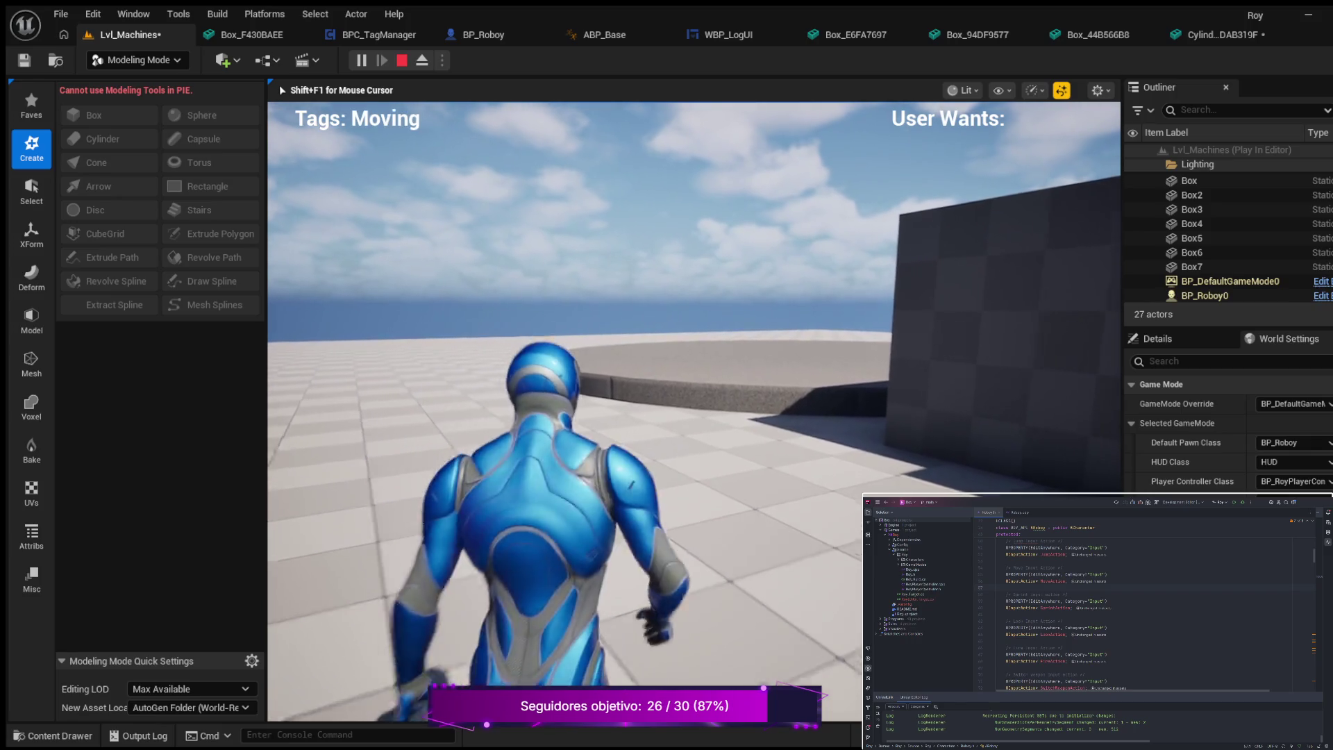
key("w")
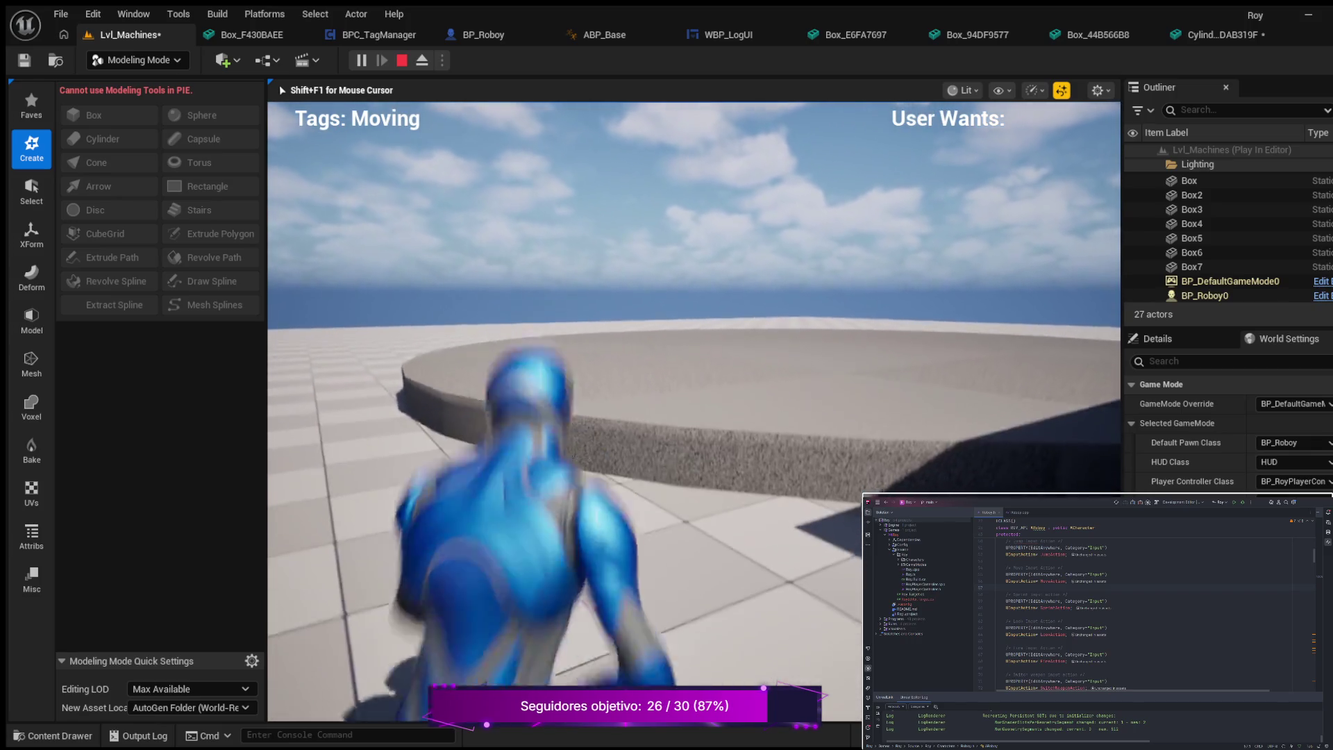
key("c")
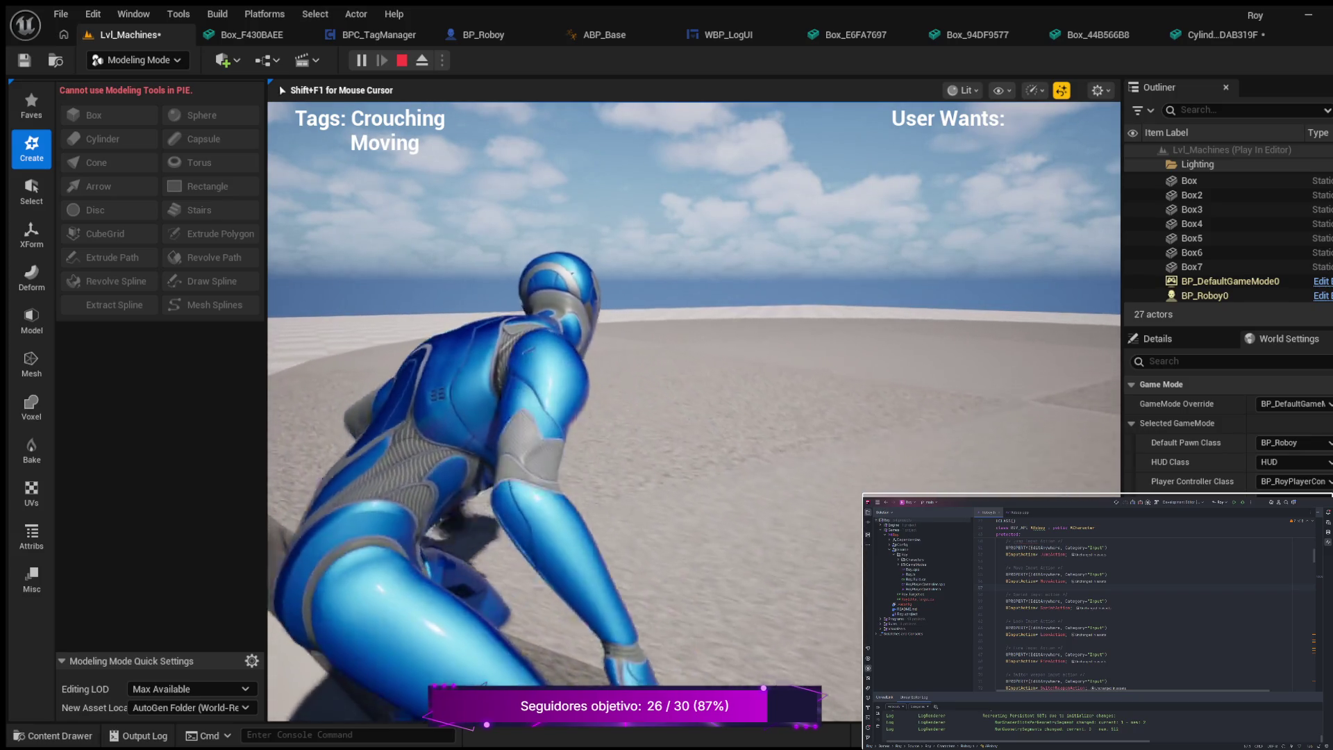
key("w")
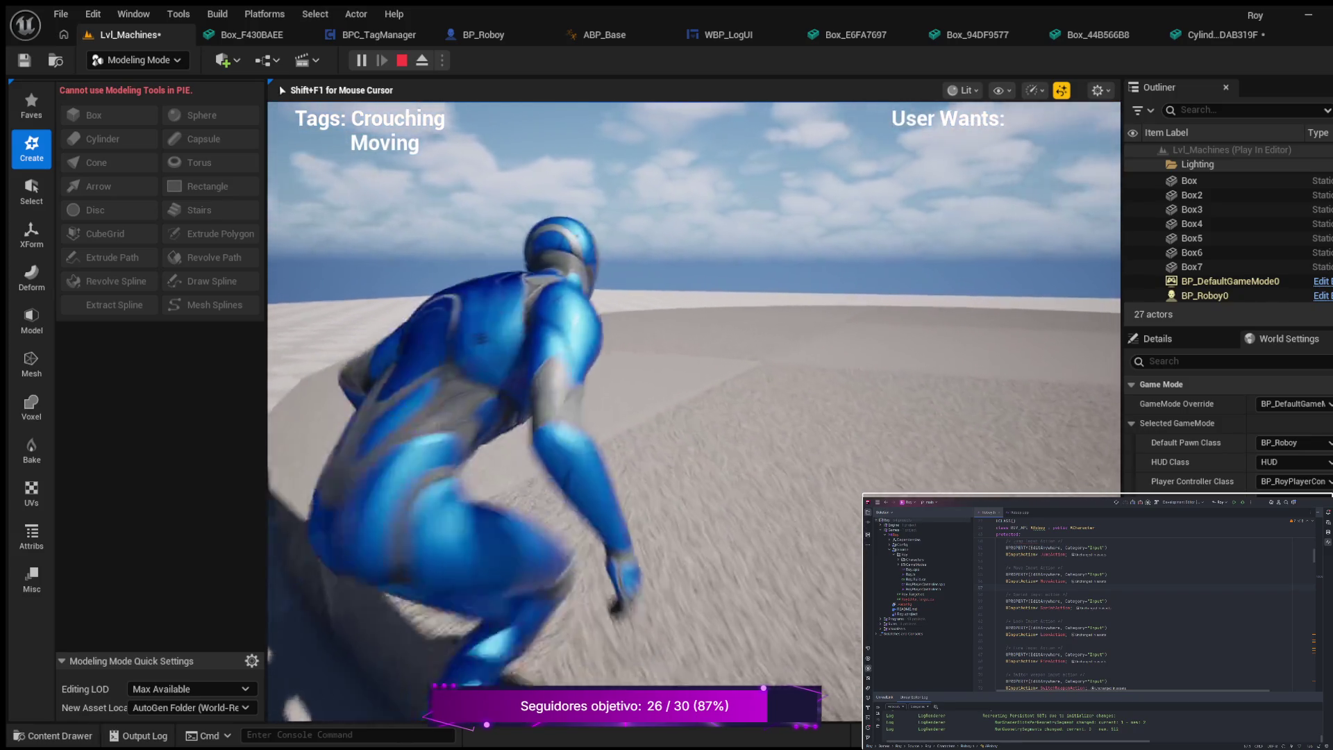
key("c")
key("c")
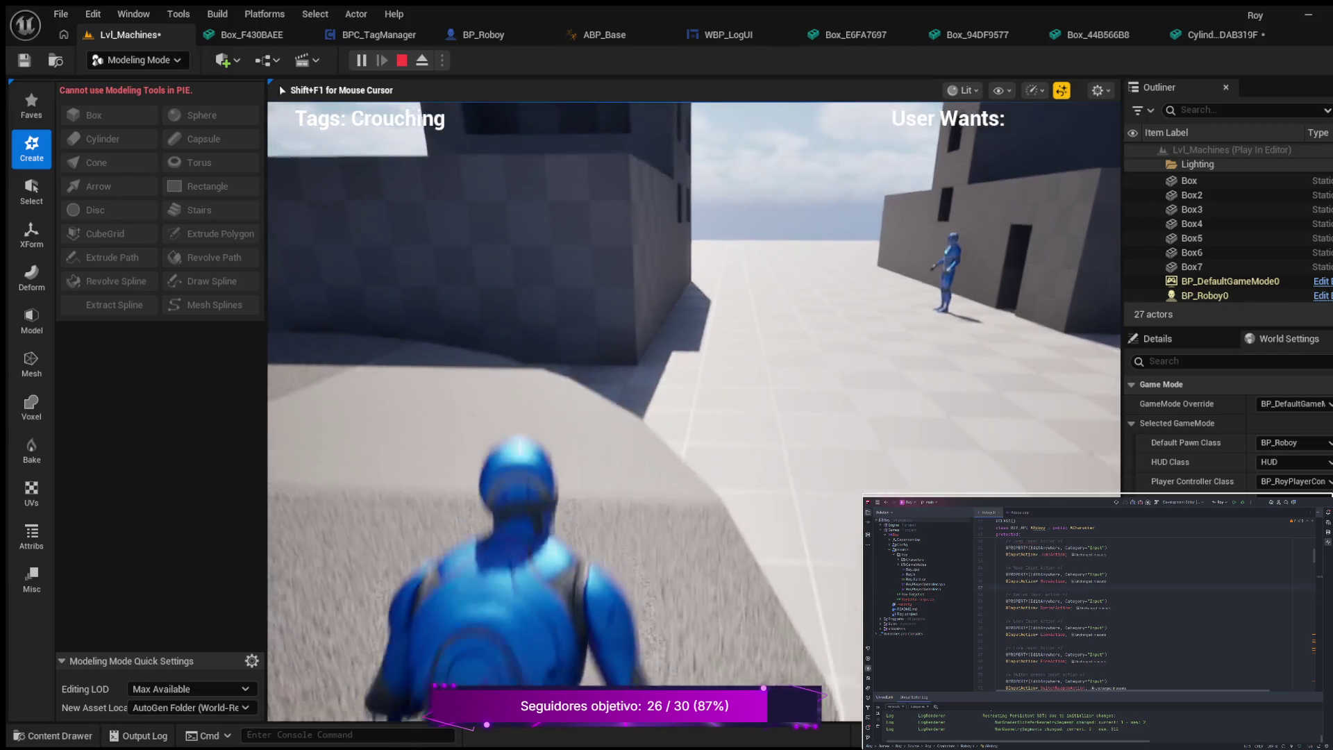
key("c")
key("w")
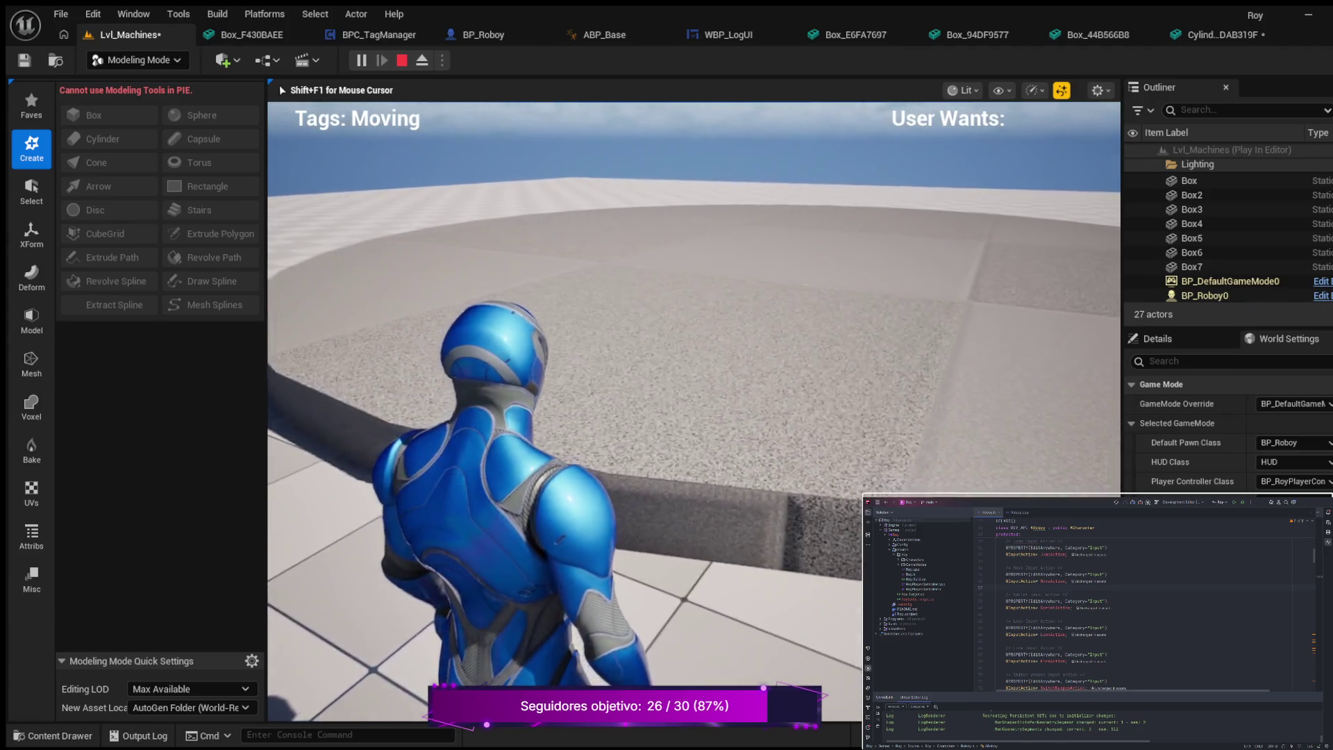
key("c")
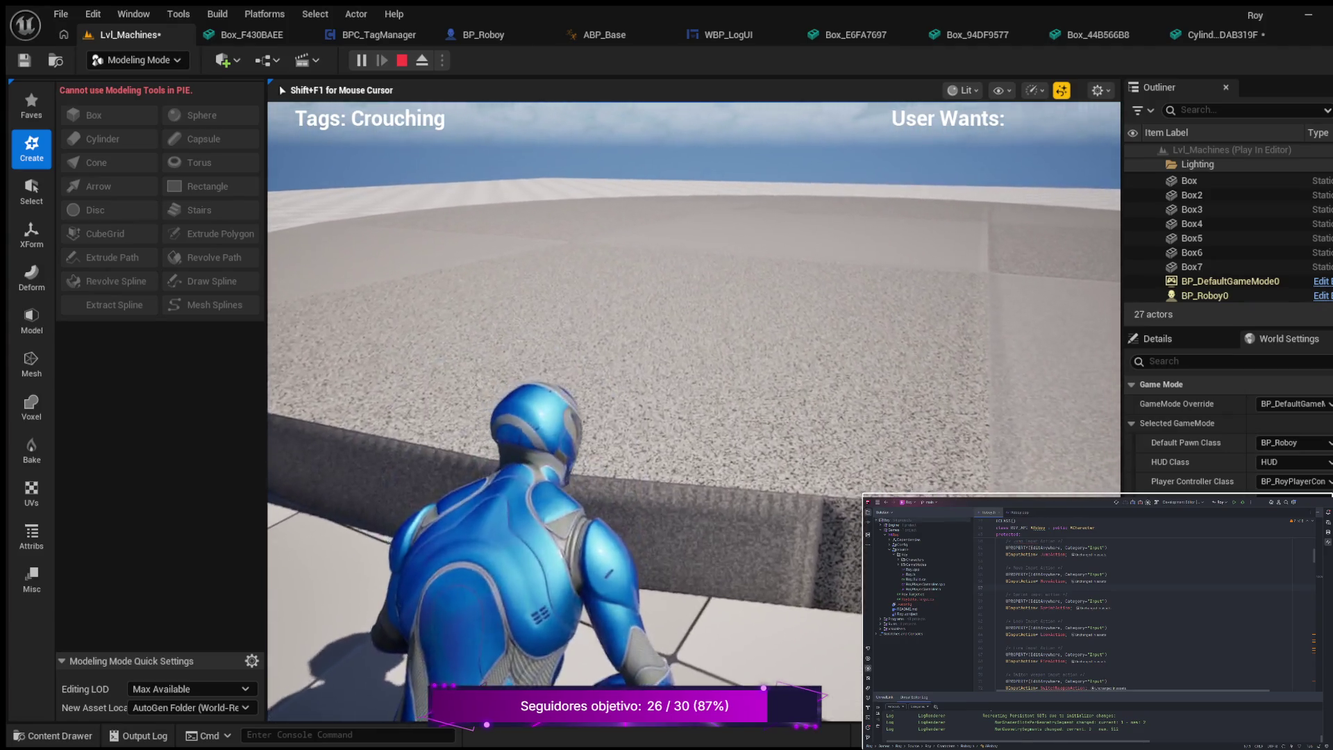
key("w")
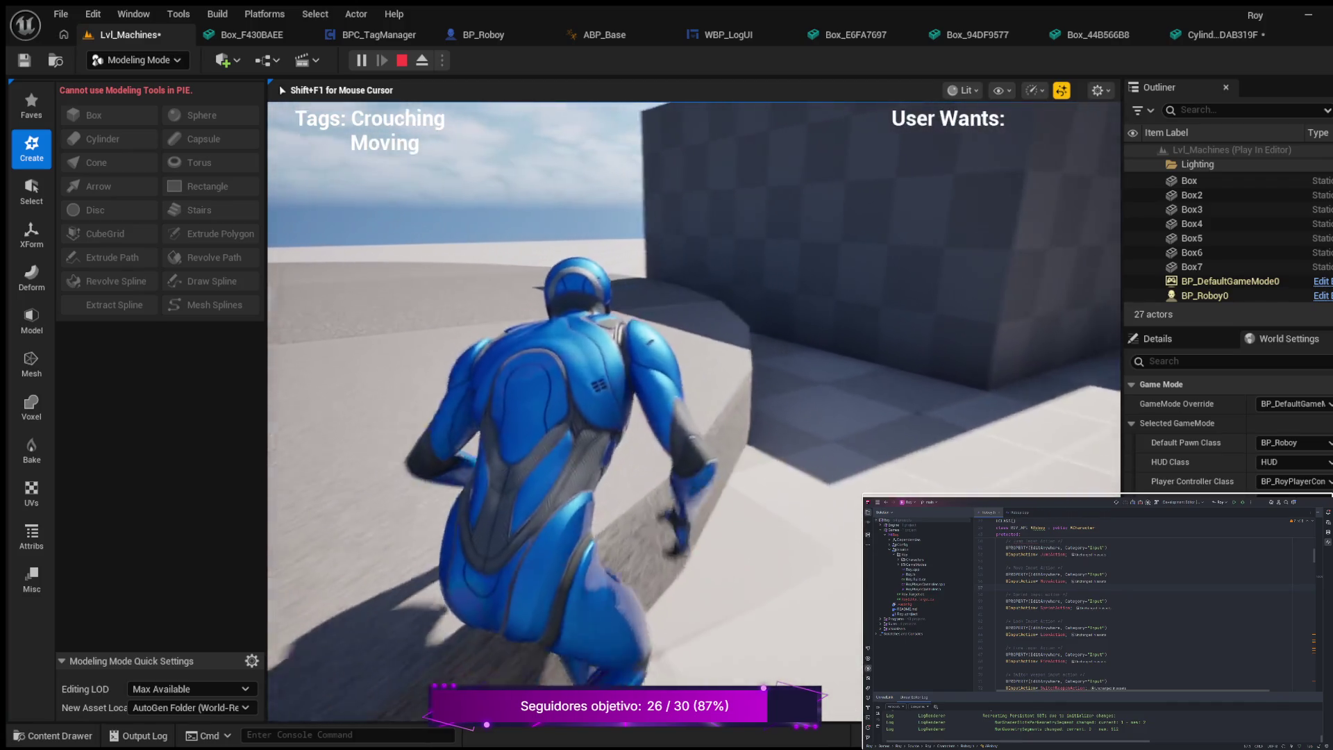
key("c")
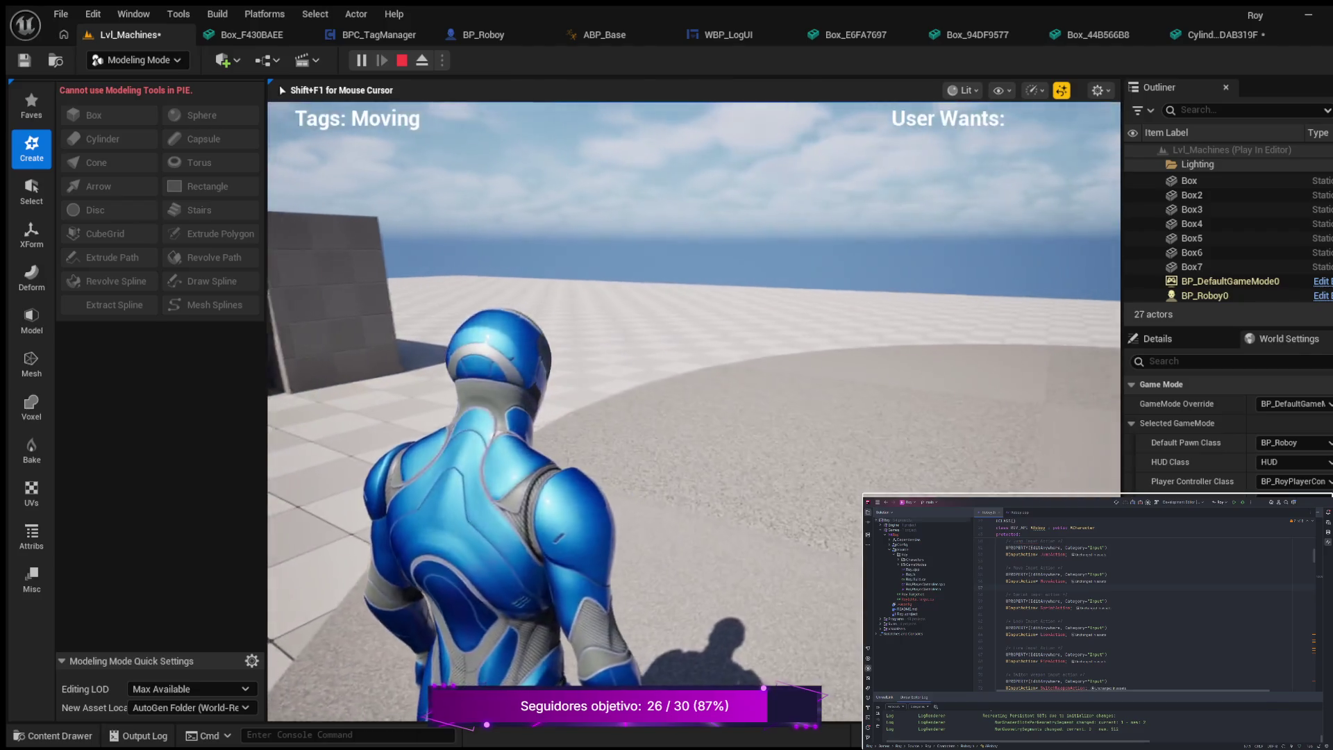
key("Escape")
- Switch back to the plain Select tool and save the Lvl_Machines level
mouse_move(704, 336)
left_mouse_down()
mouse_move(528, 348)
mouse_move(486, 316)
left_mouse_up()
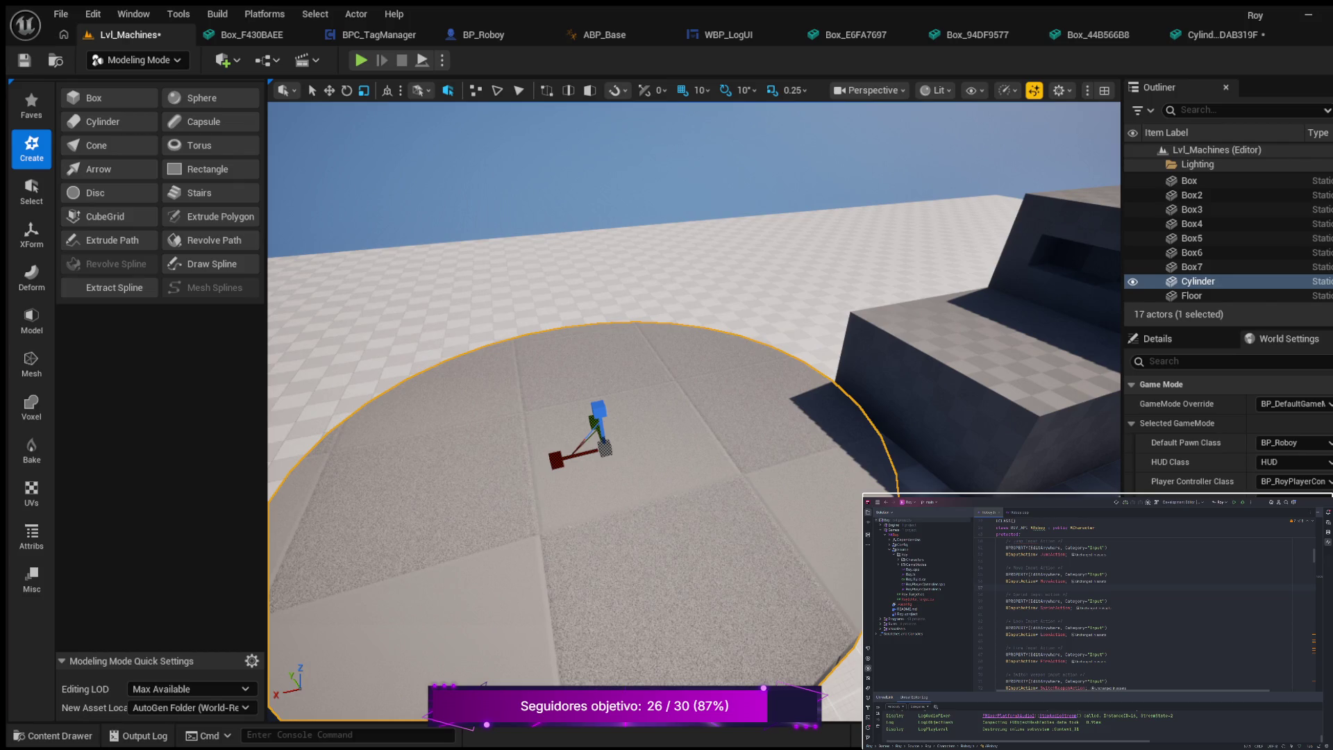
scroll(429, 208, "down", 3)
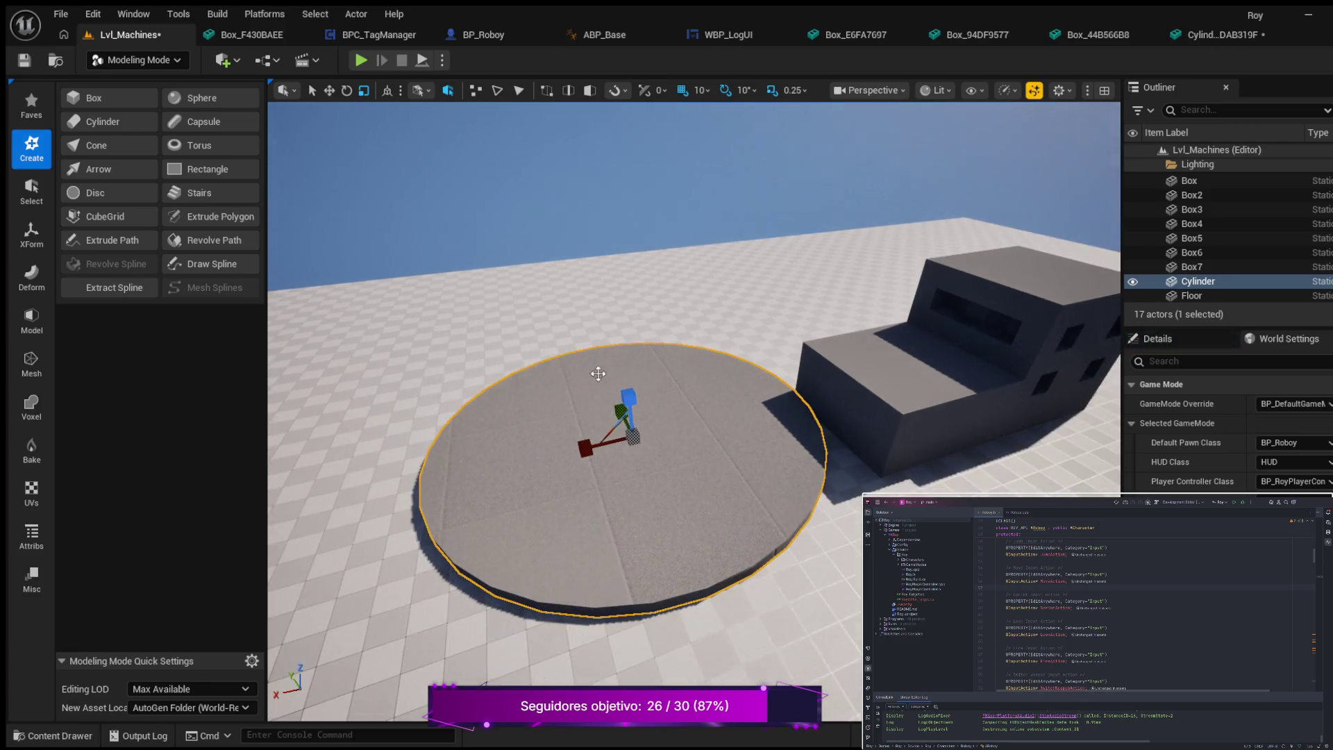
left_click(310, 91)
left_click(24, 60)
key("w")
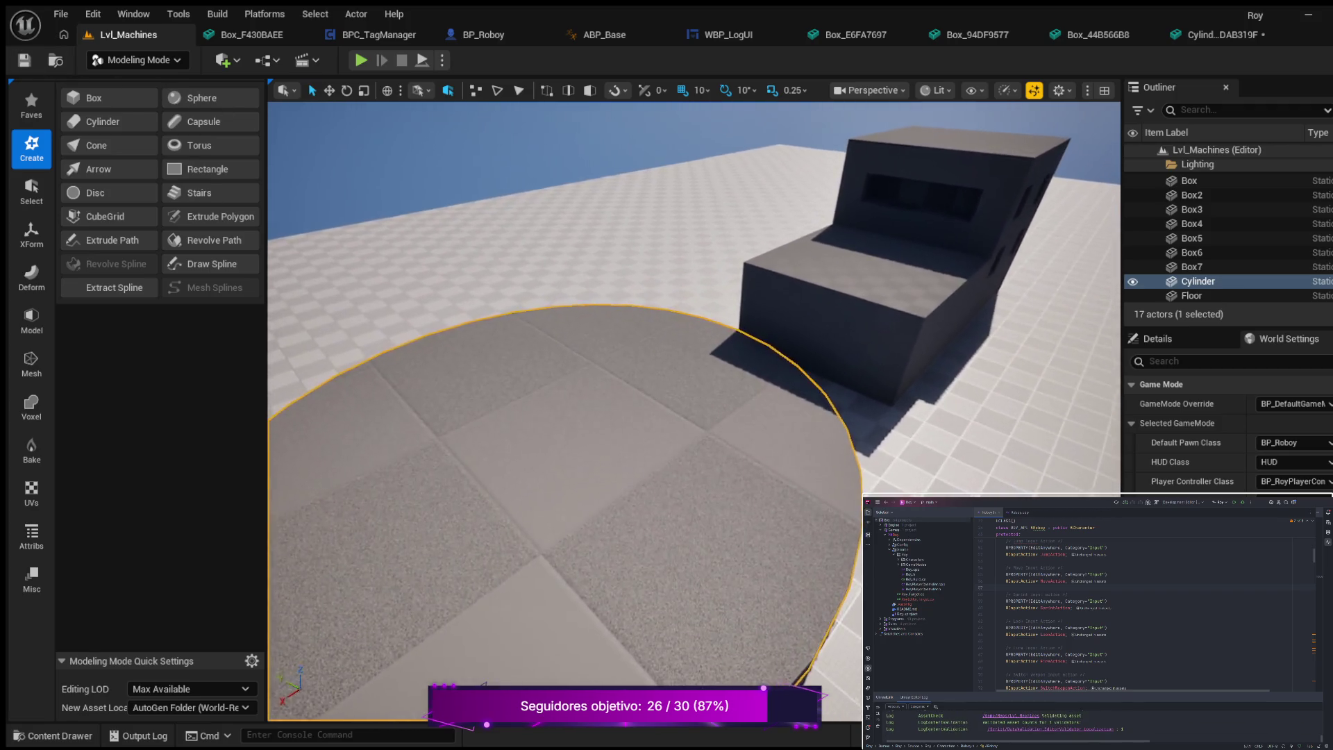
key("s")
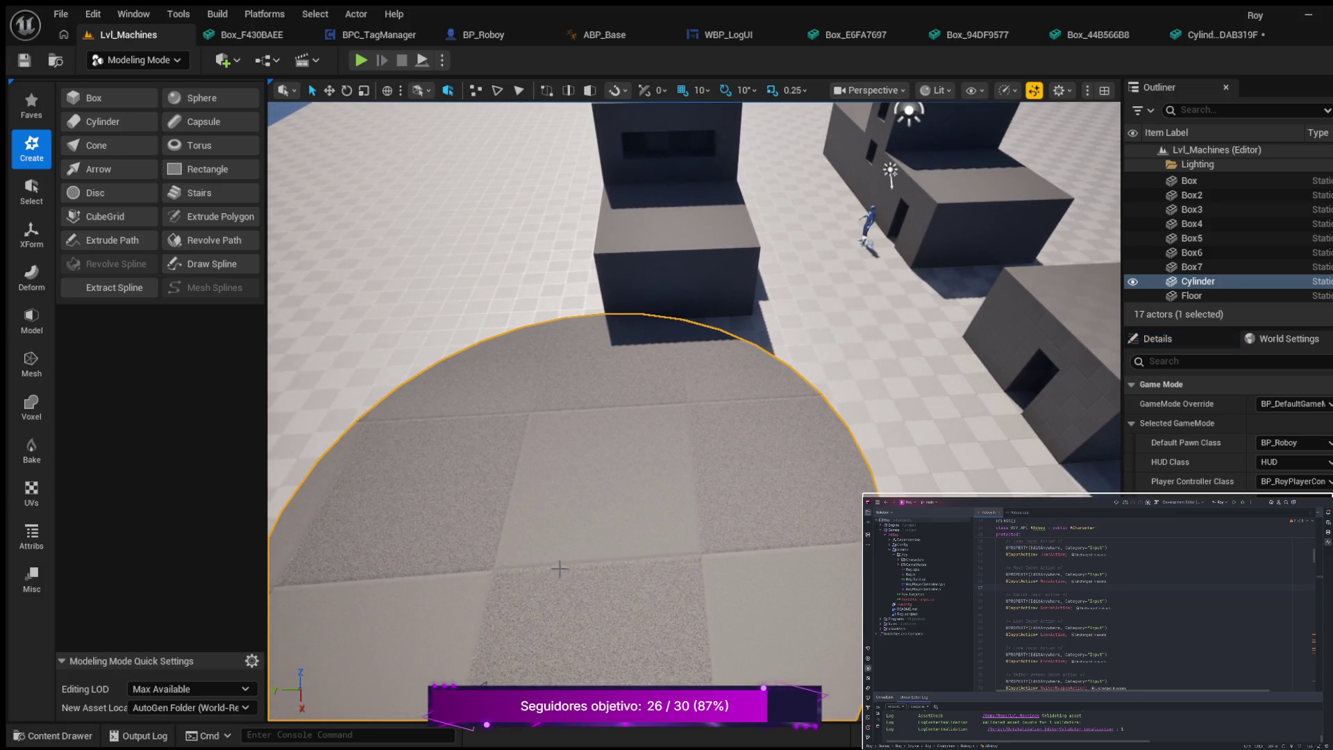
- Show the Cylinder's components and properties in the Details panel
key("s")
left_click(1186, 333)
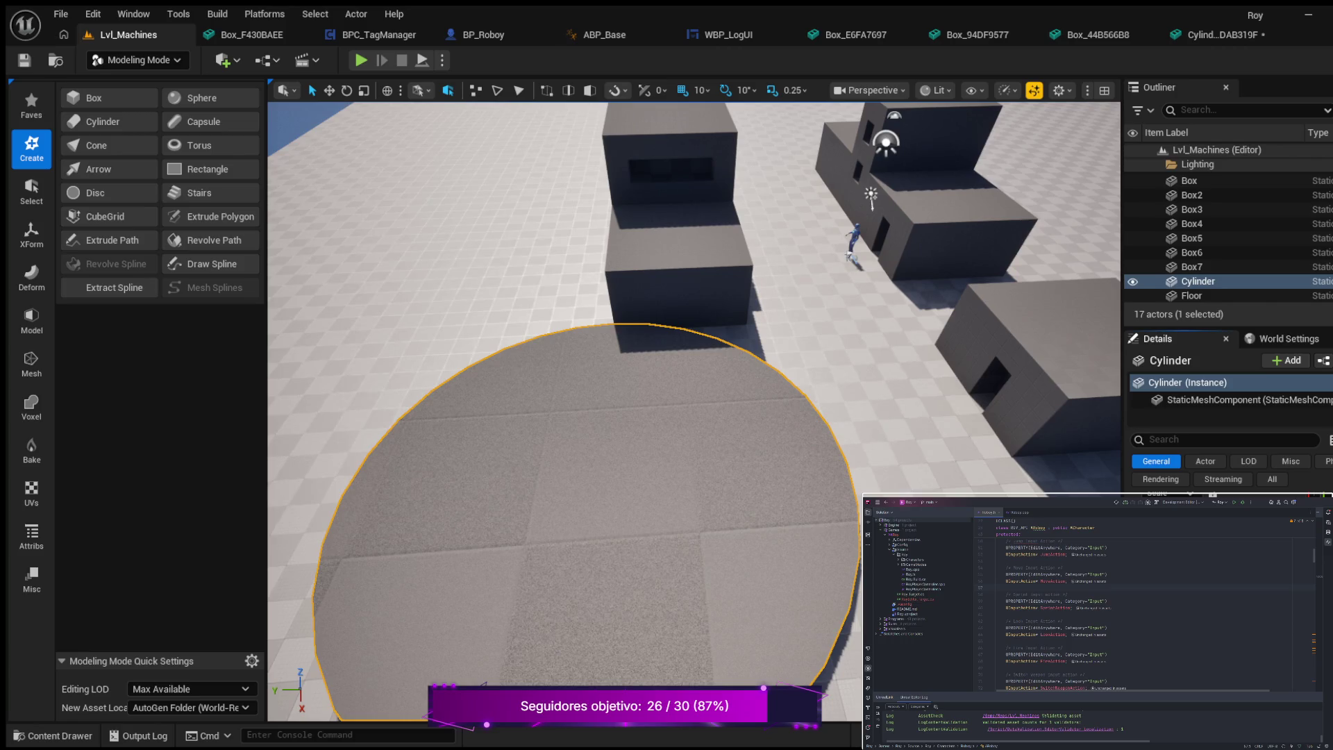
scroll(722, 492, "down", 2)
mouse_move(722, 492)
left_mouse_down()
mouse_move(805, 472)
mouse_move(818, 392)
mouse_move(818, 455)
mouse_move(818, 413)
mouse_move(798, 448)
mouse_move(778, 448)
mouse_move(812, 448)
mouse_move(740, 448)
left_mouse_up()
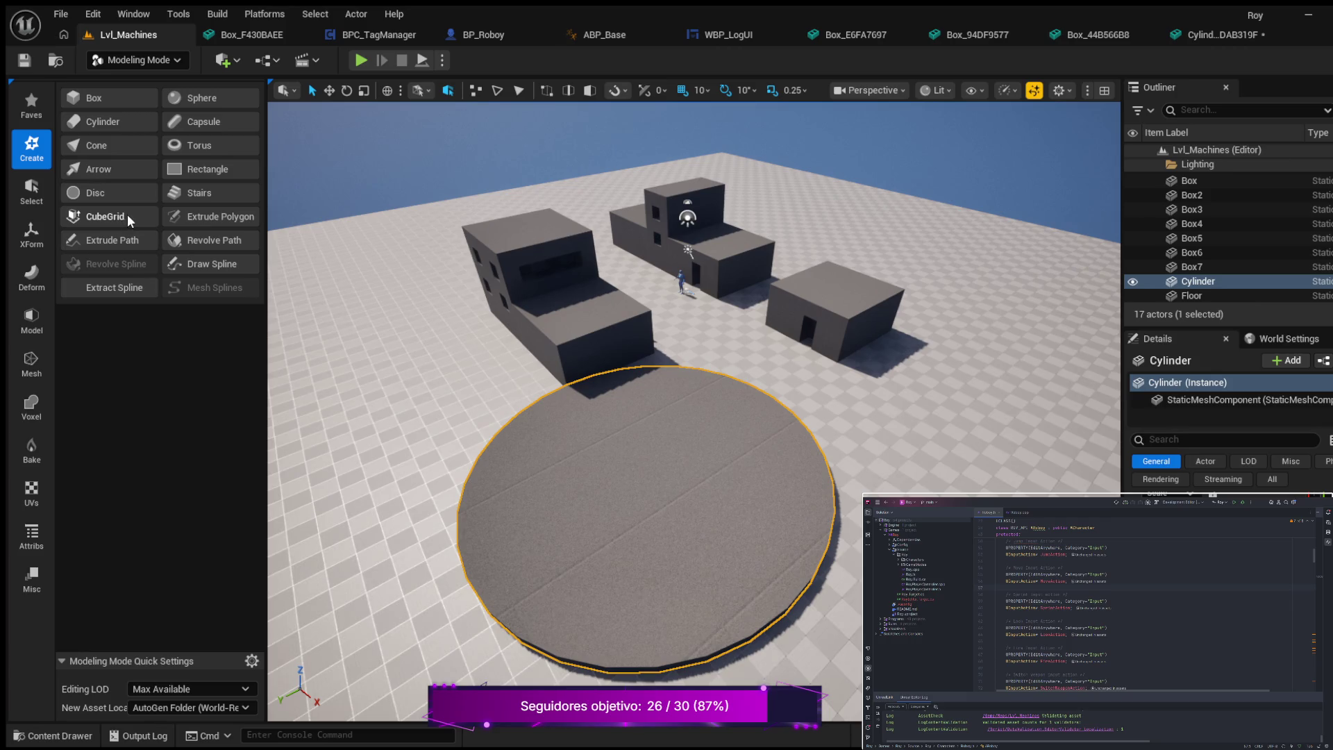
left_click(79, 144)
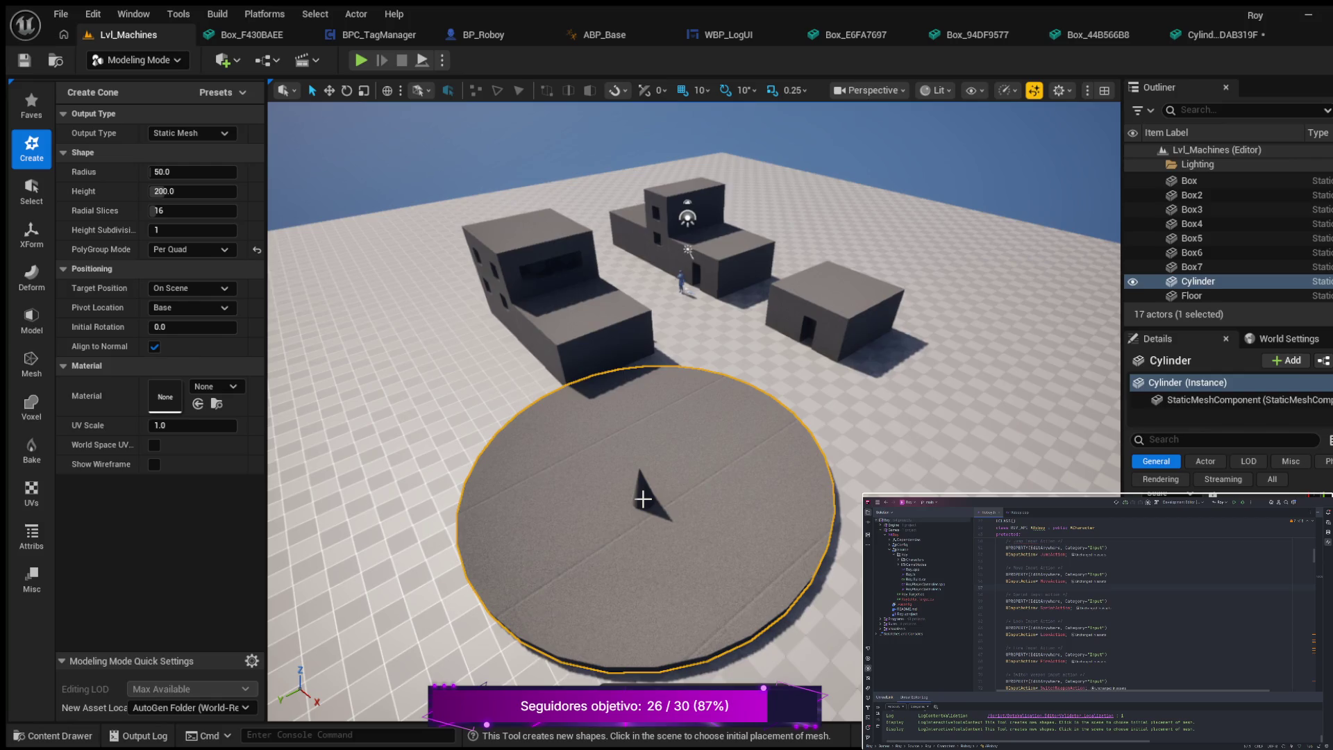
- Place a cone on the round platform and set its radius to 800
left_click(644, 499)
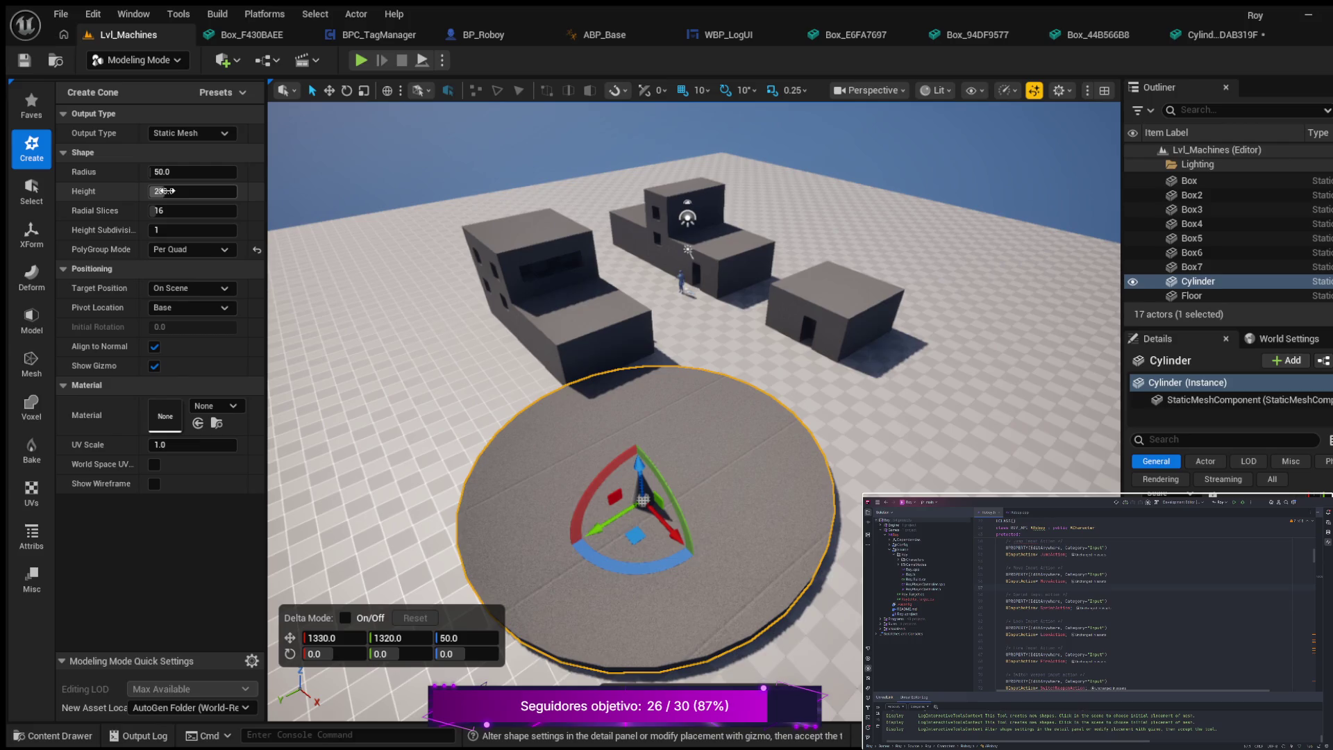
scroll(625, 416, "up", 5)
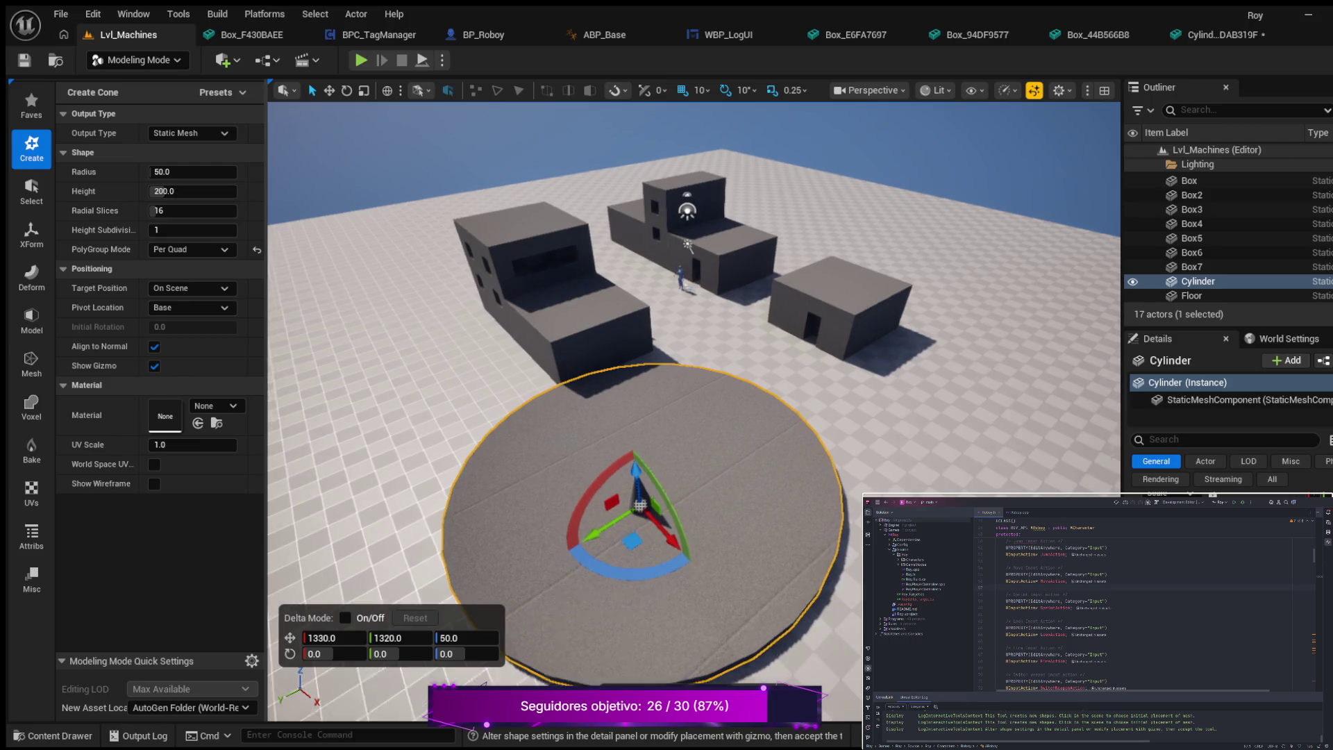
mouse_move(625, 417)
left_mouse_down()
mouse_move(597, 403)
mouse_move(625, 382)
mouse_move(611, 378)
mouse_move(612, 403)
mouse_move(646, 403)
mouse_move(574, 431)
left_mouse_up()
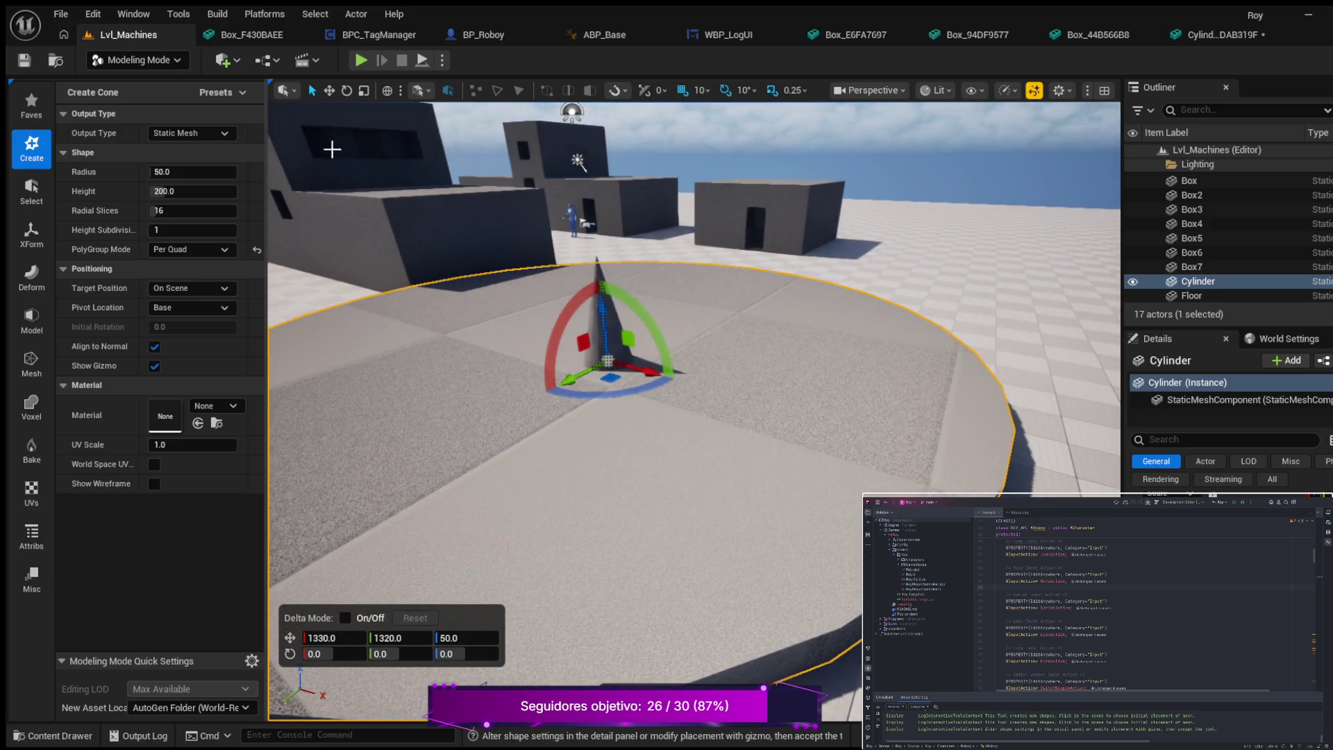
left_click_drag(156, 172, 351, 172)
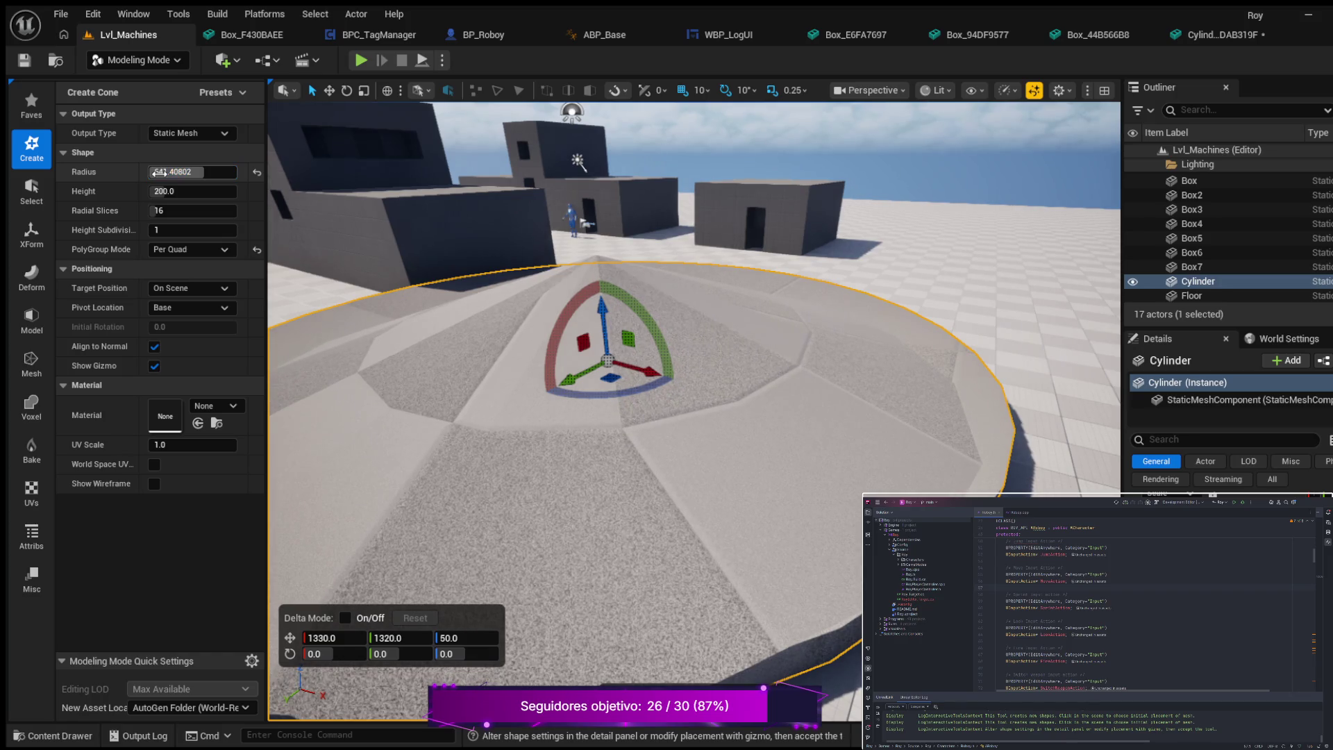
left_click(182, 171)
key("Return")
scroll(491, 352, "down", 5)
mouse_move(491, 353)
left_mouse_down()
mouse_move(278, 170)
mouse_move(293, 262)
left_mouse_up()
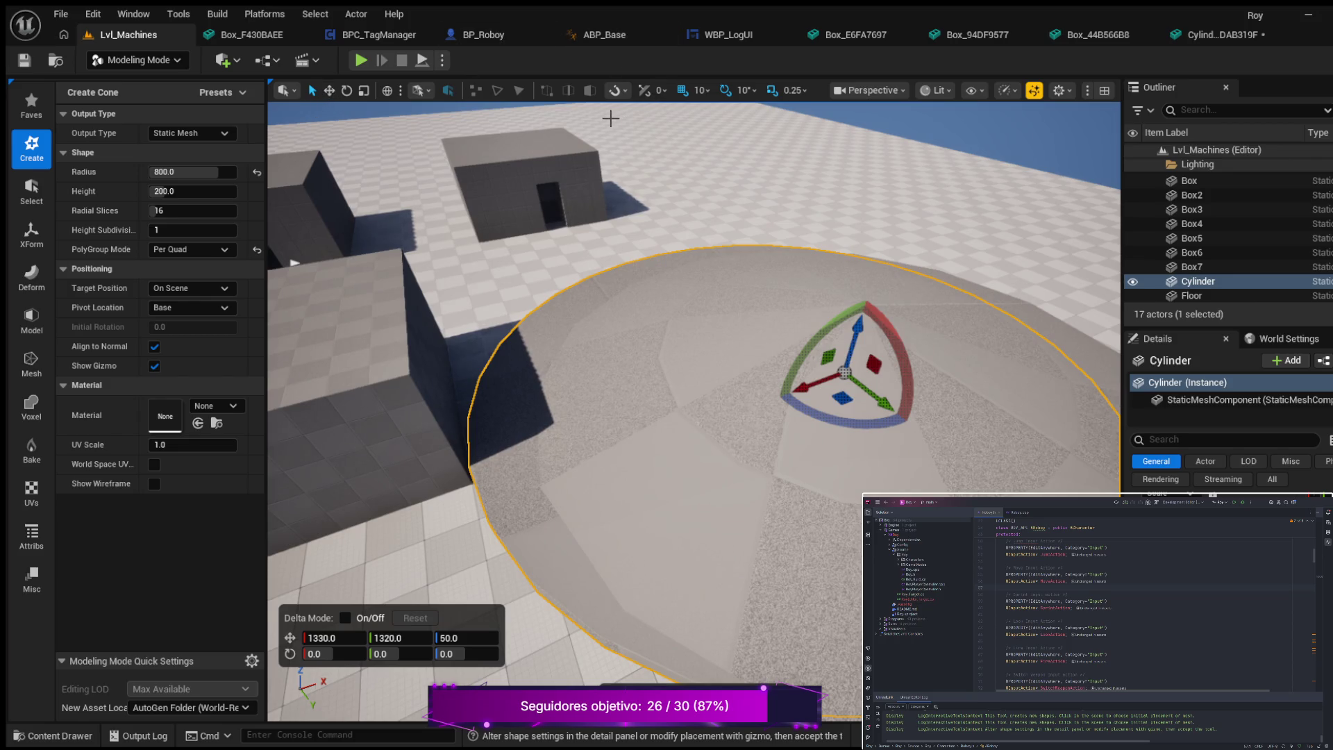
key("alt+j")
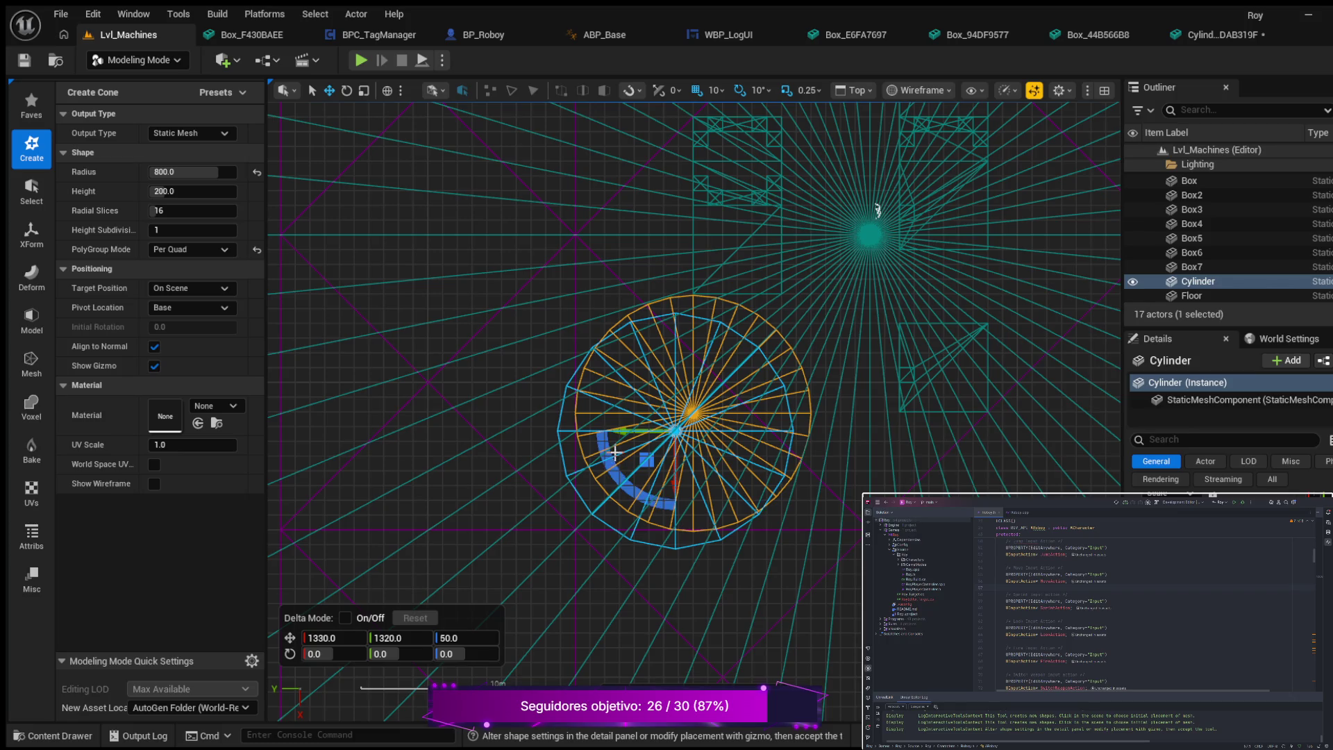
- Centre the cone preview over the round platform at about 1210, 1190
scroll(663, 479, "up", 2)
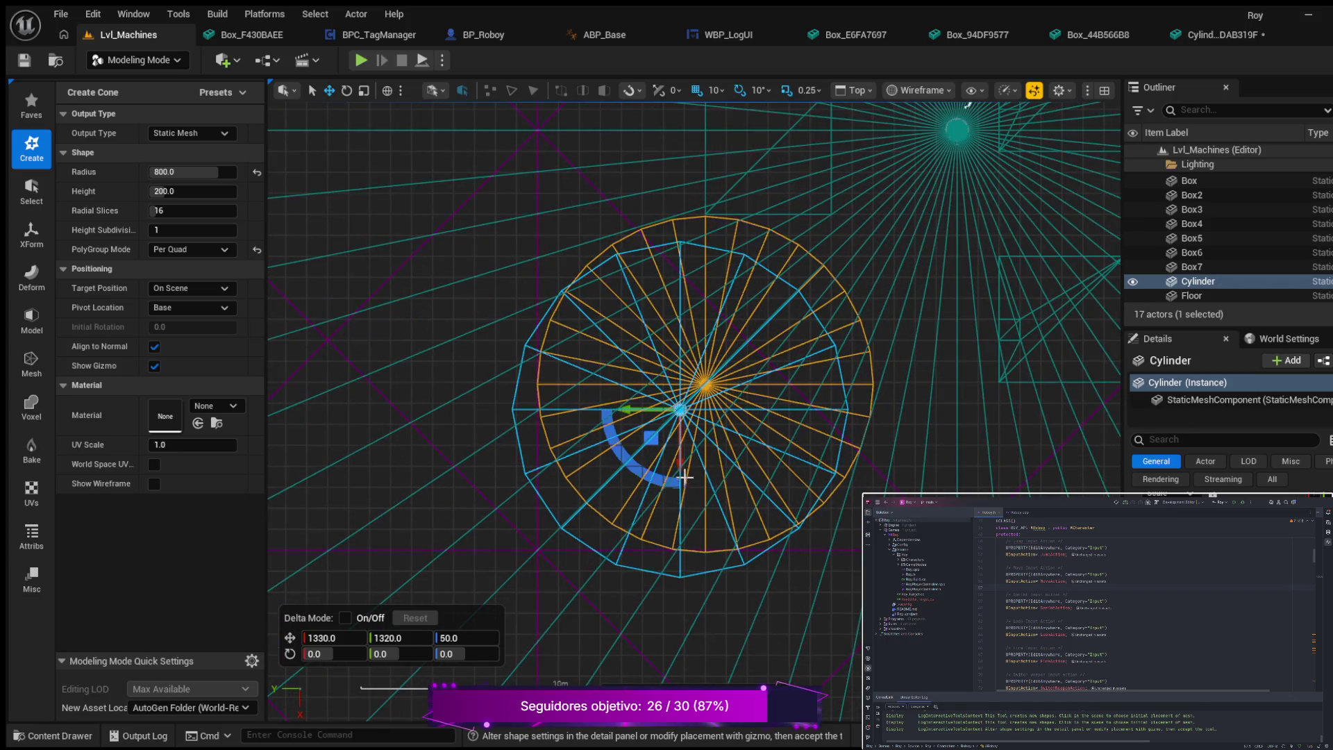
left_click_drag(680, 466, 686, 452)
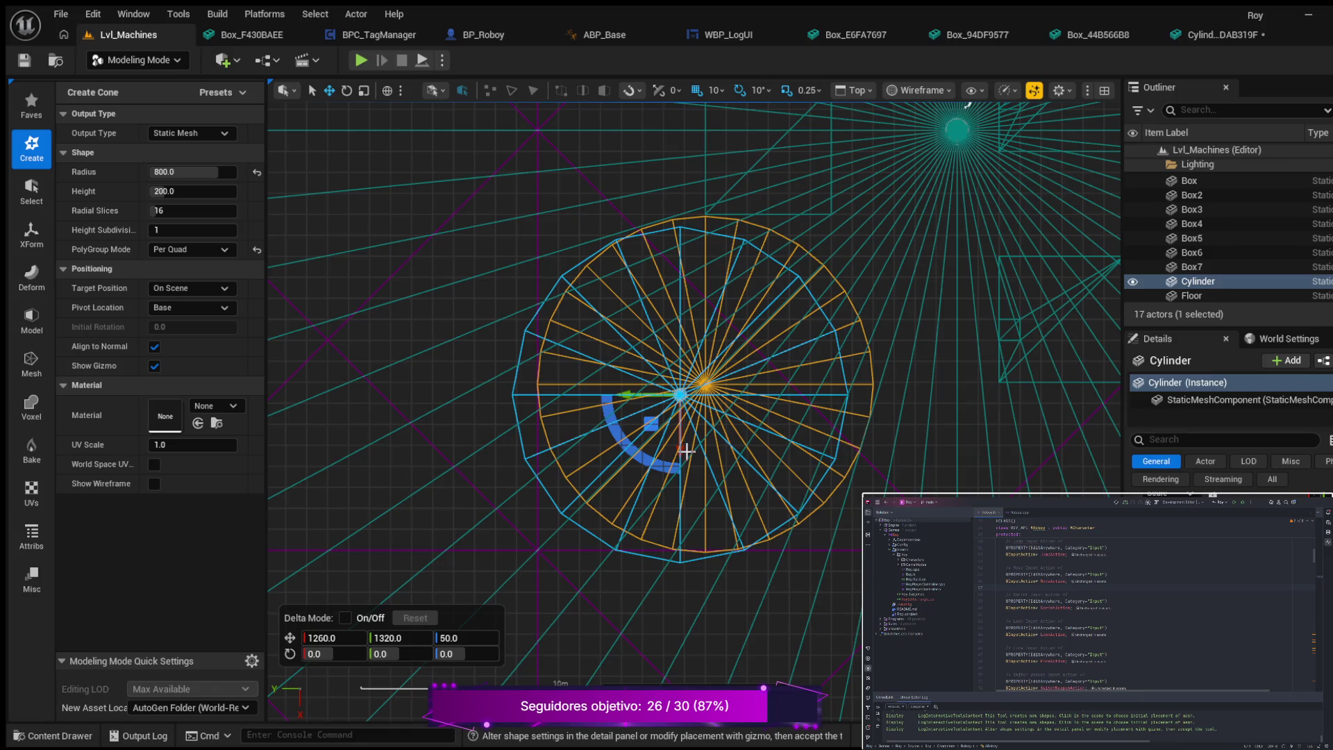
left_click(650, 396, "ctrl")
left_click_drag(630, 393, 653, 394)
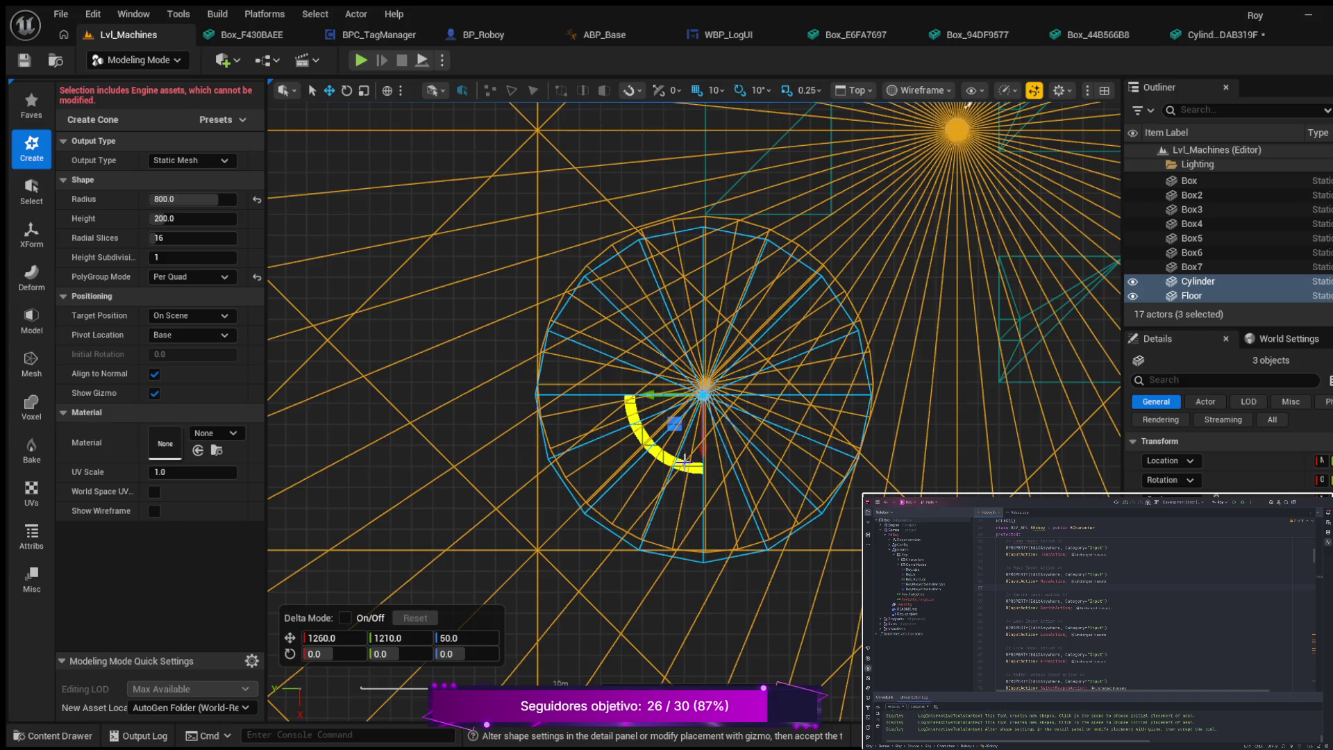
left_click_drag(702, 450, 703, 439)
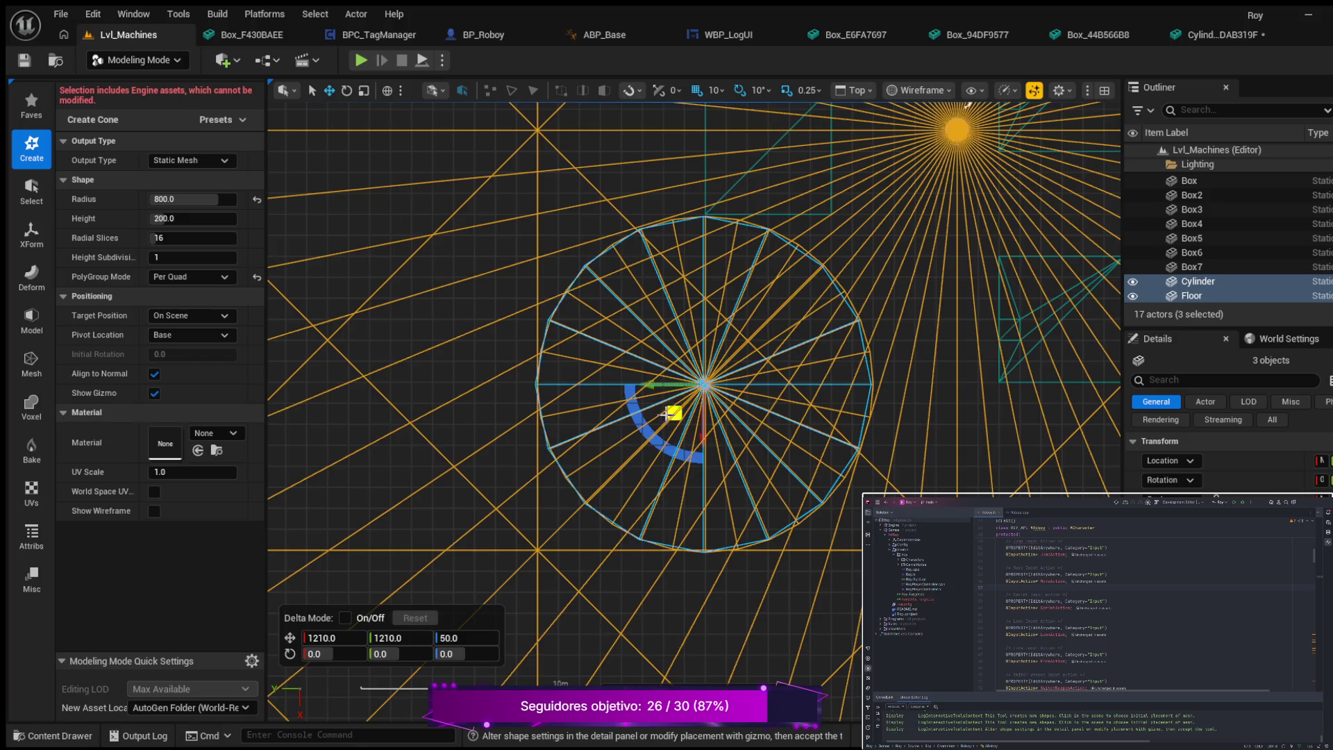
left_click_drag(648, 388, 653, 386)
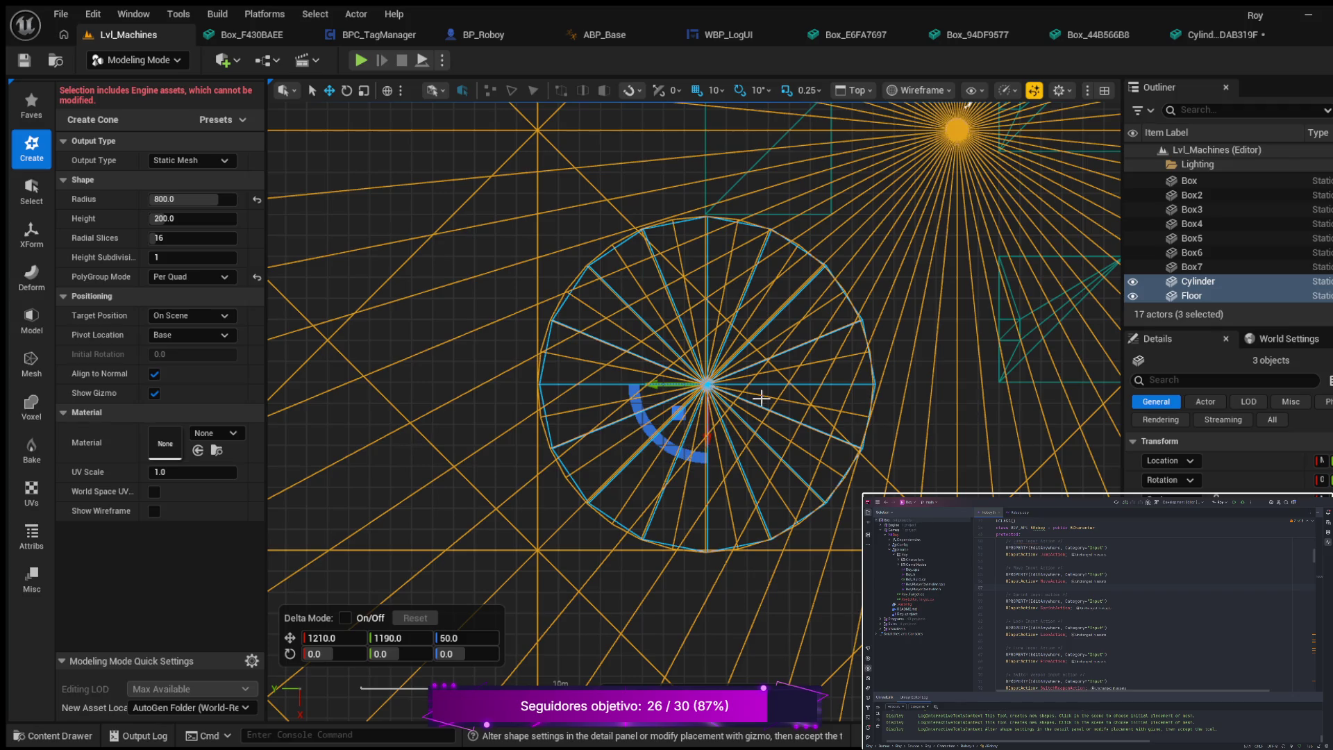
scroll(761, 398, "up", 3)
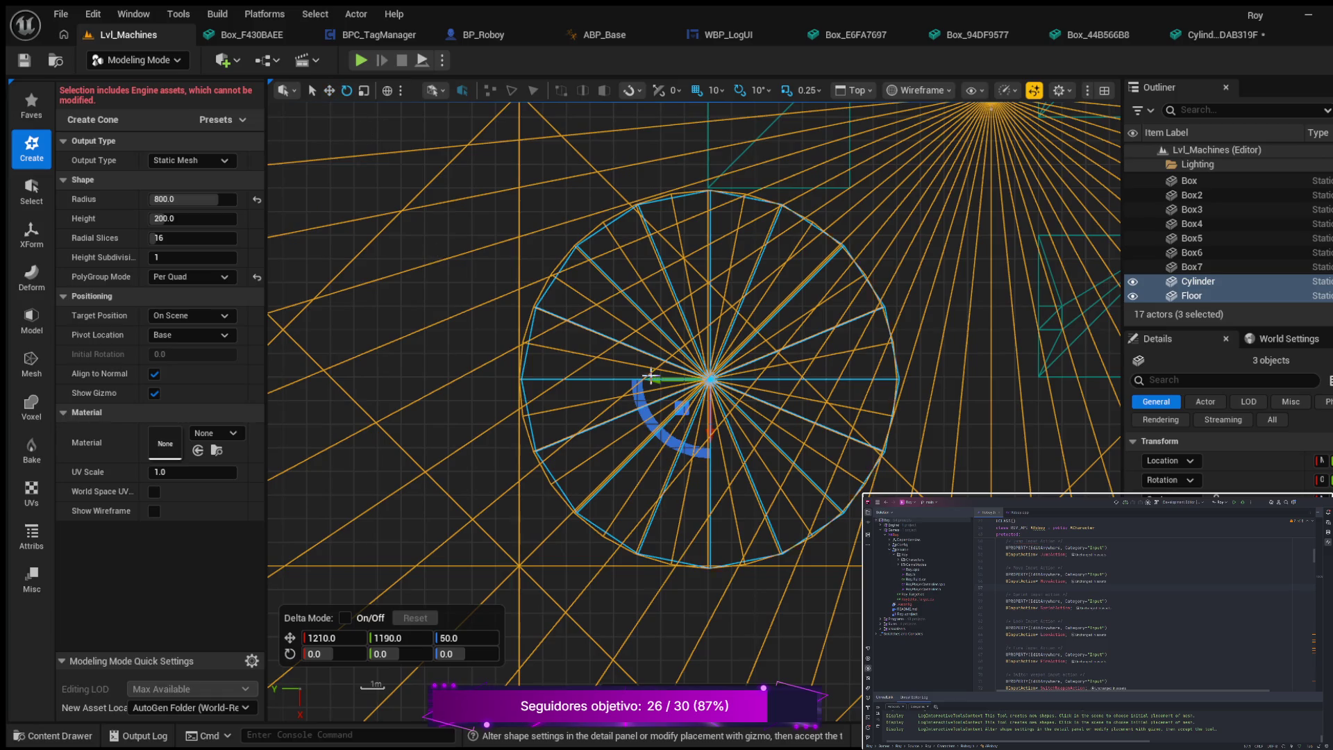
- Rotate the cone preview to 50° around its vertical axis in the top view
mouse_move(675, 450)
left_mouse_down()
mouse_move(682, 428)
mouse_move(646, 434)
mouse_move(634, 416)
left_mouse_up()
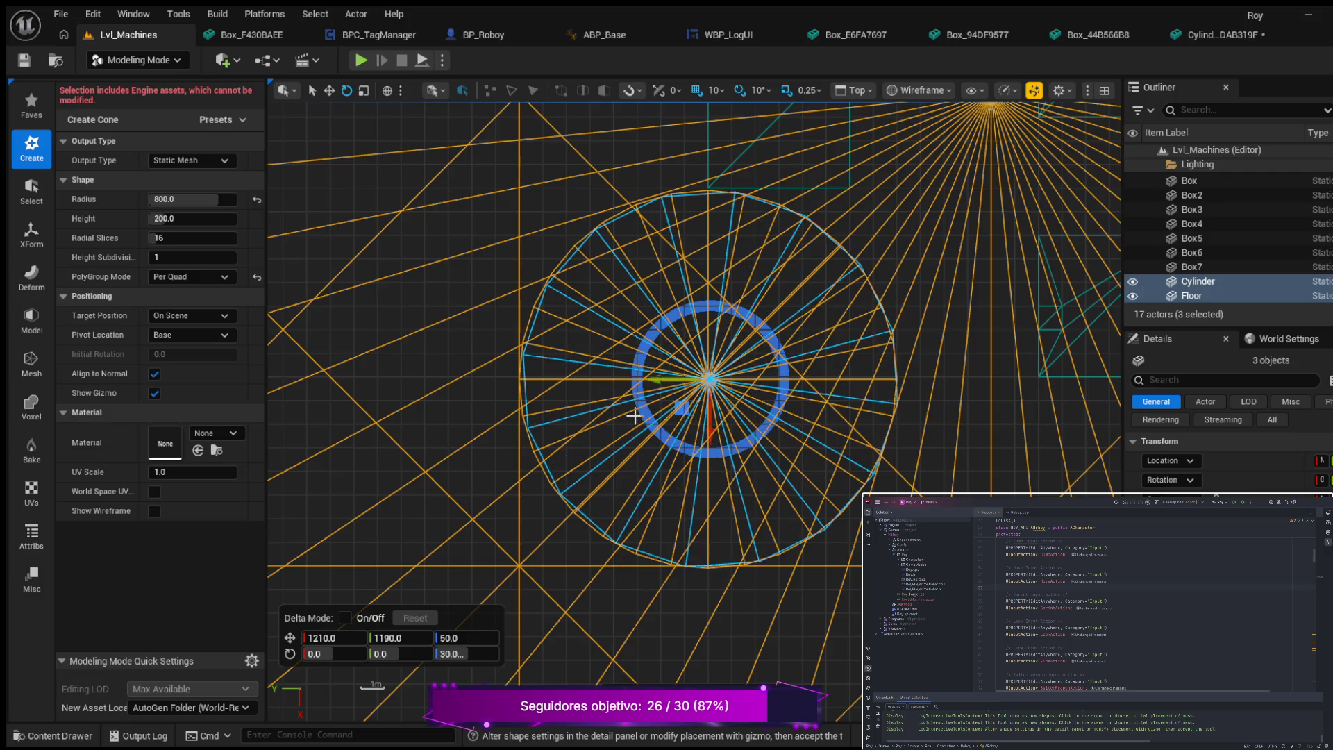
left_click_drag(634, 416, 640, 407)
scroll(636, 412, "up", 3)
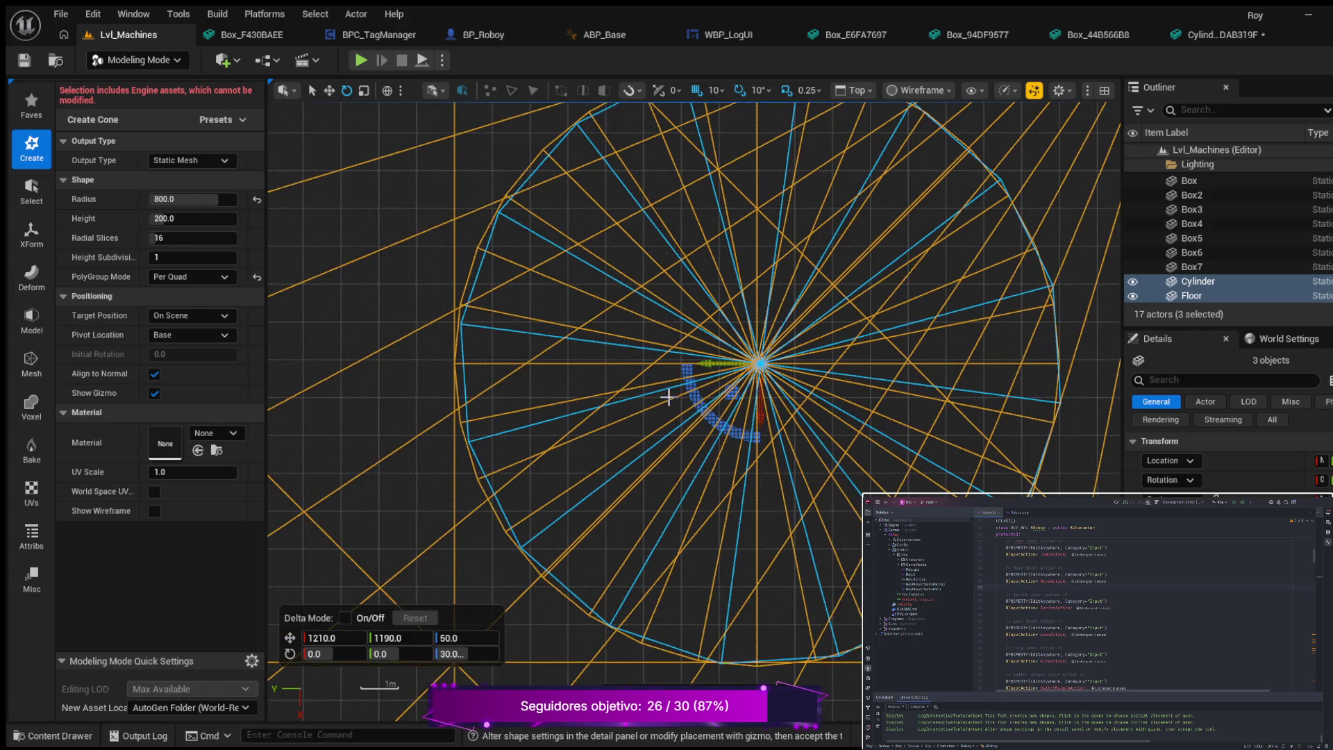
scroll(692, 414, "up", 2)
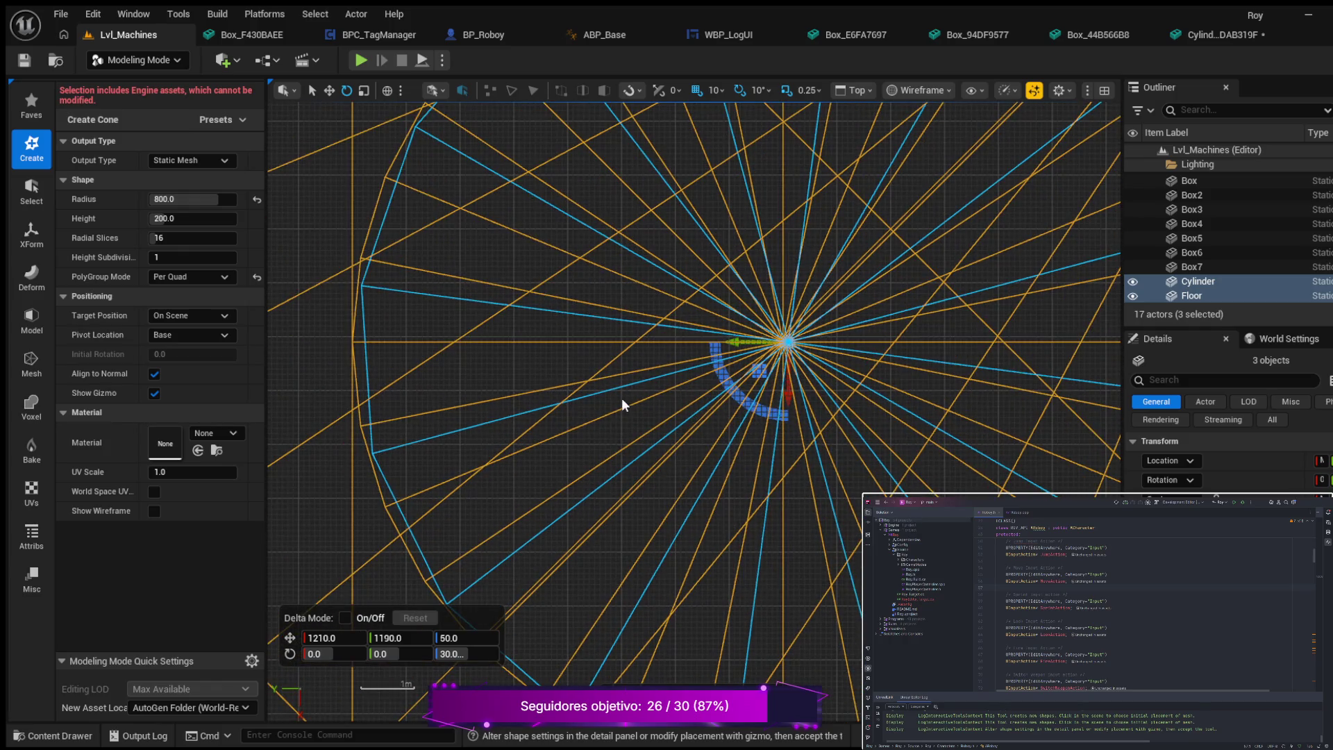
mouse_move(566, 396)
left_mouse_down()
mouse_move(608, 406)
mouse_move(541, 394)
mouse_move(732, 396)
mouse_move(787, 380)
left_mouse_up()
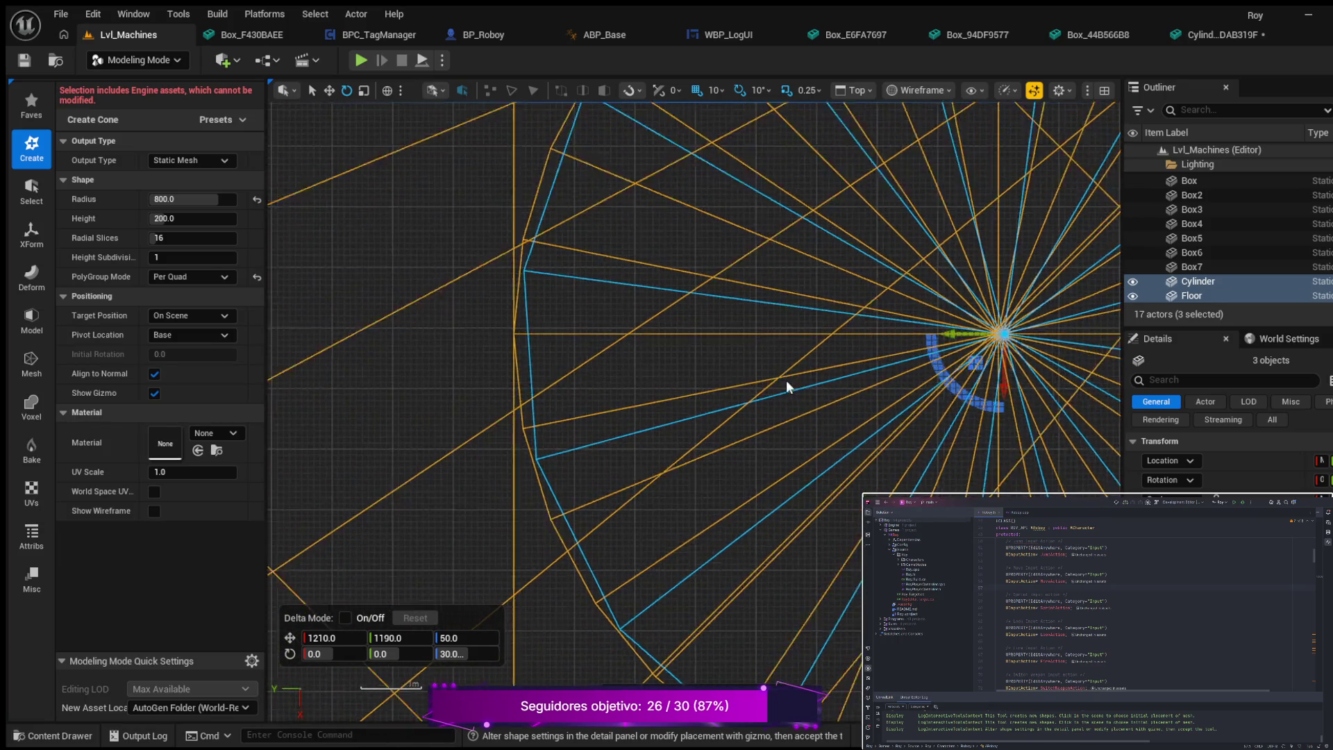
scroll(783, 382, "up", 1)
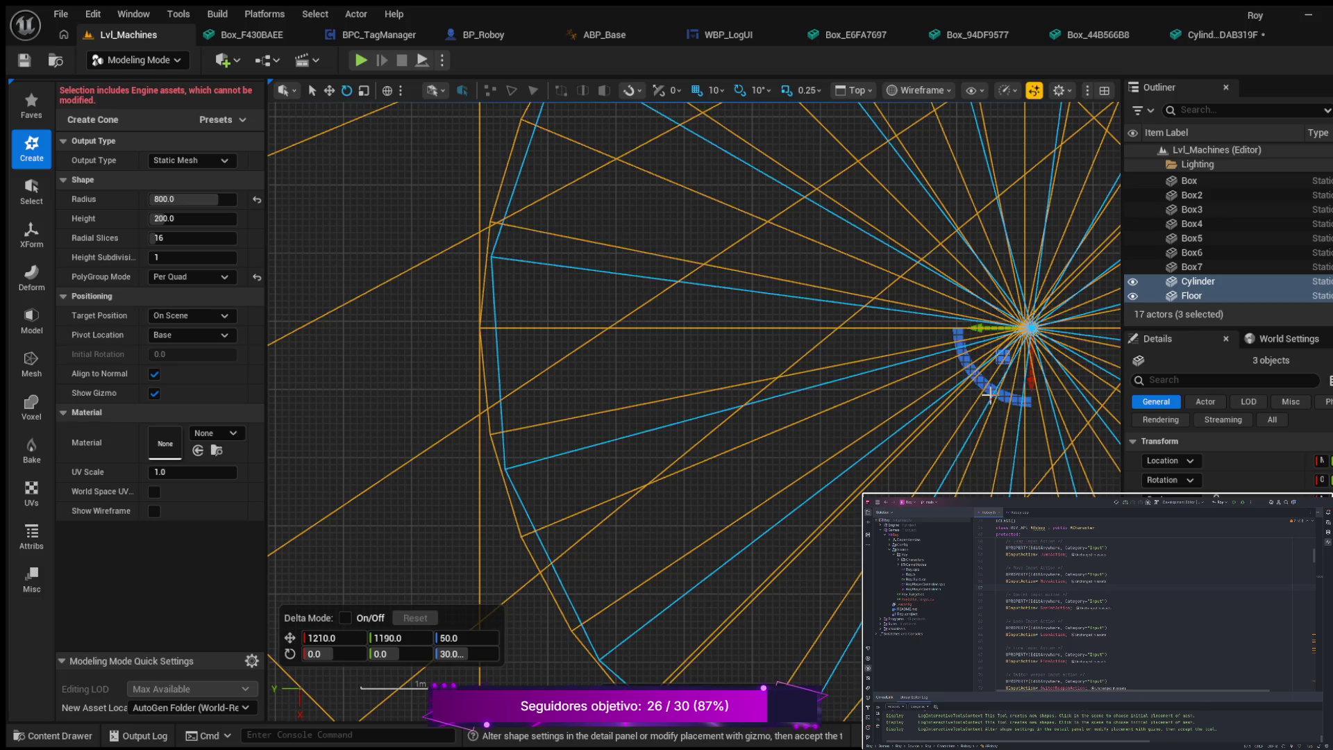
left_click_drag(986, 392, 994, 412)
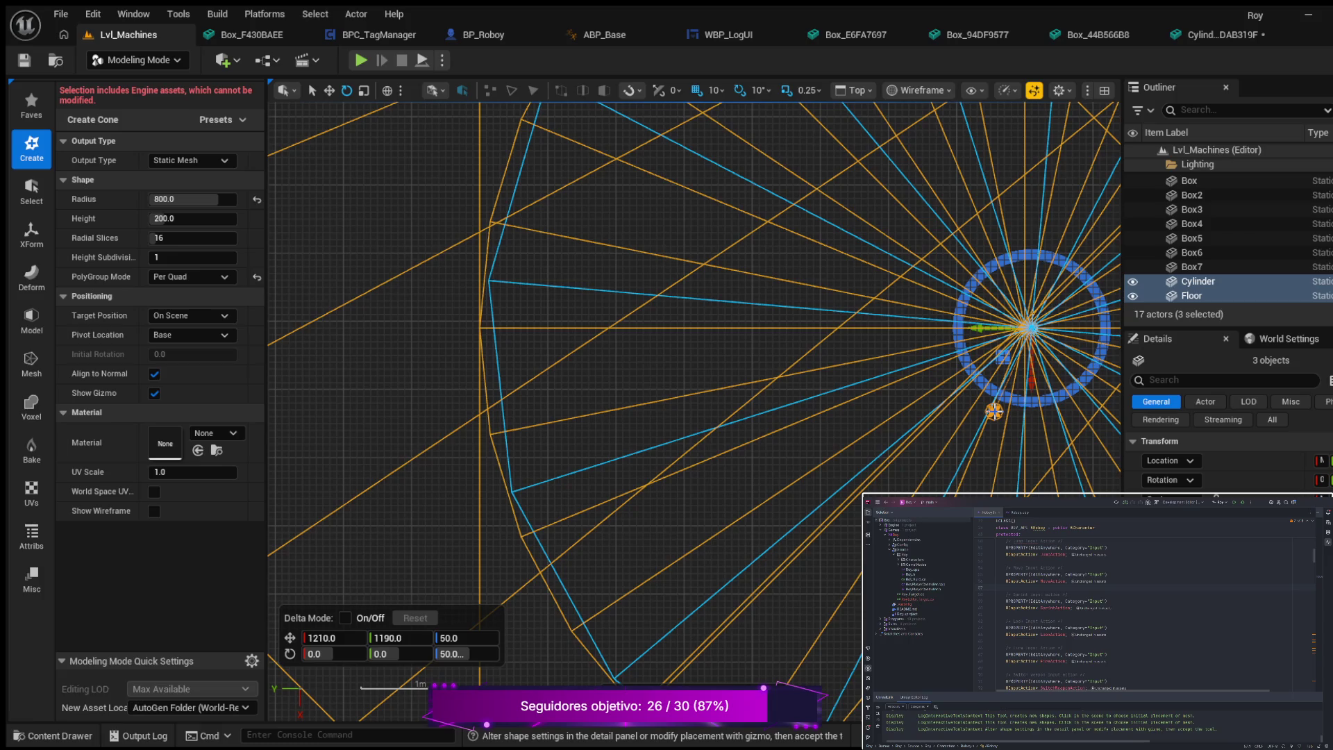
scroll(995, 411, "down", 5)
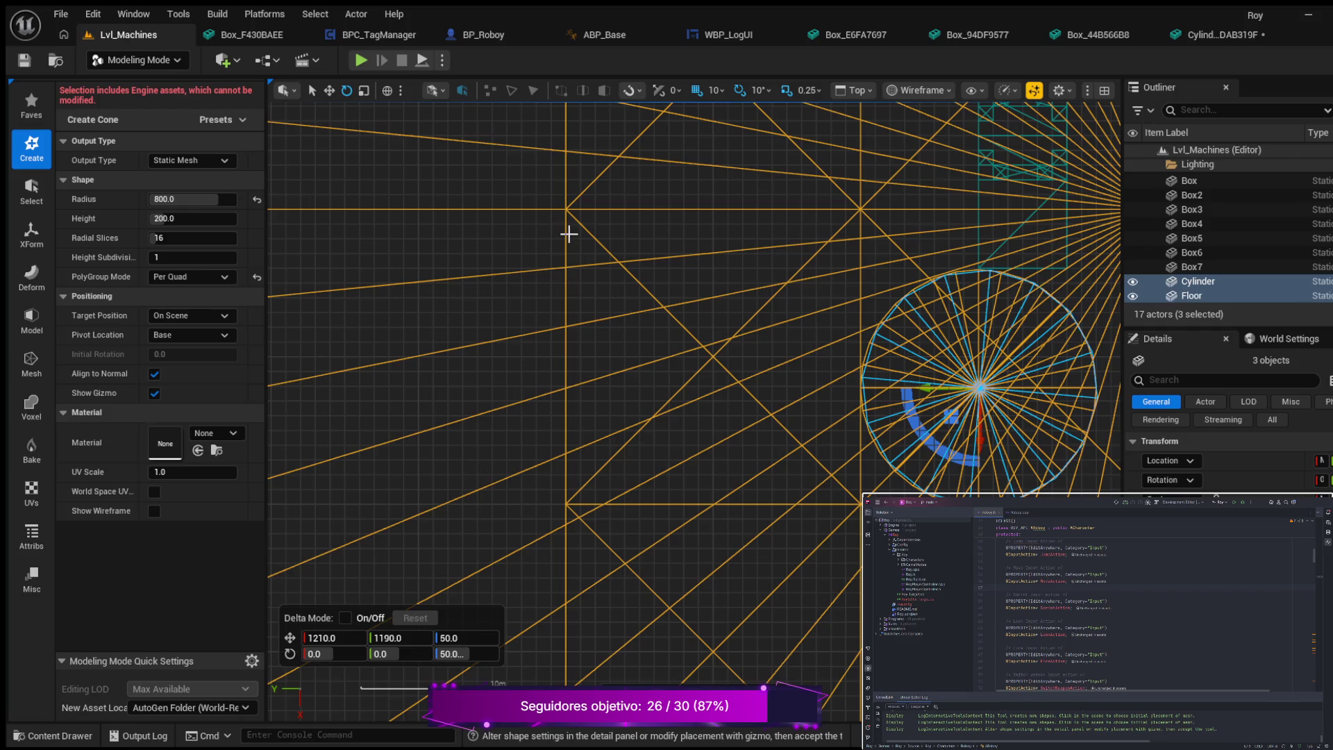
- In lit perspective view, raise the cone preview to Z 730 above the platform
key("alt+g")
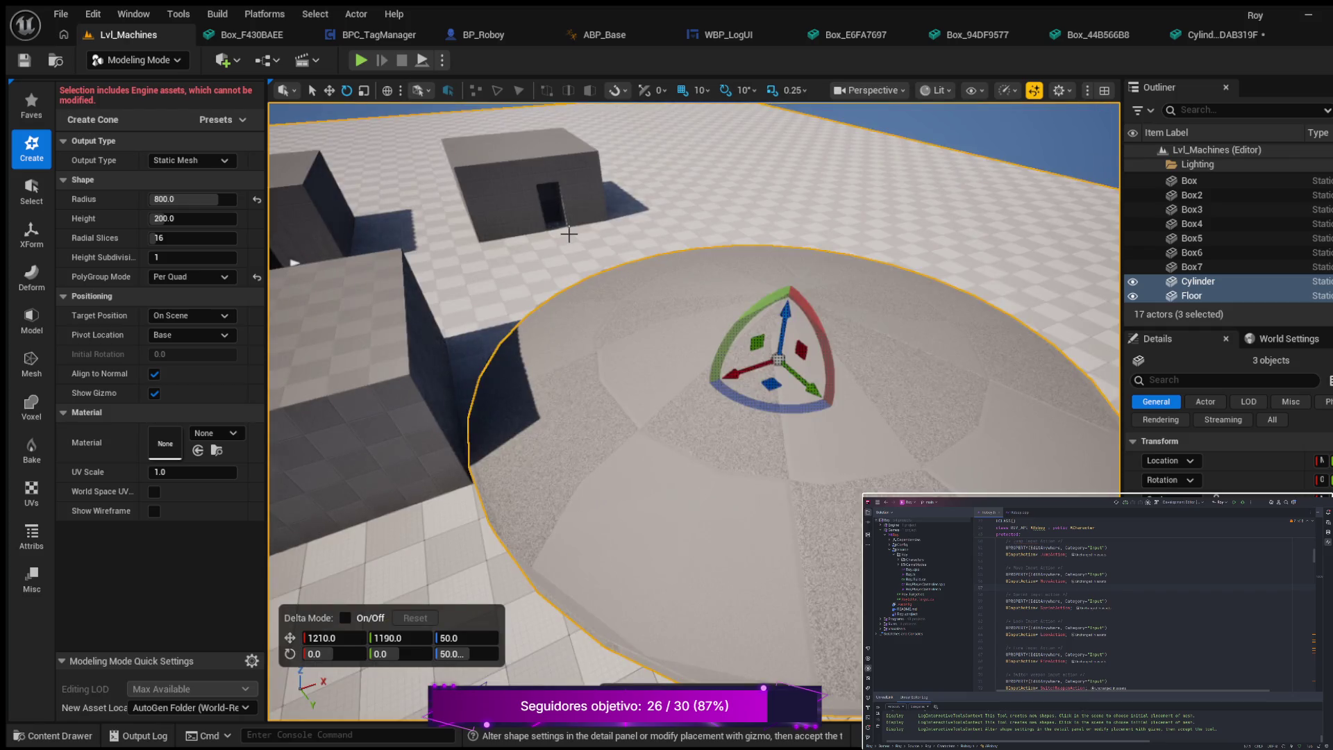
left_click_drag(786, 314, 796, 89)
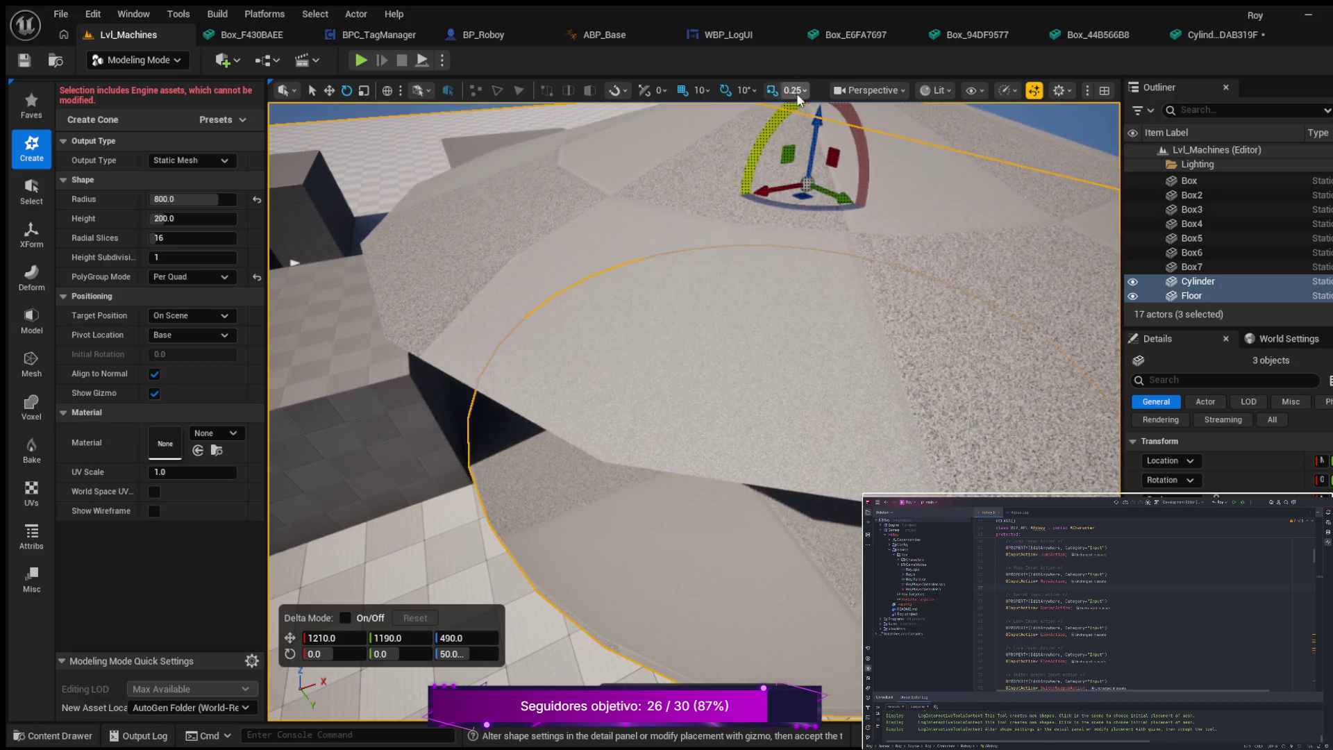
key("e")
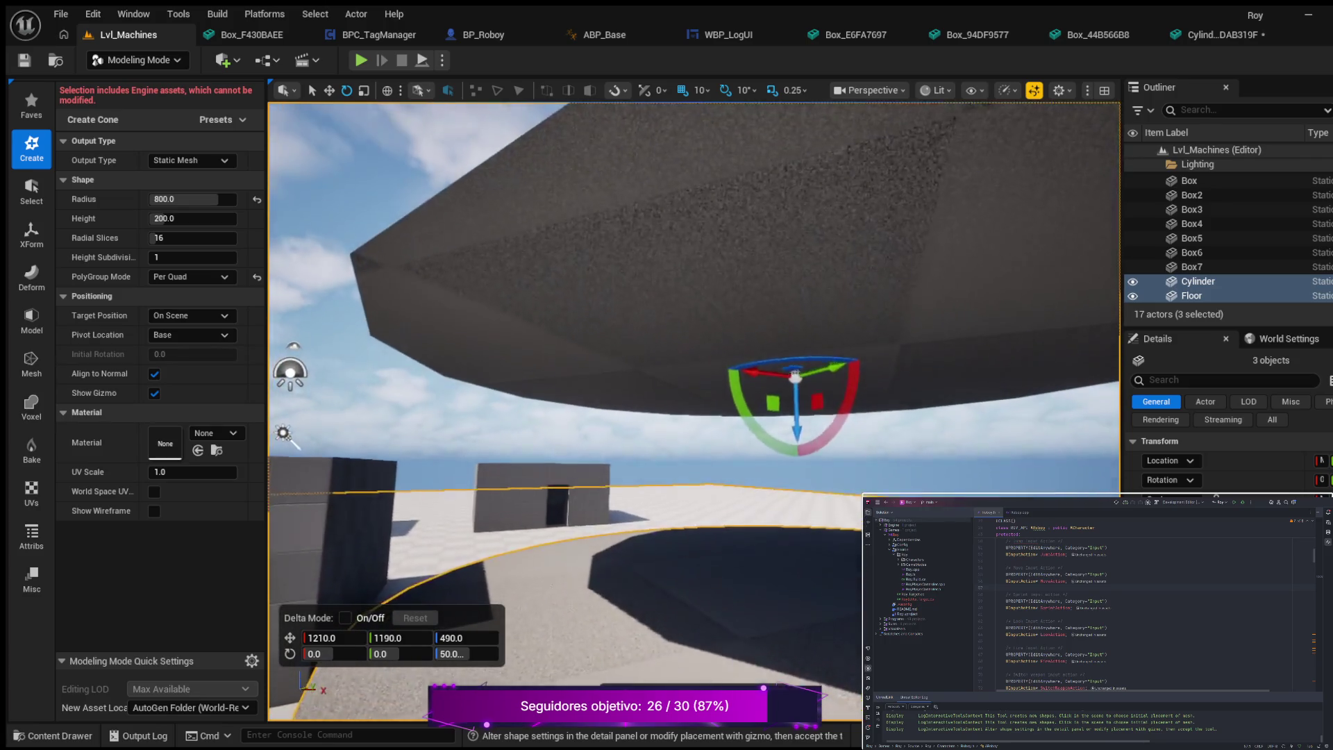
key("f")
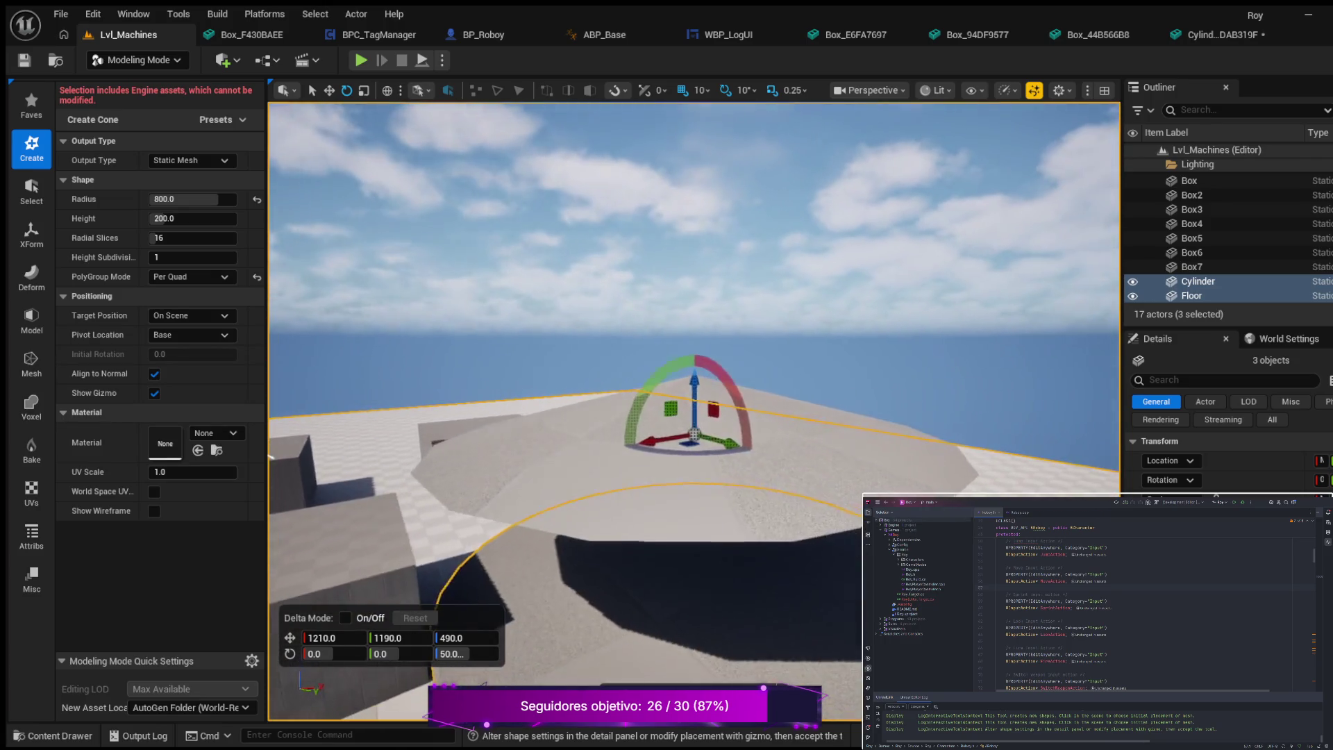
left_click_drag(705, 384, 675, 303)
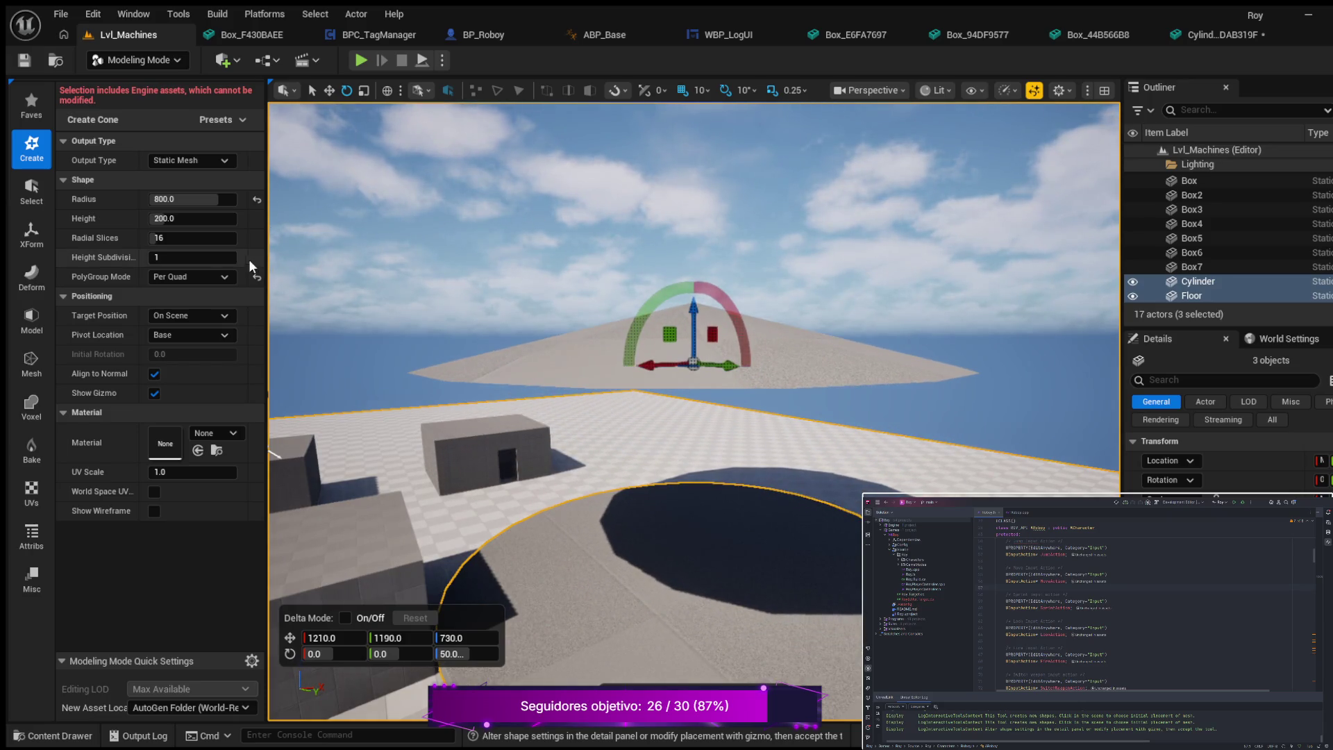
- Stretch the cone to about 807 units tall and fly beneath it to inspect it
mouse_move(220, 224)
left_mouse_down()
mouse_move(305, 223)
mouse_move(258, 340)
left_mouse_up()
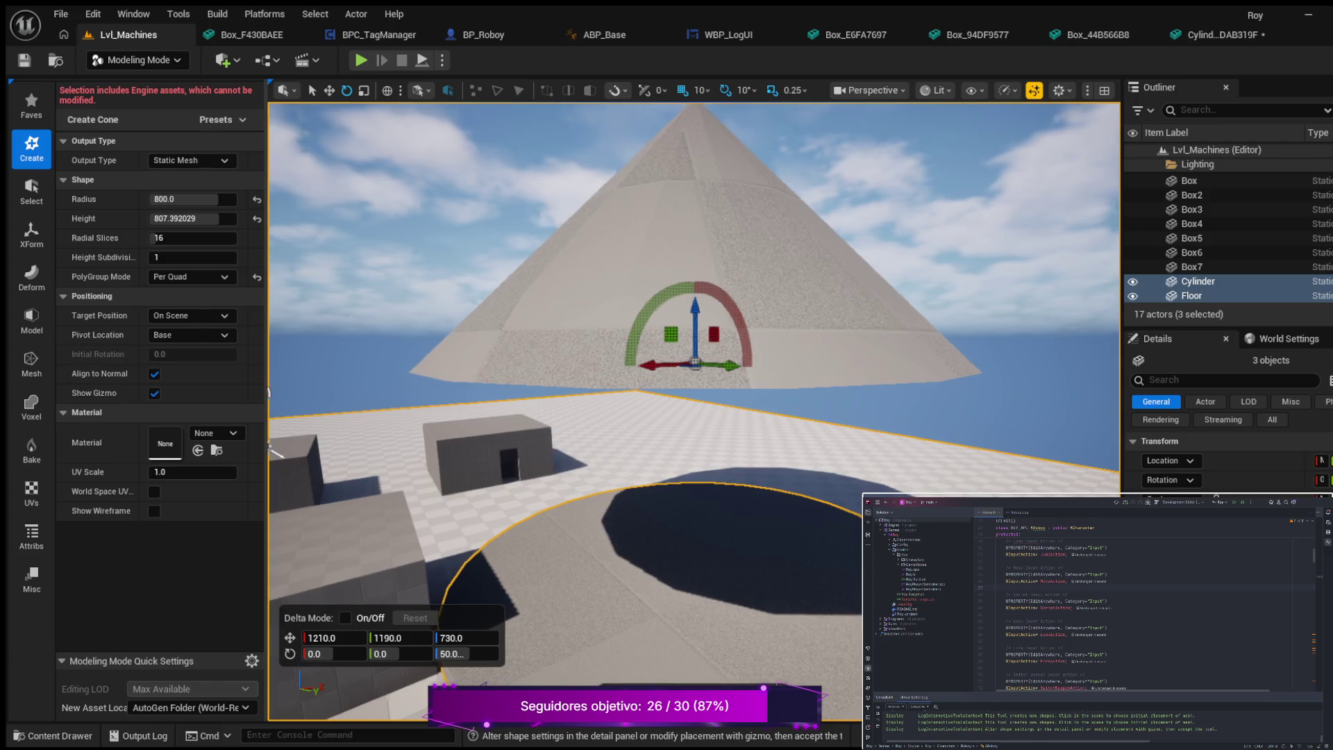
key("w")
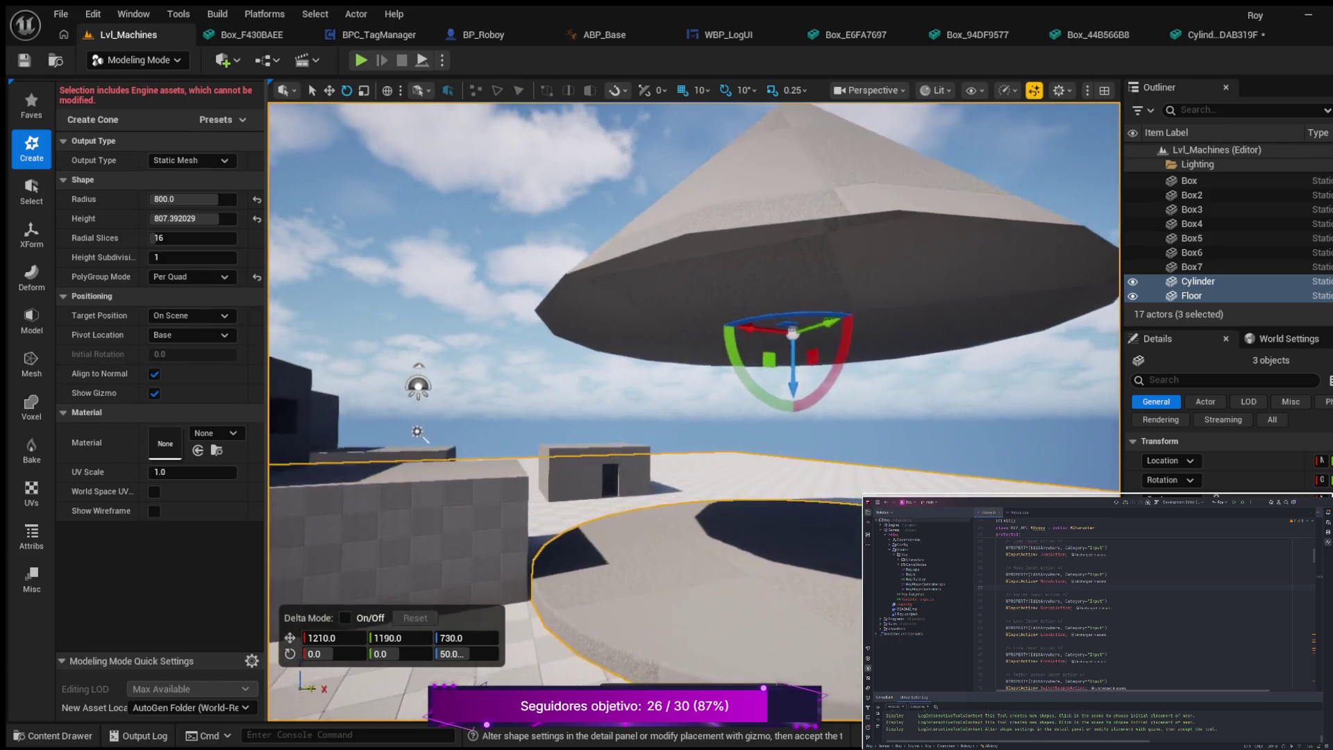
key("s")
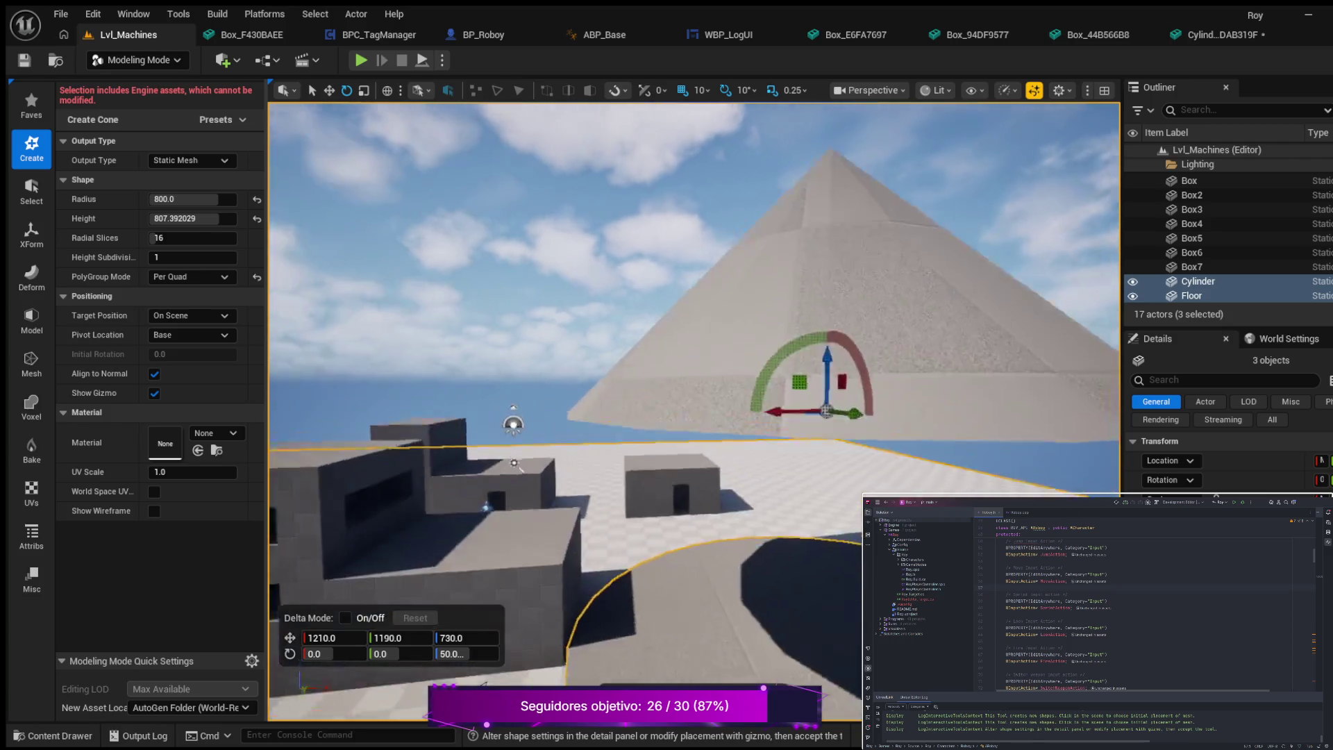
key("w")
key("s")
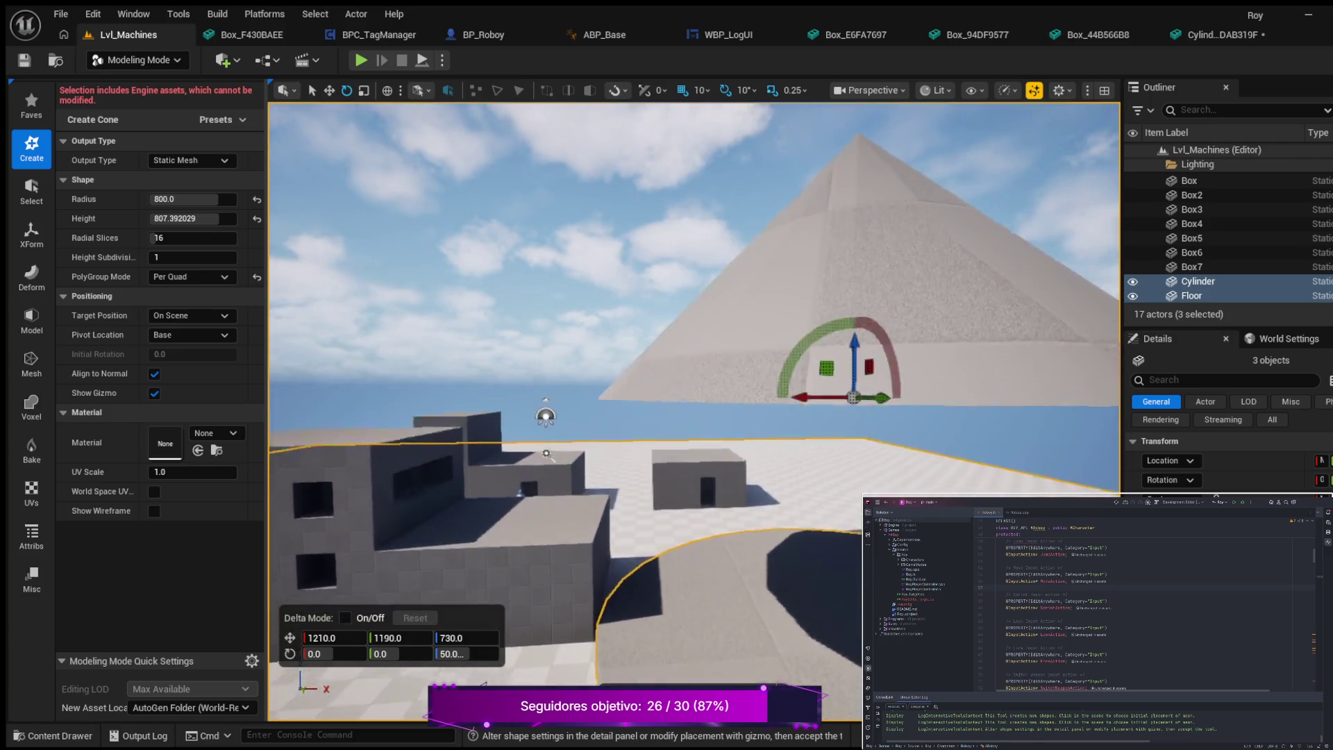
key("w")
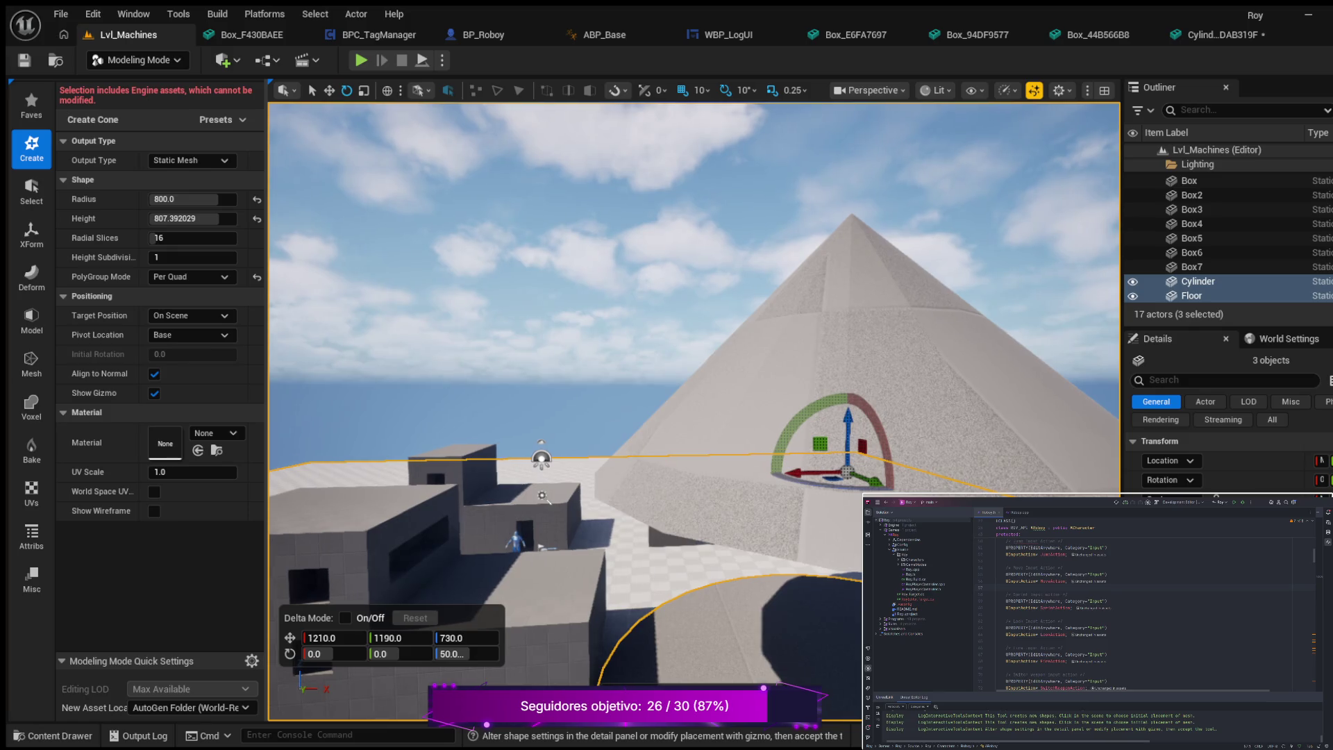
key("w")
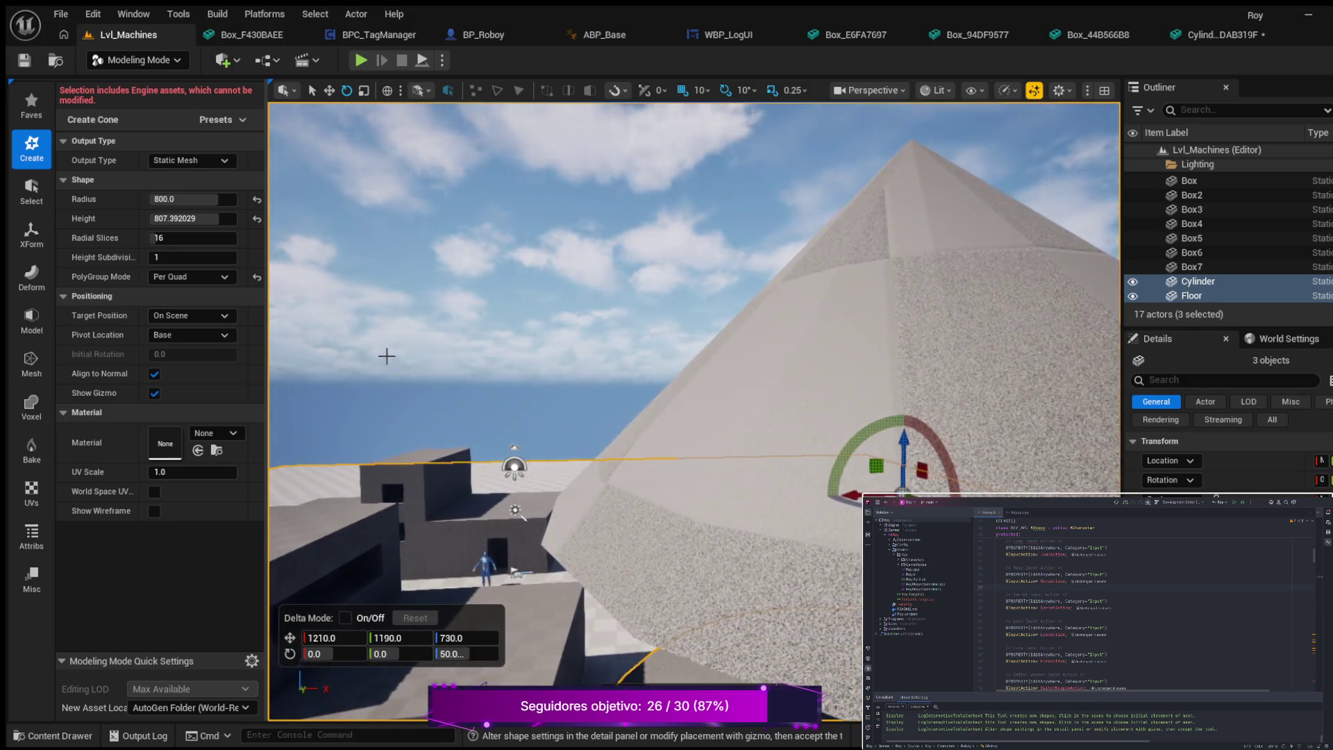
left_click(198, 221)
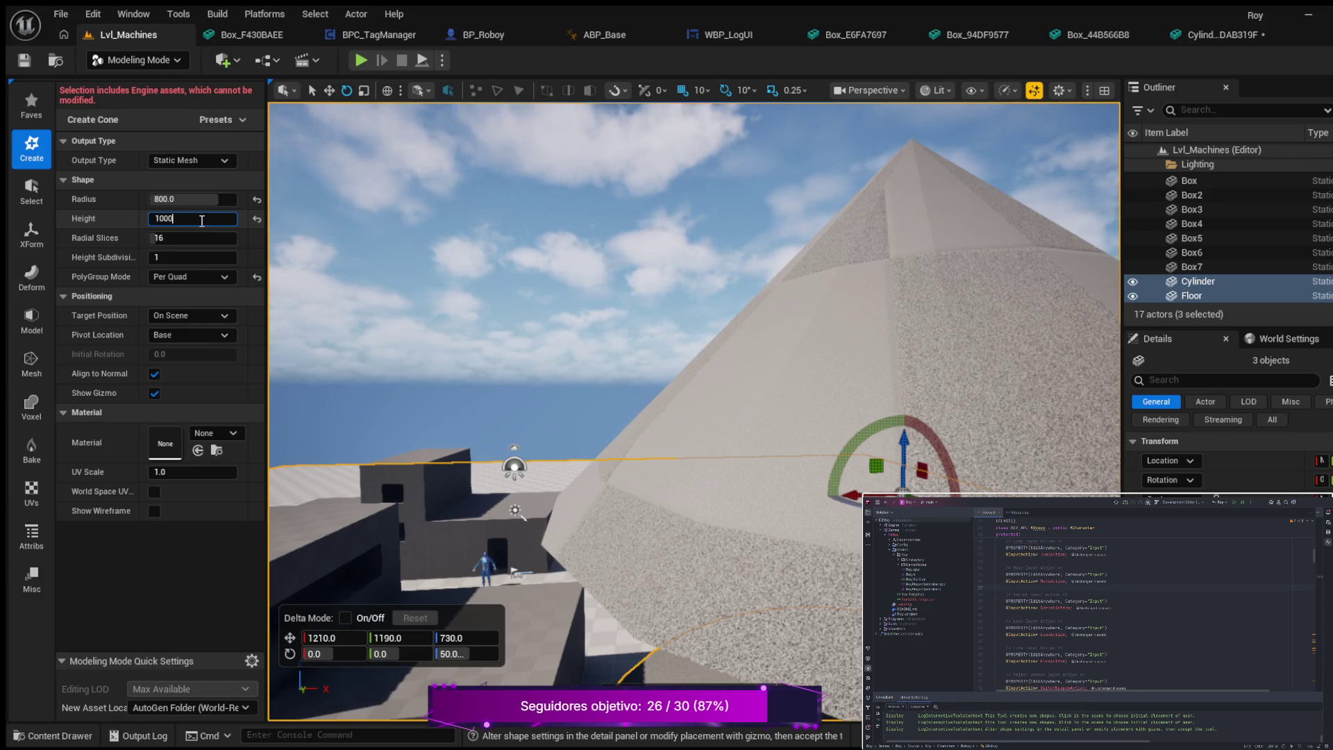
- Set the cone's height to 1000, then flatten it to exactly 400
key("Return")
key("s")
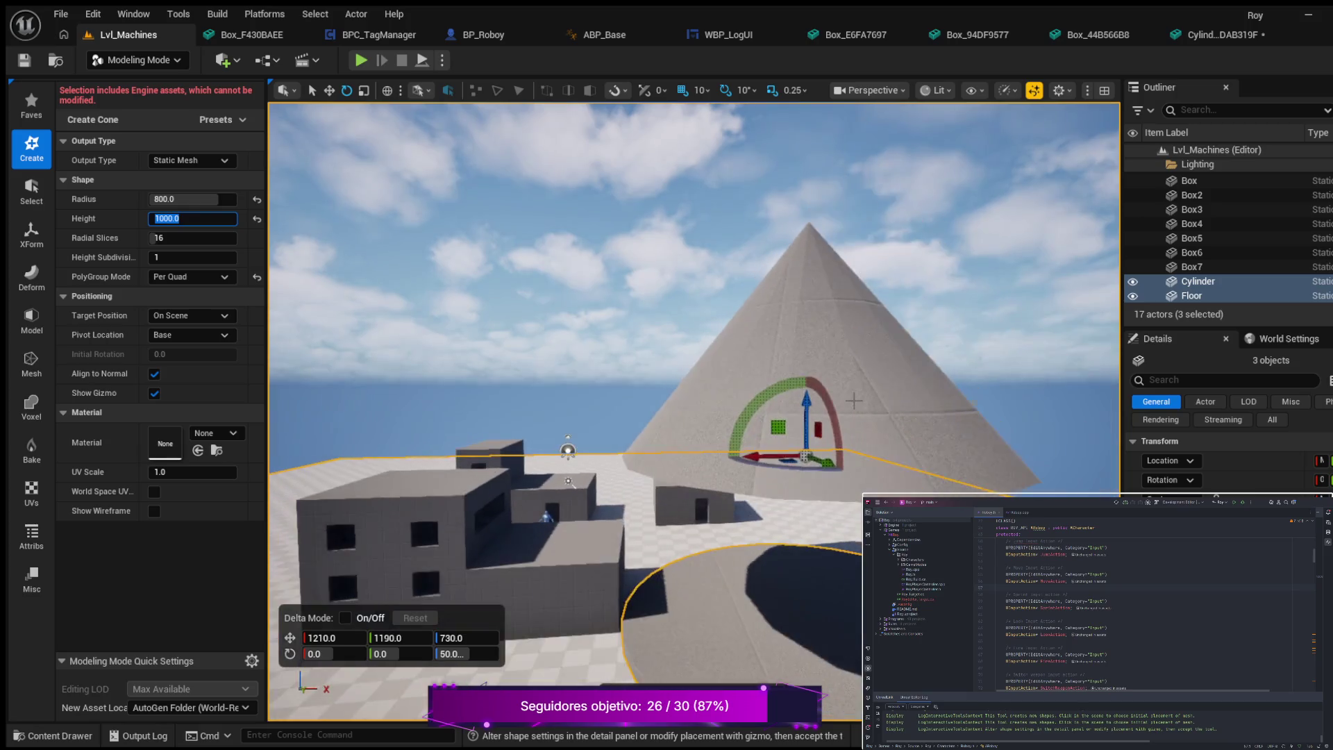
key("a")
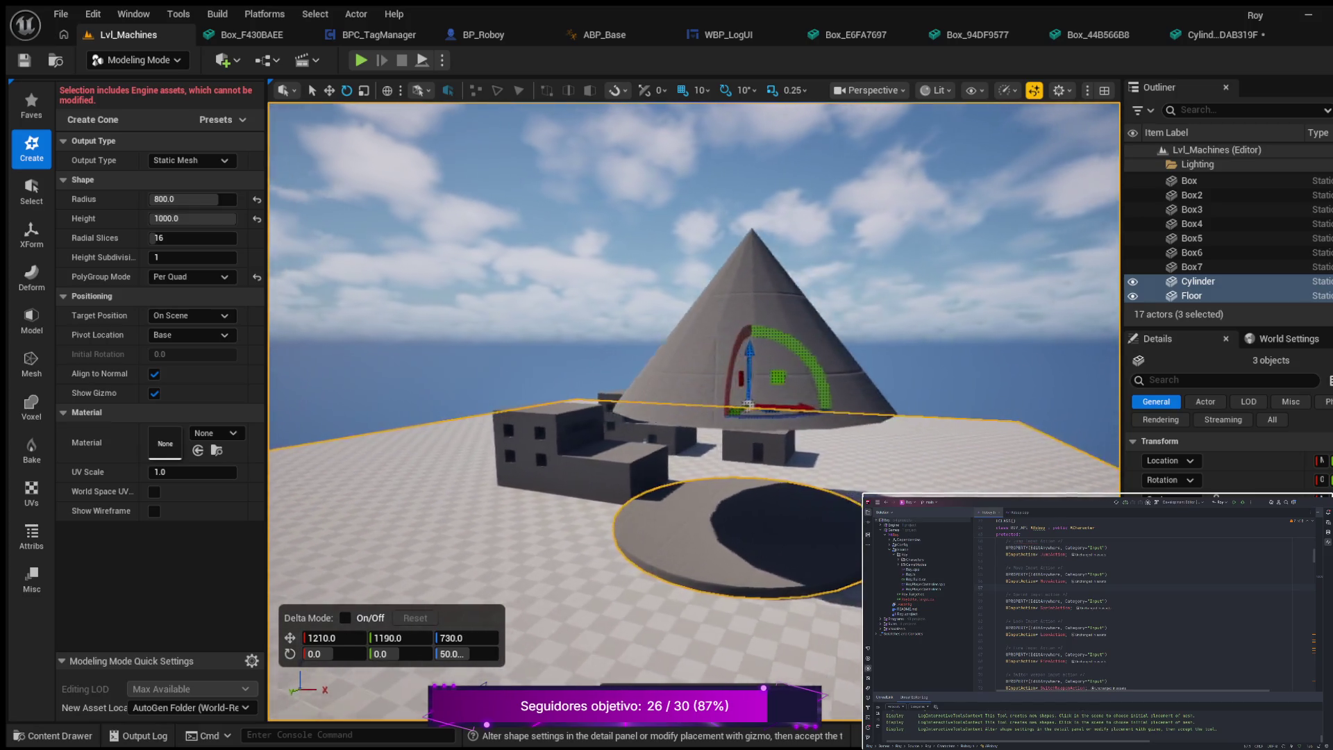
key("w")
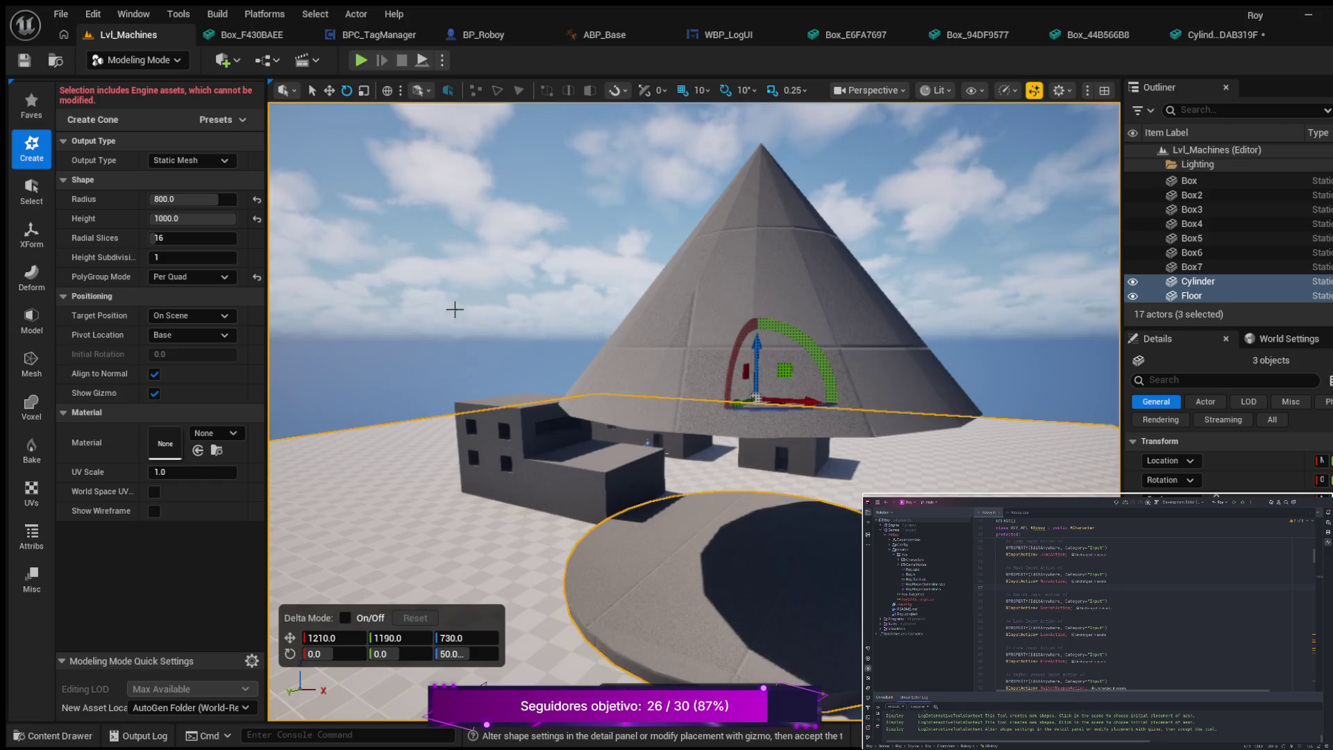
left_click_drag(191, 218, 156, 218)
left_click(195, 218)
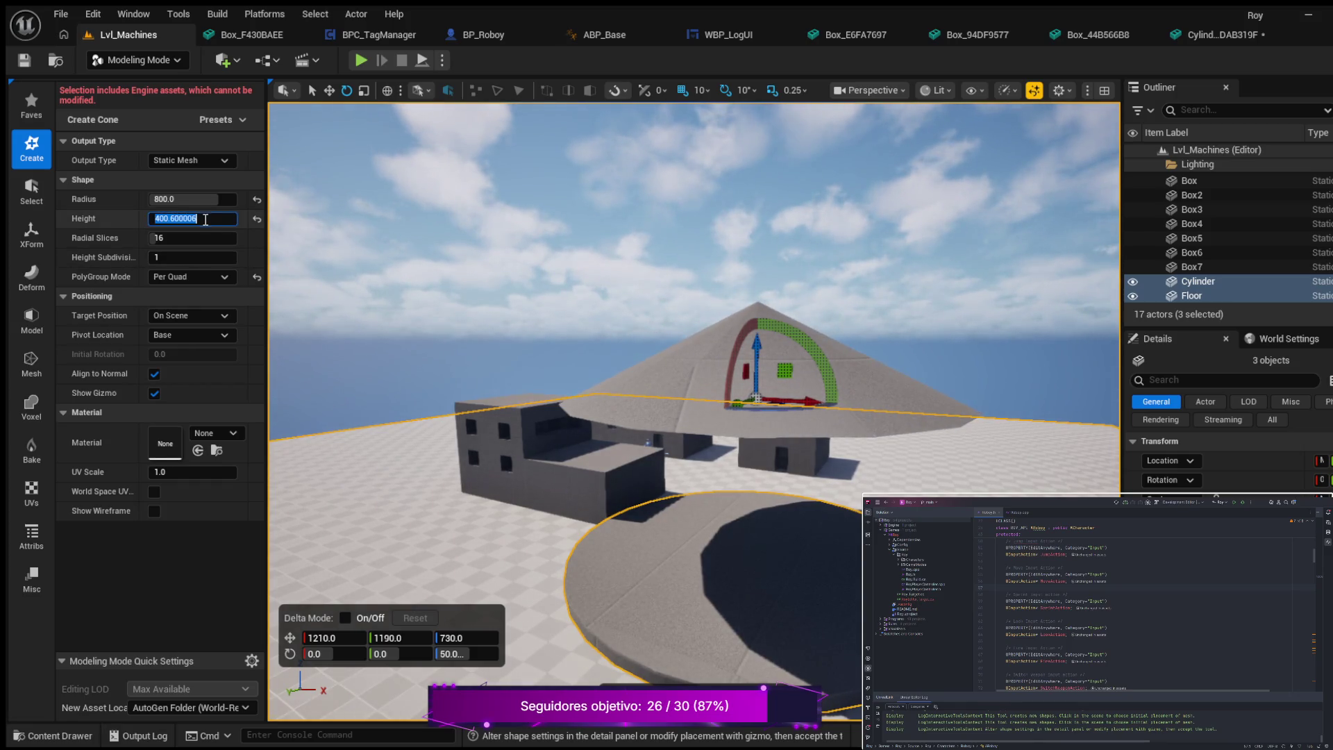
type("400")
key("Return")
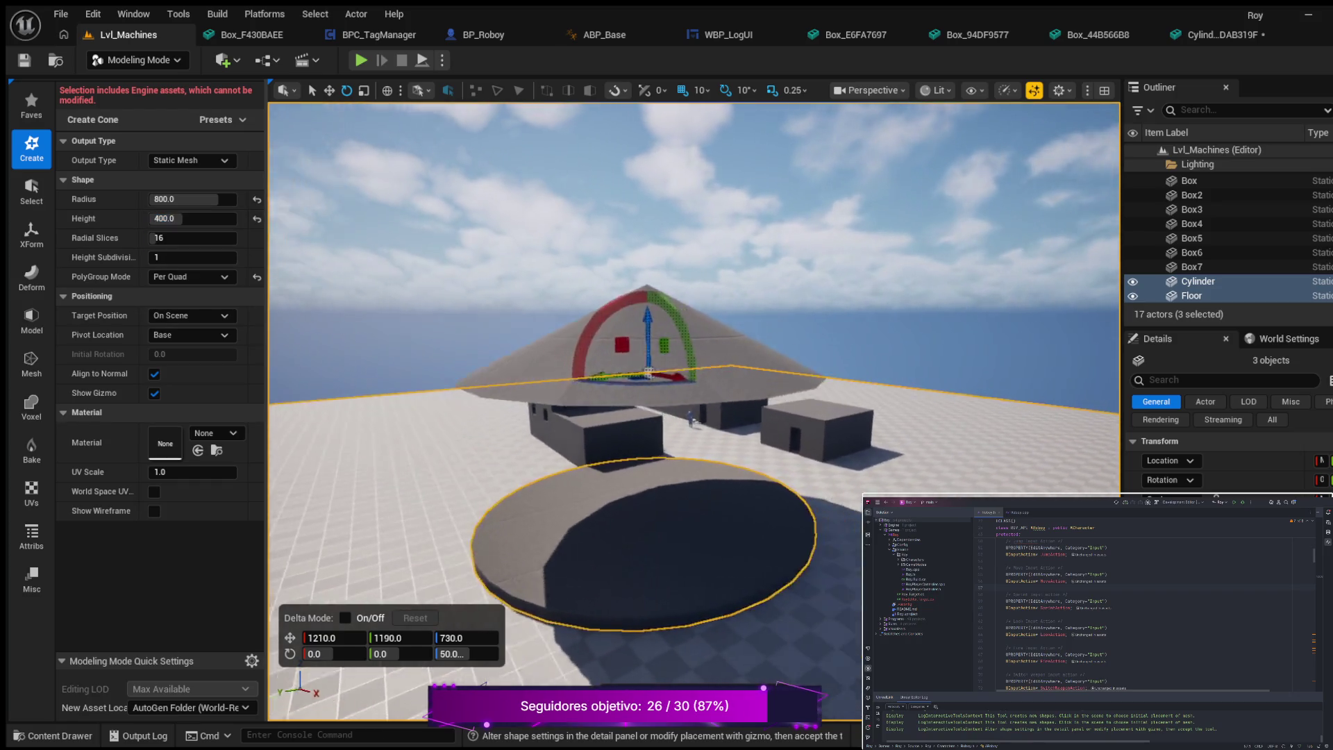
- Fly around the 800-radius, 400-high cone to check it, then accept it as Cone
key("w")
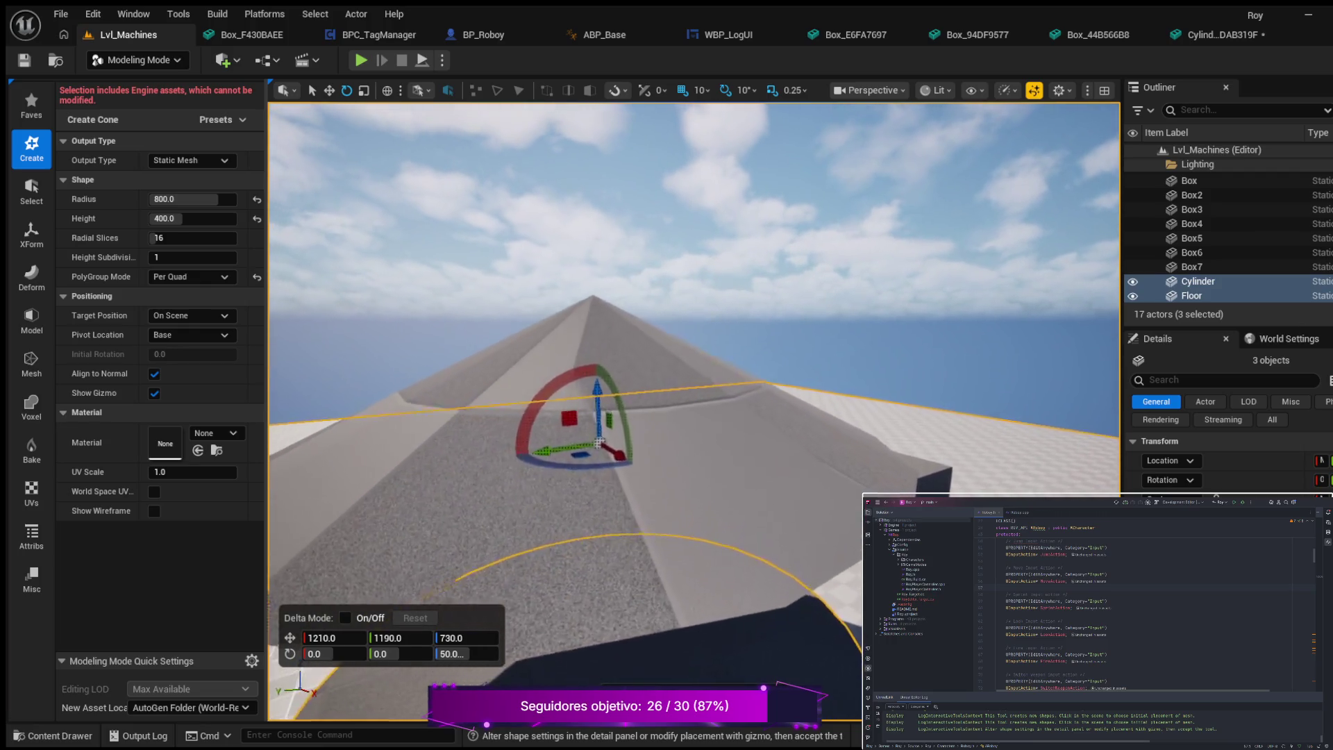
key("w")
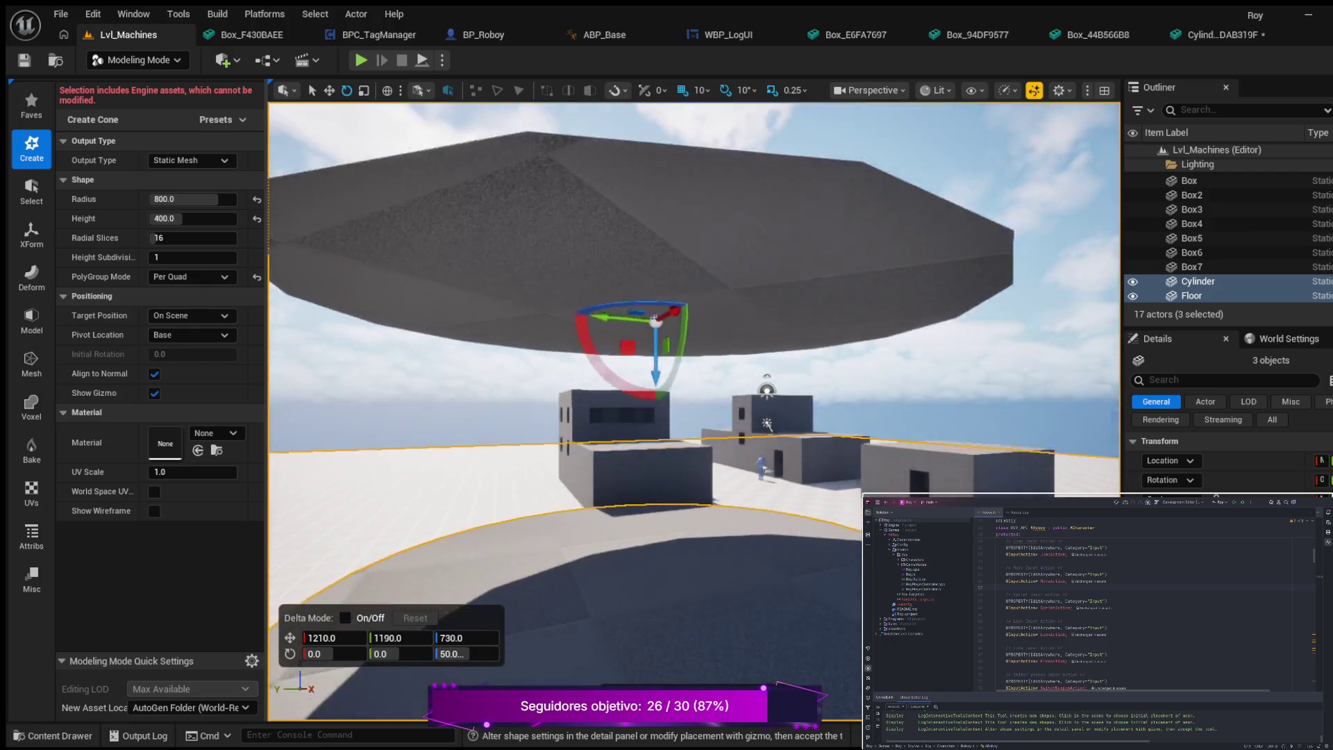
key("s")
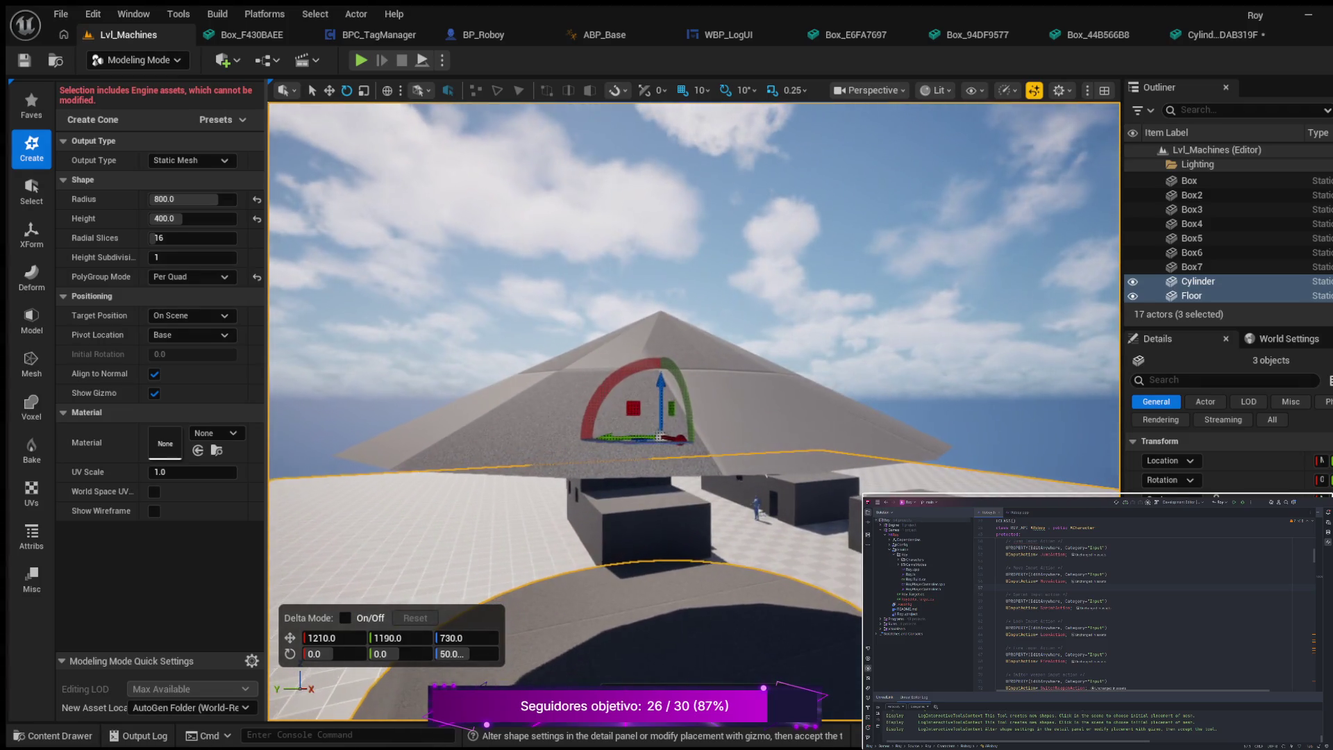
key("d")
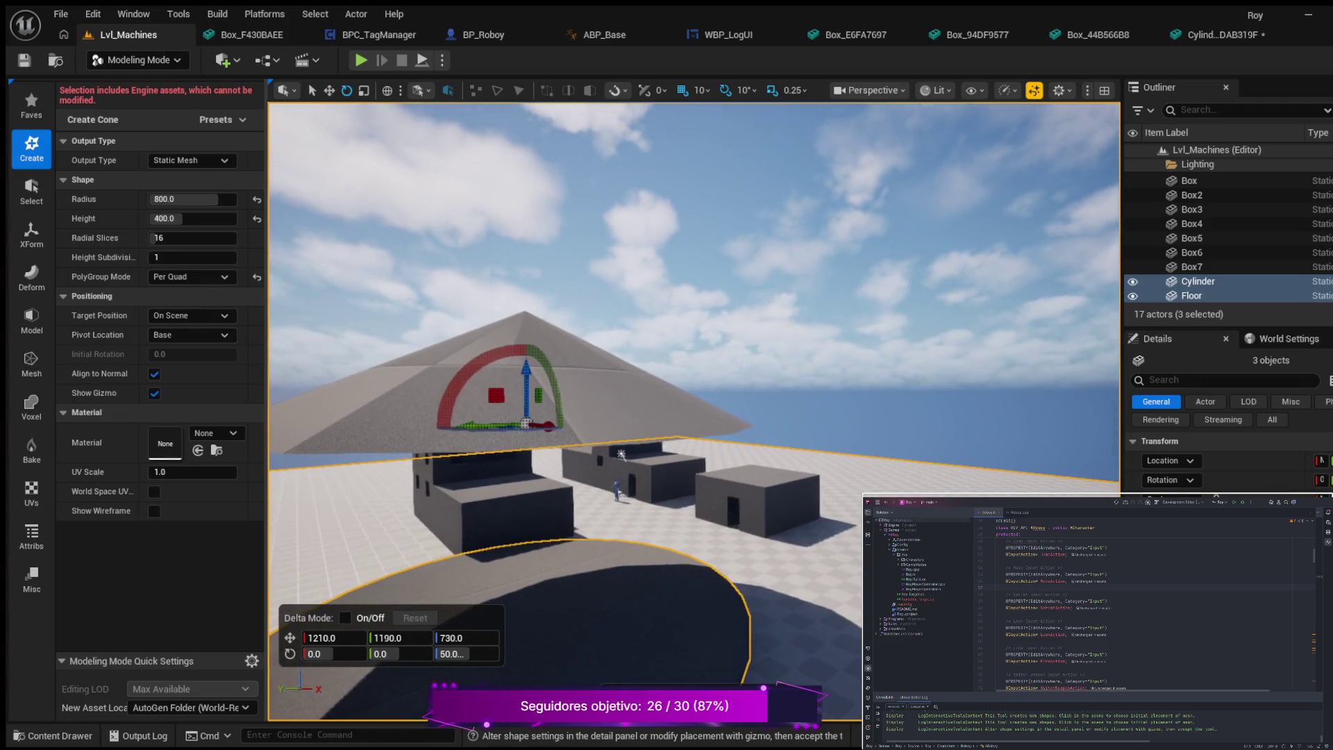
key("a")
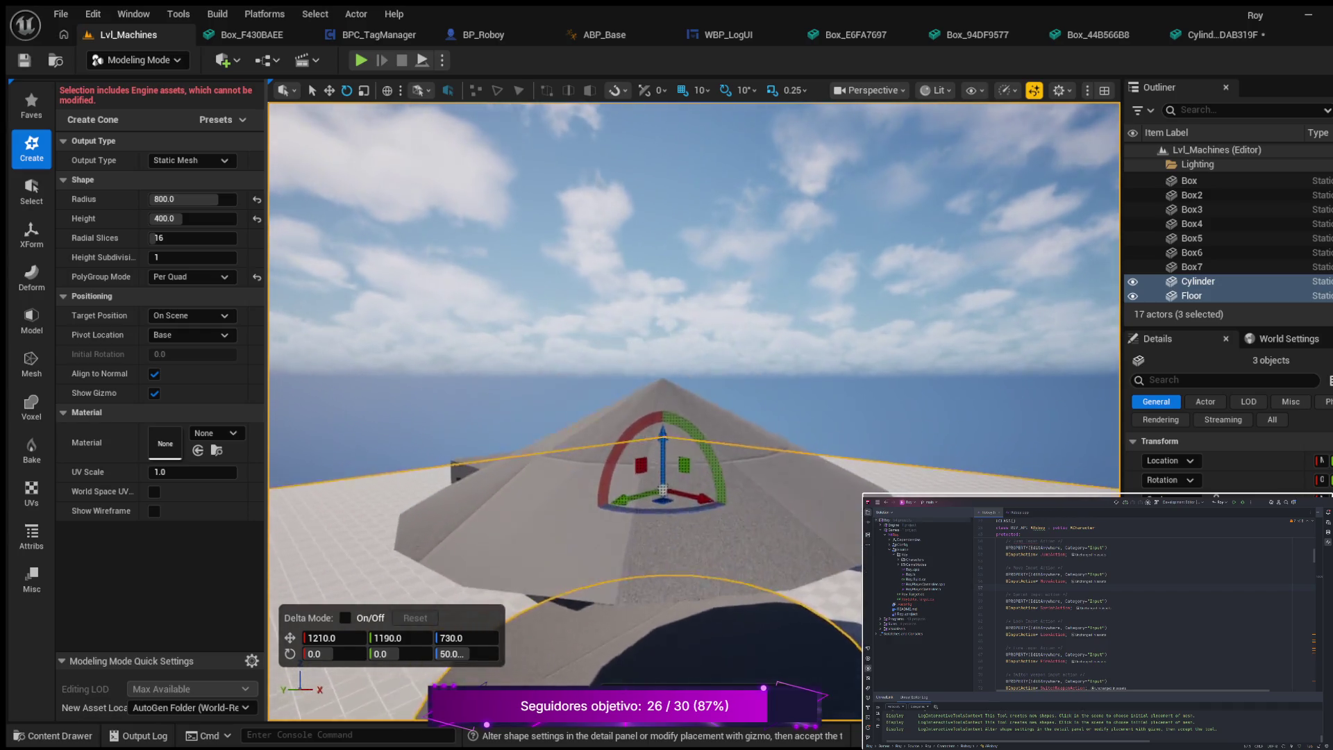
key("e")
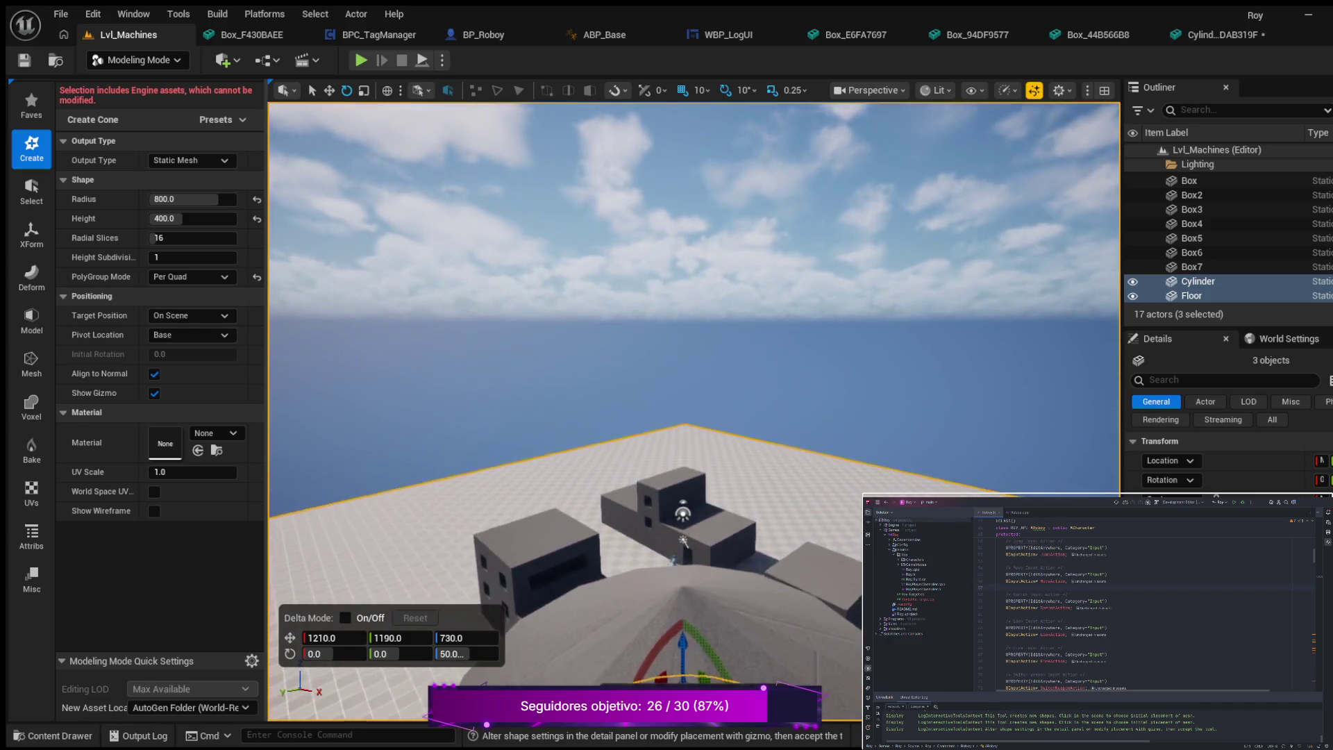
key("s")
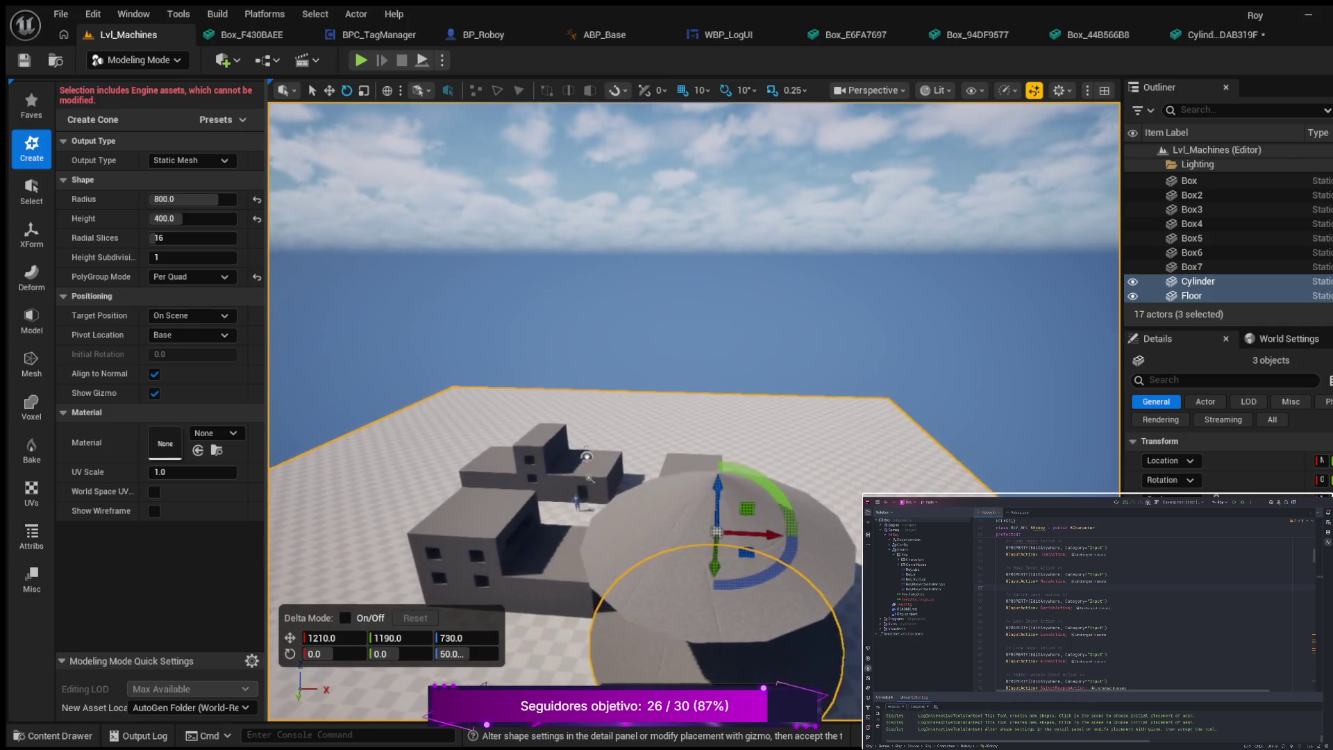
key("q")
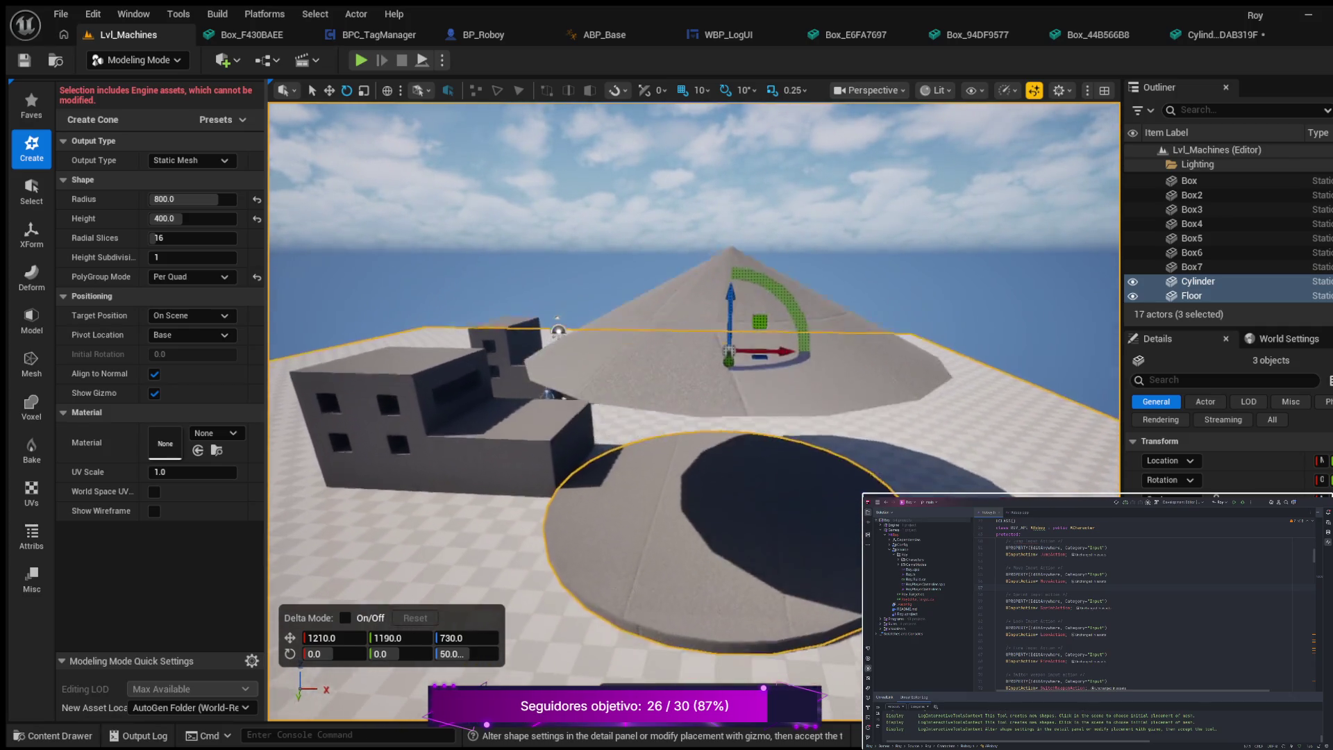
key("q")
key("q")
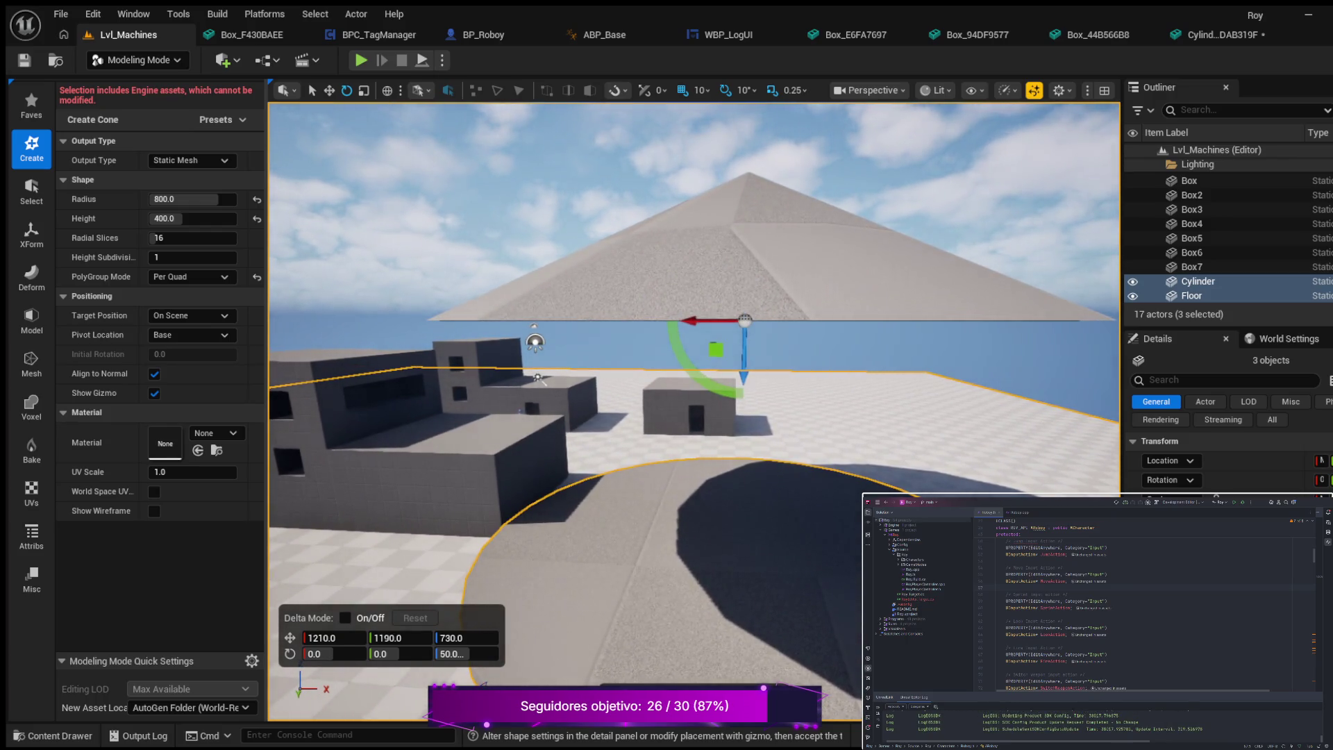
key("q")
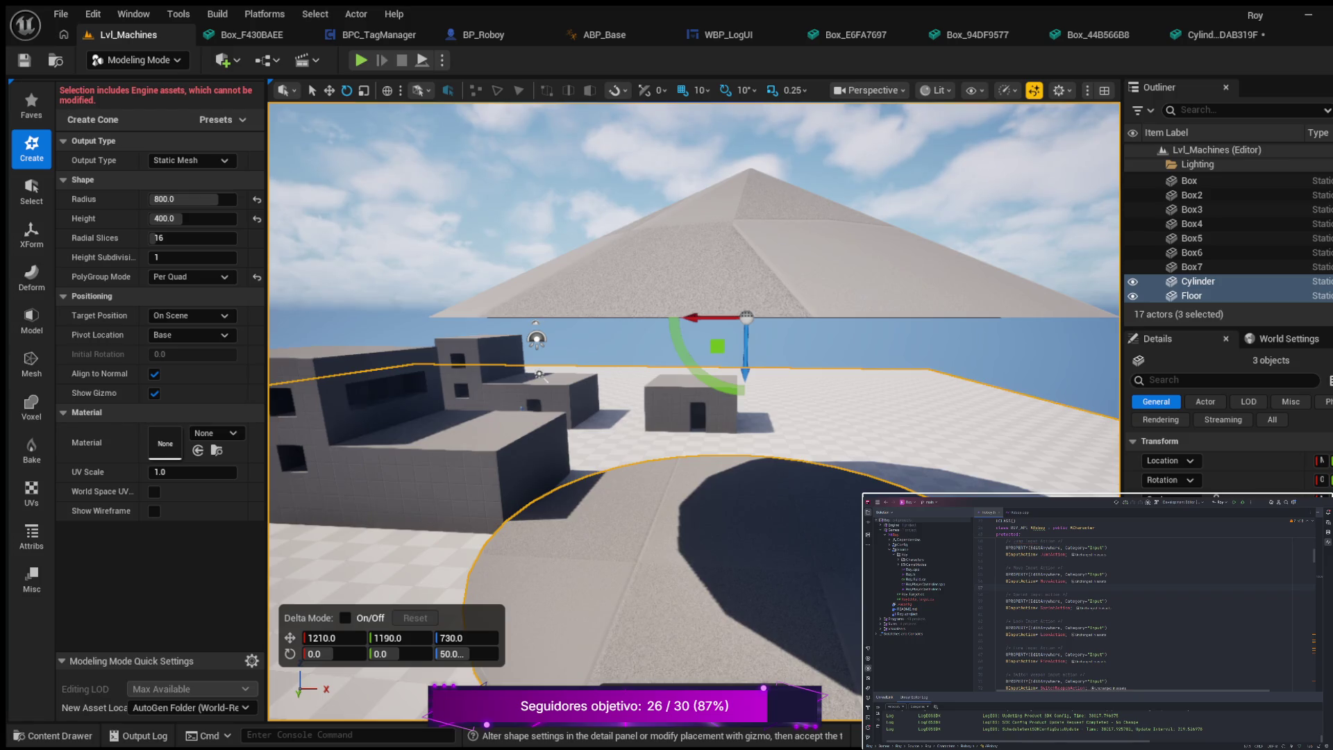
key("Return")
scroll(688, 544, "down", 5)
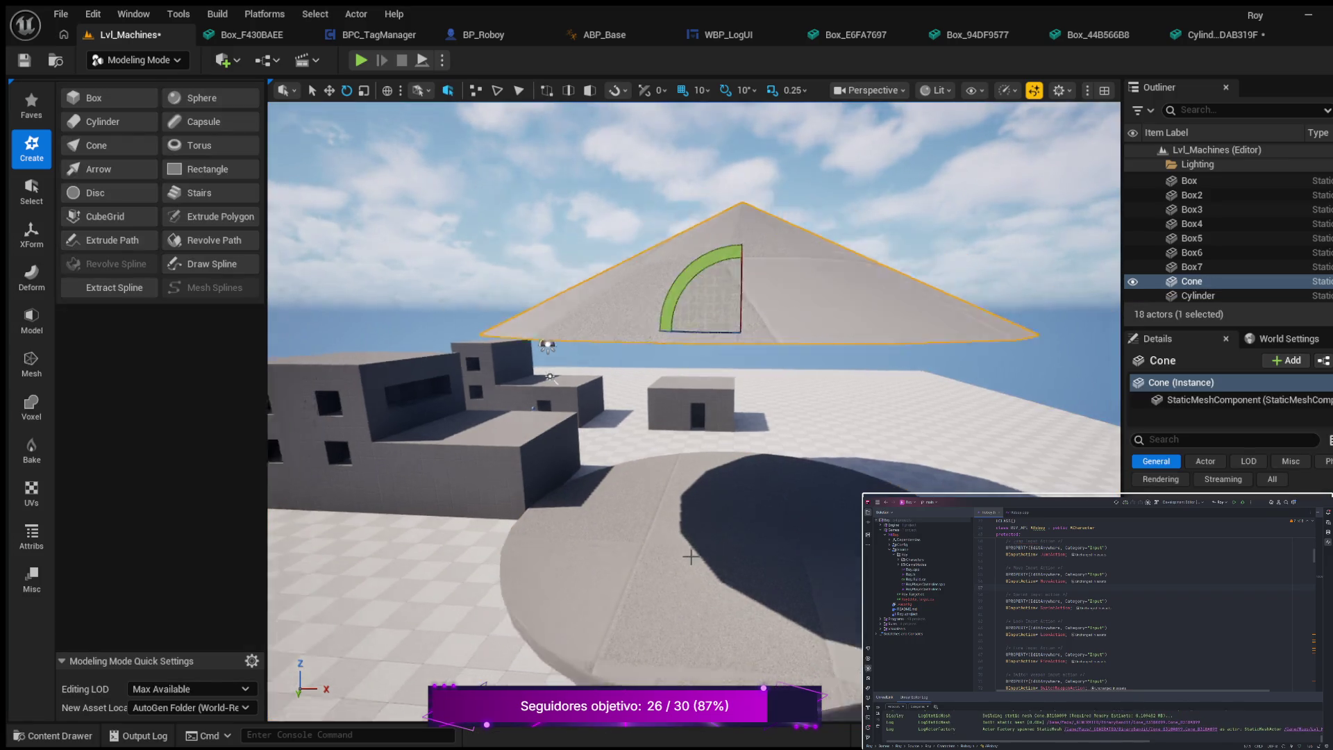
- Place a new cylinder beside the platform at -170, 2470, 0 and shrink its 800 radius
mouse_move(688, 544)
left_mouse_down()
mouse_move(694, 645)
mouse_move(645, 657)
left_mouse_up()
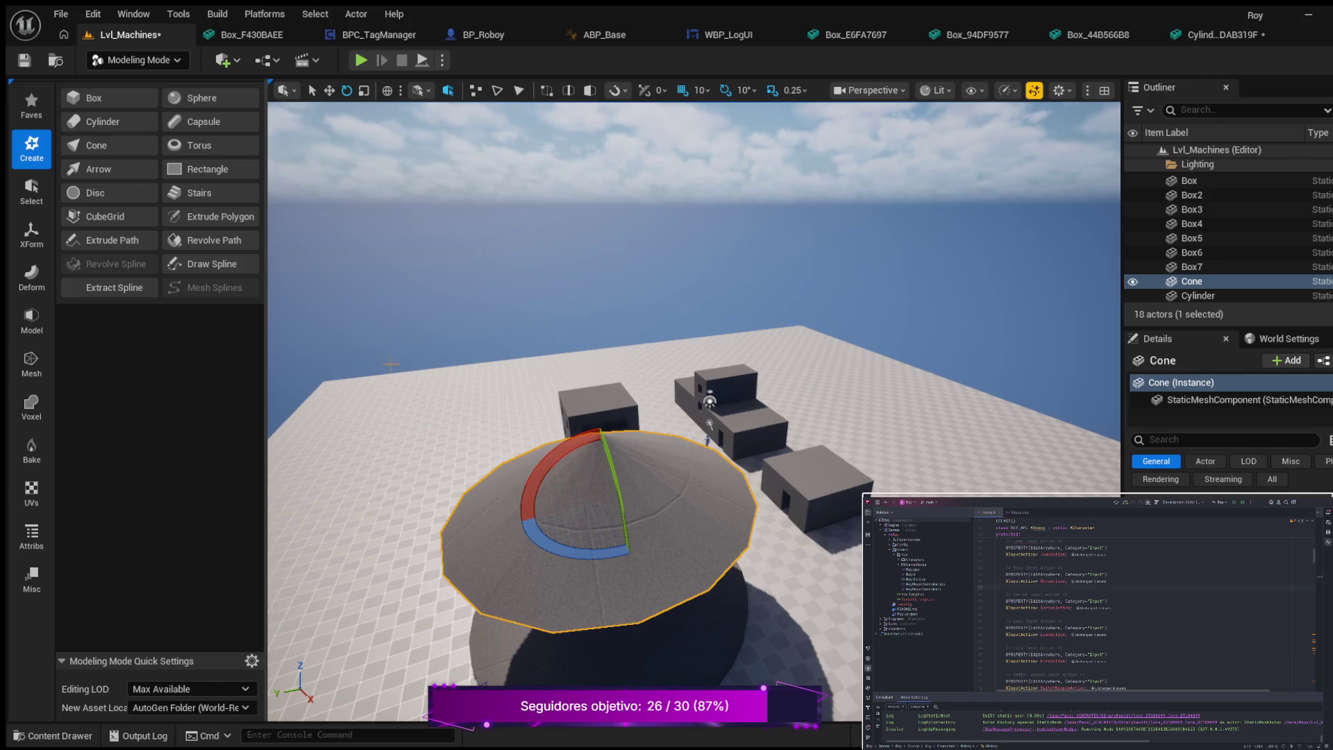
left_click(110, 123)
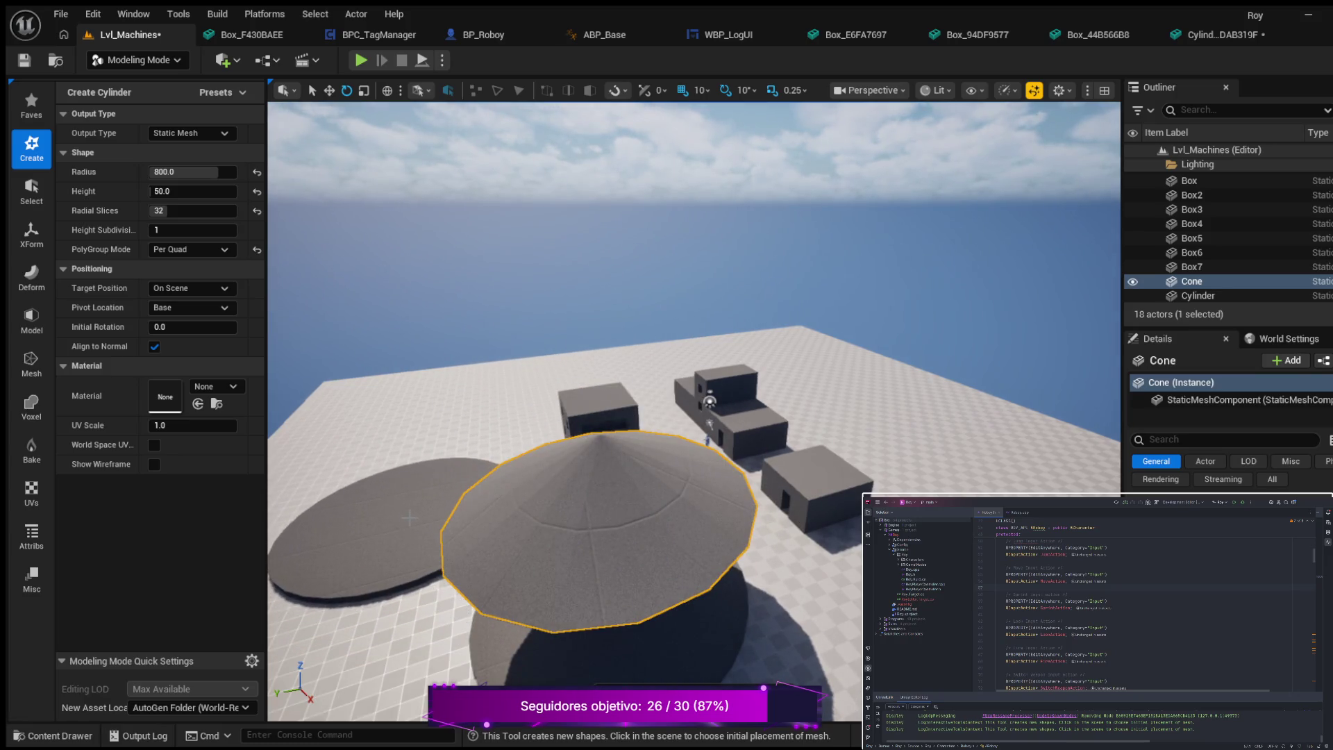
left_click(410, 518)
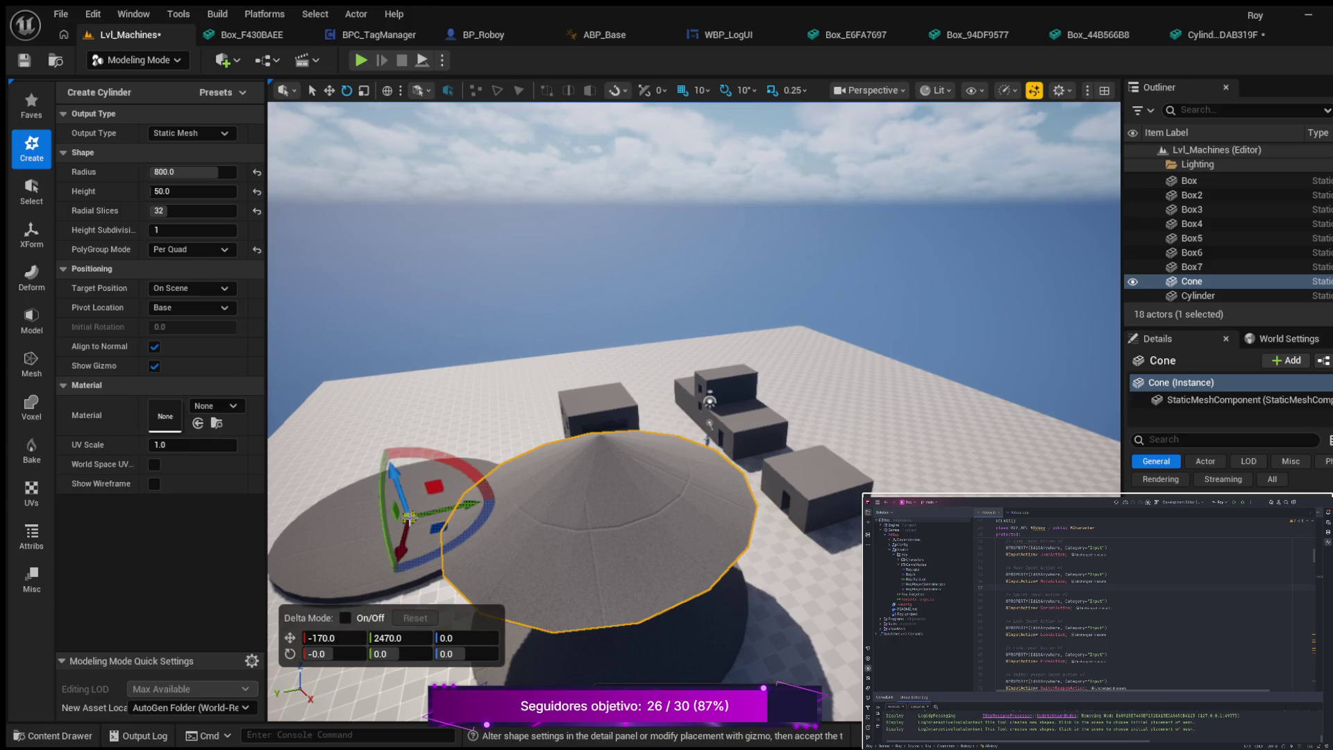
left_click_drag(202, 172, 164, 172)
left_click(192, 172)
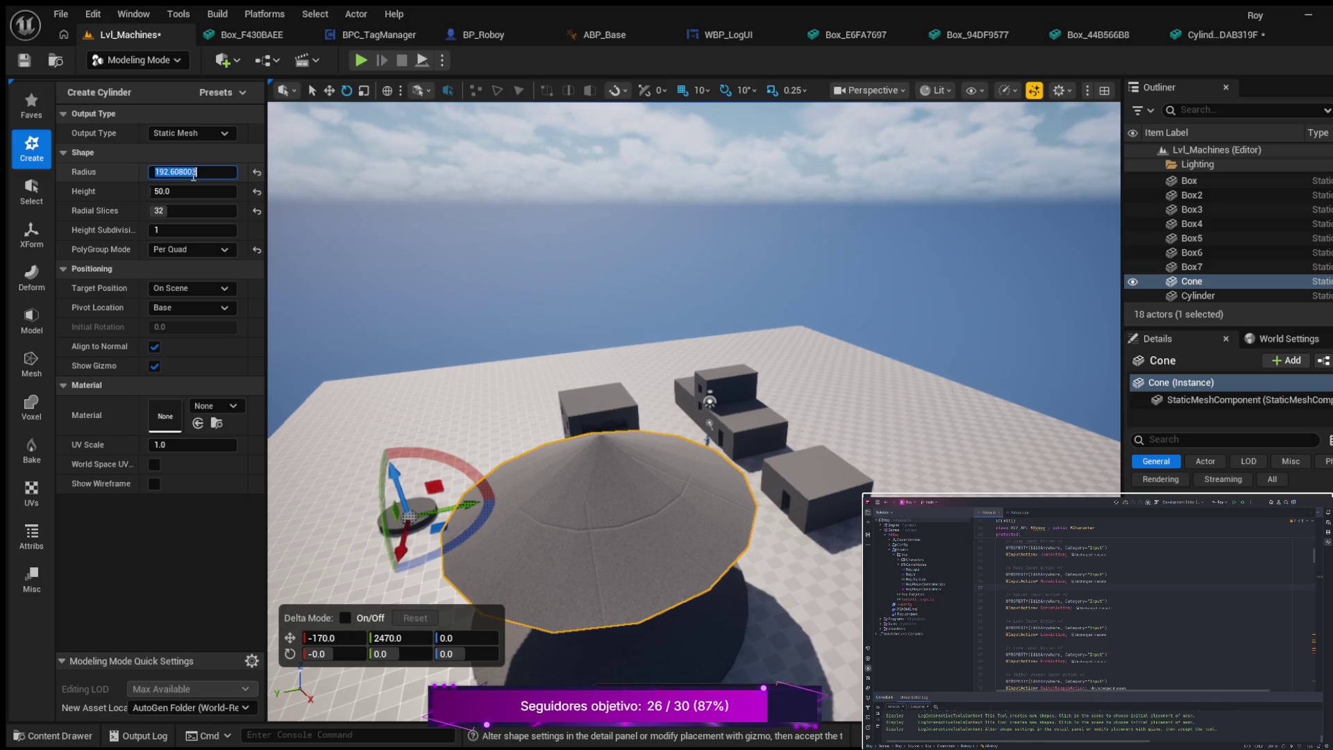
- Give the cylinder a radius of 50 and a height of 400
type("50")
key("Return")
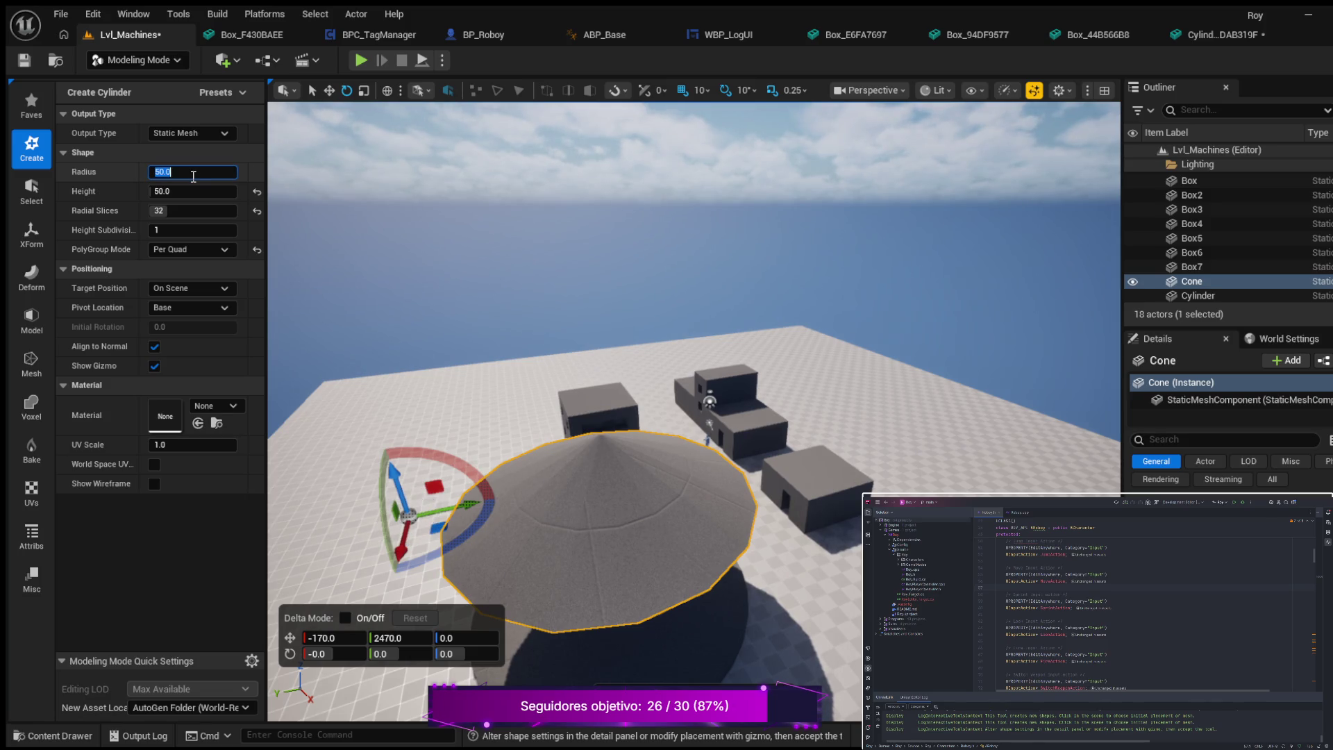
left_click(178, 192)
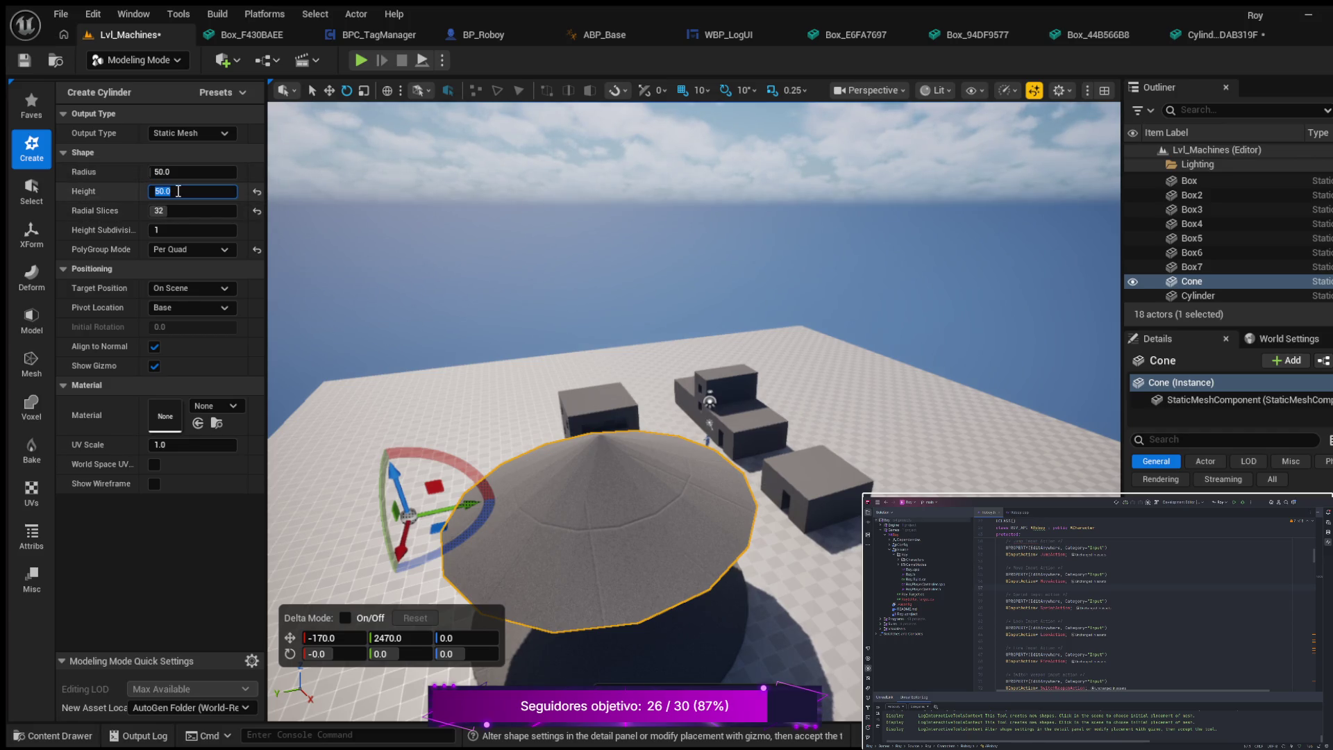
type("200")
type("400")
key("Return")
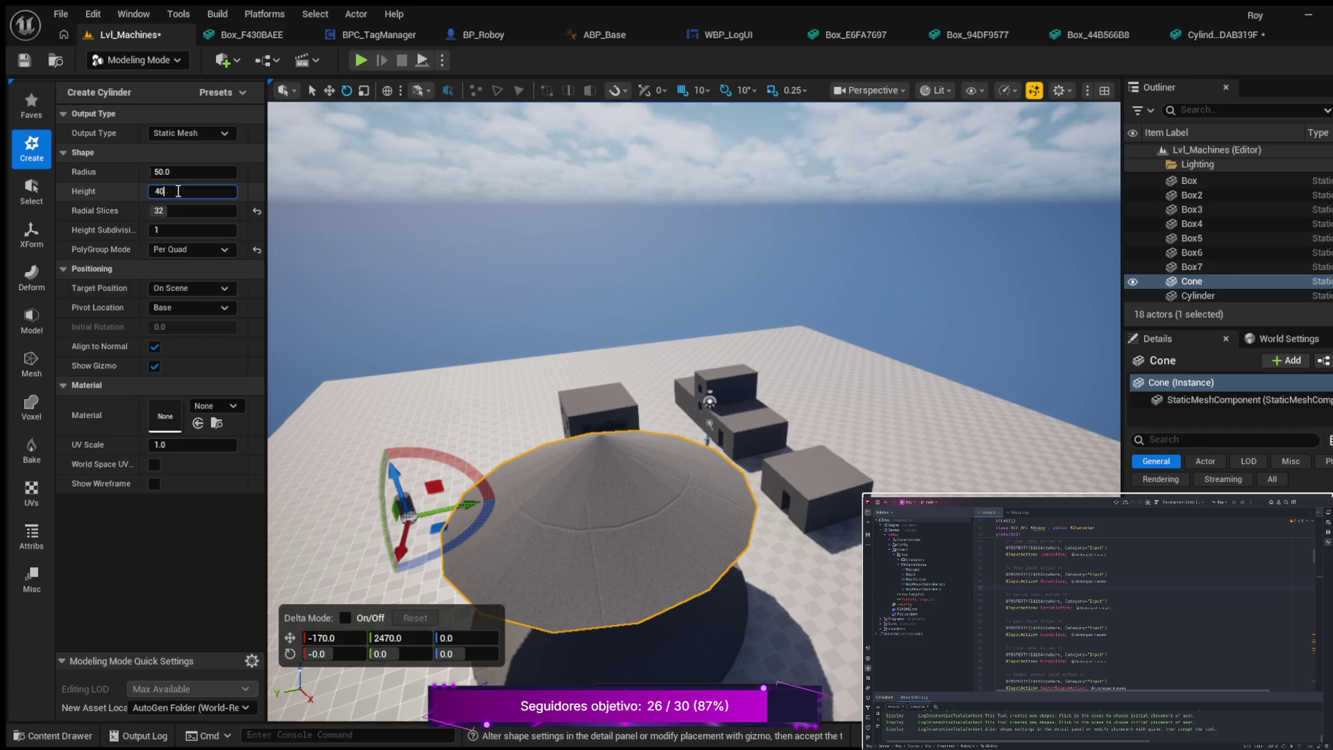
key("Return")
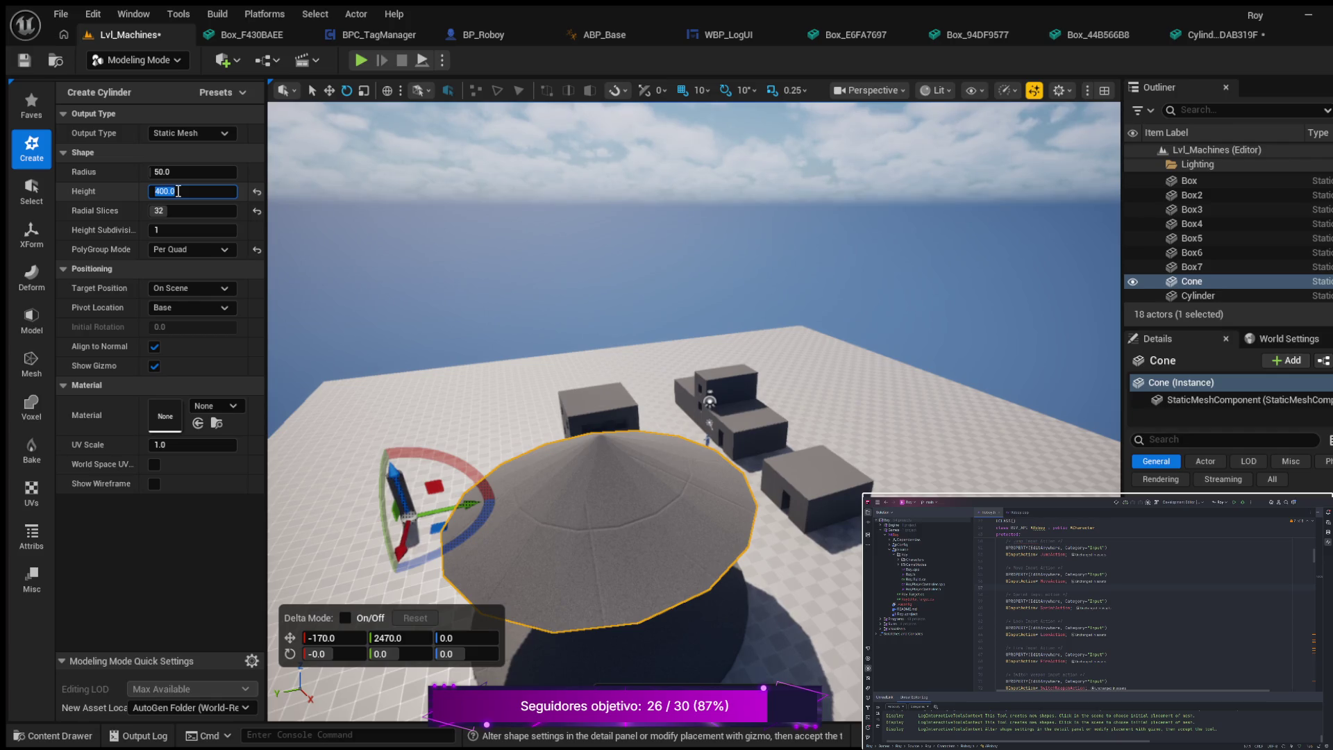
- Move the cylinder onto the round platform beneath the cone
scroll(695, 507, "up", 3)
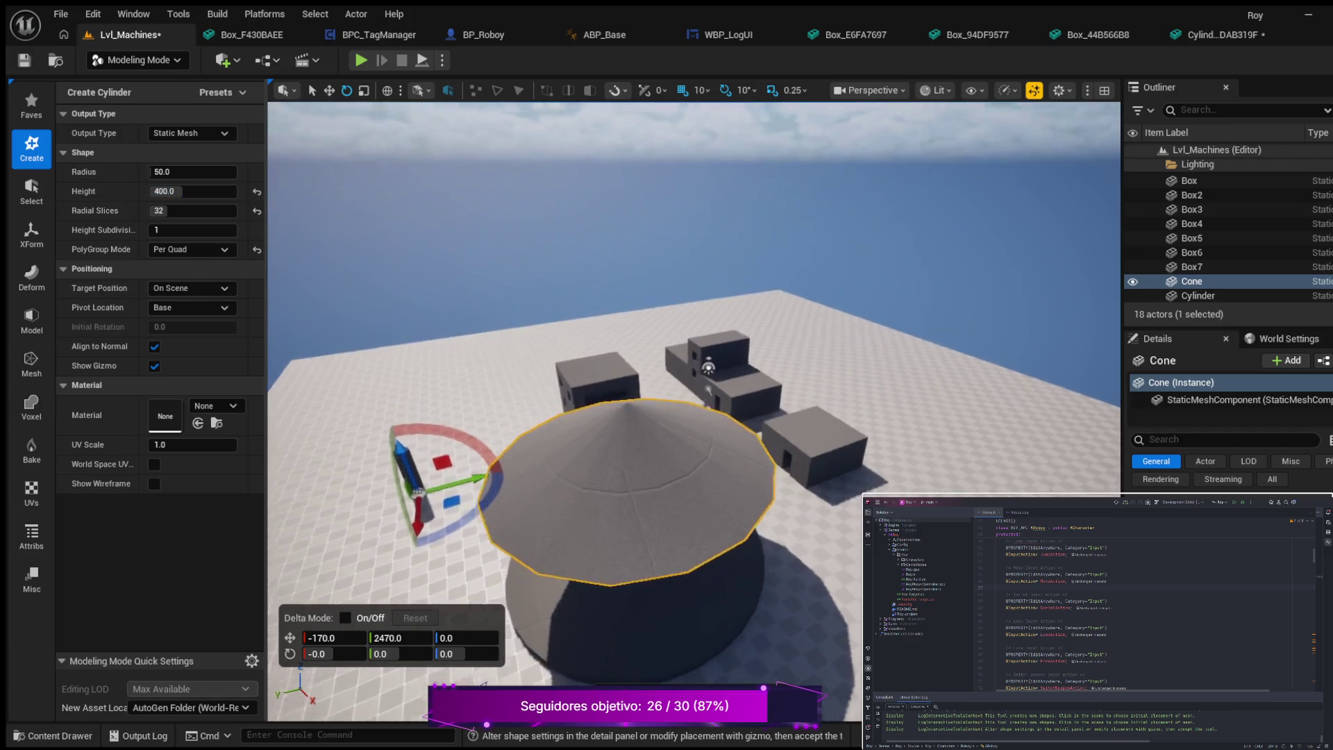
scroll(694, 416, "up", 6)
left_click_drag(721, 247, 790, 264)
mouse_move(511, 437)
left_mouse_down()
mouse_move(748, 586)
mouse_move(896, 447)
left_mouse_up()
left_click_drag(809, 249, 802, 418)
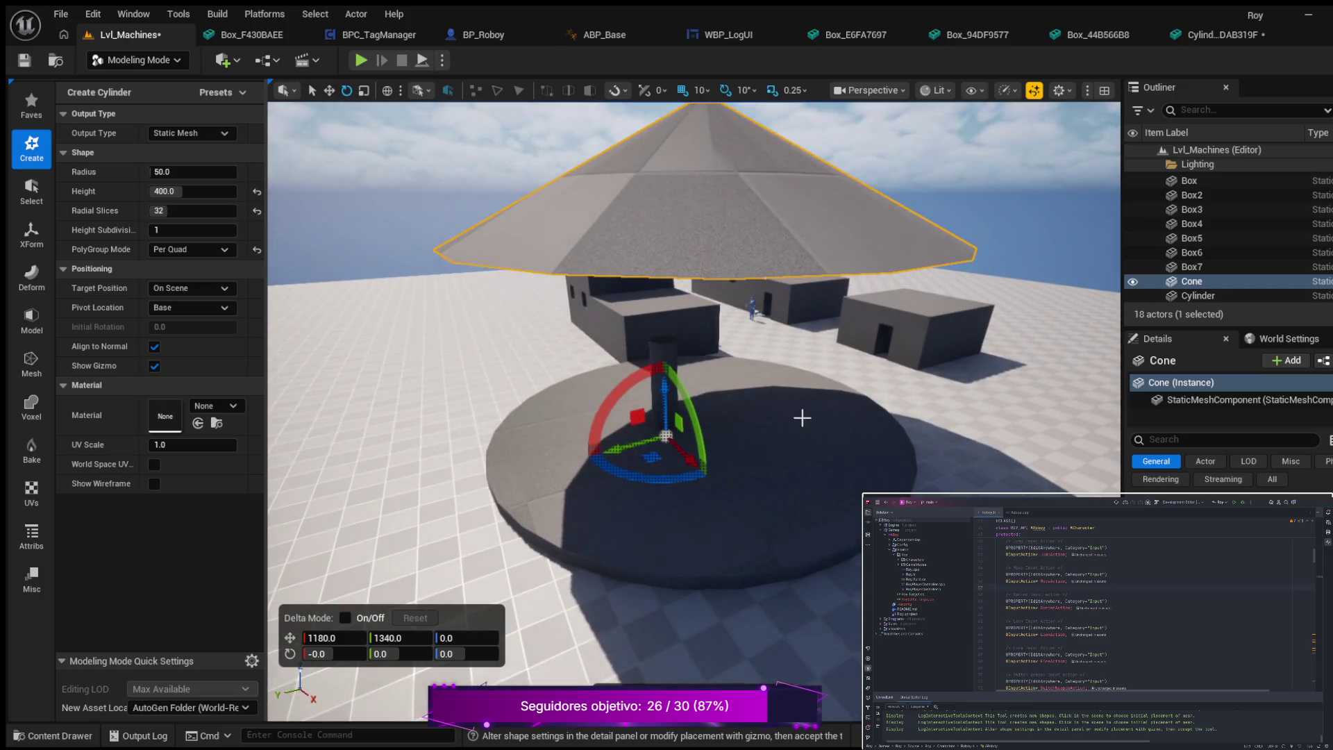
left_click_drag(695, 460, 727, 484)
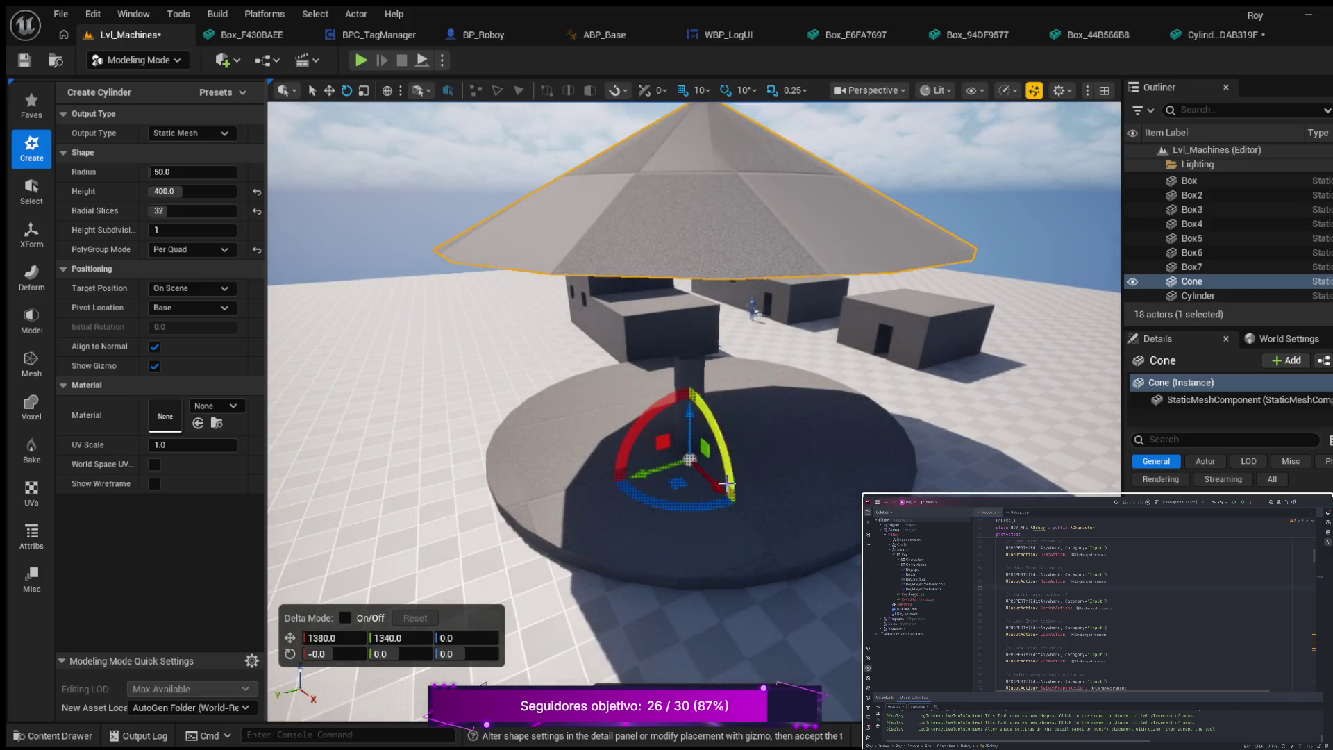
left_click_drag(639, 476, 649, 469)
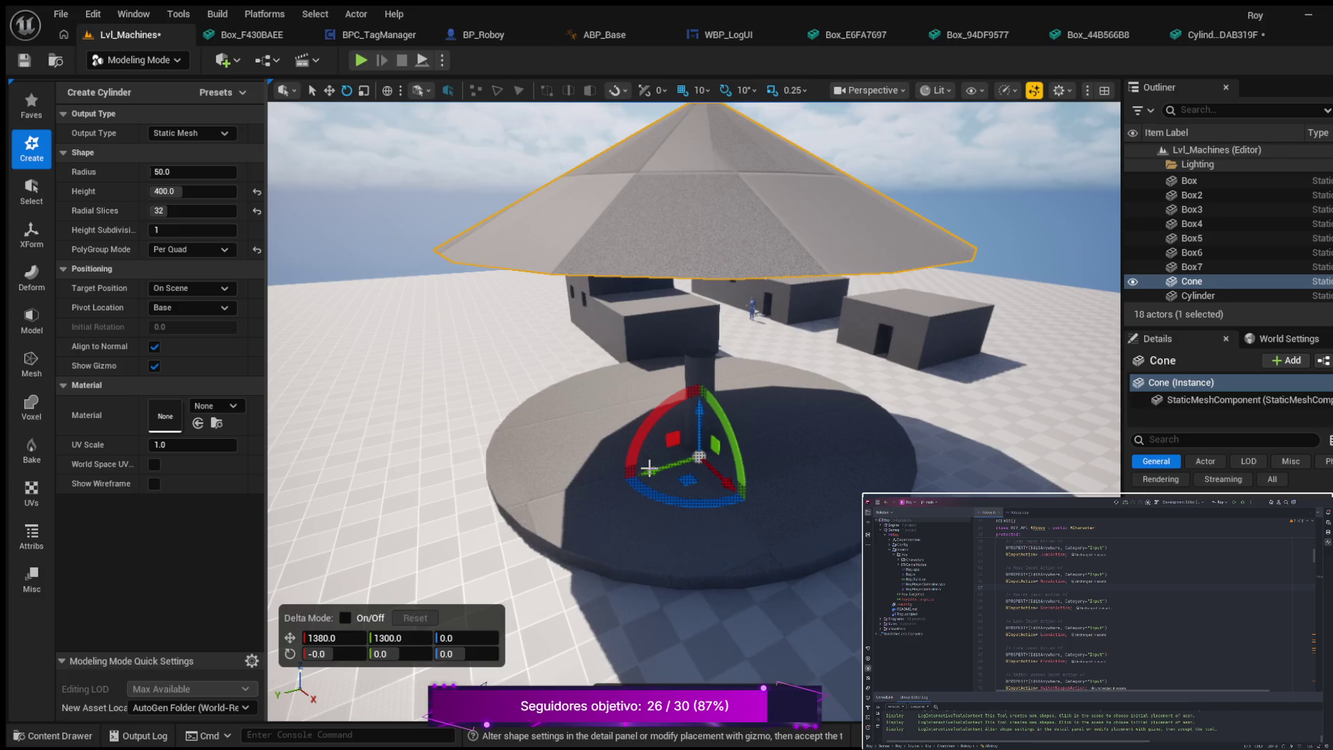
- Raise the cylinder's height to 600
left_click(186, 194)
type("6")
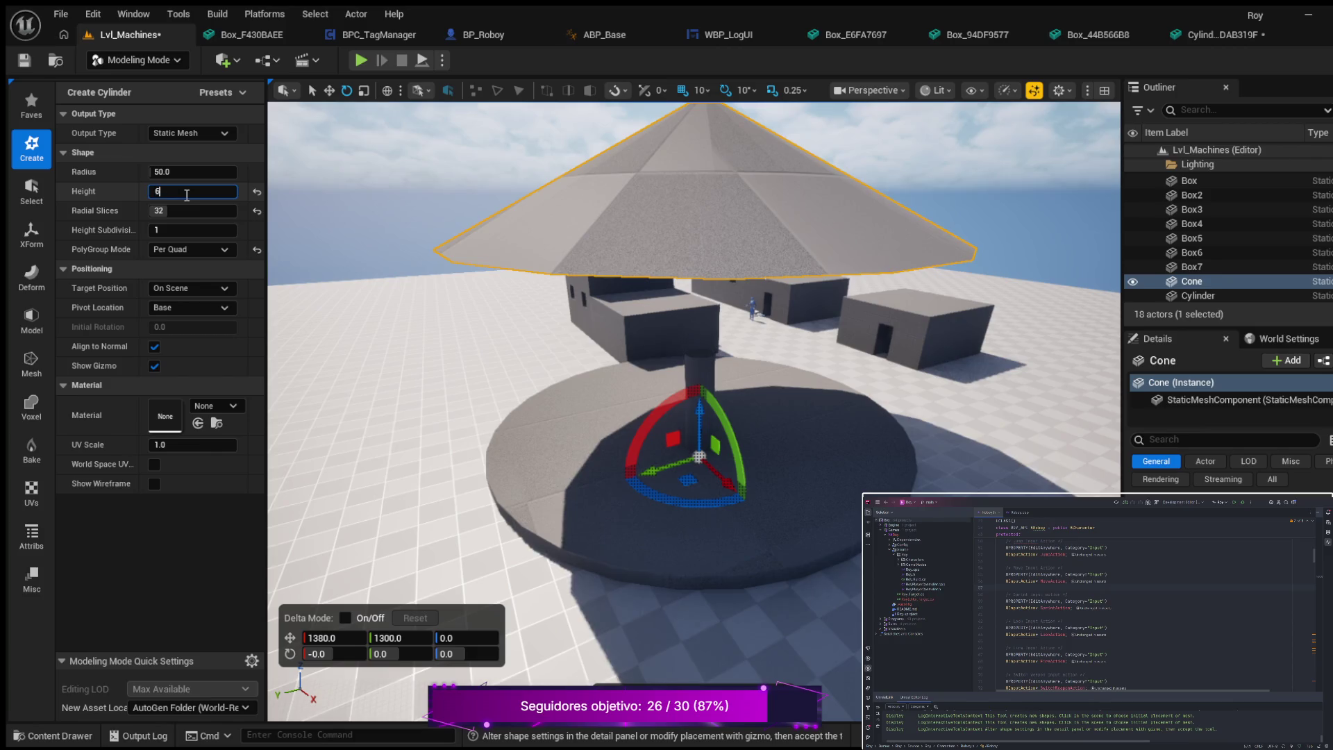
key("Return")
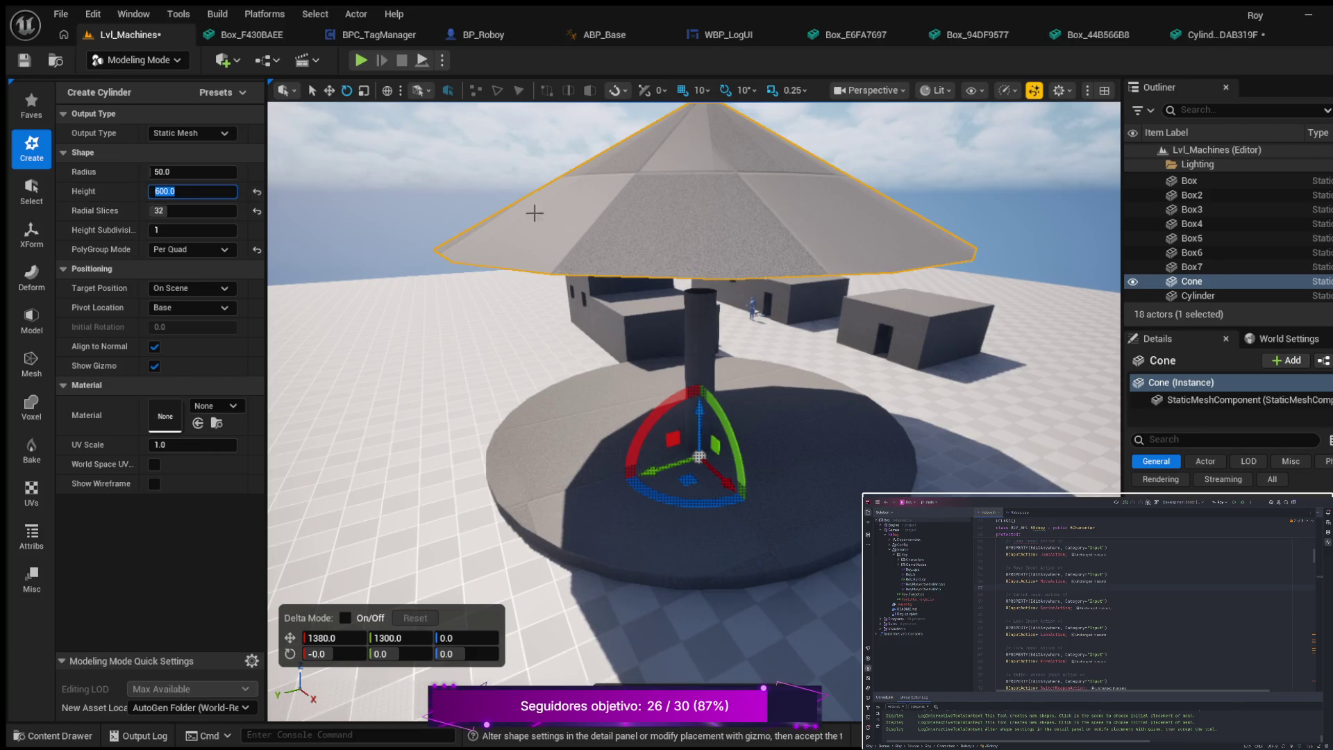
scroll(536, 208, "up", 5)
mouse_move(602, 248)
left_mouse_down()
mouse_move(625, 250)
mouse_move(602, 248)
left_mouse_up()
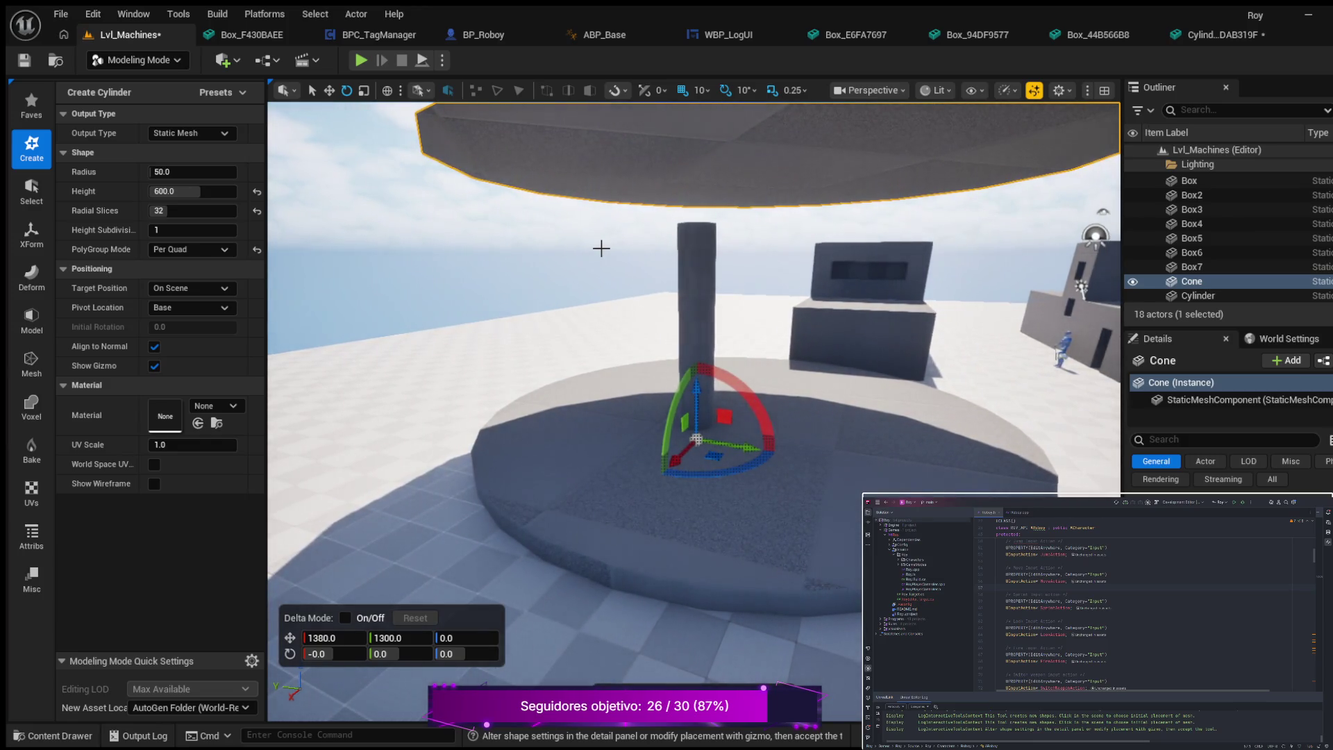
key("alt+j")
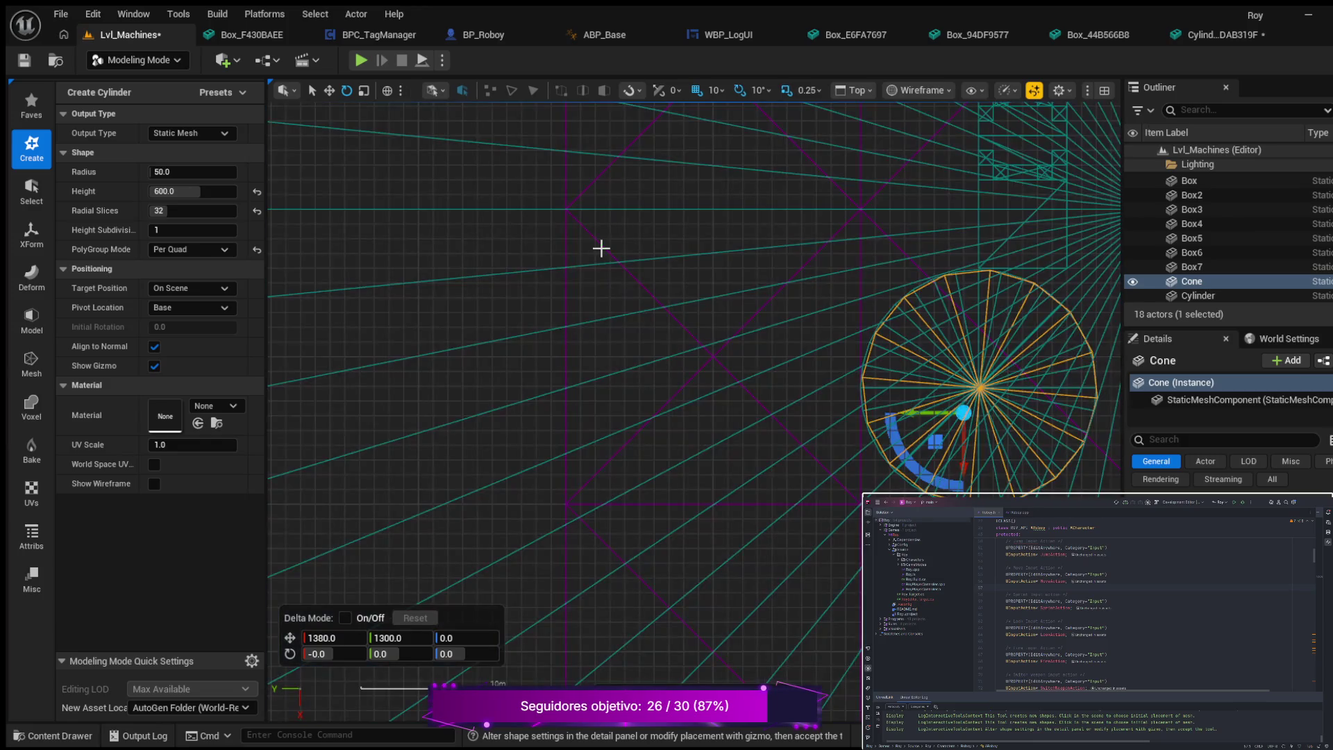
- In top wireframe view, centre the pole under the cone apex at 1210, 1190, 0
scroll(980, 353, "up", 3)
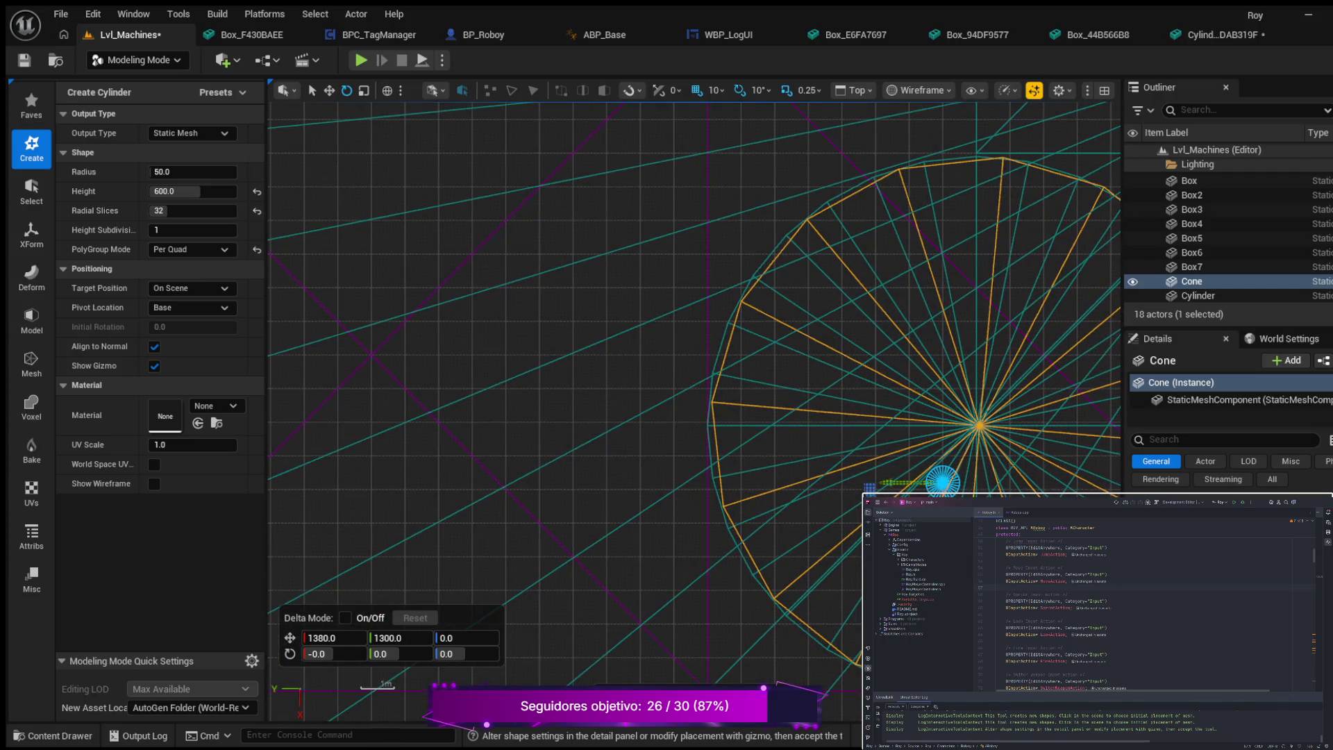
left_click_drag(939, 534, 937, 482)
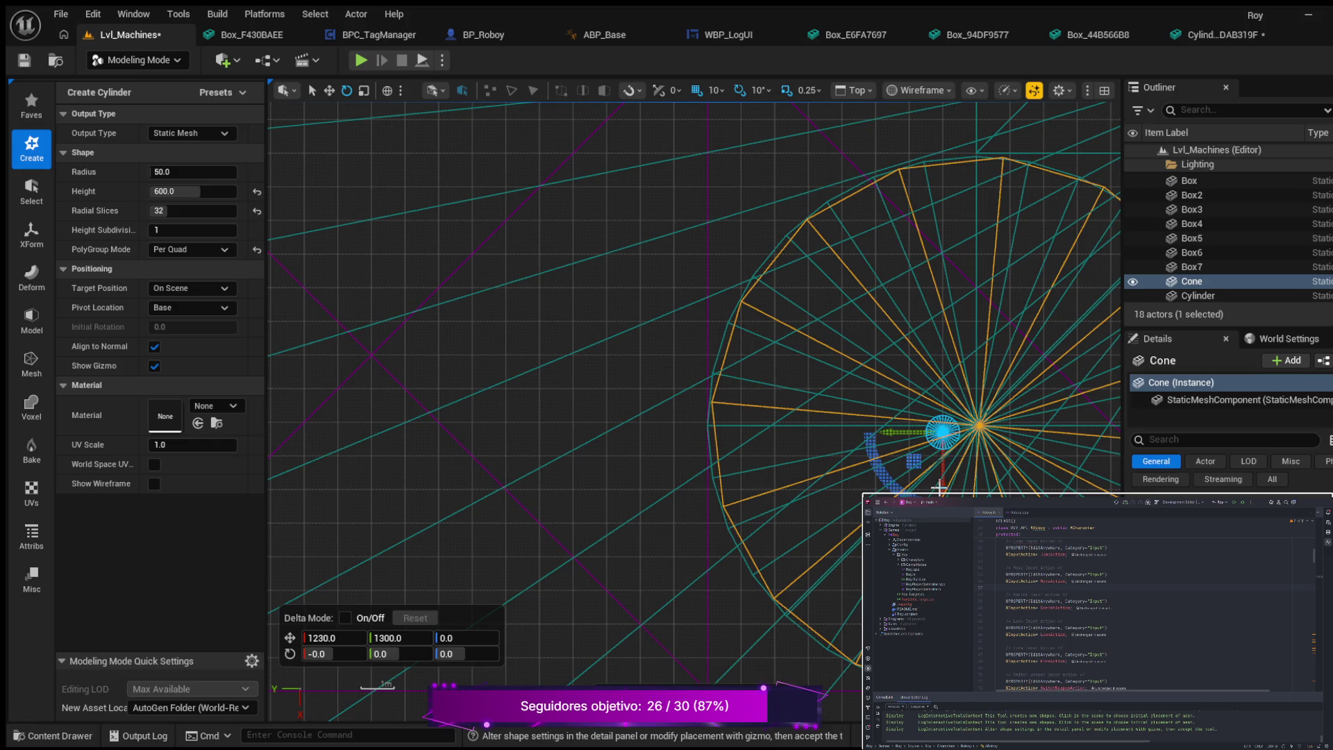
left_click(887, 432)
left_click_drag(886, 432, 922, 432)
left_click_drag(979, 490, 976, 482)
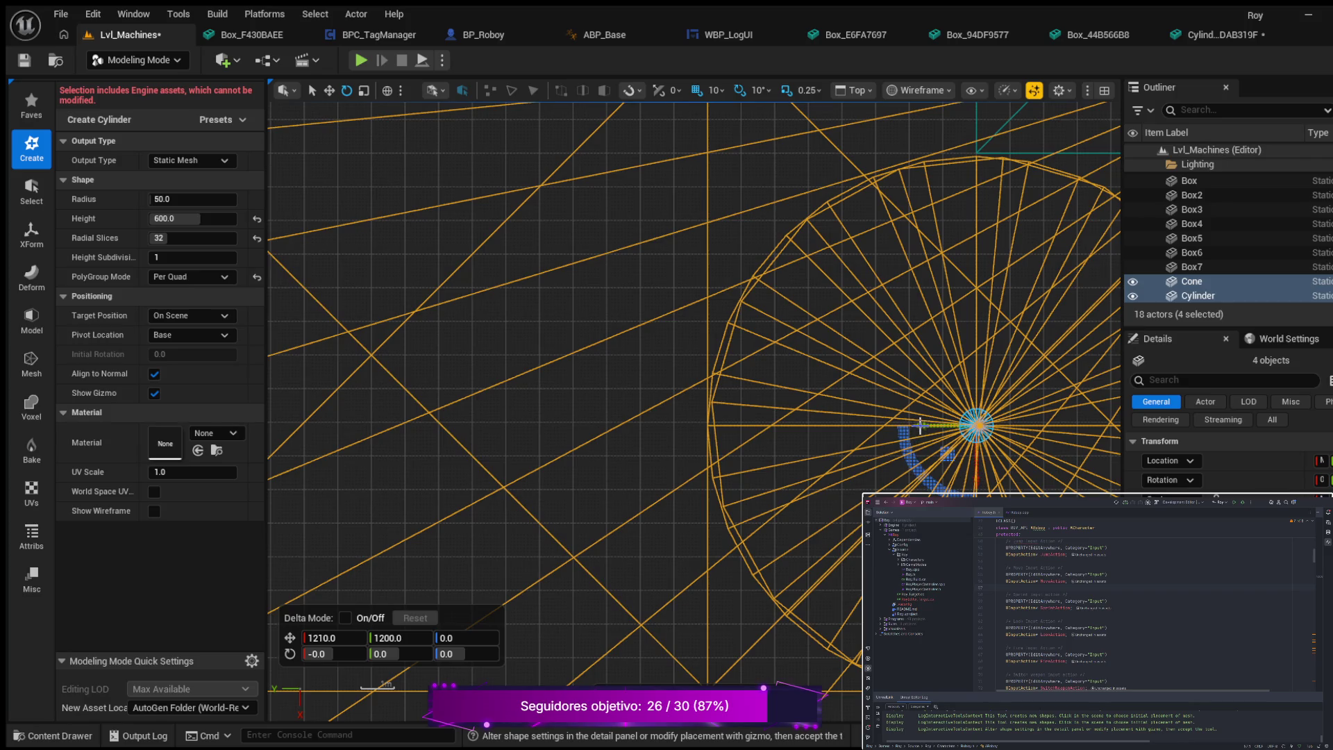
left_click_drag(921, 426, 917, 426)
scroll(916, 426, "down", 5)
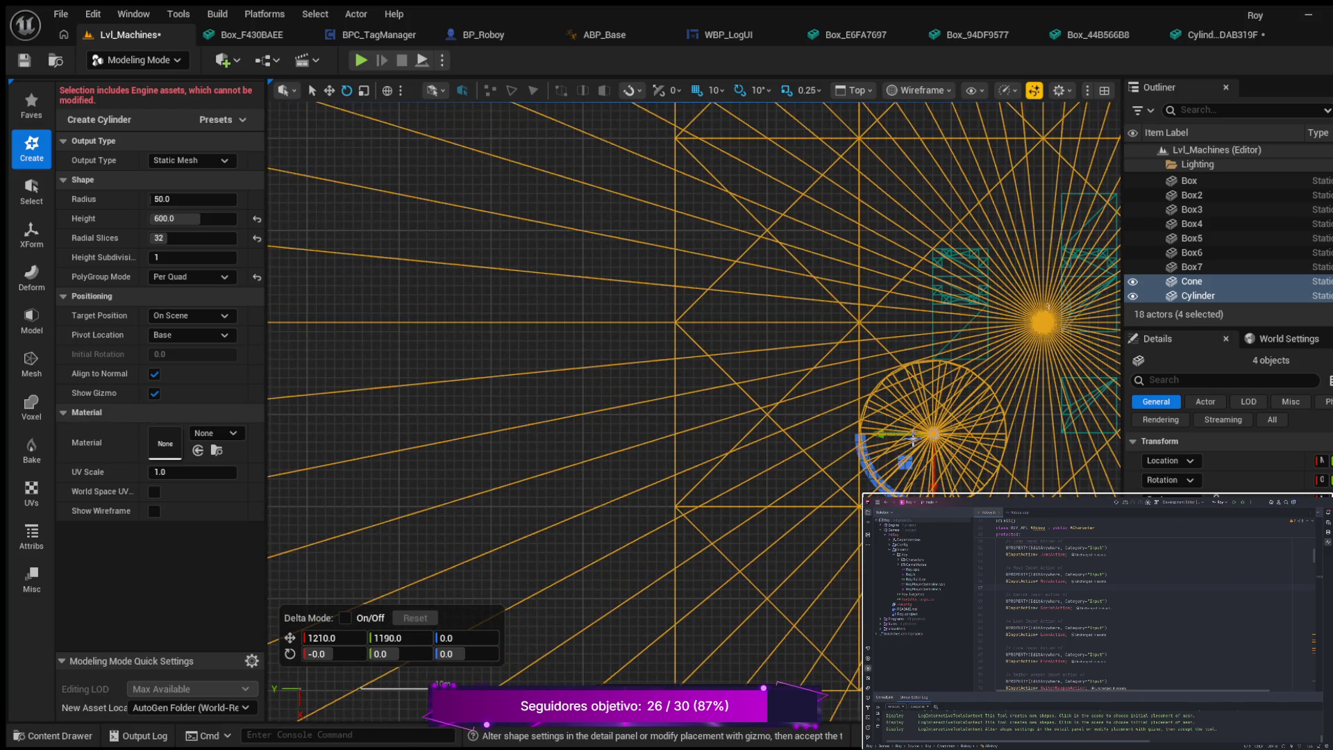
key("alt+g")
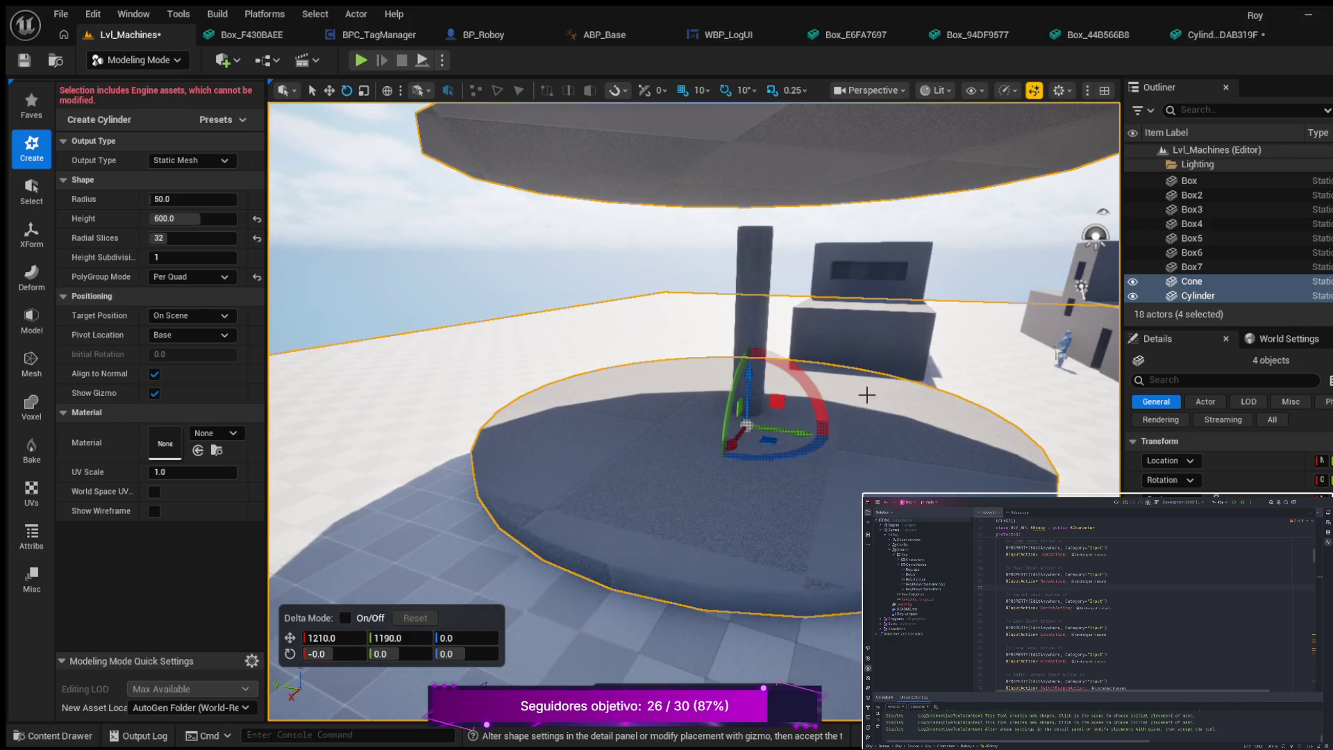
- Accept the 50-radius, 600-high cylinder into the level as Cylinder2
scroll(867, 395, "down", 6)
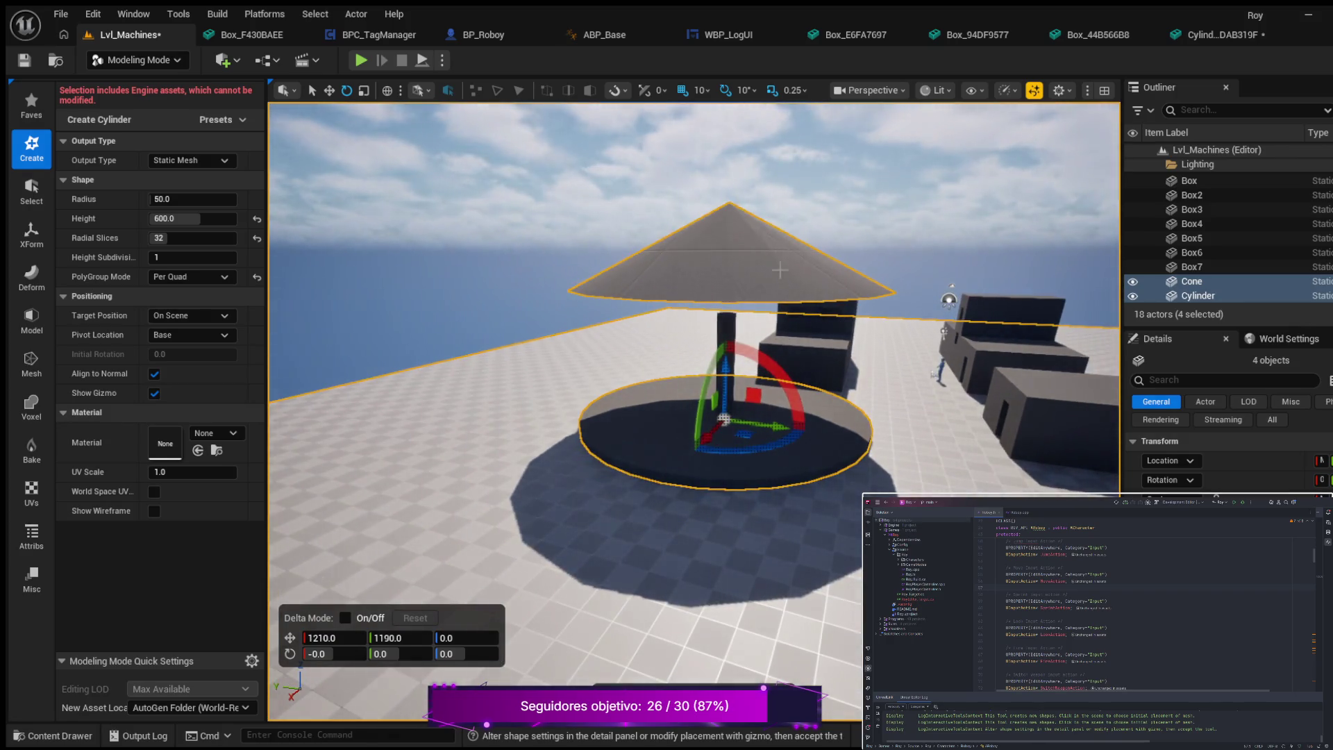
left_click(771, 243)
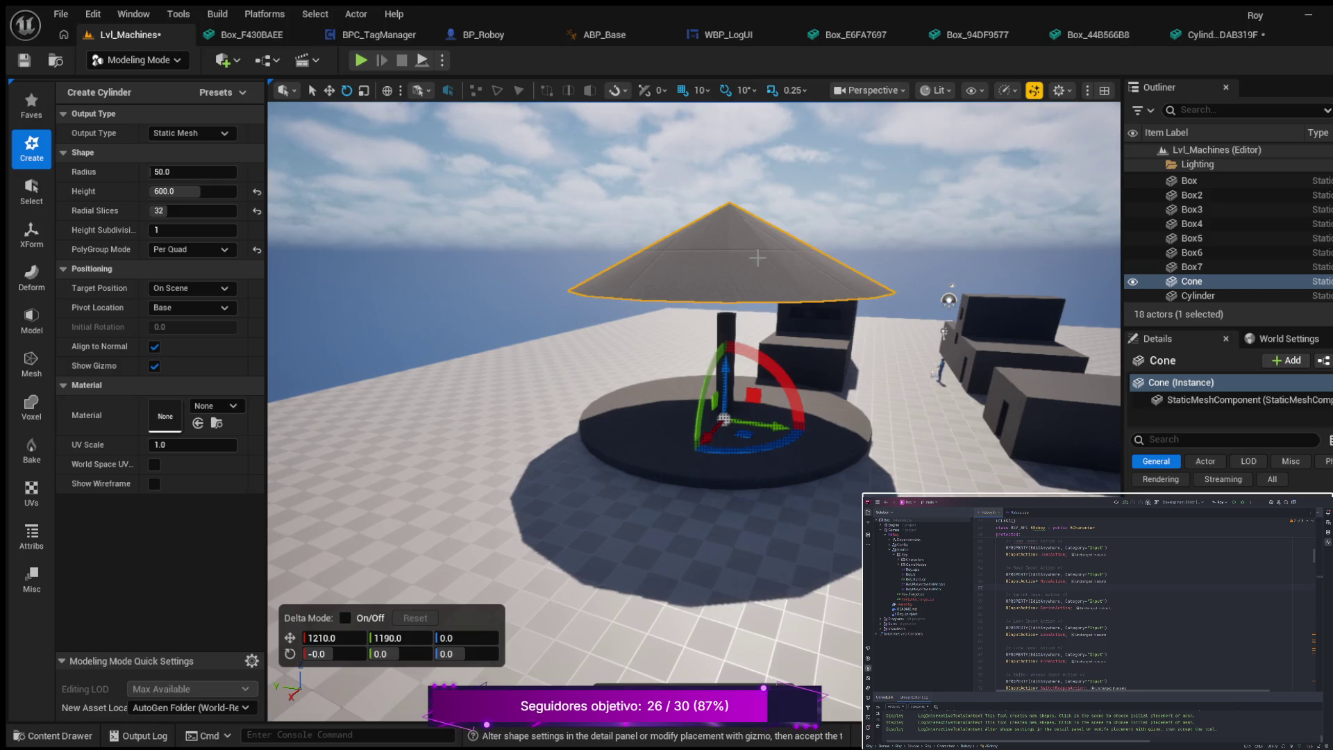
left_click(760, 463)
left_click(768, 266)
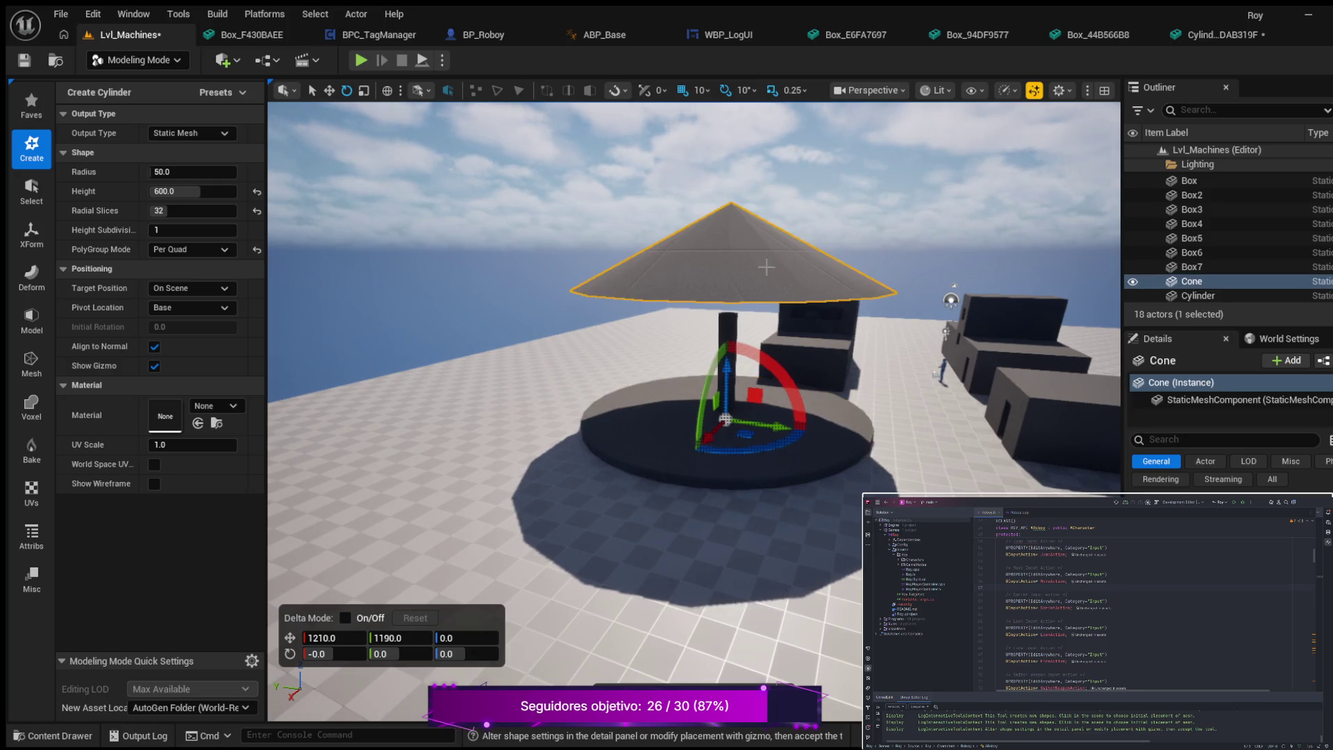
left_click_drag(728, 371, 728, 376)
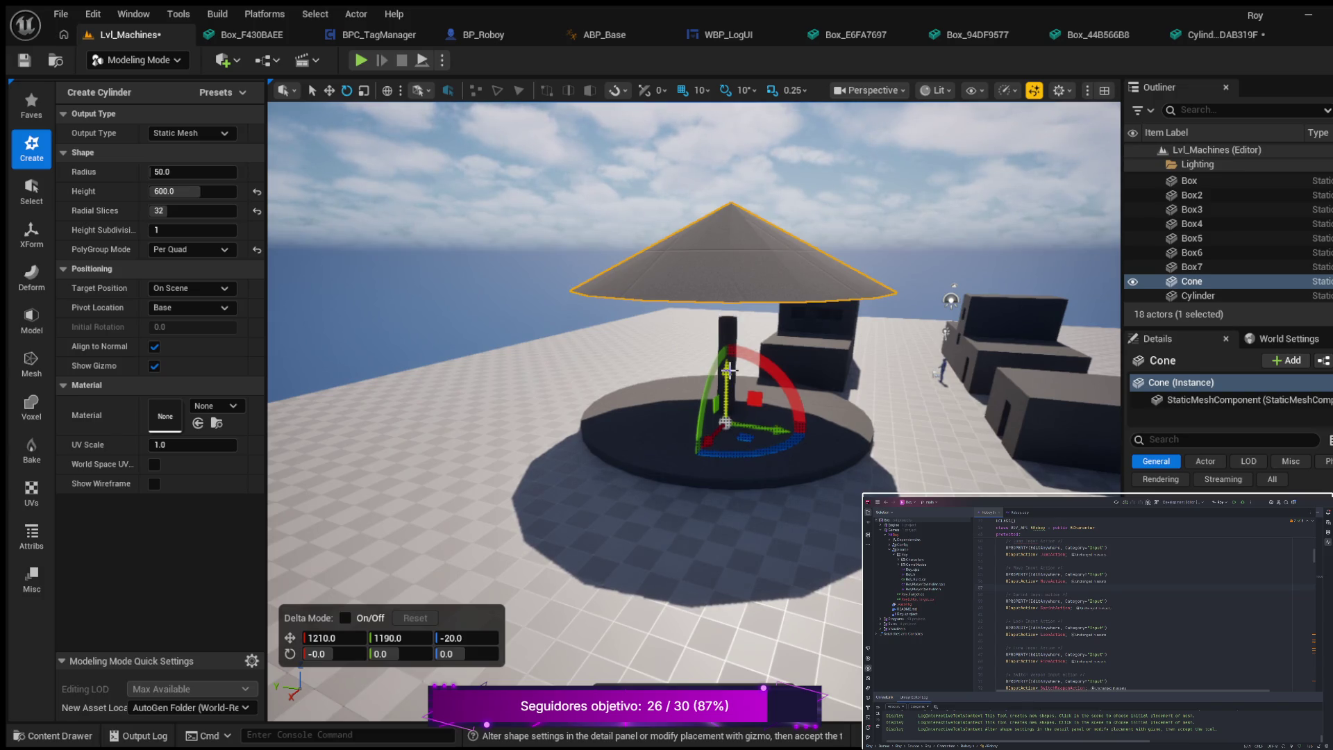
key("ctrl+z")
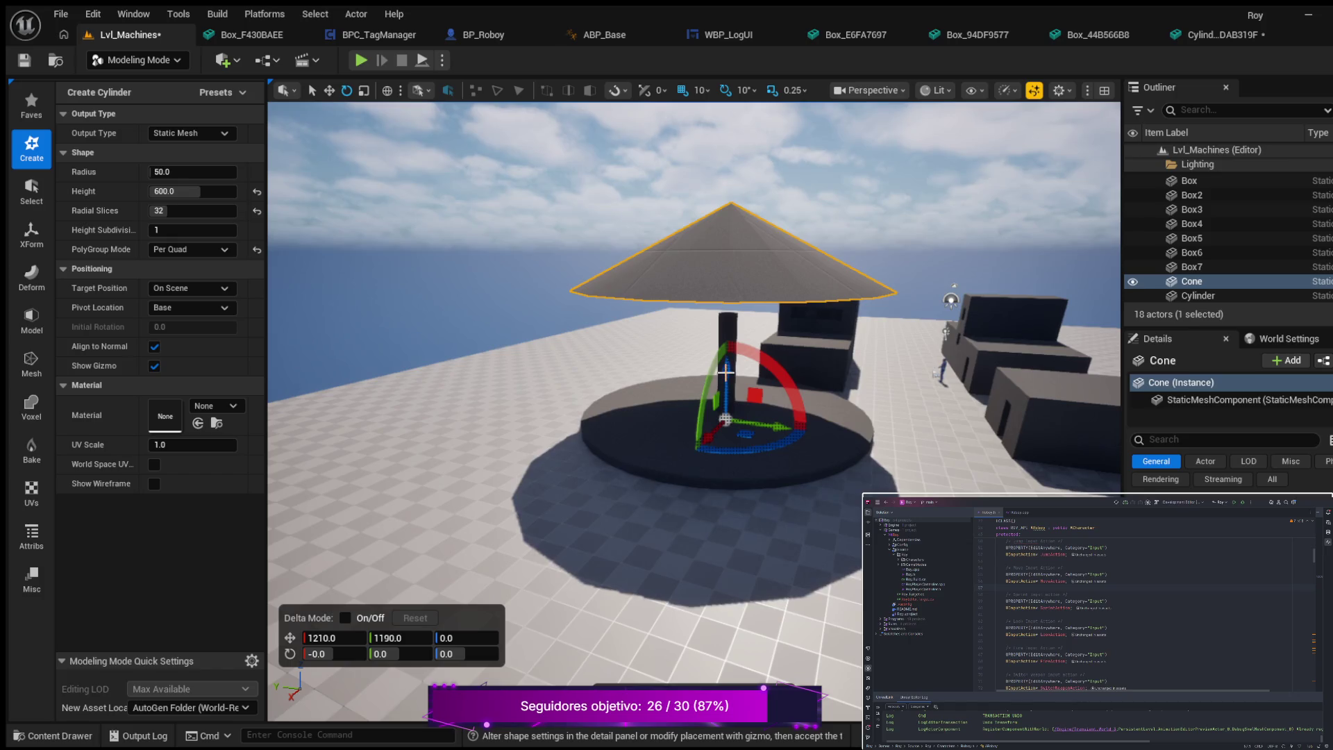
scroll(725, 388, "up", 3)
mouse_move(725, 403)
left_mouse_down()
mouse_move(806, 406)
mouse_move(747, 672)
left_mouse_up()
key("Return")
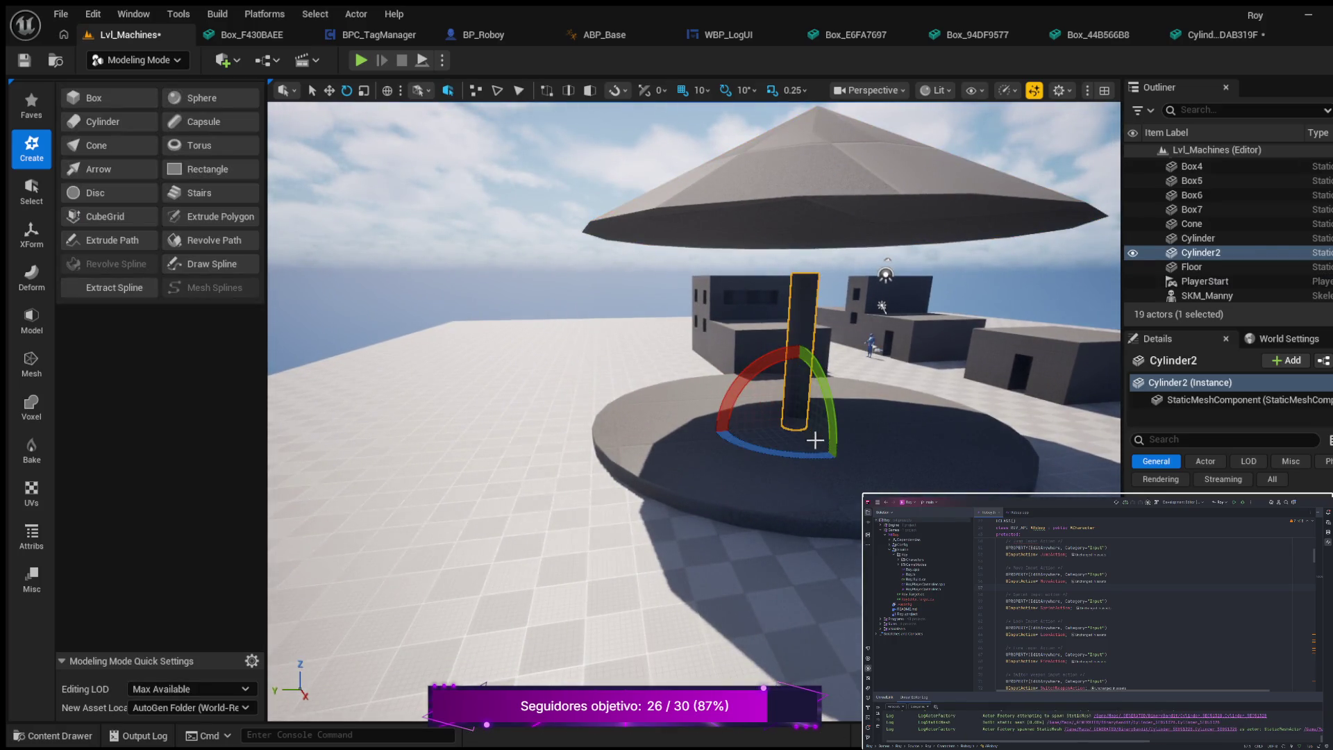
- Lower the cone roof onto the top of the pole, then start Play mode
mouse_move(858, 430)
left_mouse_down()
mouse_move(1028, 410)
mouse_move(1035, 368)
mouse_move(972, 360)
mouse_move(913, 211)
left_mouse_up()
left_click(732, 215)
left_click_drag(755, 318, 754, 368)
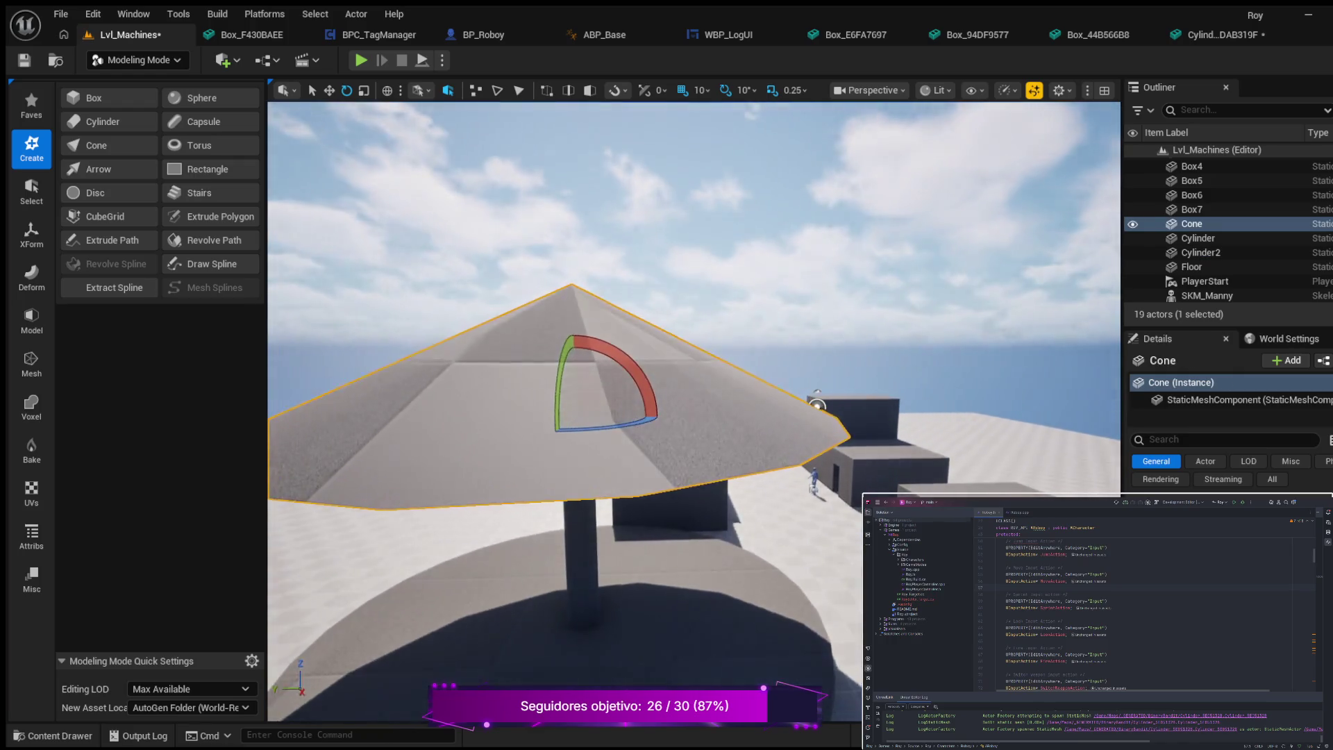
left_click(329, 93)
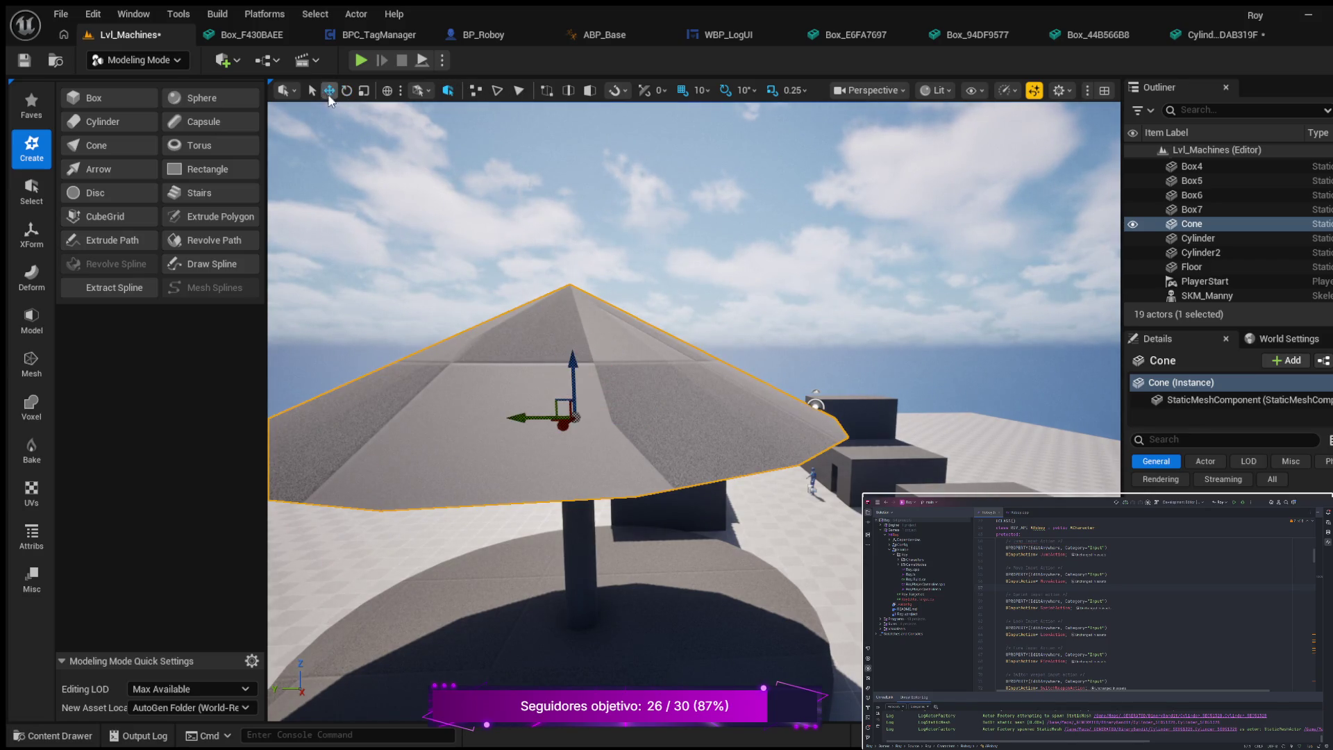
left_click_drag(573, 360, 570, 377)
scroll(621, 467, "down", 5)
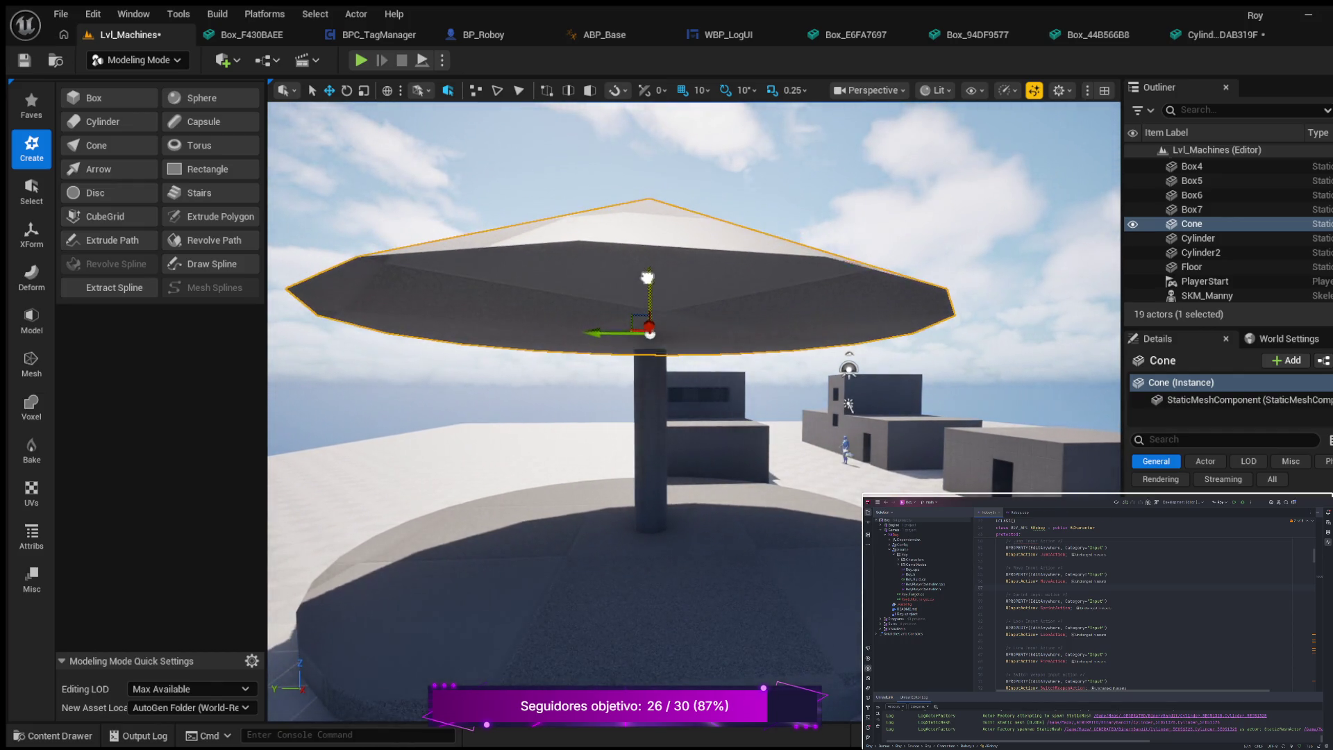
scroll(648, 269, "up", 5)
scroll(623, 322, "up", 3)
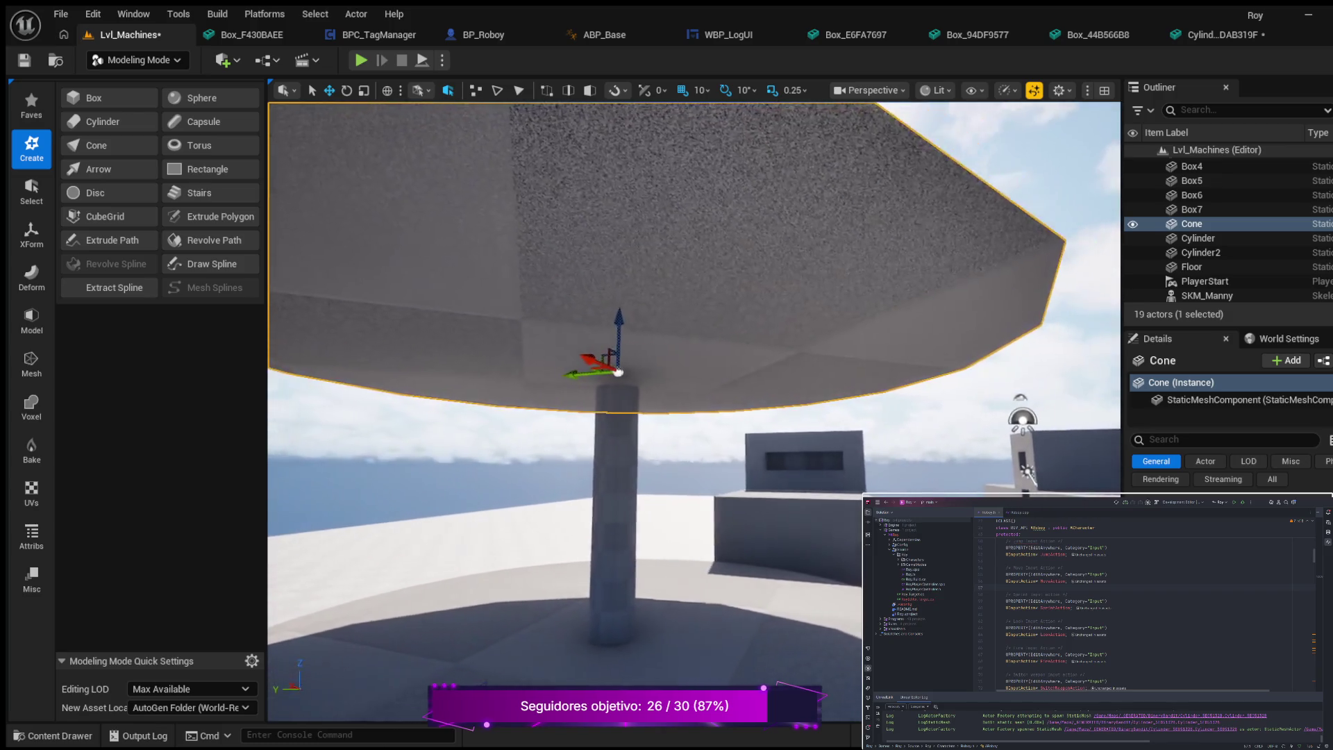
left_click_drag(621, 377, 623, 338)
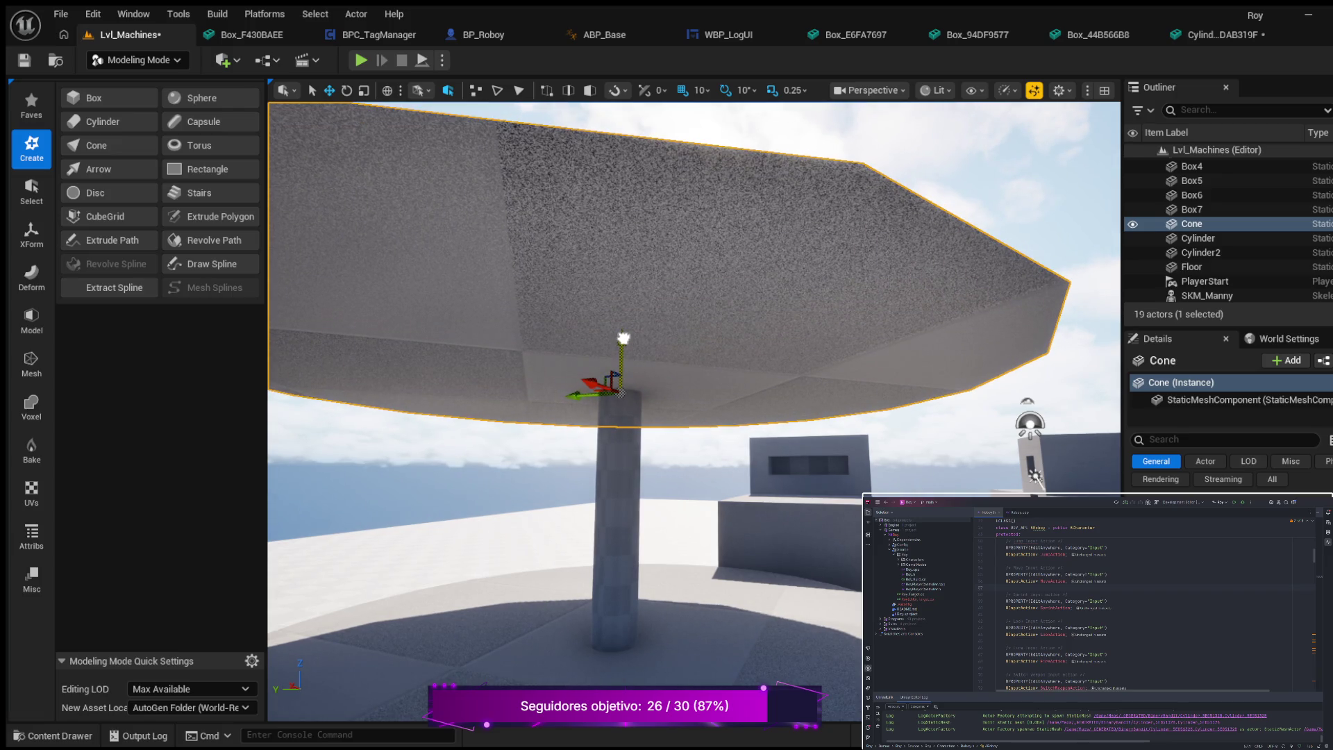
key("f")
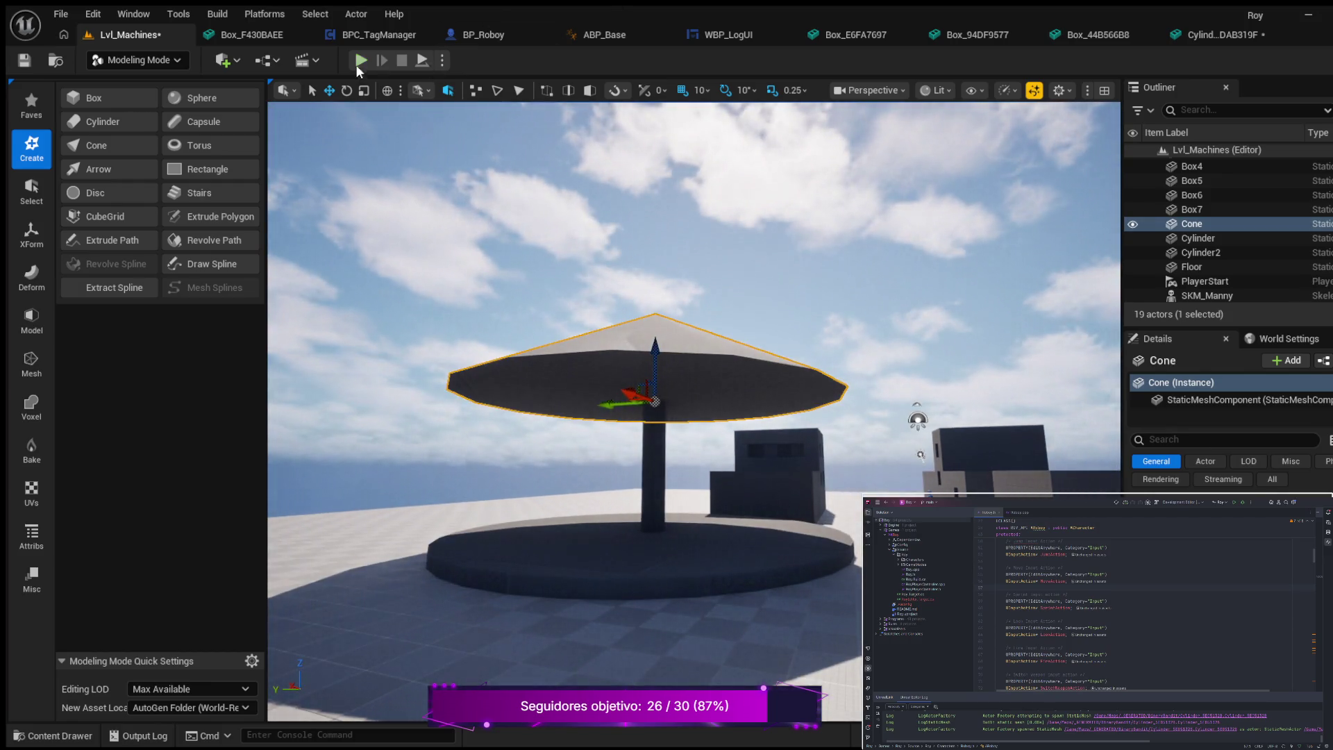
left_click(360, 61)
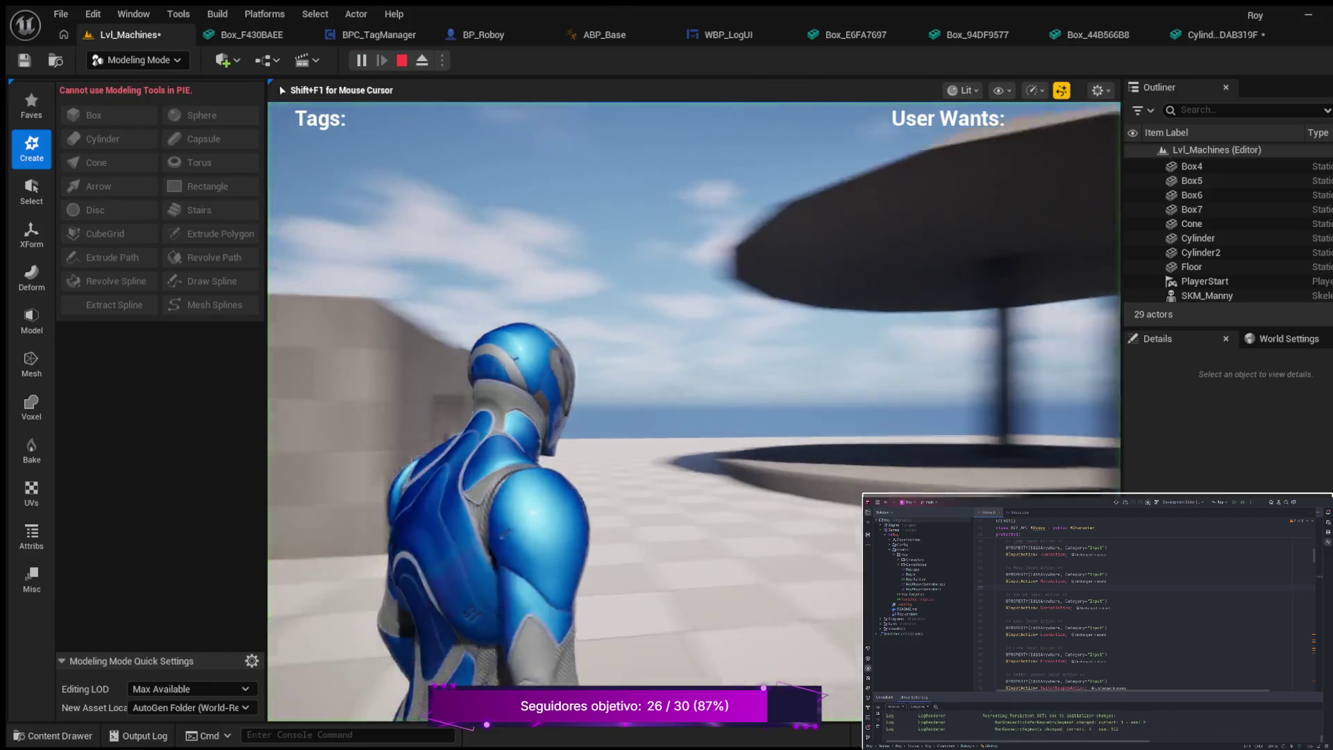
- Walk forward in the play test, stop it, and open the Cylinder static mesh asset
key("w")
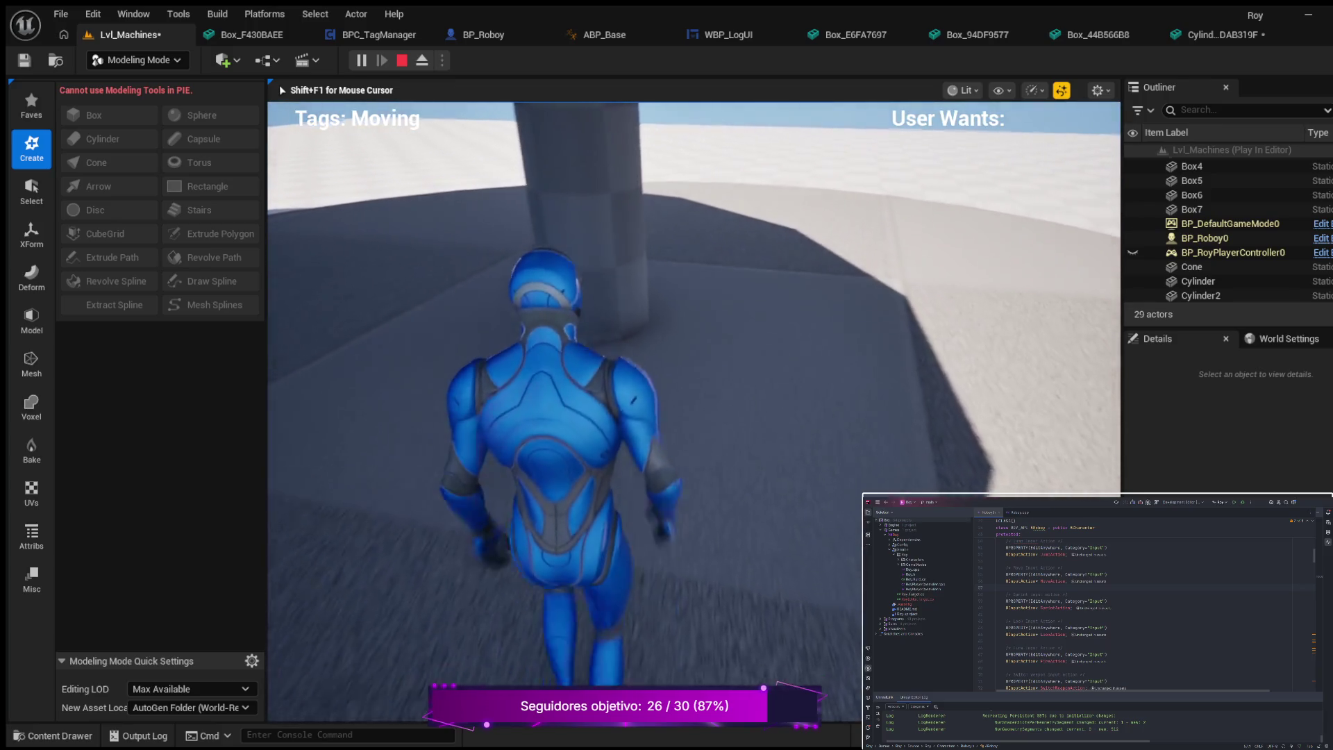
key("Escape")
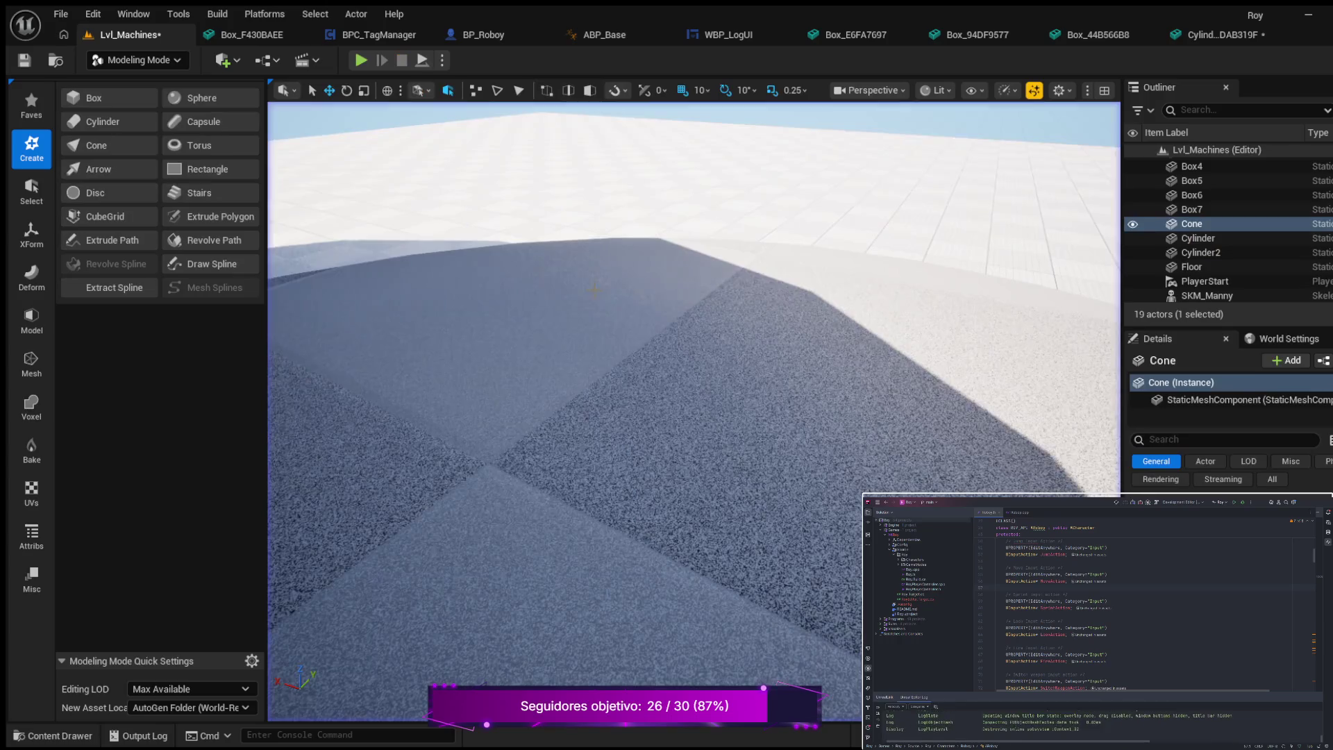
key("f")
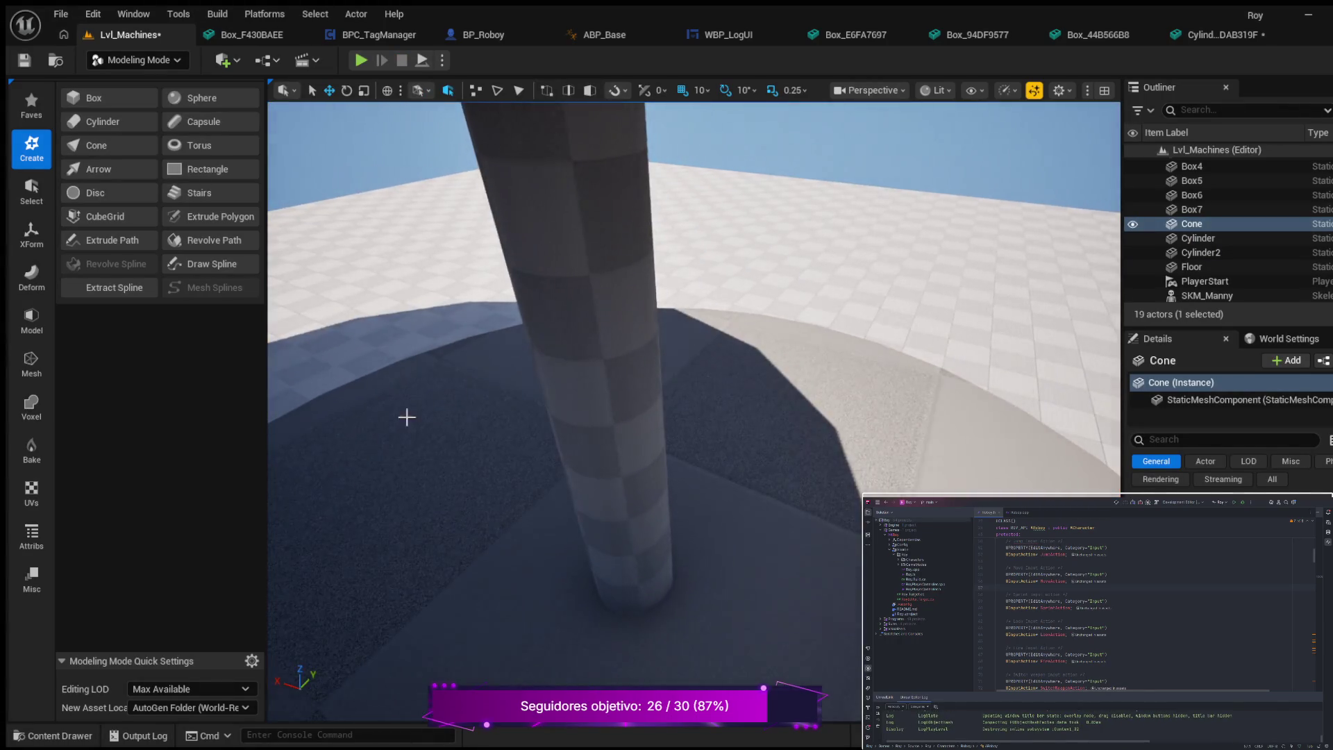
left_click(42, 737)
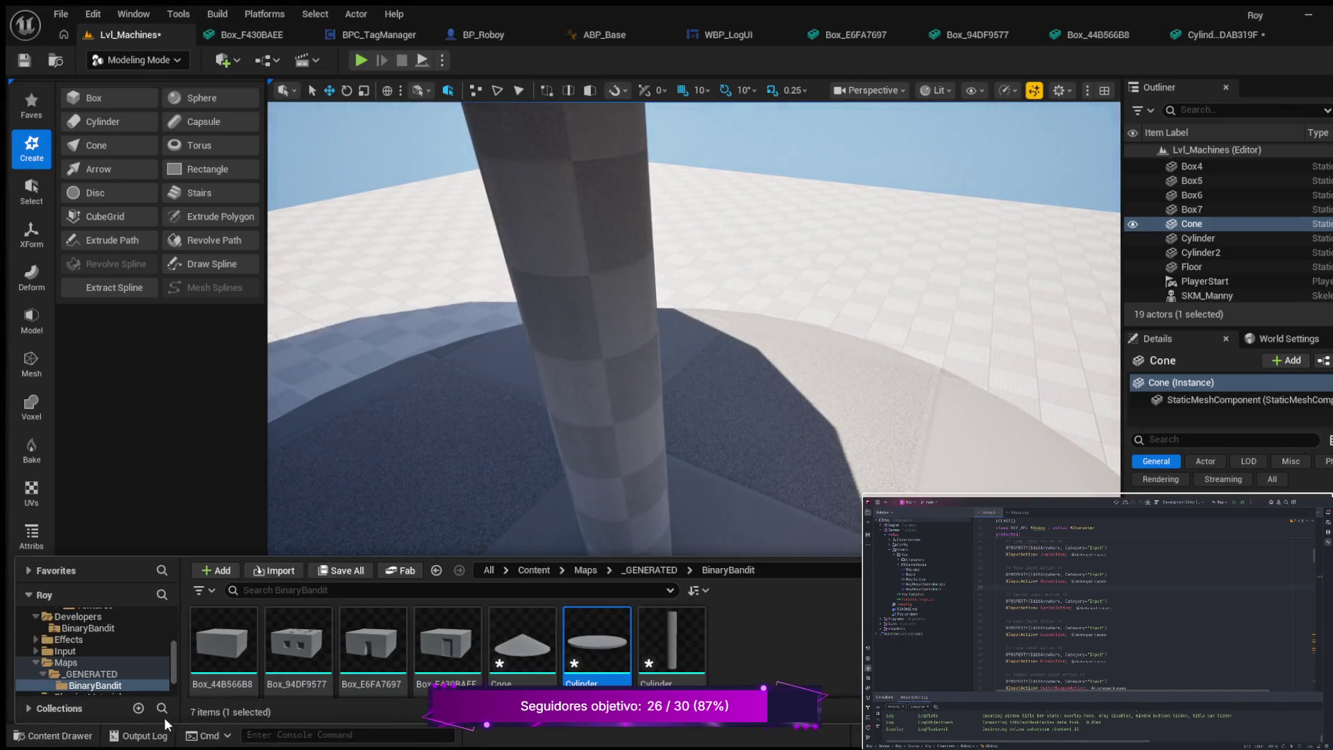
left_click(673, 642)
double_click(676, 640)
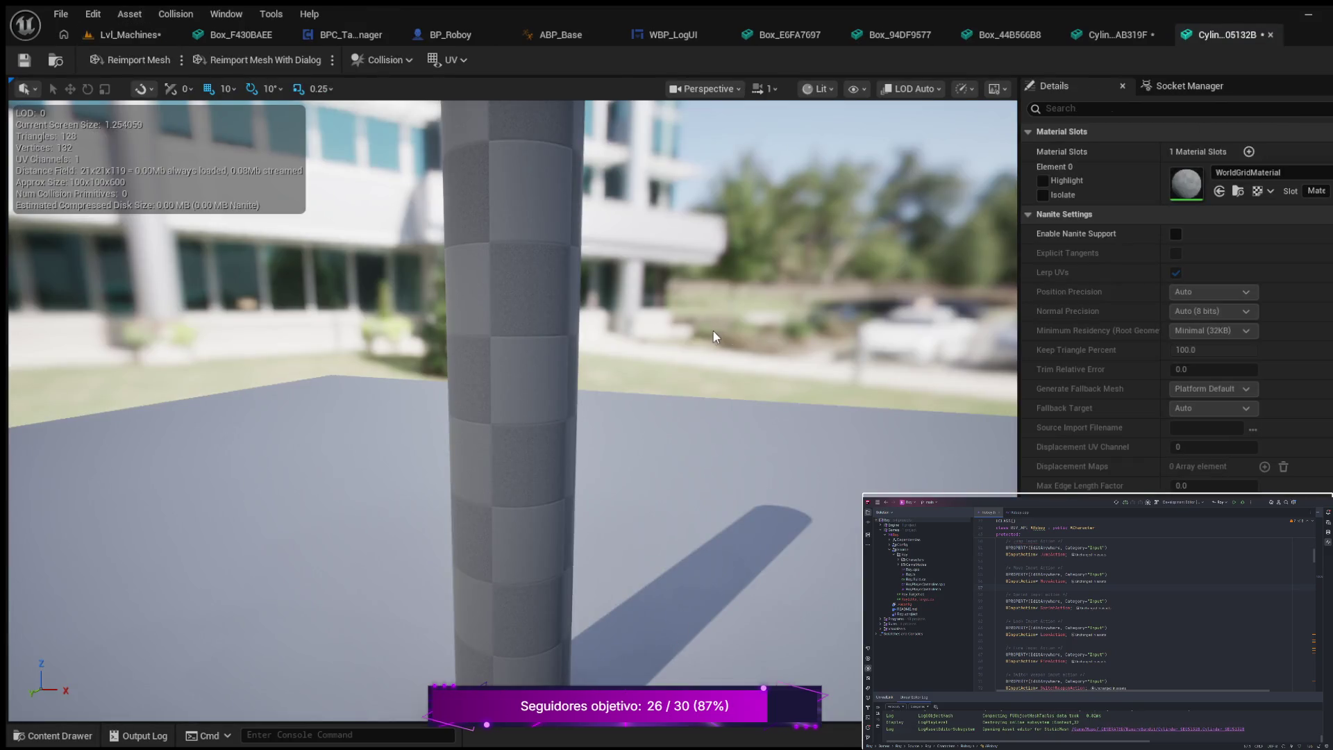
- Replace the Cylinder mesh's sphere collision with an auto convex hull, then return to Lvl_Machines
left_click(510, 336)
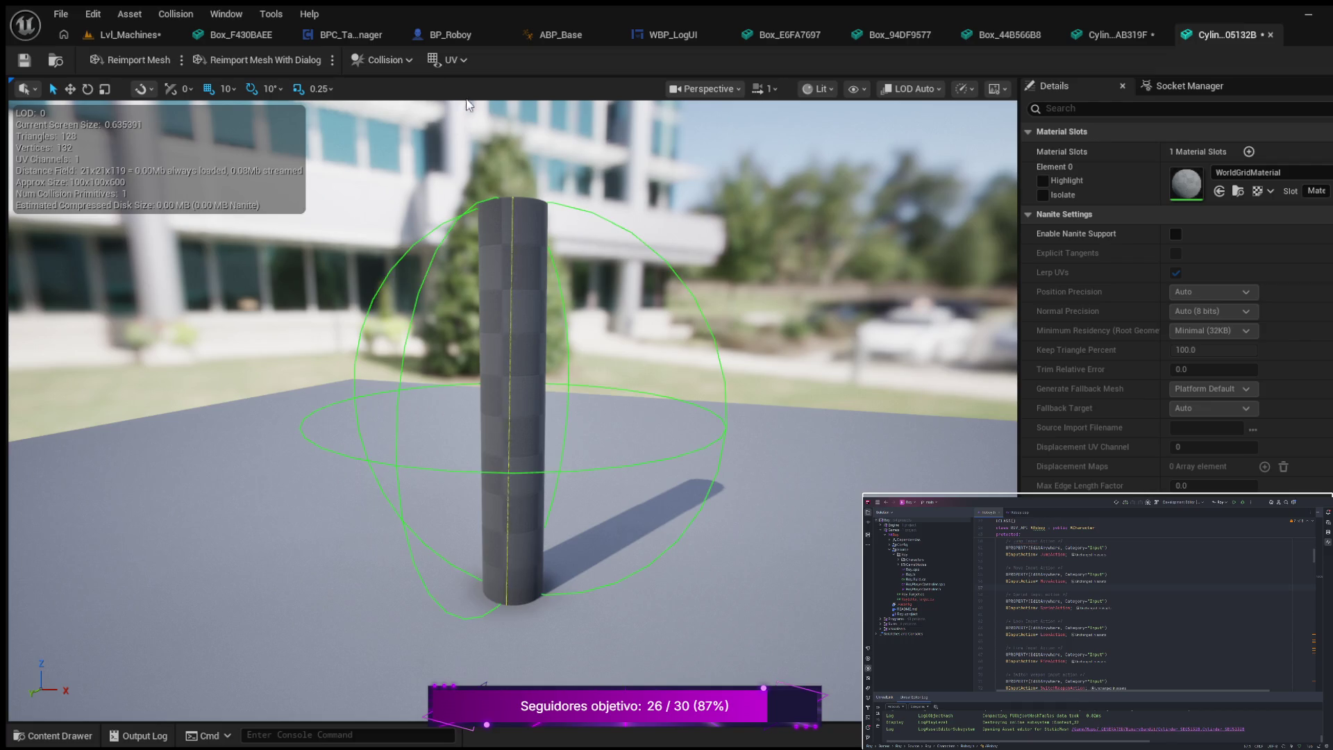
key("Delete")
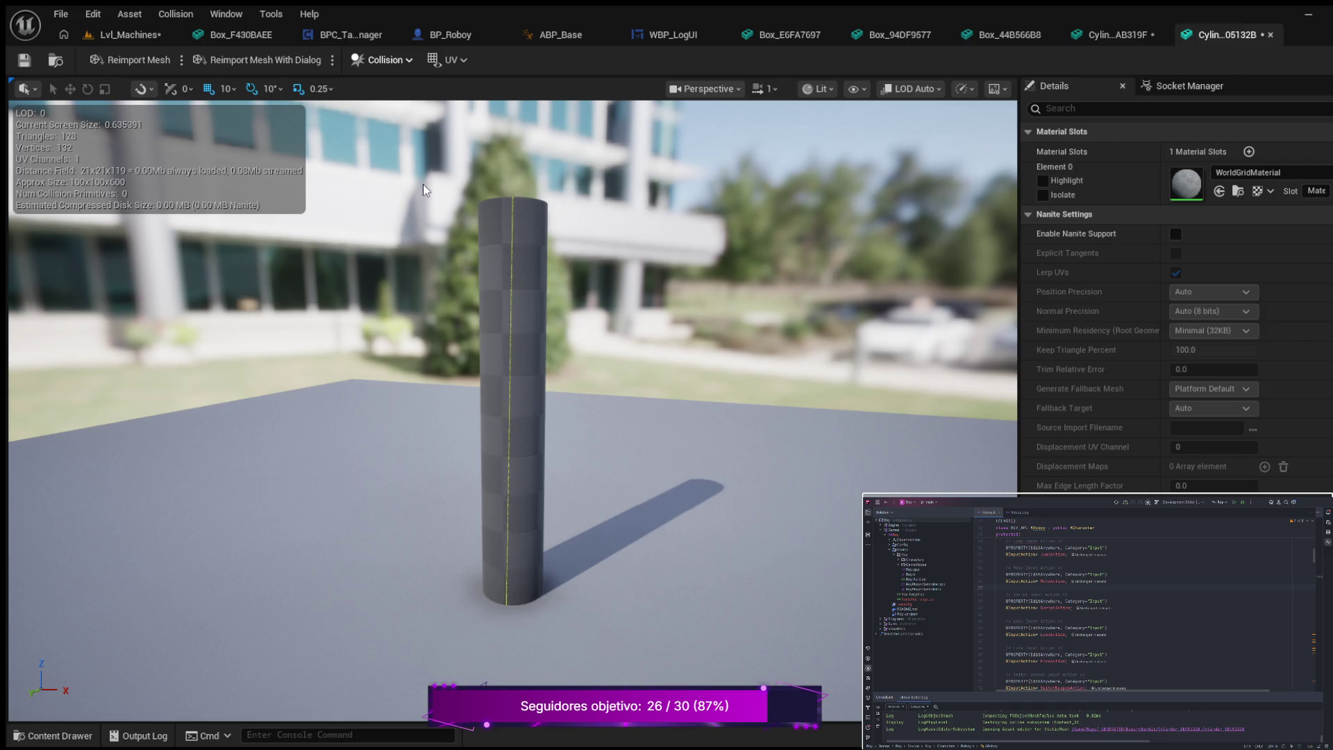
key("ctrl+z")
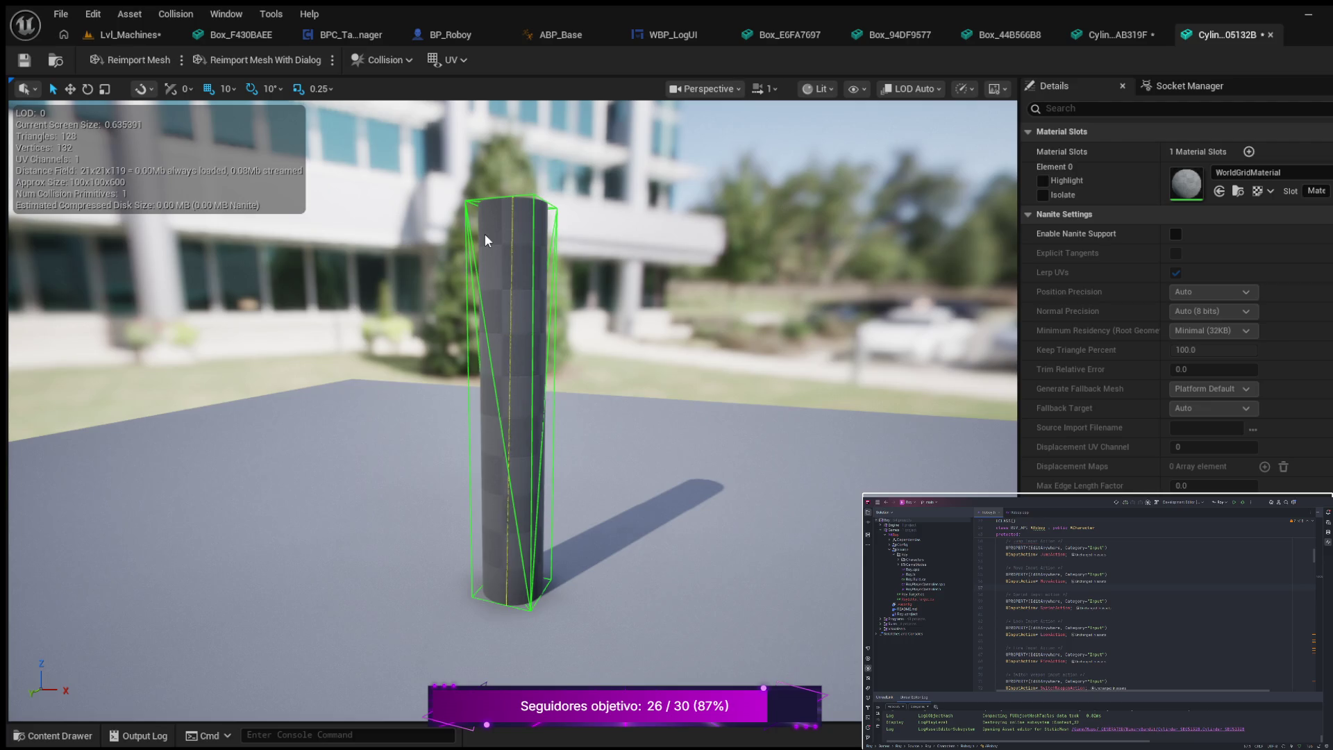
scroll(485, 241, "down", 2)
left_click(140, 35)
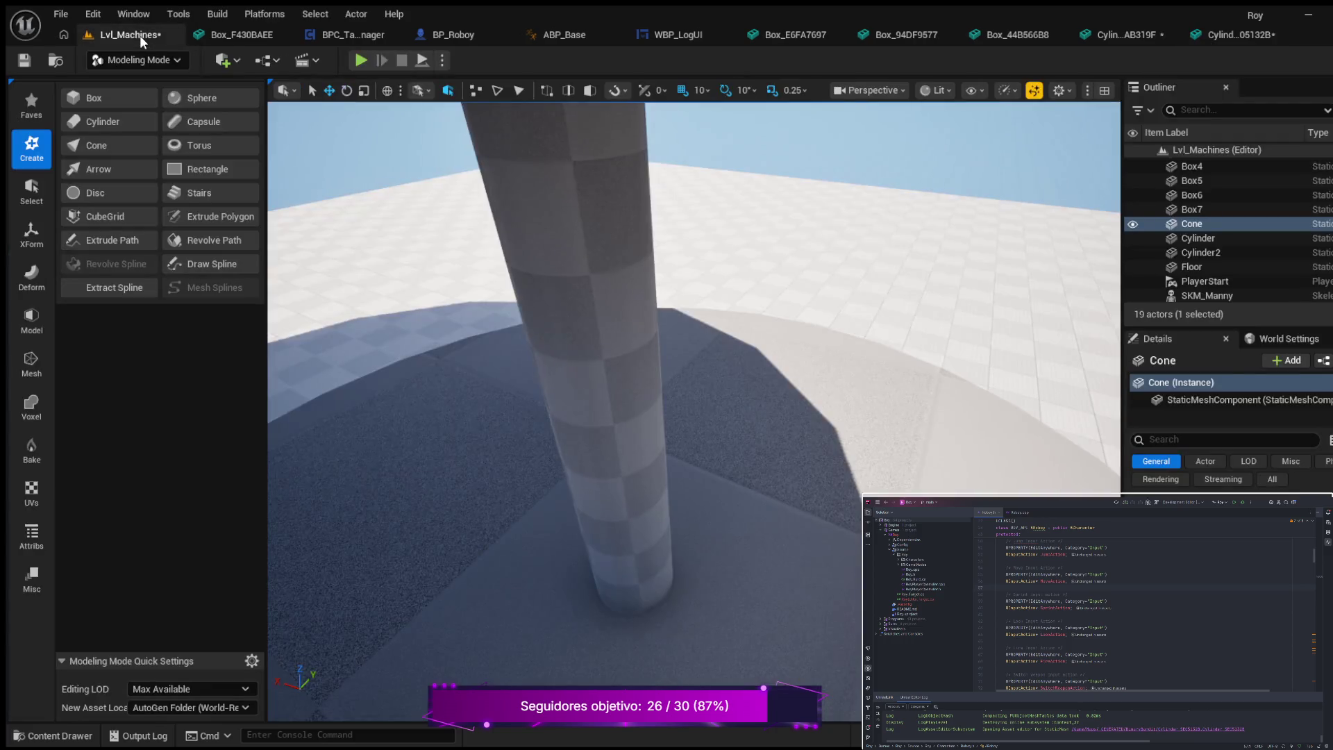
key("f")
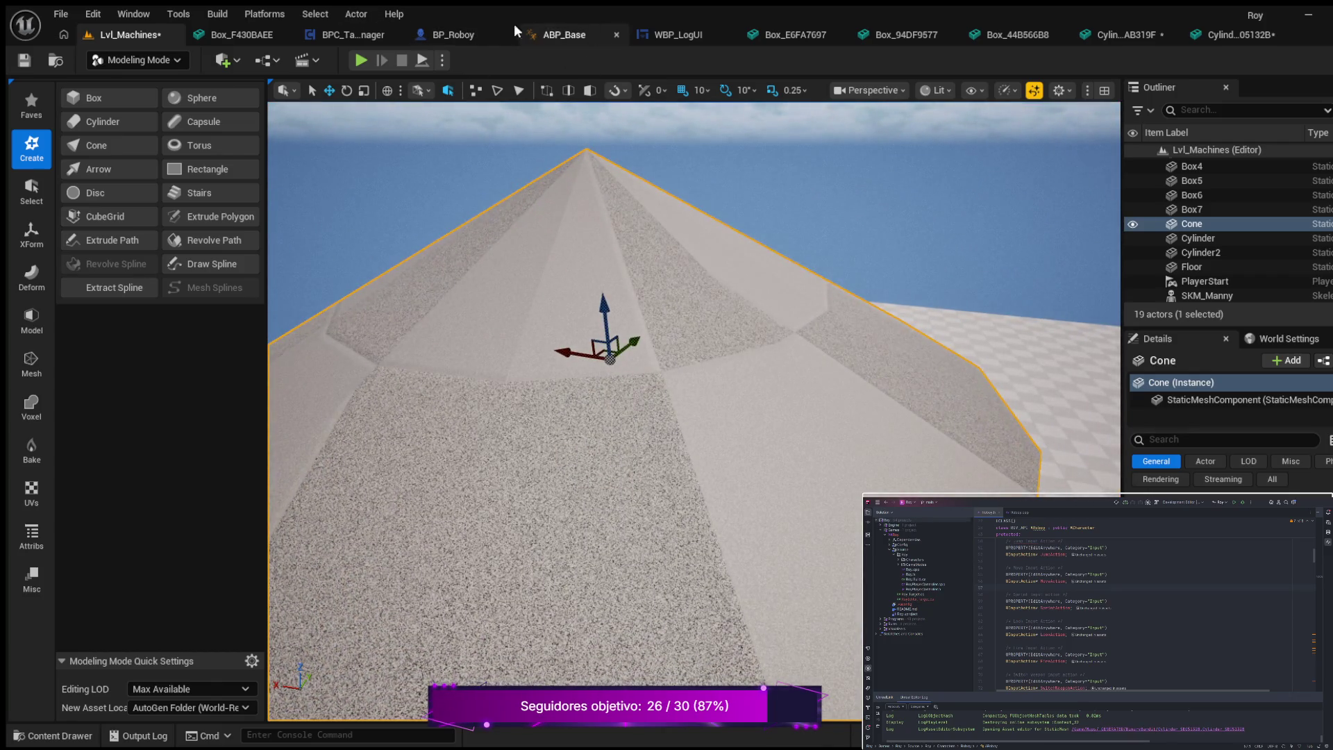
left_click(1242, 35)
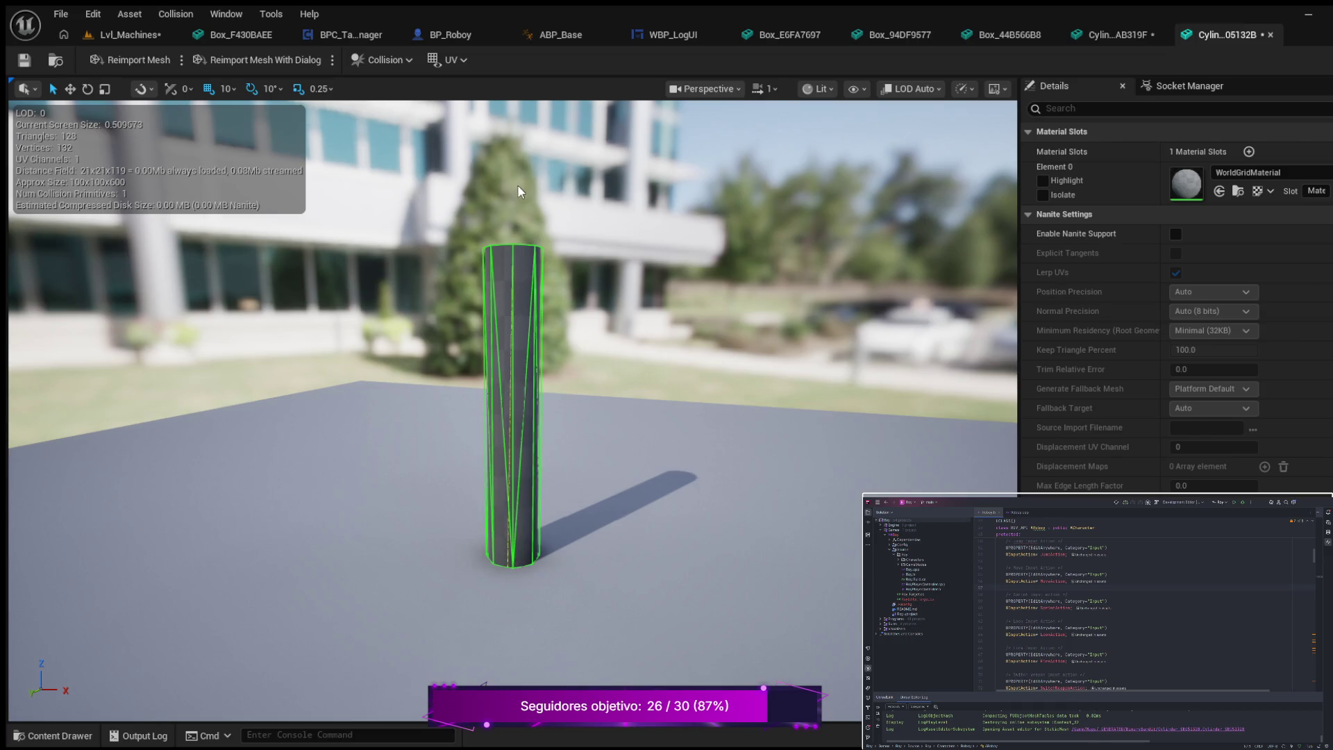
left_click(149, 36)
left_click(361, 60)
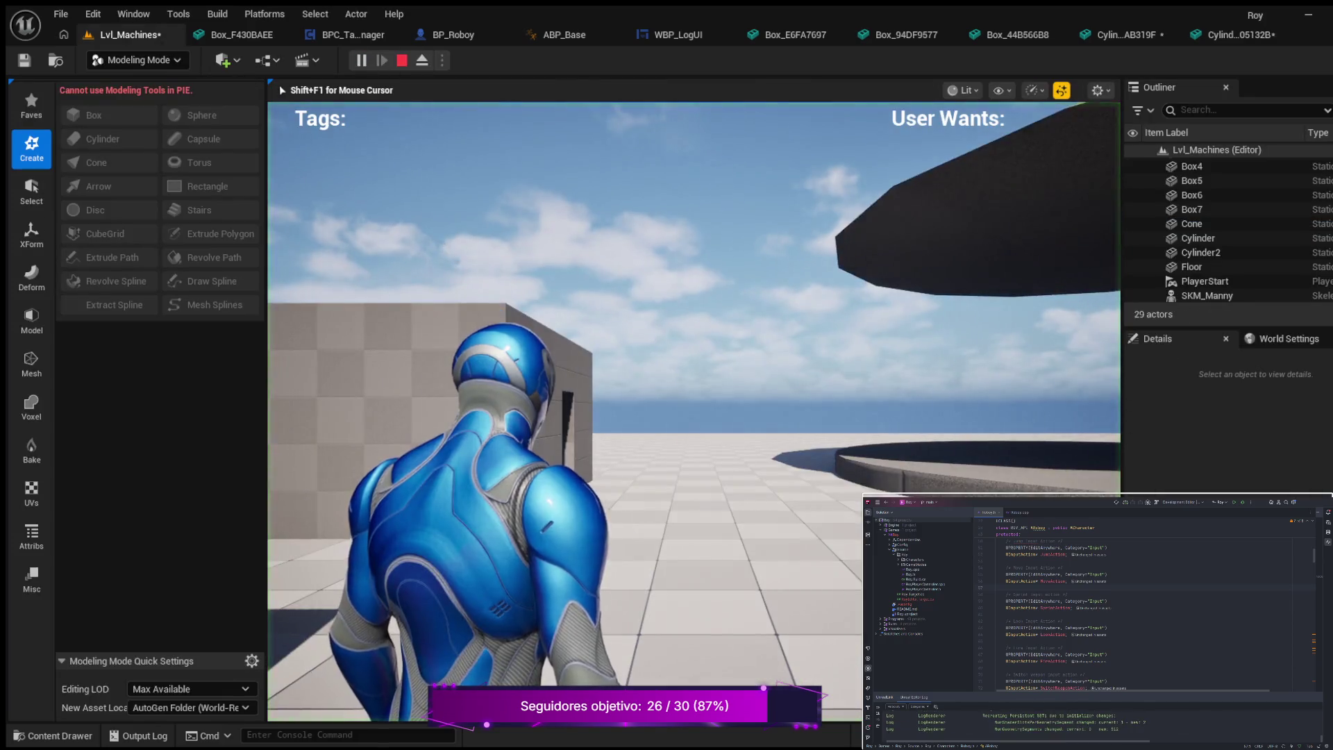
key("w")
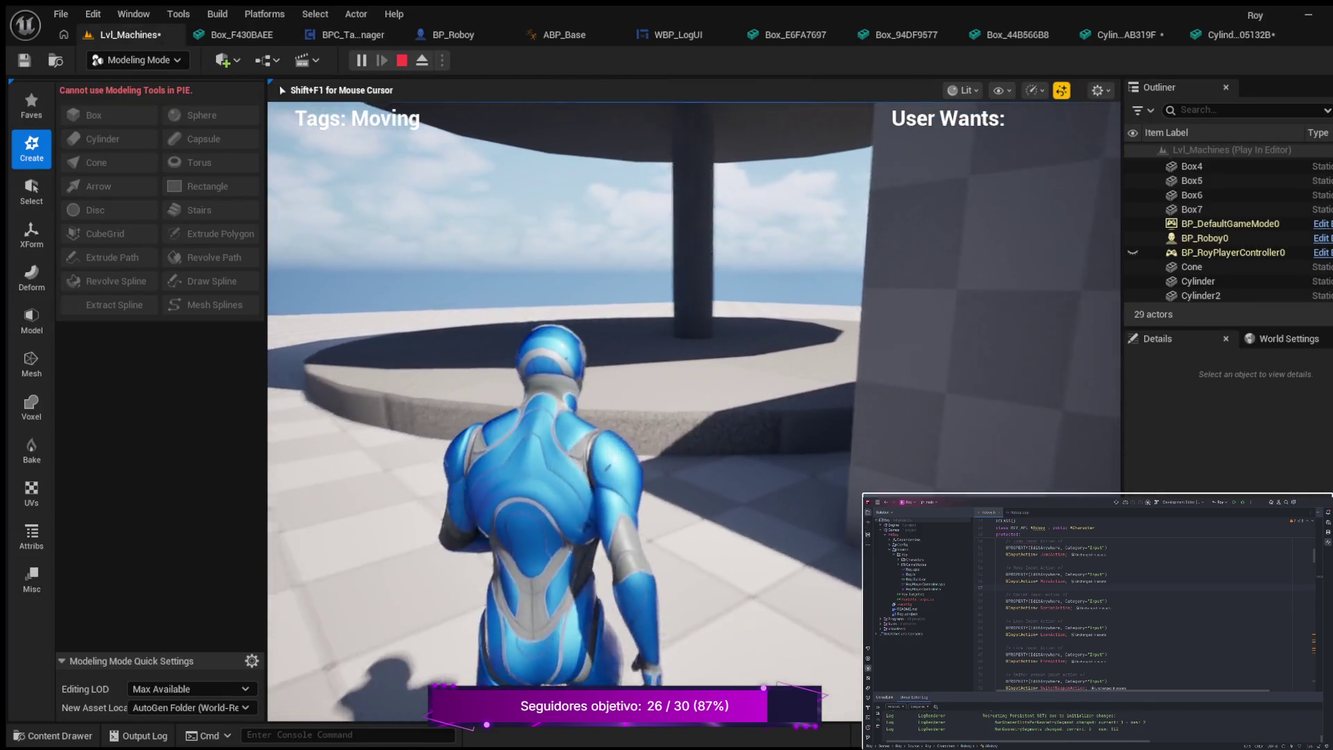
key("w")
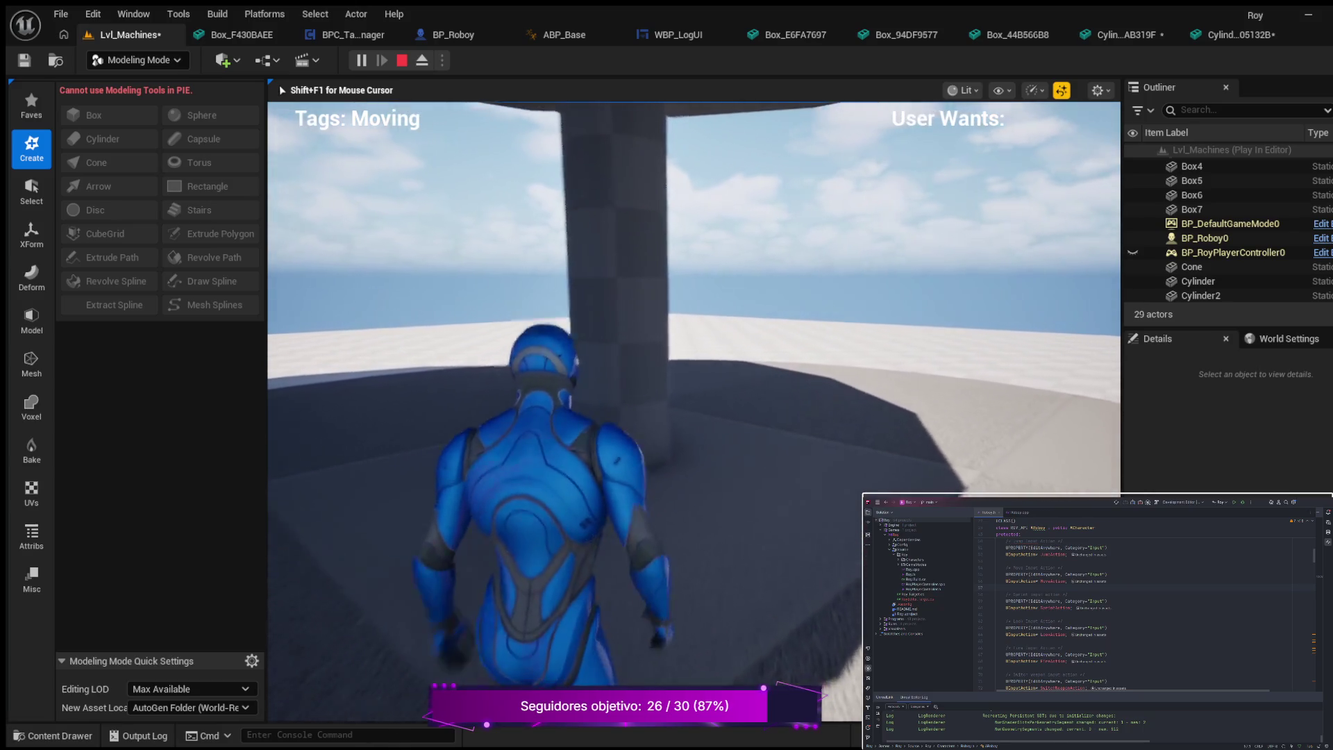
key("a")
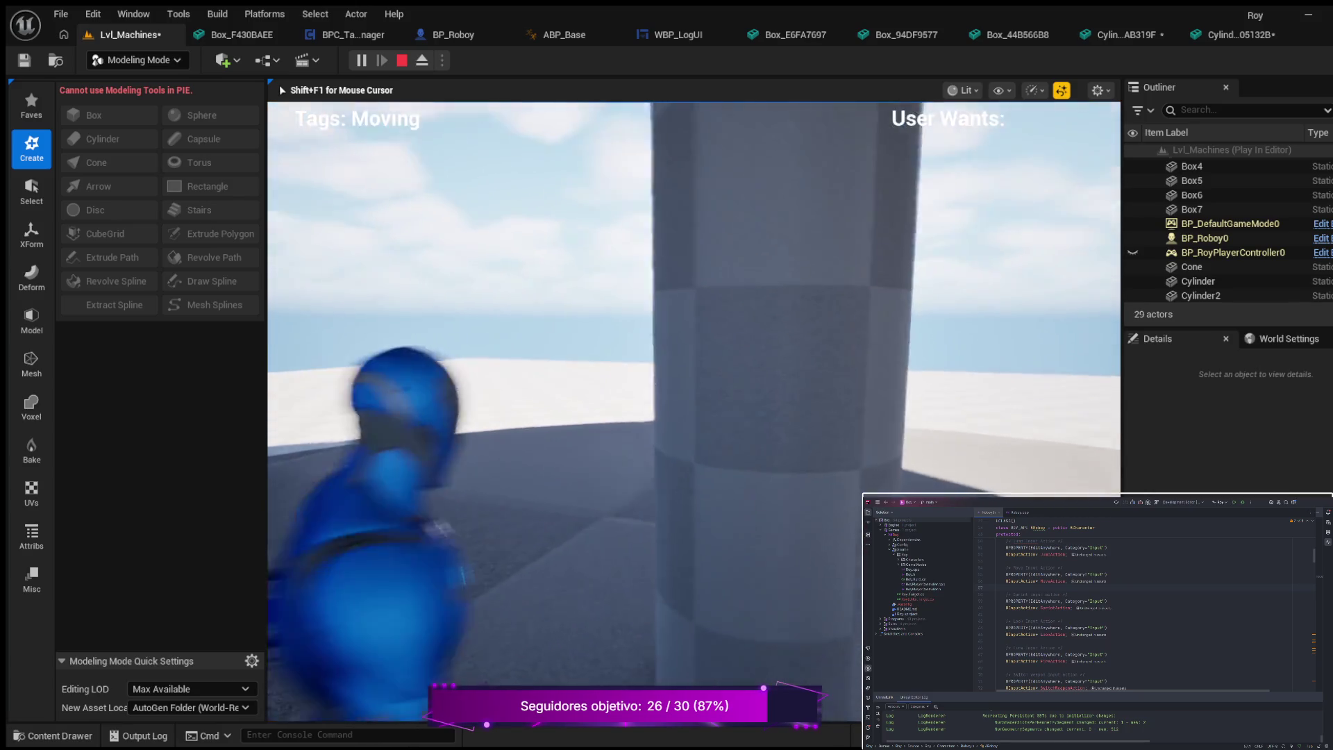
key("a")
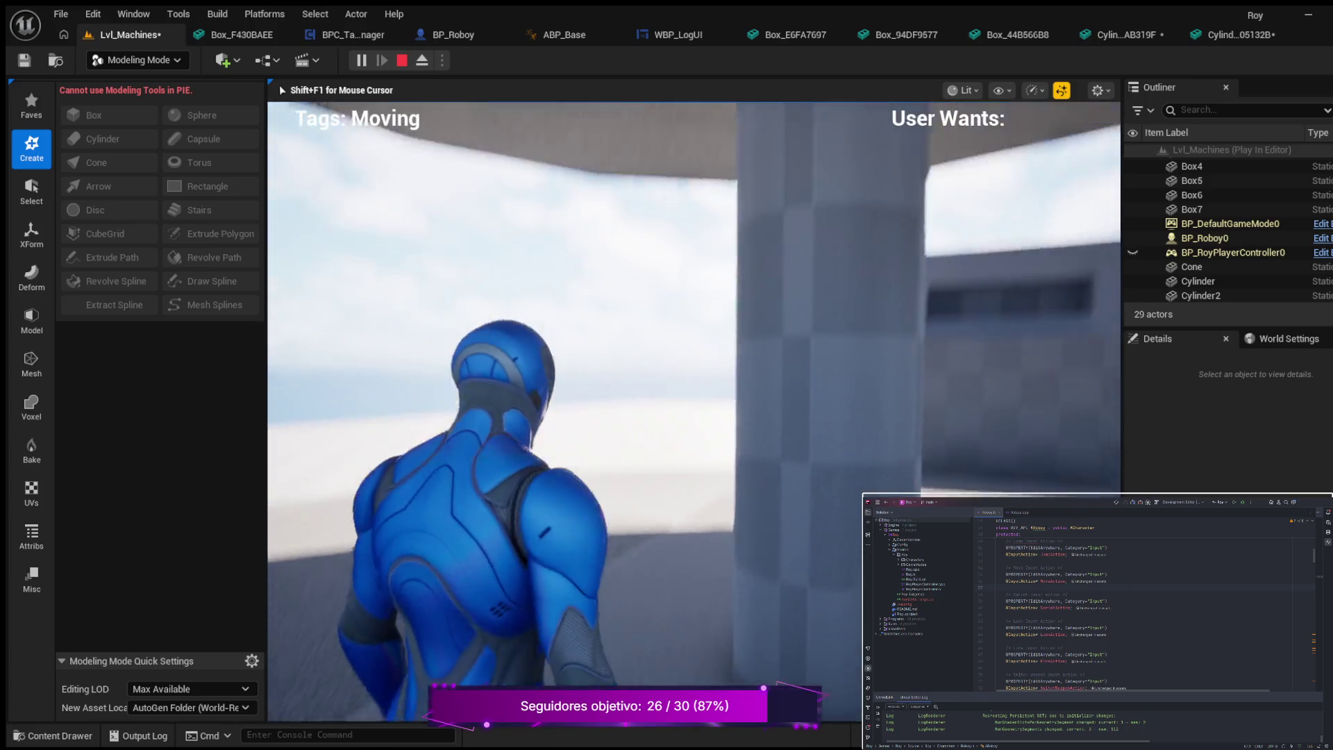
key("a")
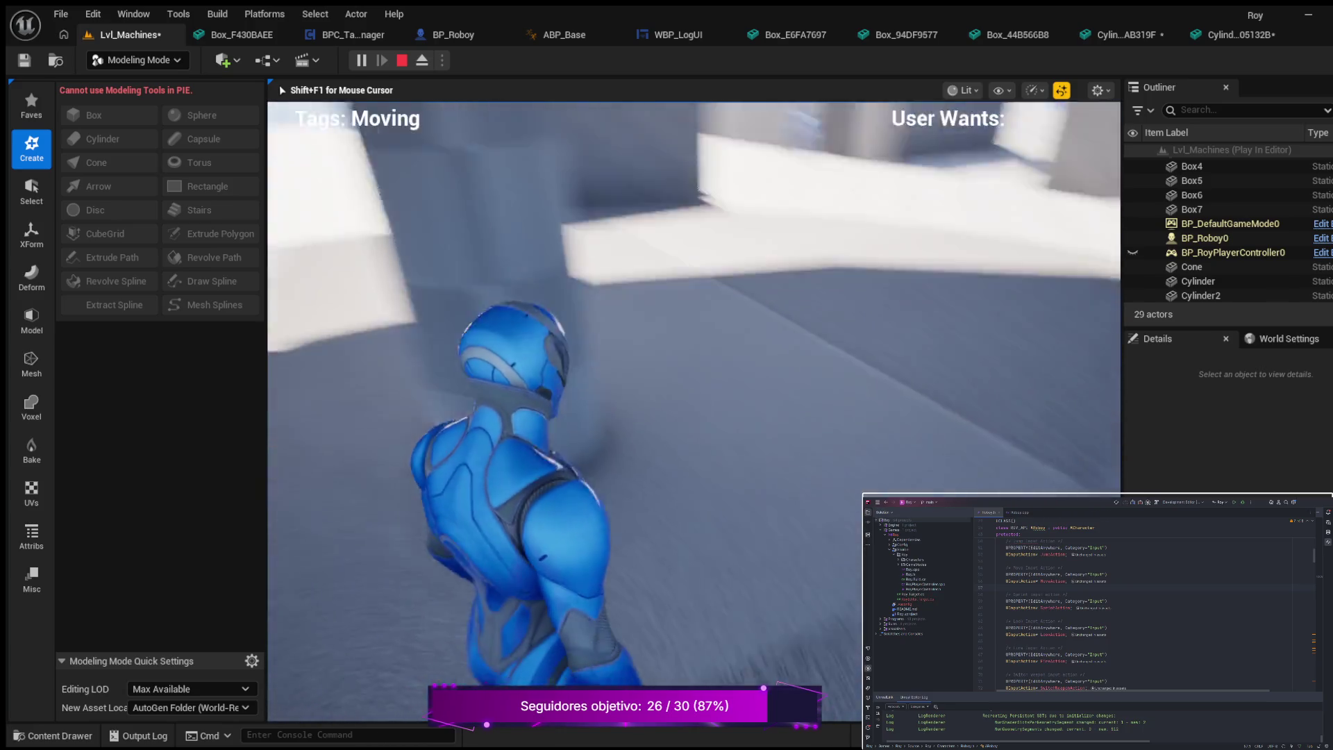
key("a")
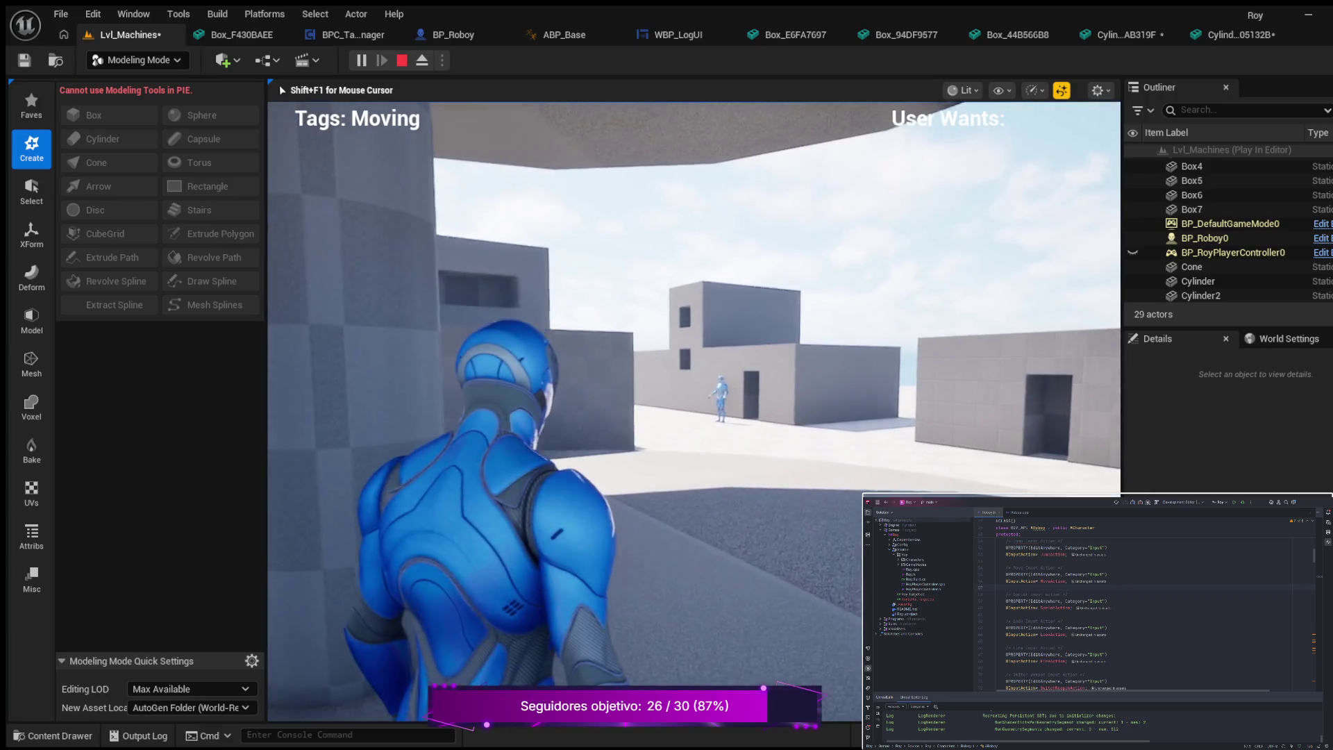
key("w")
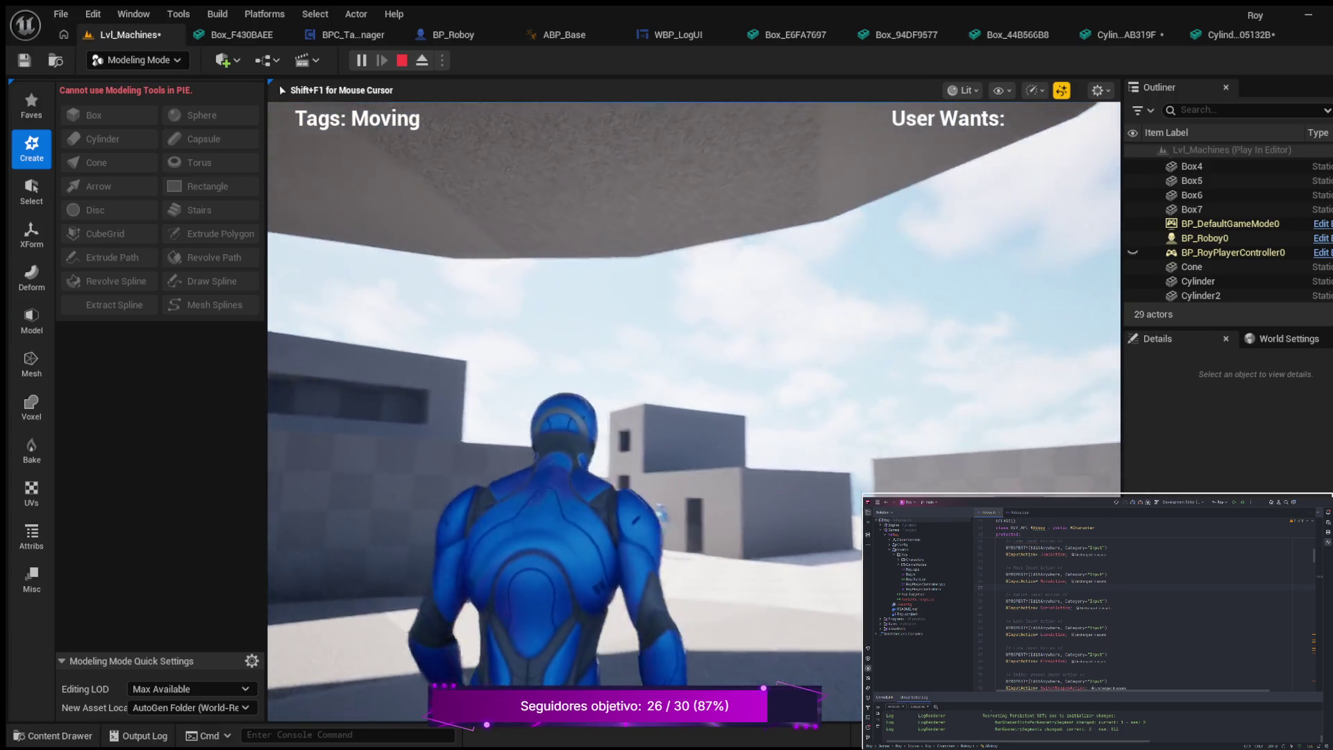
key("a")
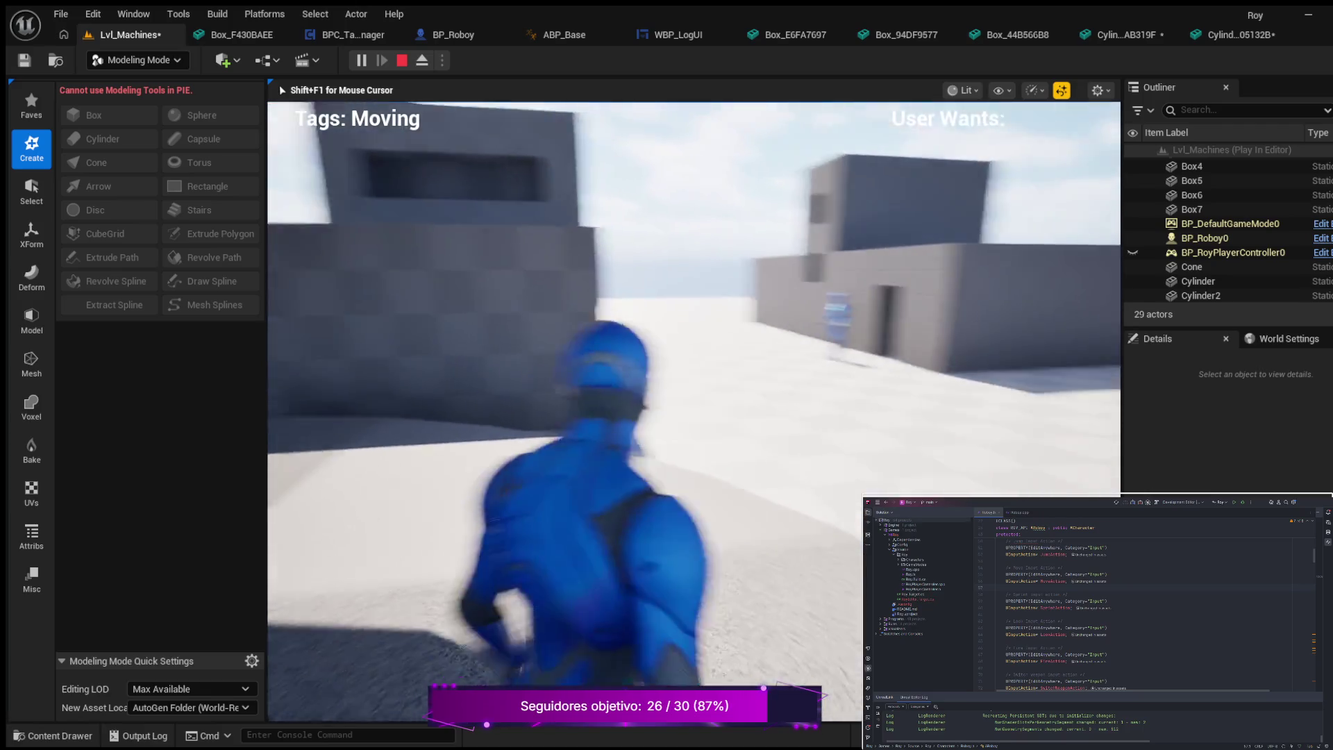
key("w")
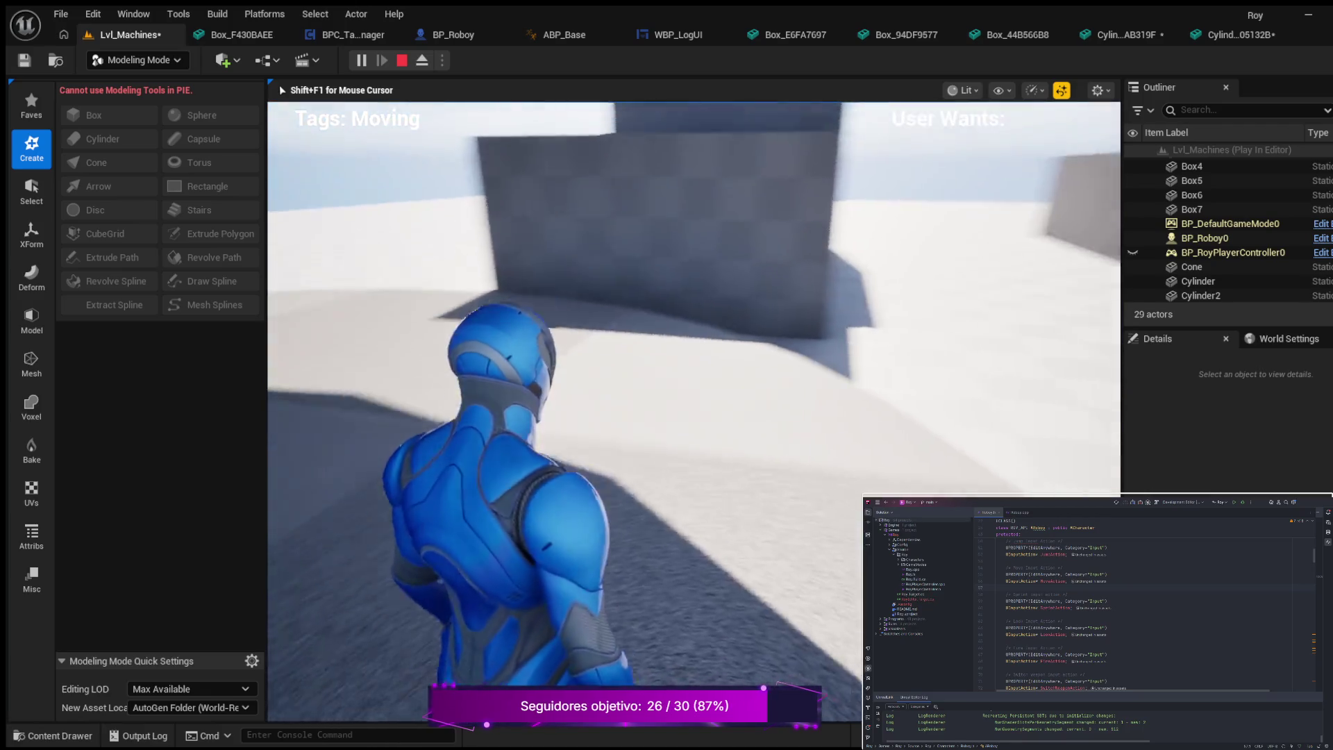
key("Escape")
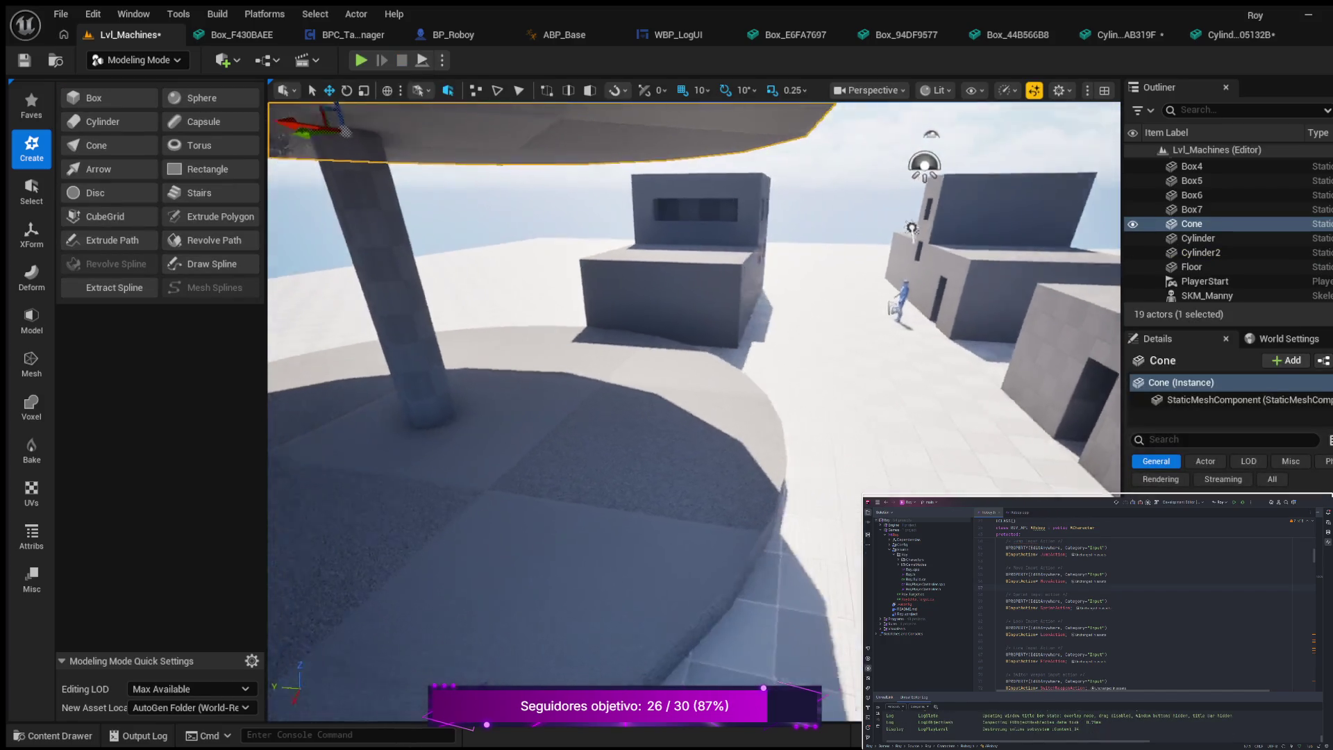
- Save the level, then duplicate the pole and slide the copy to the left
left_click(24, 65)
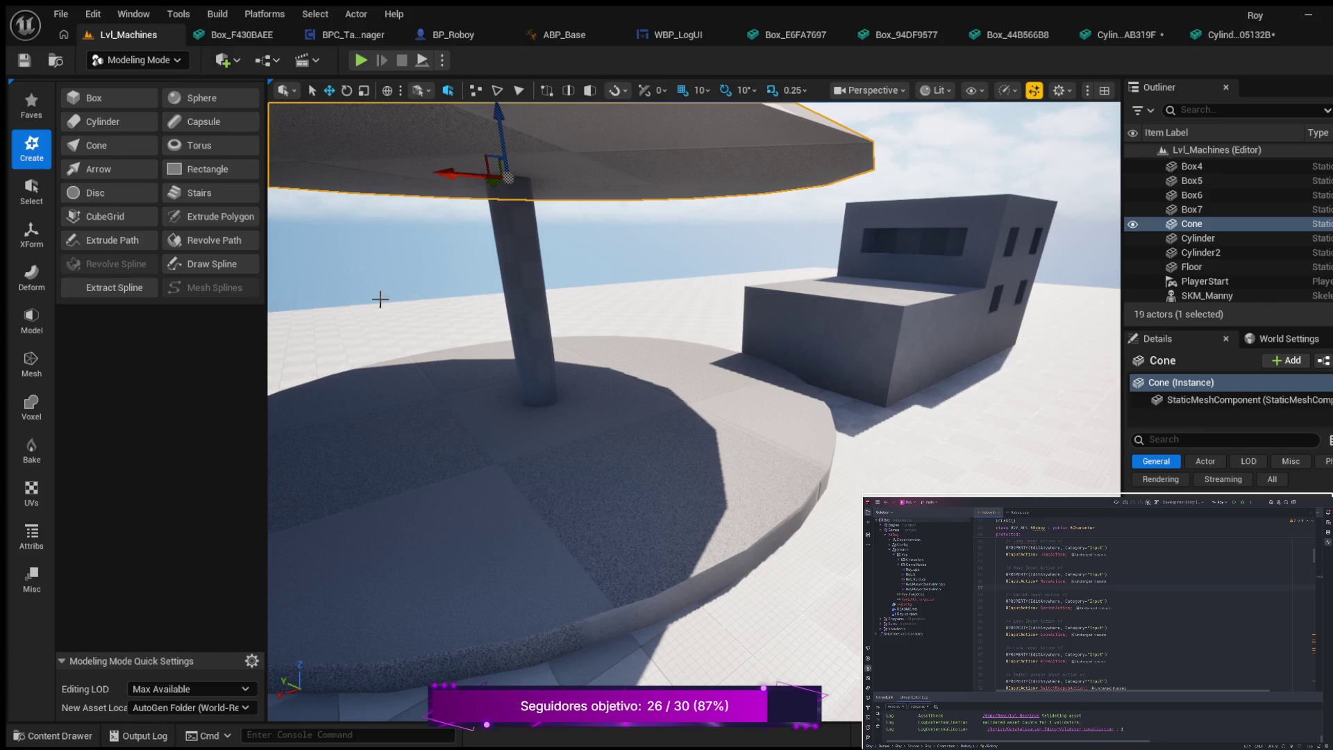
left_click(534, 278)
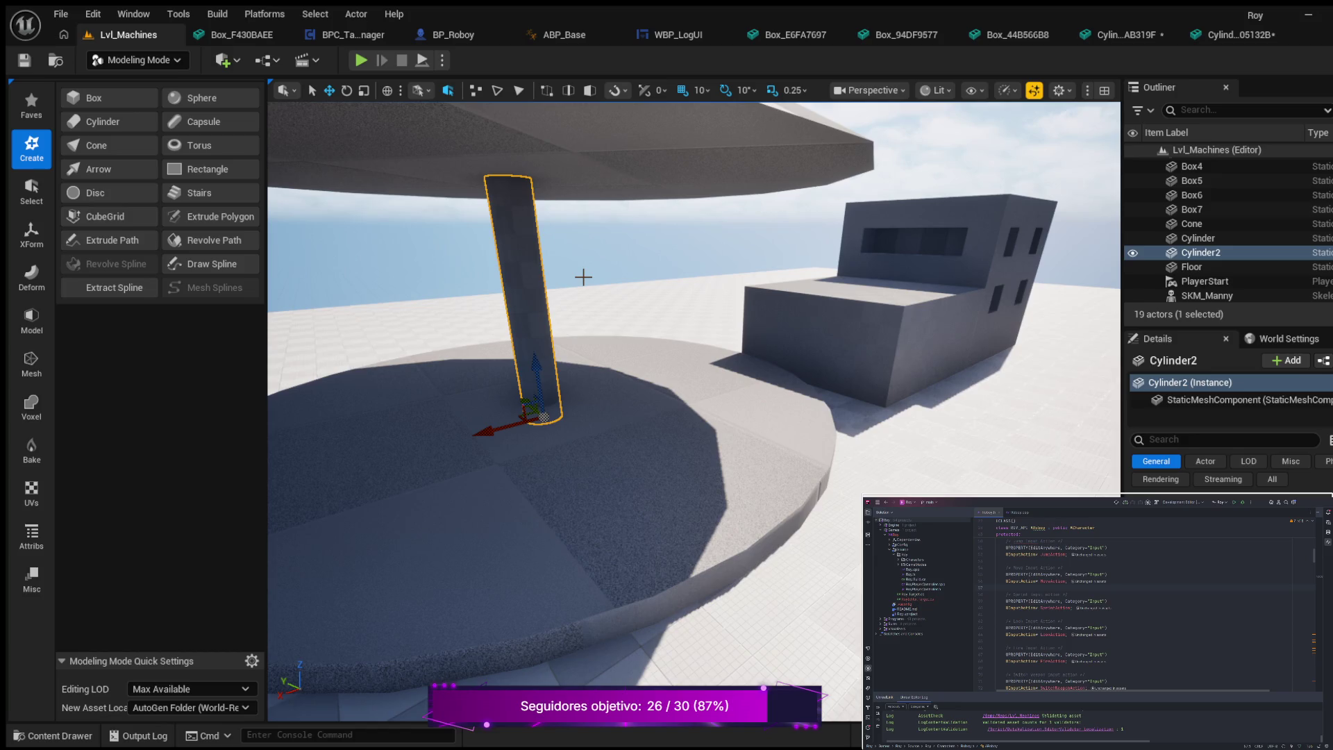
key("ctrl+d")
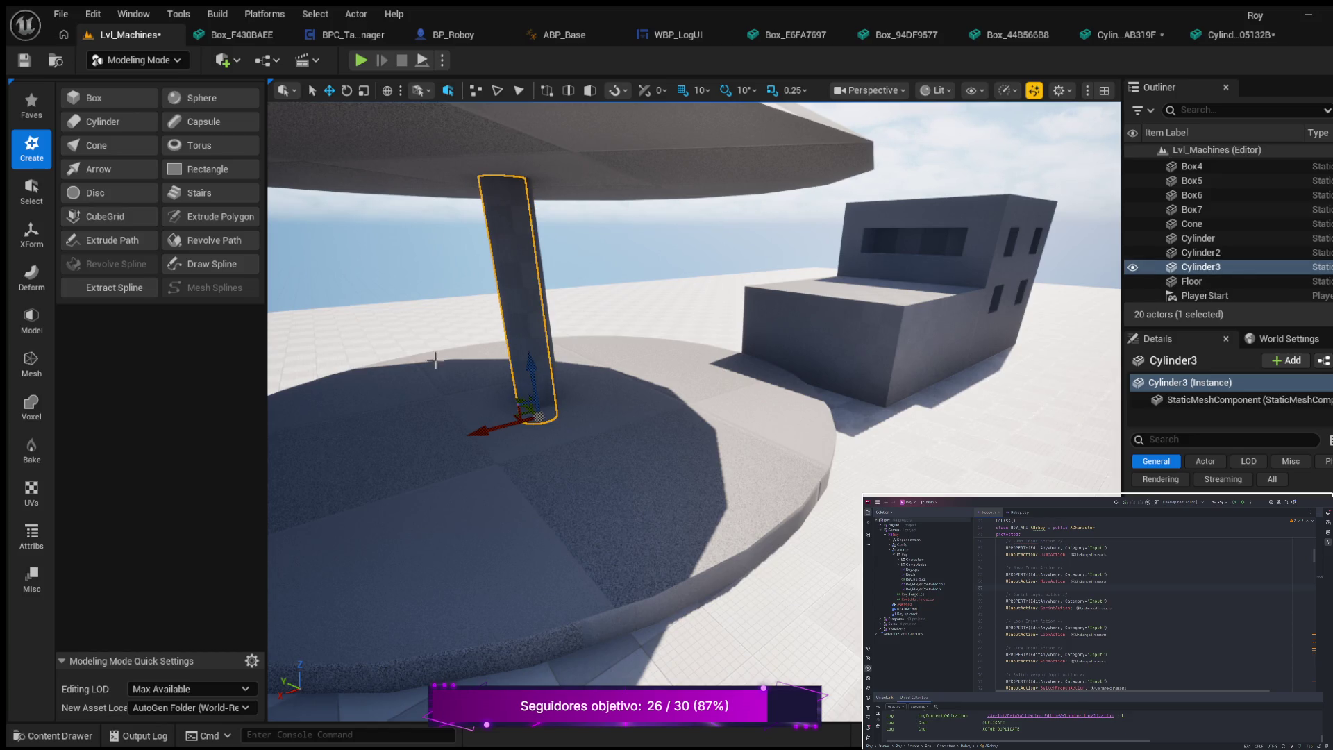
mouse_move(482, 432)
left_mouse_down()
mouse_move(373, 476)
mouse_move(292, 481)
left_mouse_up()
scroll(387, 417, "up", 5)
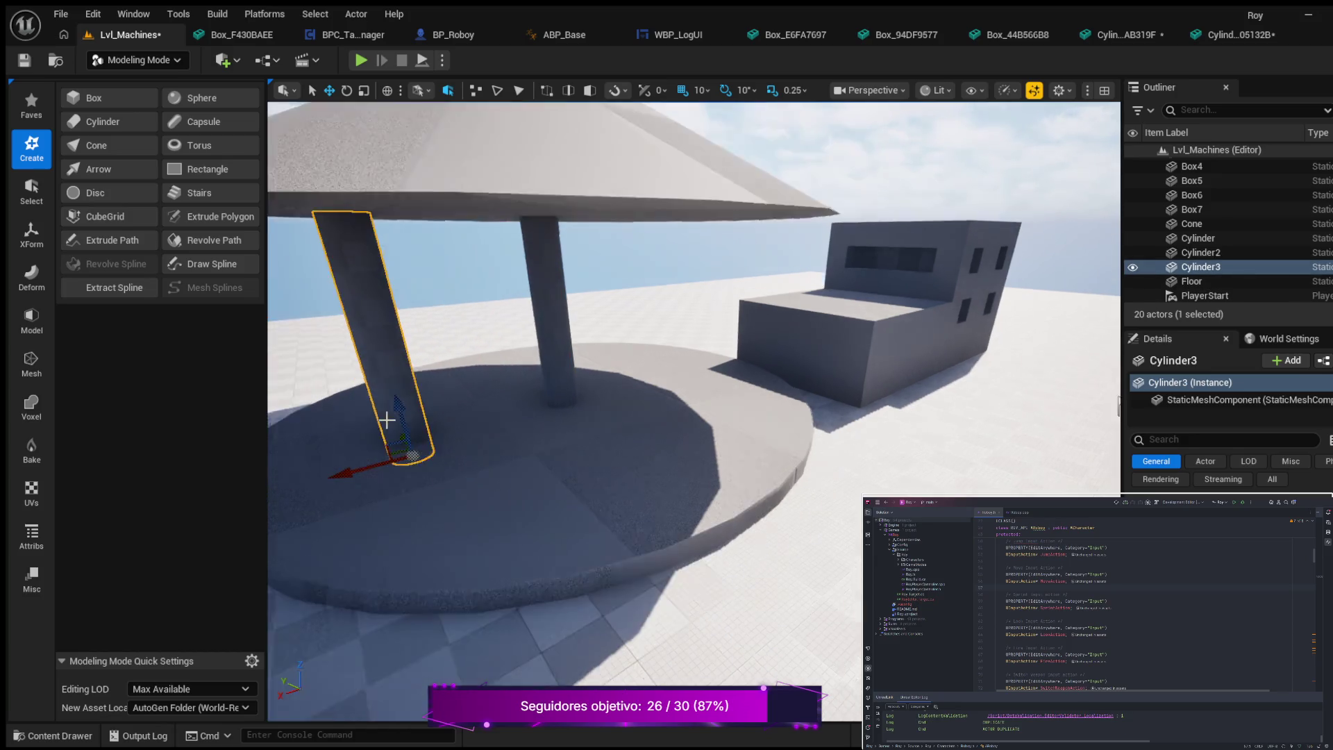
scroll(490, 310, "up", 2)
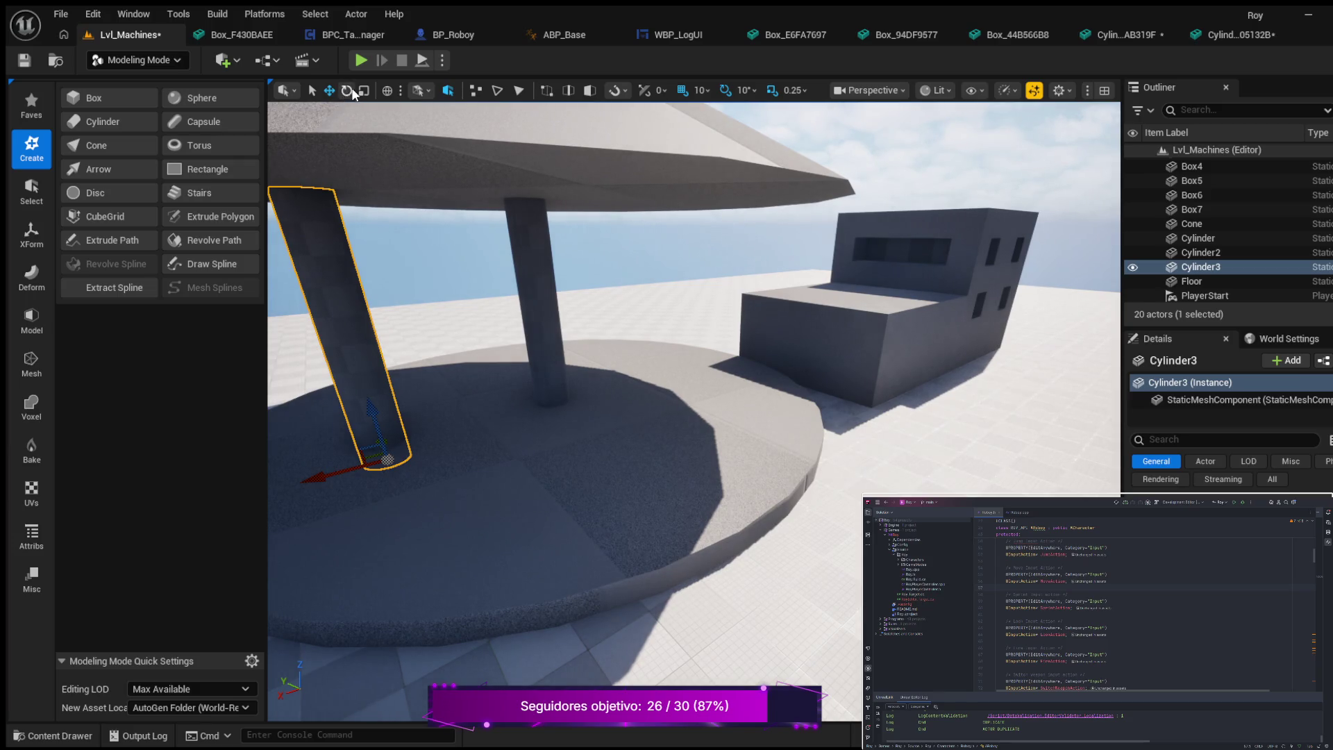
- Scale the copied pole, Cylinder3, to make it shorter and thinner
left_click(362, 91)
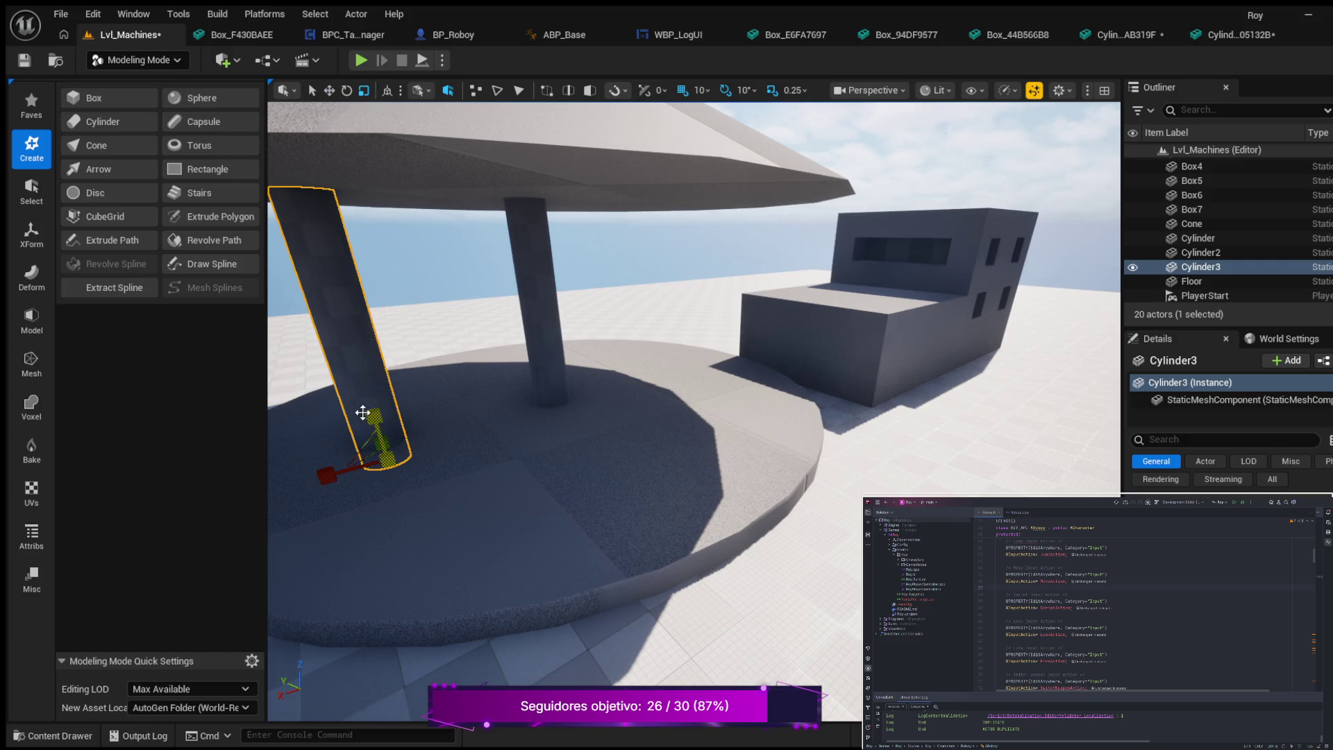
left_click_drag(372, 417, 365, 425)
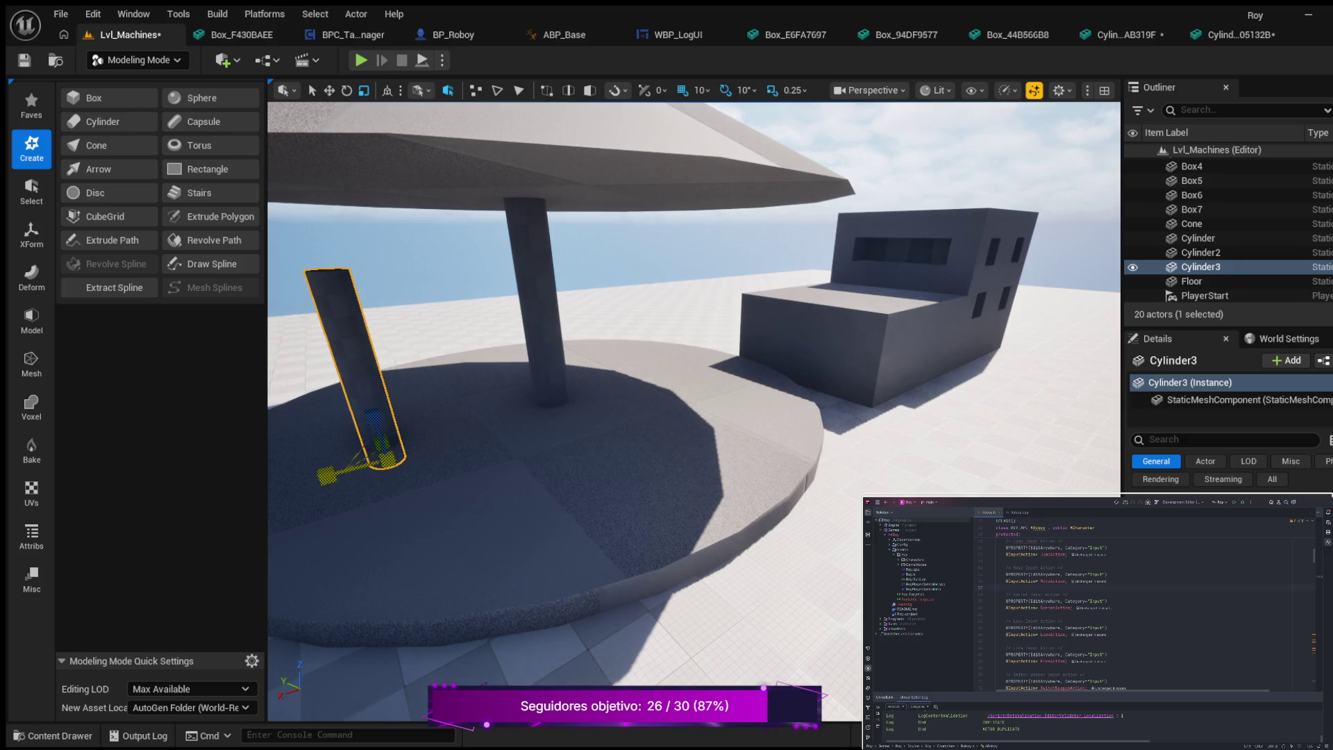
mouse_move(284, 432)
left_mouse_down()
mouse_move(444, 418)
mouse_move(277, 441)
left_mouse_up()
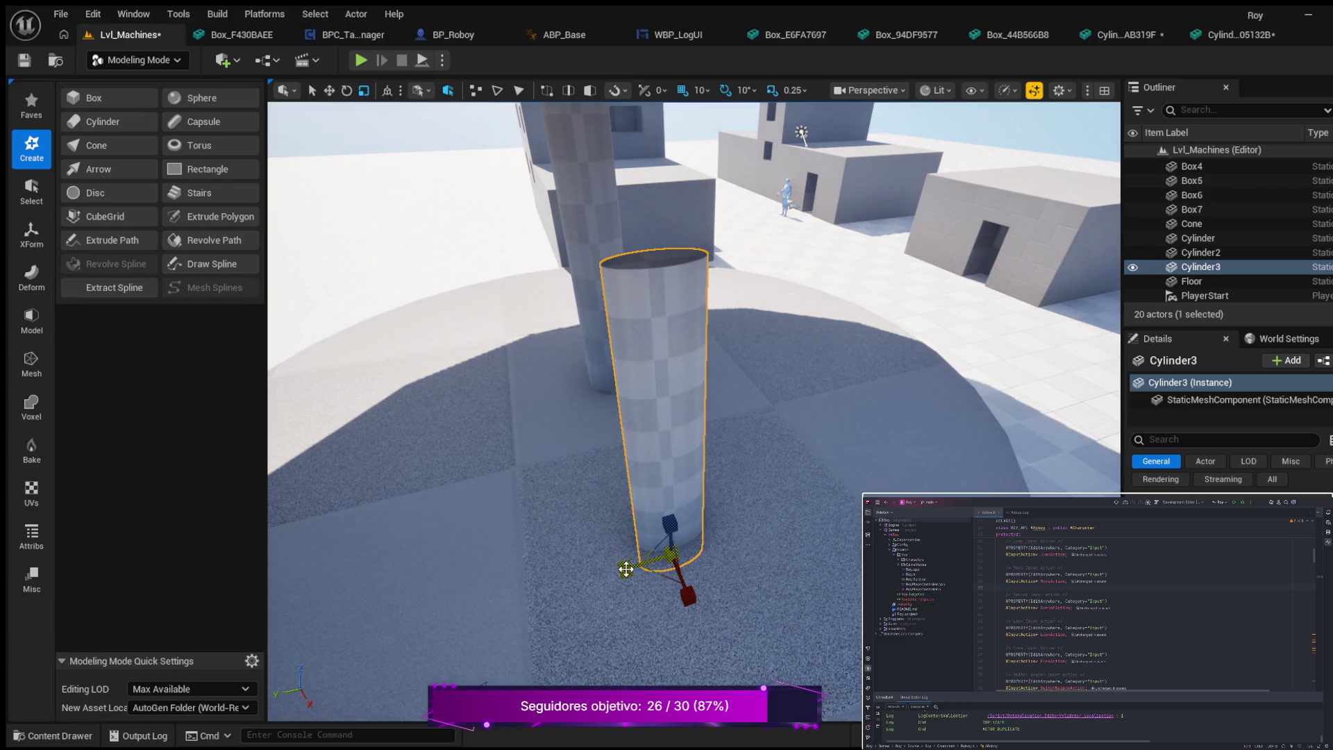
left_click_drag(627, 569, 633, 564)
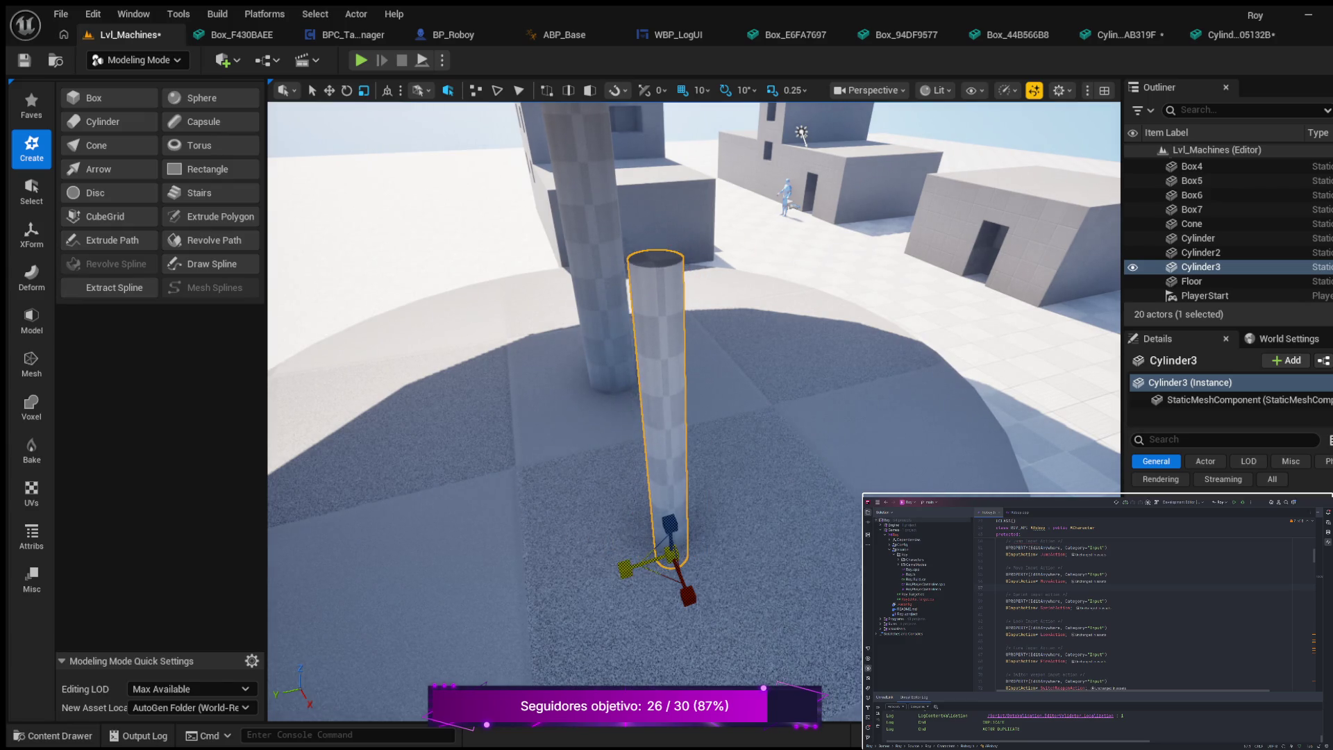
left_click_drag(694, 417, 639, 361)
mouse_move(556, 527)
left_mouse_down()
mouse_move(556, 486)
mouse_move(554, 503)
left_mouse_up()
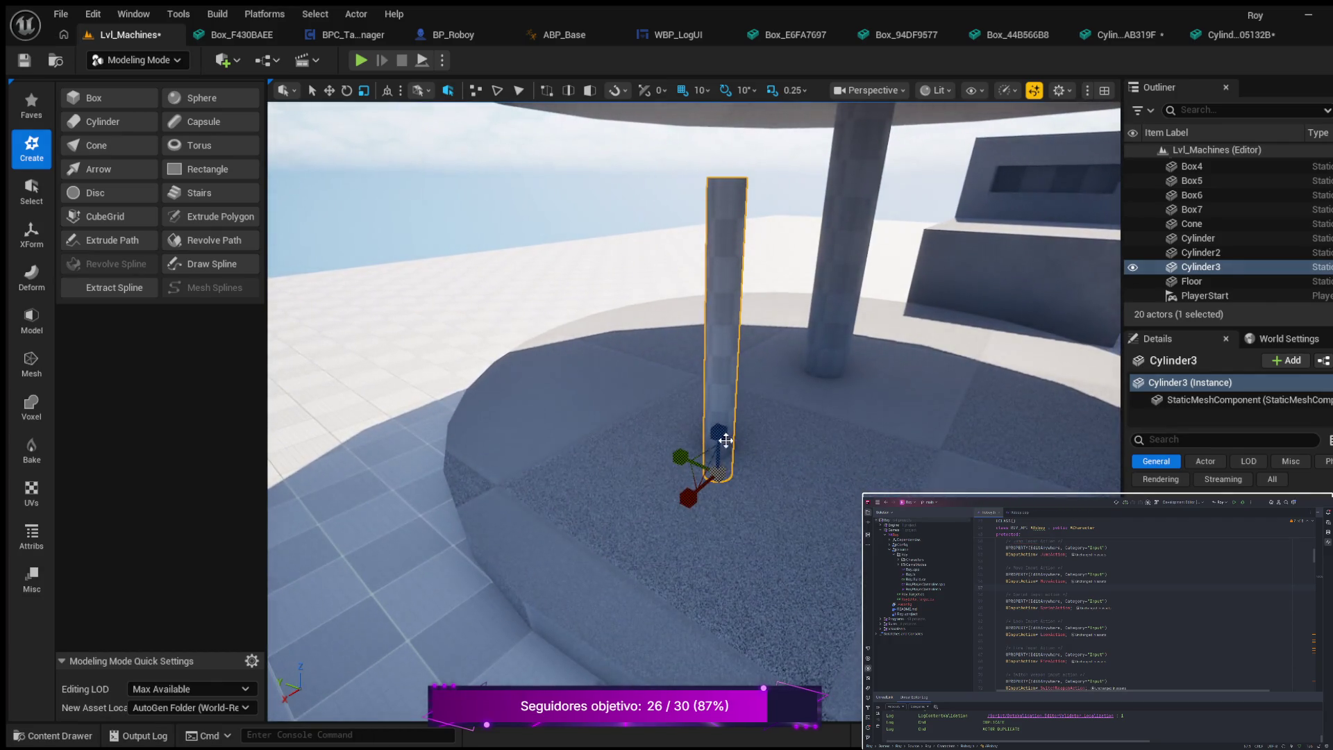
left_click_drag(719, 434, 679, 432)
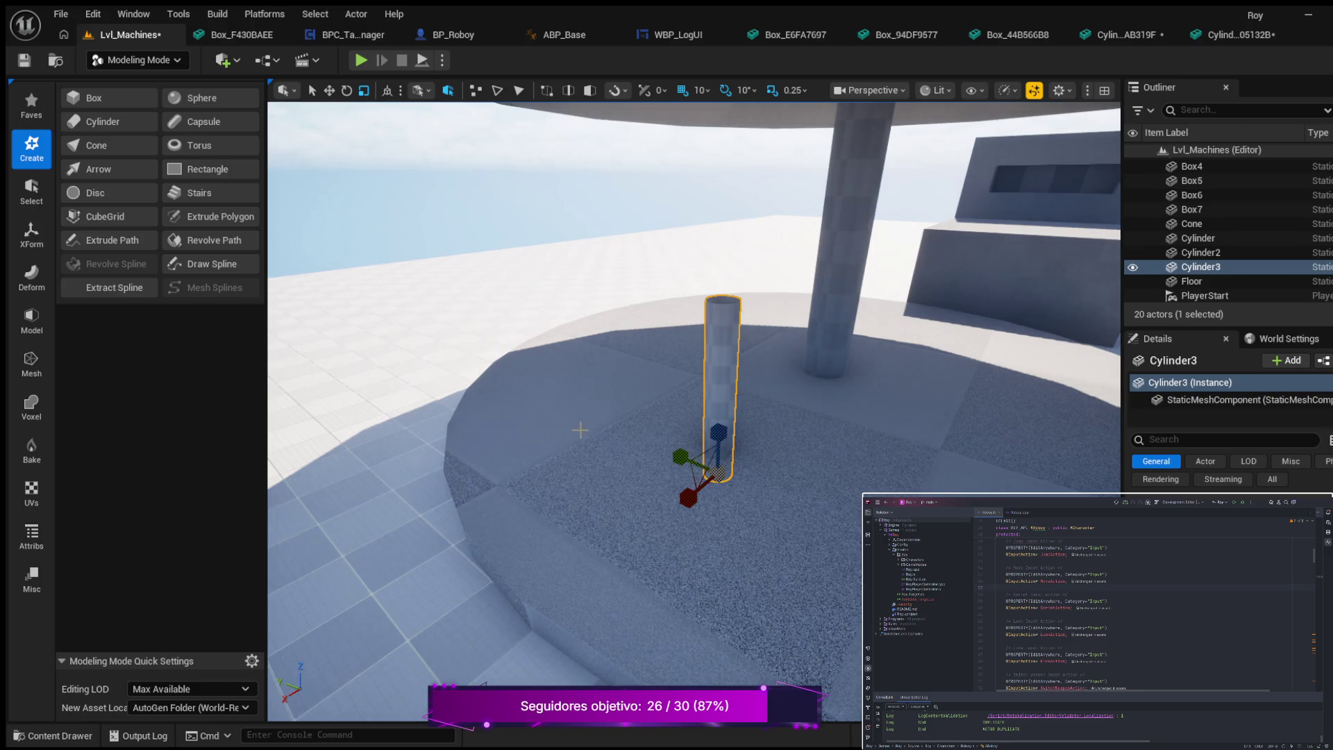
mouse_move(588, 415)
left_mouse_down()
mouse_move(556, 417)
mouse_move(601, 395)
mouse_move(545, 395)
left_mouse_up()
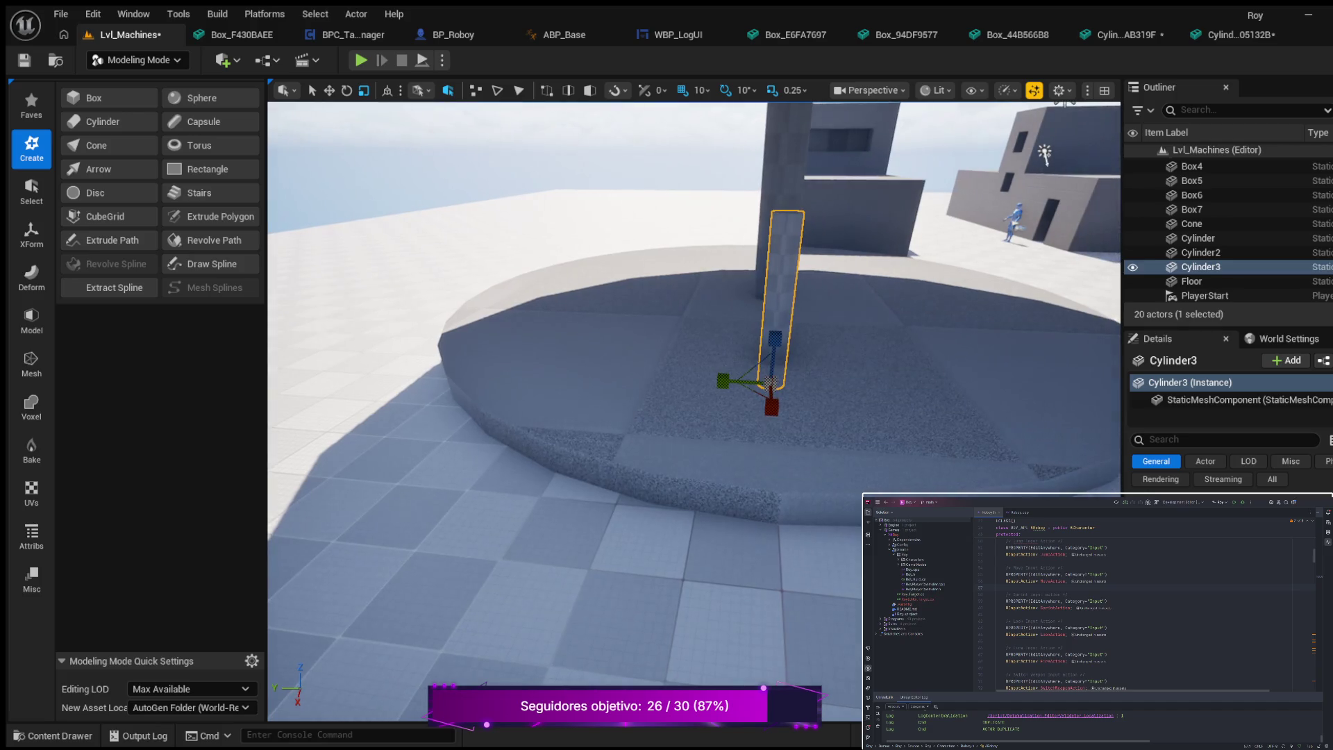
- Move the short post to the platform's edge and duplicate it as Cylinder4
left_click(330, 90)
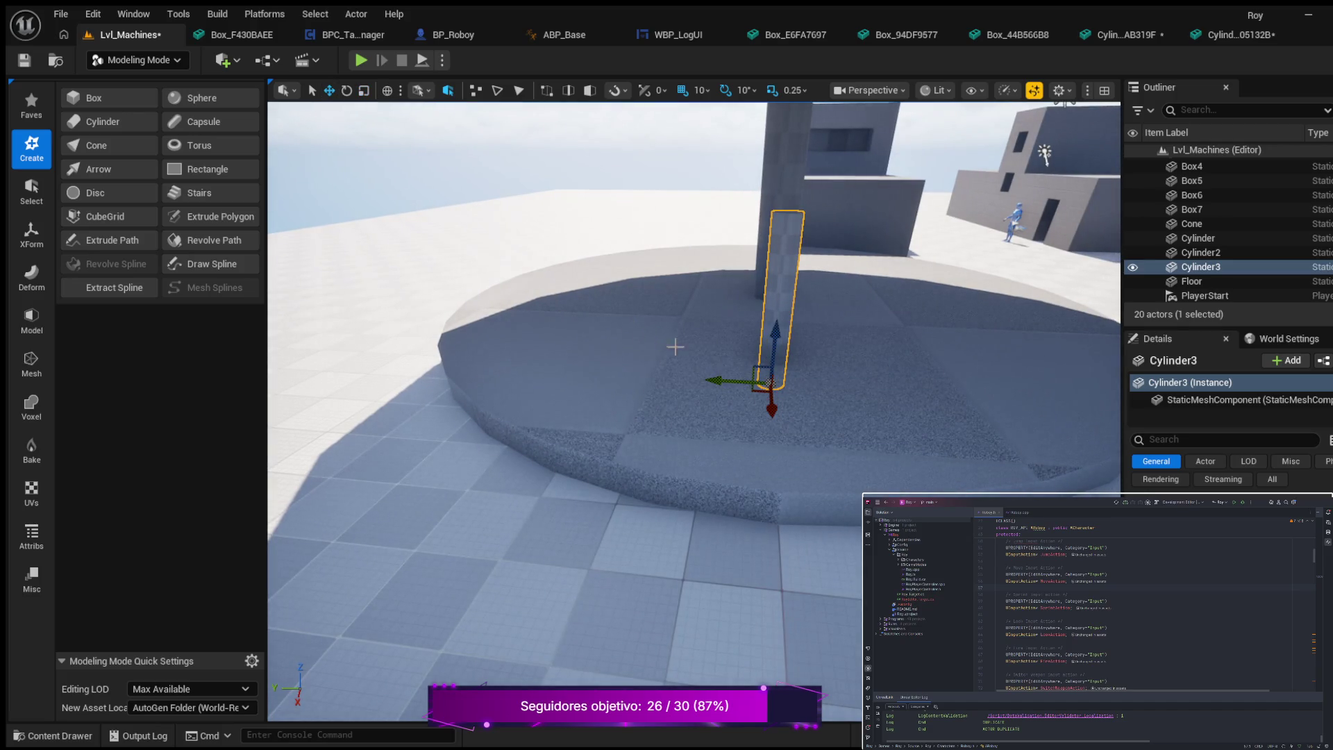
mouse_move(771, 408)
left_mouse_down()
mouse_move(786, 512)
mouse_move(778, 579)
left_mouse_up()
mouse_move(782, 473)
left_mouse_down()
mouse_move(786, 429)
mouse_move(785, 448)
left_mouse_up()
mouse_move(785, 524)
left_mouse_down()
mouse_move(896, 570)
mouse_move(844, 547)
left_mouse_up()
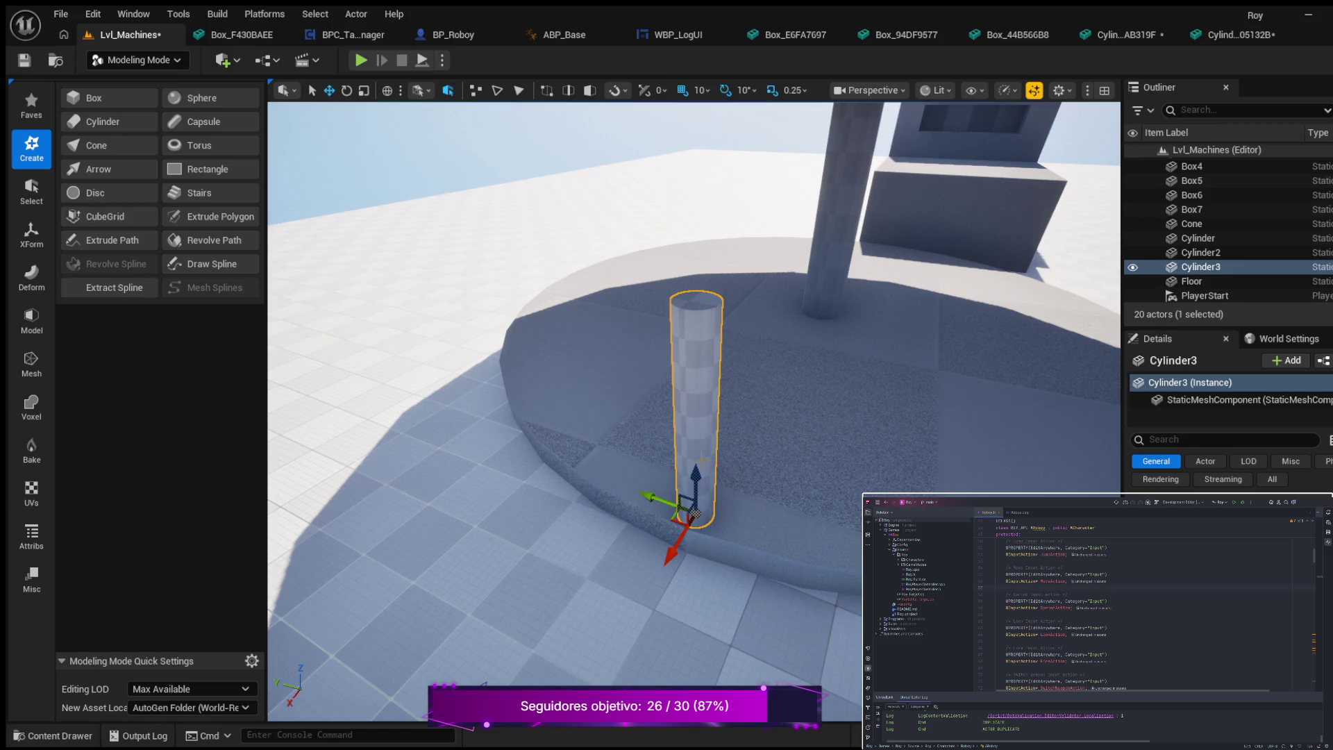
key("ctrl+d")
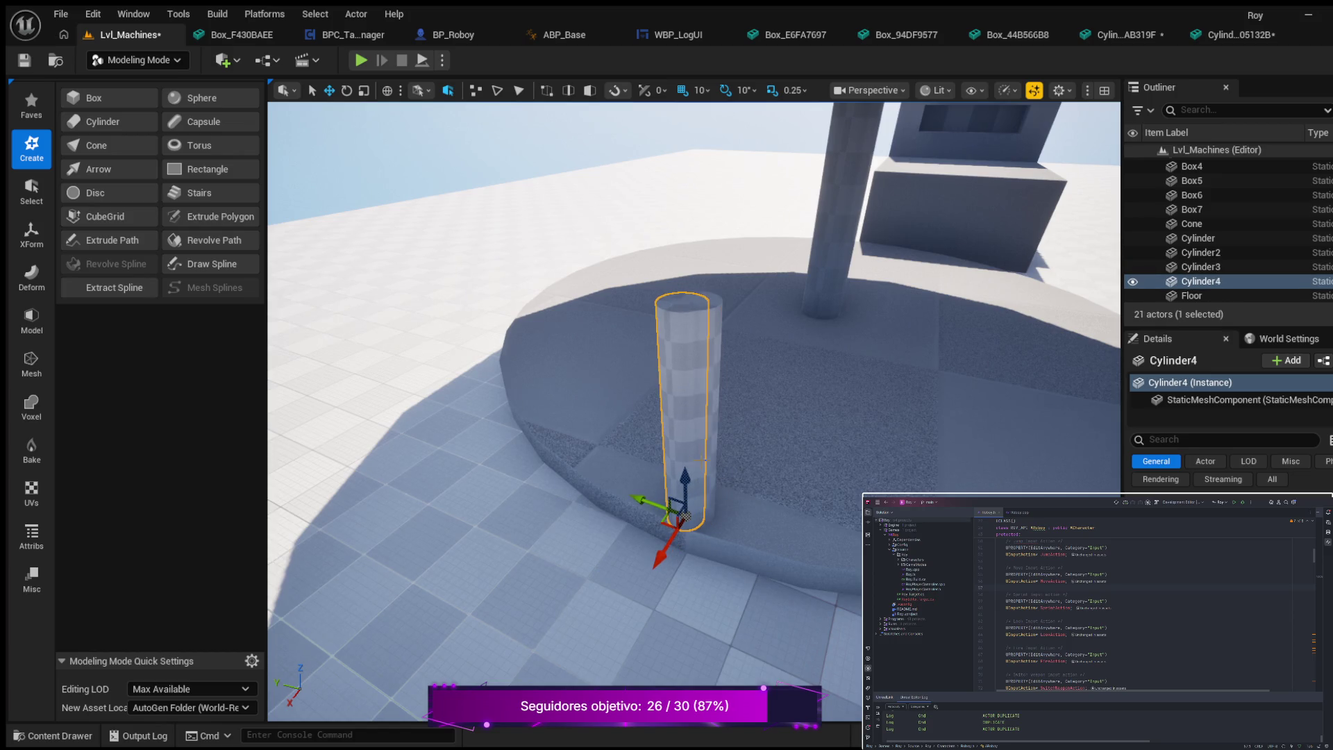
- Slide Cylinder4 along the platform rim toward Cylinder3, then switch to Top wireframe view (Alt+J)
mouse_move(638, 498)
left_mouse_down()
mouse_move(560, 382)
mouse_move(467, 292)
left_mouse_up()
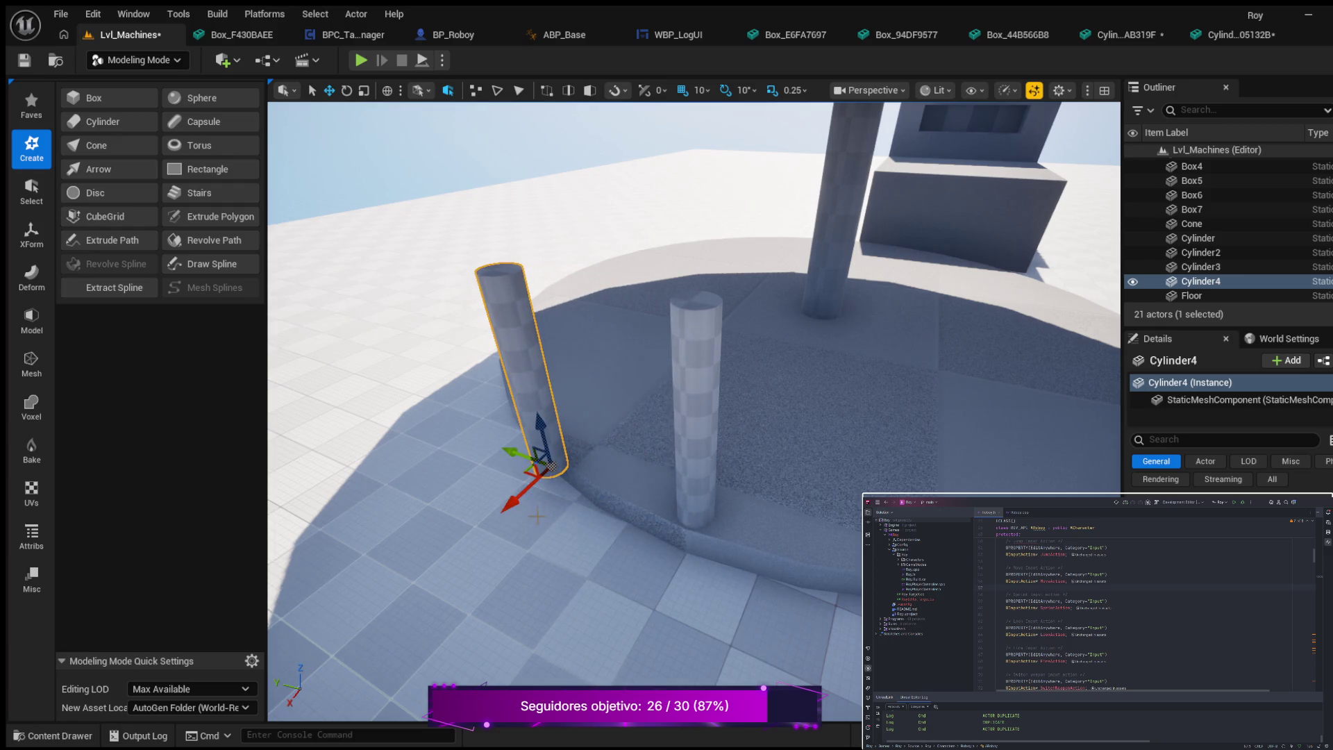
left_click_drag(506, 503, 542, 477)
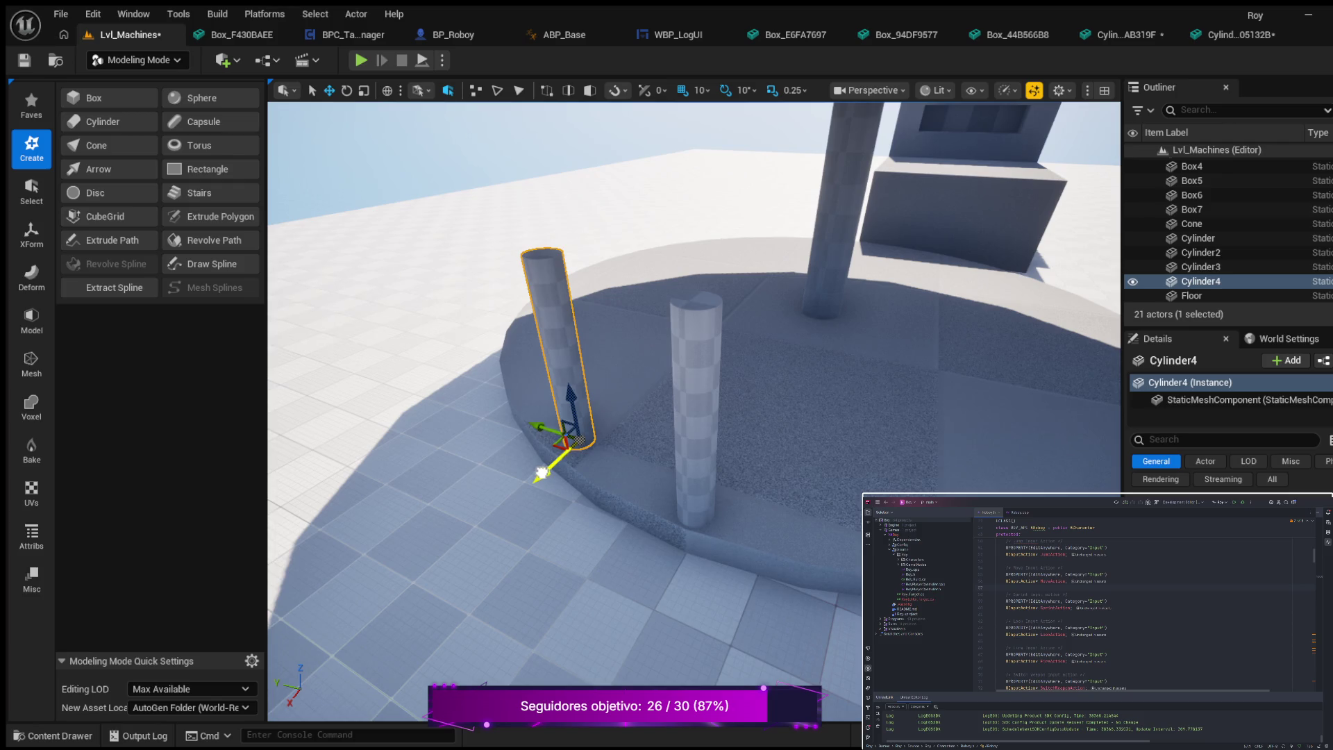
left_click_drag(539, 474, 534, 479)
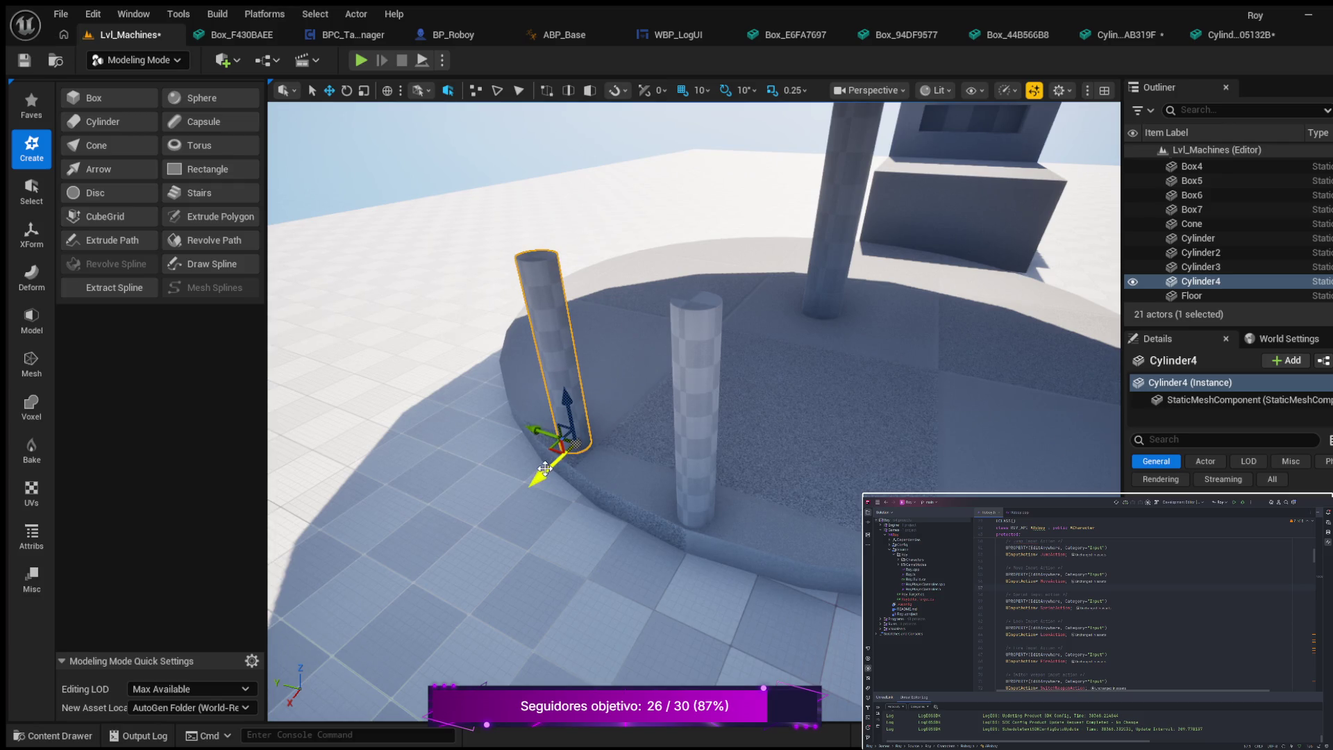
key("alt+j")
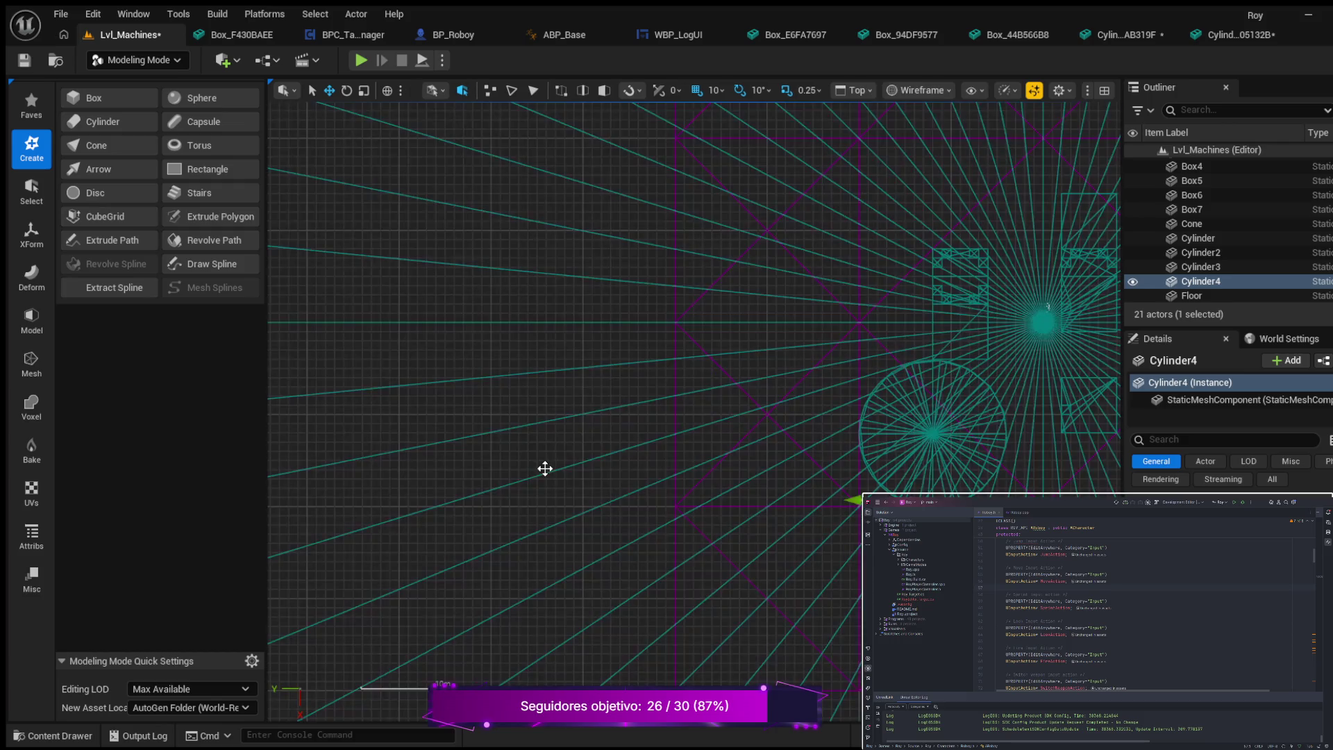
- Zoom and pan the Top view across the platform and deselect the floor
scroll(1035, 313, "up", 5)
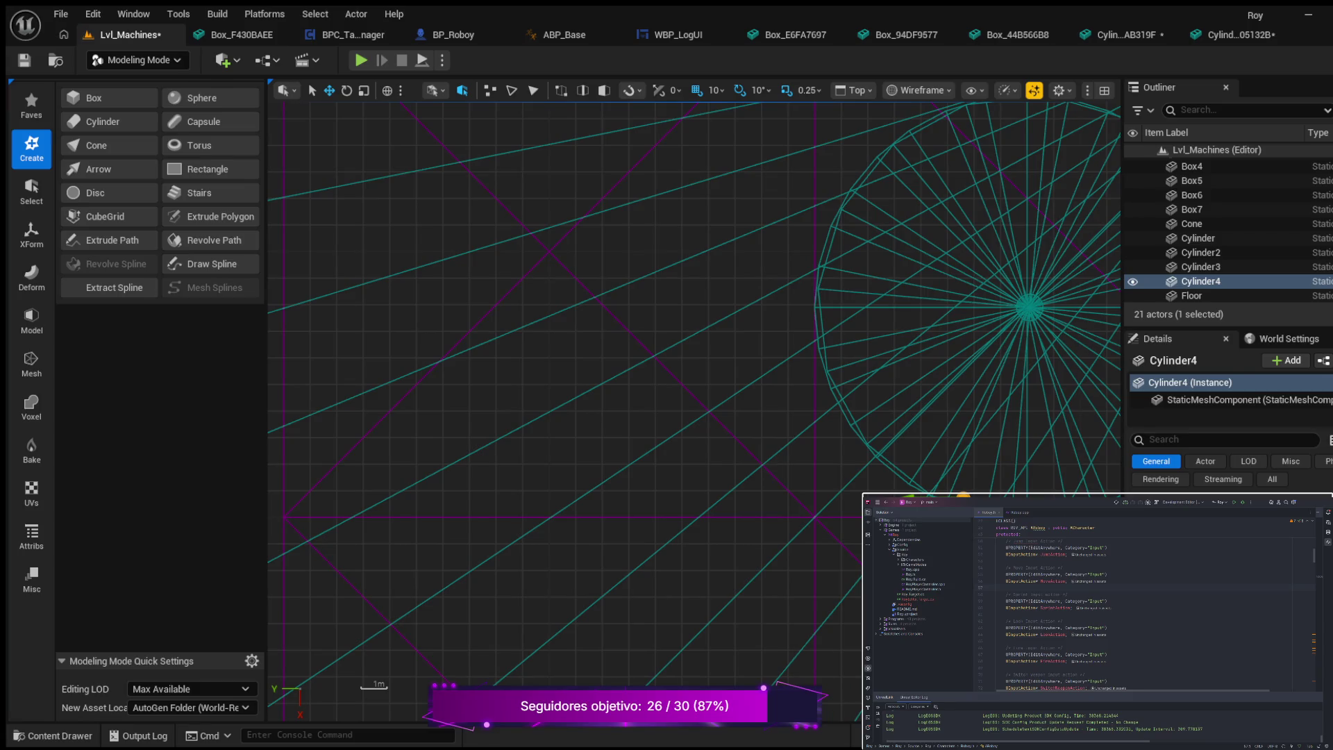
scroll(903, 313, "down", 2)
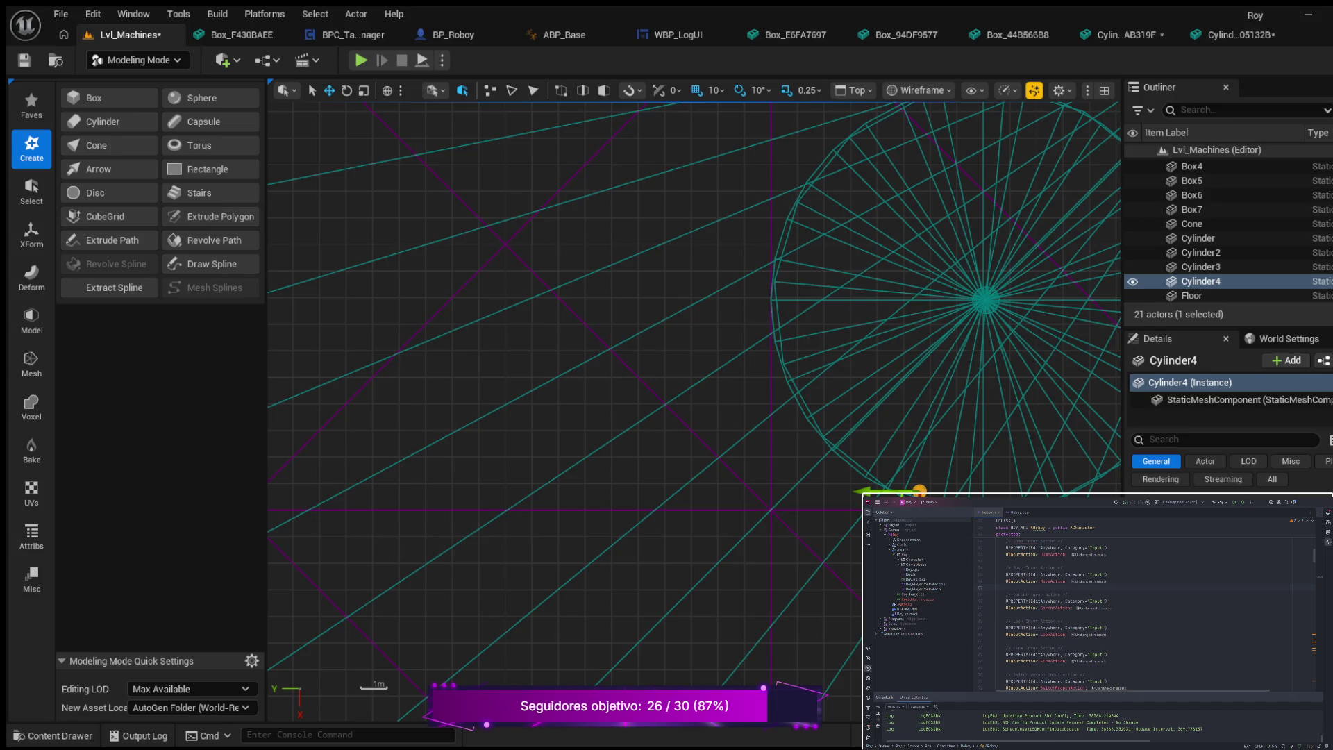
left_click_drag(974, 562, 821, 530)
key("Escape")
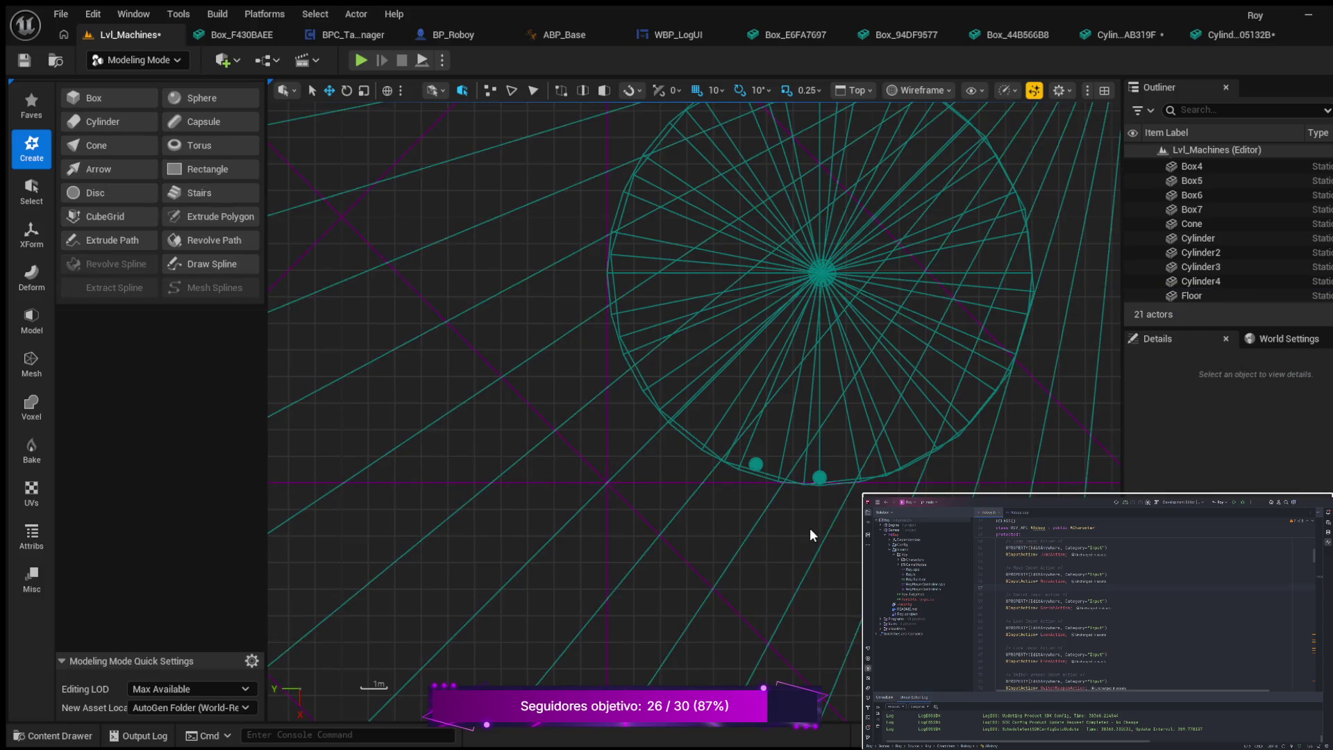
scroll(791, 506, "up", 3)
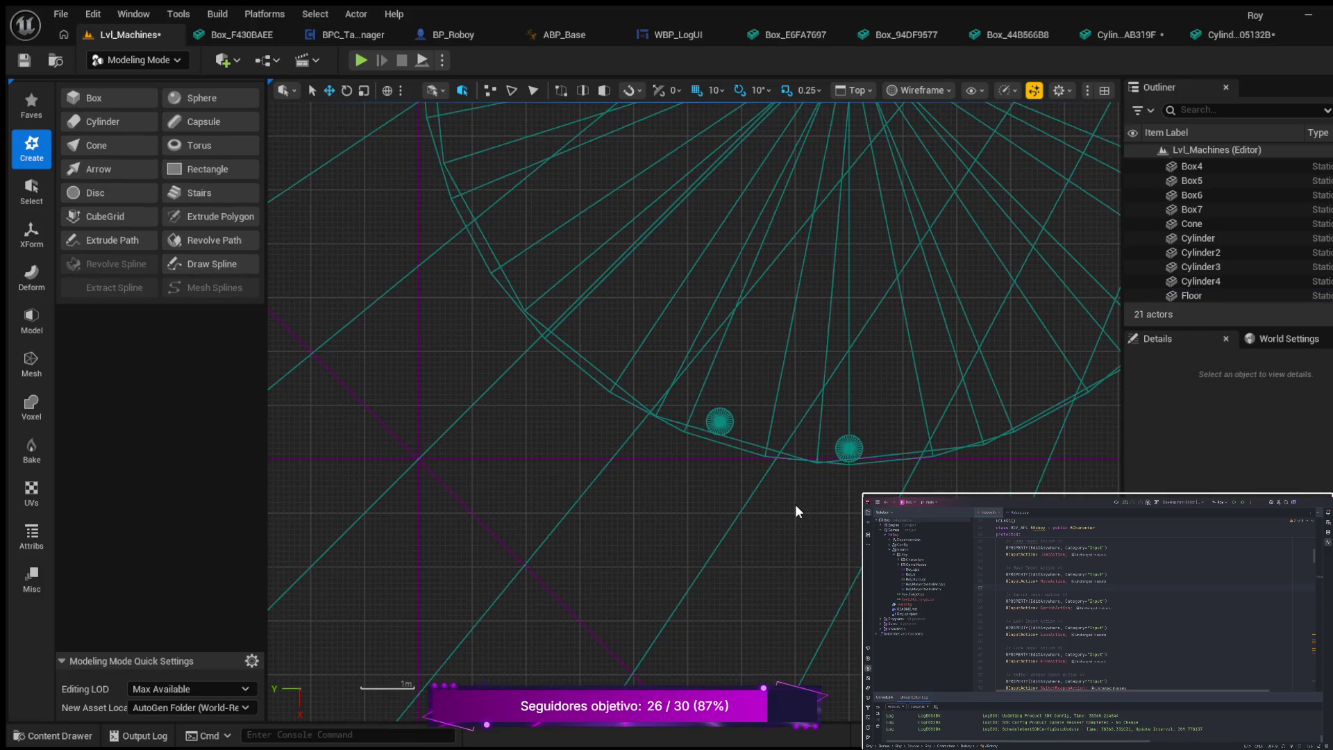
scroll(797, 509, "up", 1)
scroll(800, 507, "down", 2)
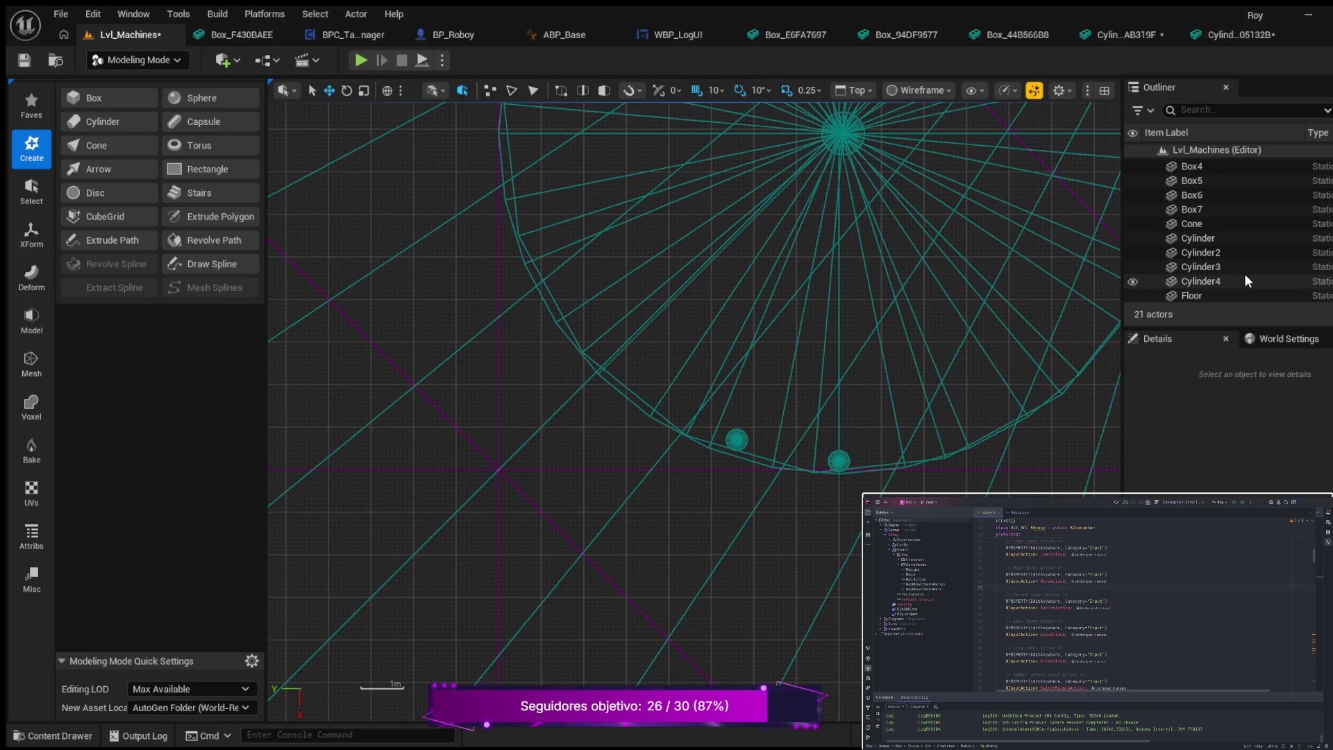
- Toggle Cylinder4, Cylinder3, Cylinder2 and Cone visibility to identify them, leaving the Cylinder platform hidden
left_click(1134, 281)
left_click(1133, 279)
left_click(1133, 268)
left_click(1134, 268)
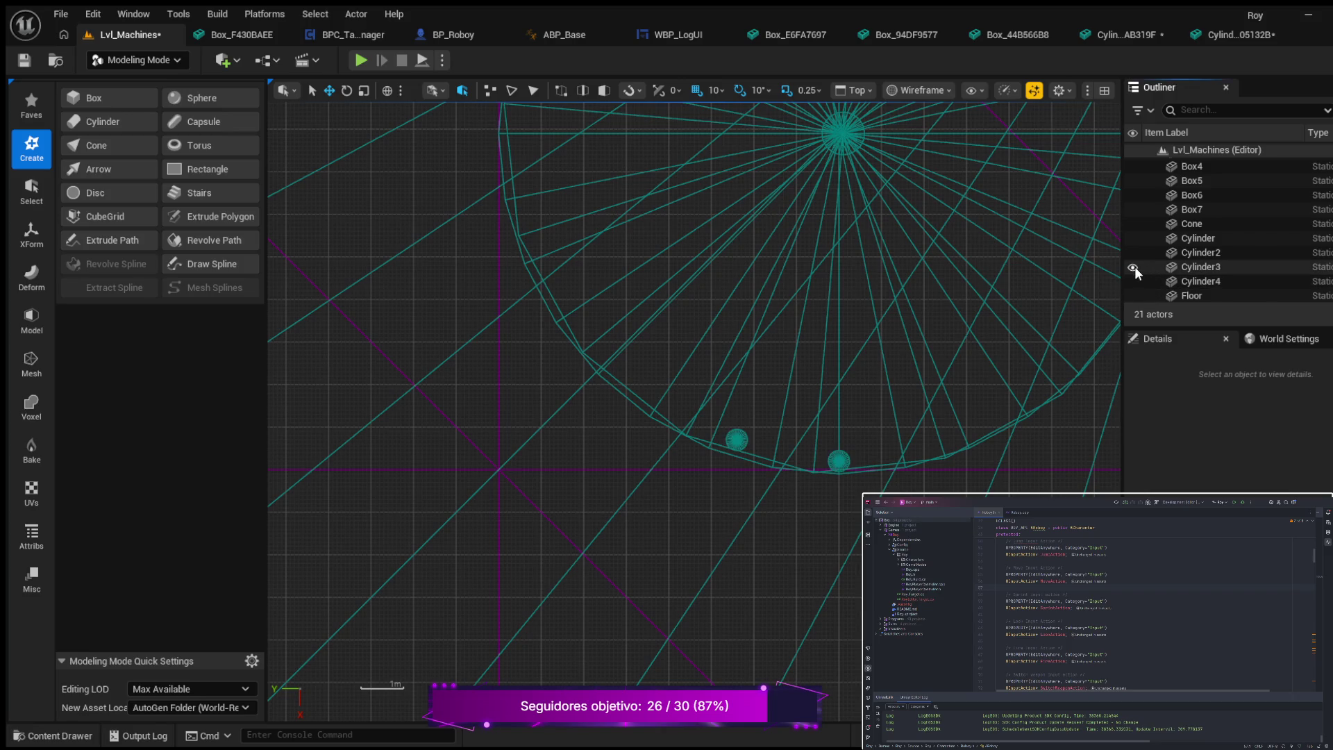
left_click(1134, 253)
left_click(1134, 255)
left_click(1135, 239)
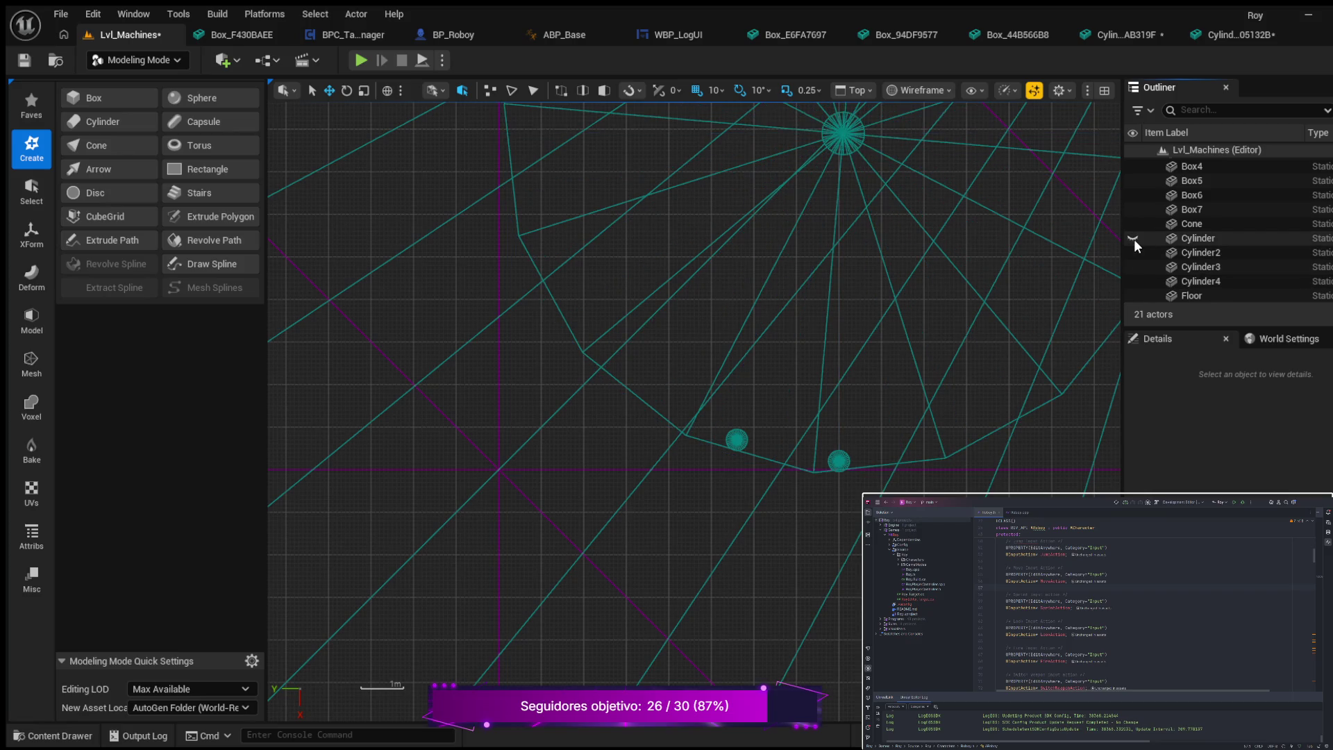
left_click(1135, 224)
left_click(1134, 223)
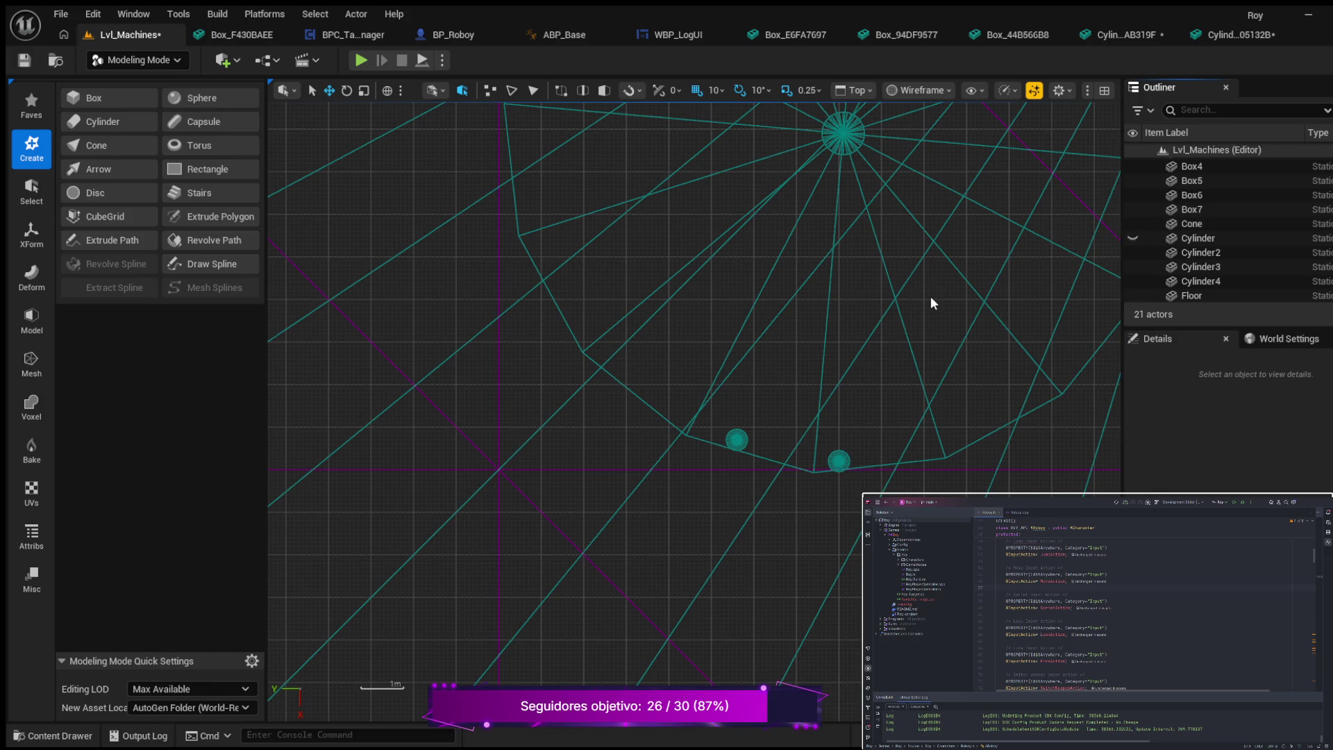
- Select Cylinder4 and nudge it along the Y and X axes into place on the rim
scroll(797, 402, "up", 4)
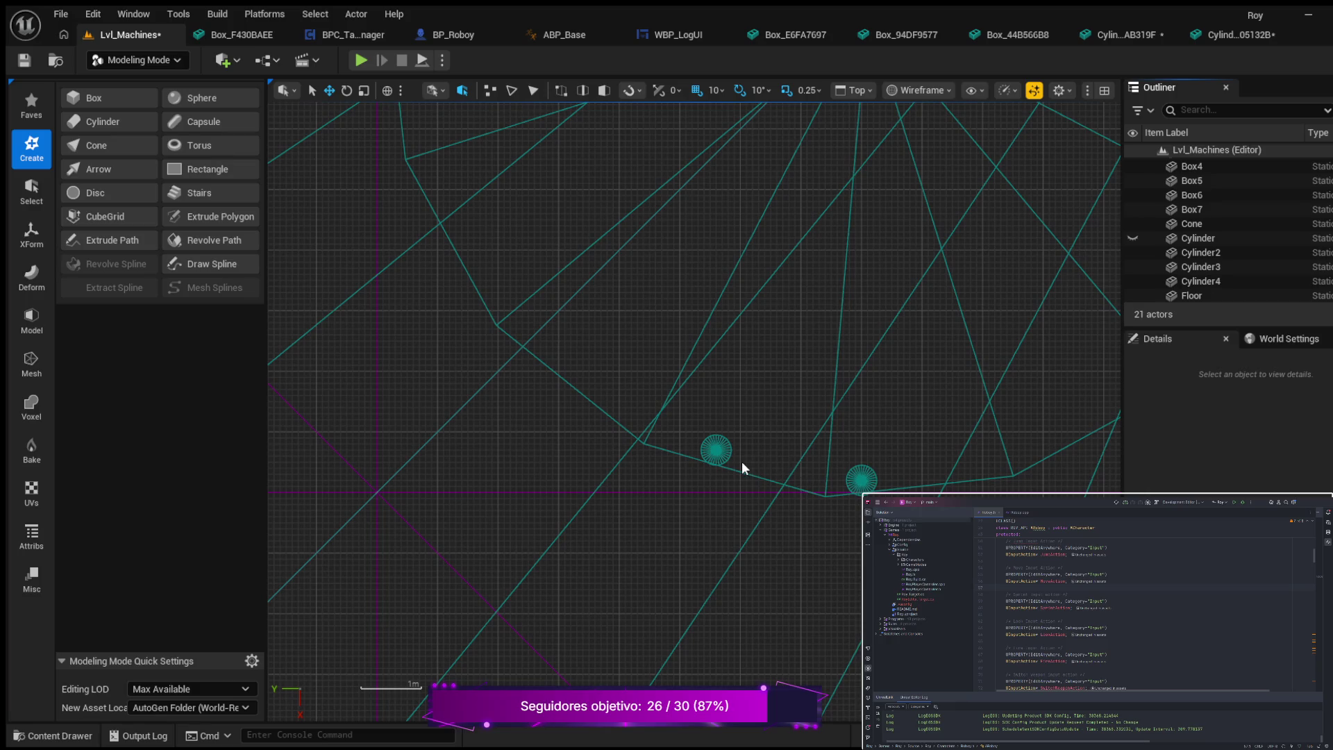
left_click(716, 452)
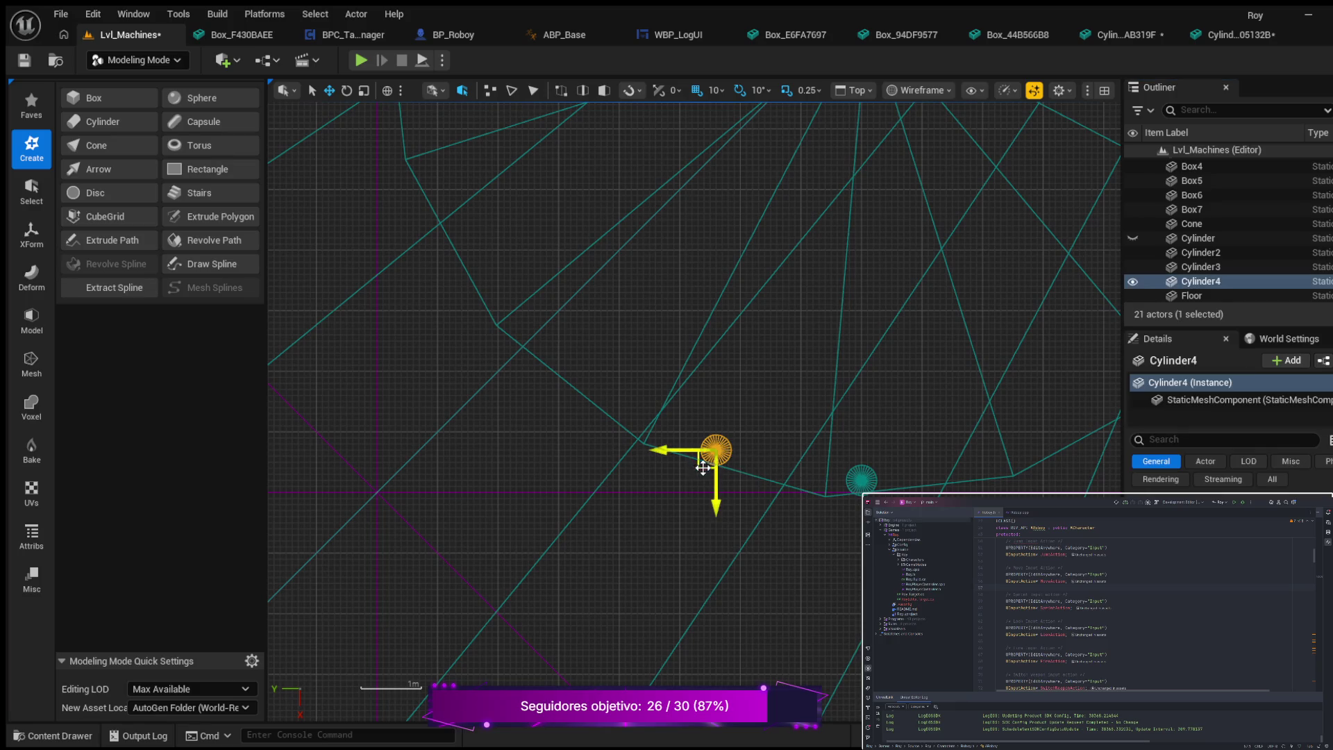
left_click_drag(719, 512, 719, 494)
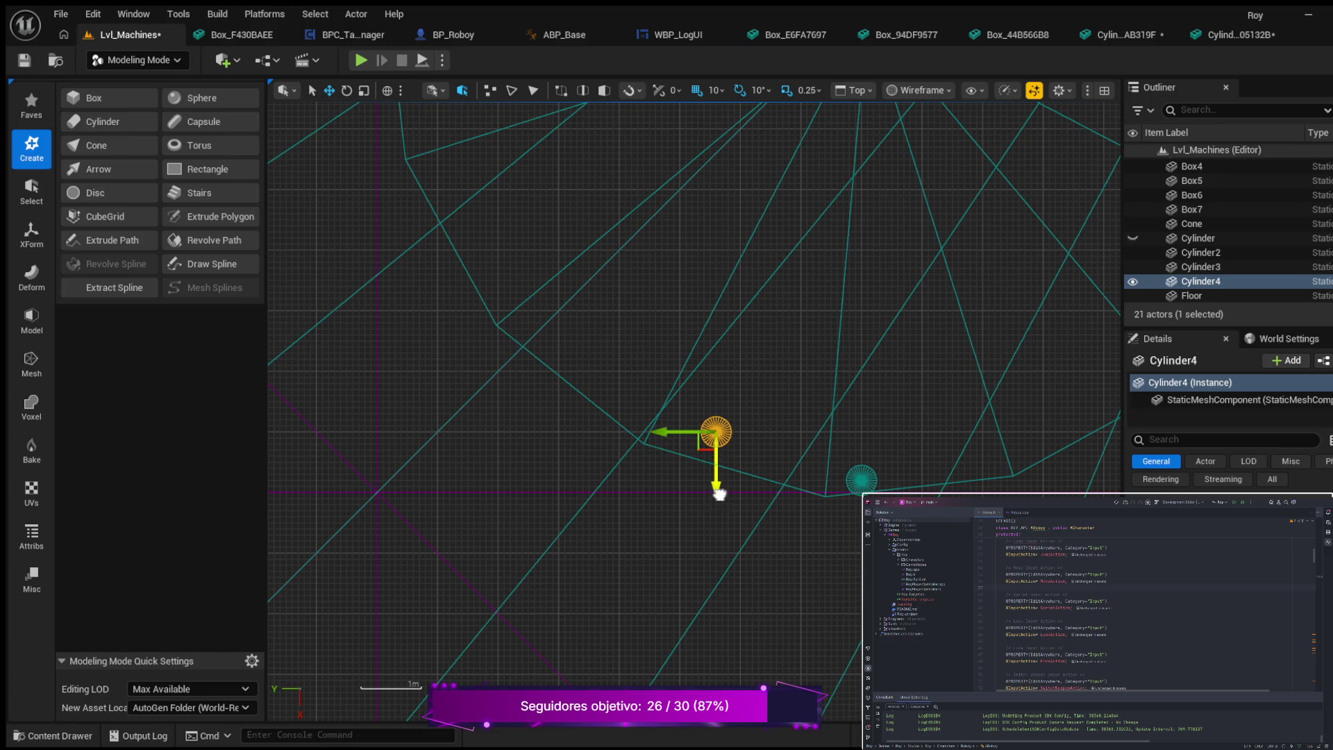
left_click_drag(661, 433, 631, 432)
left_click_drag(687, 484, 686, 491)
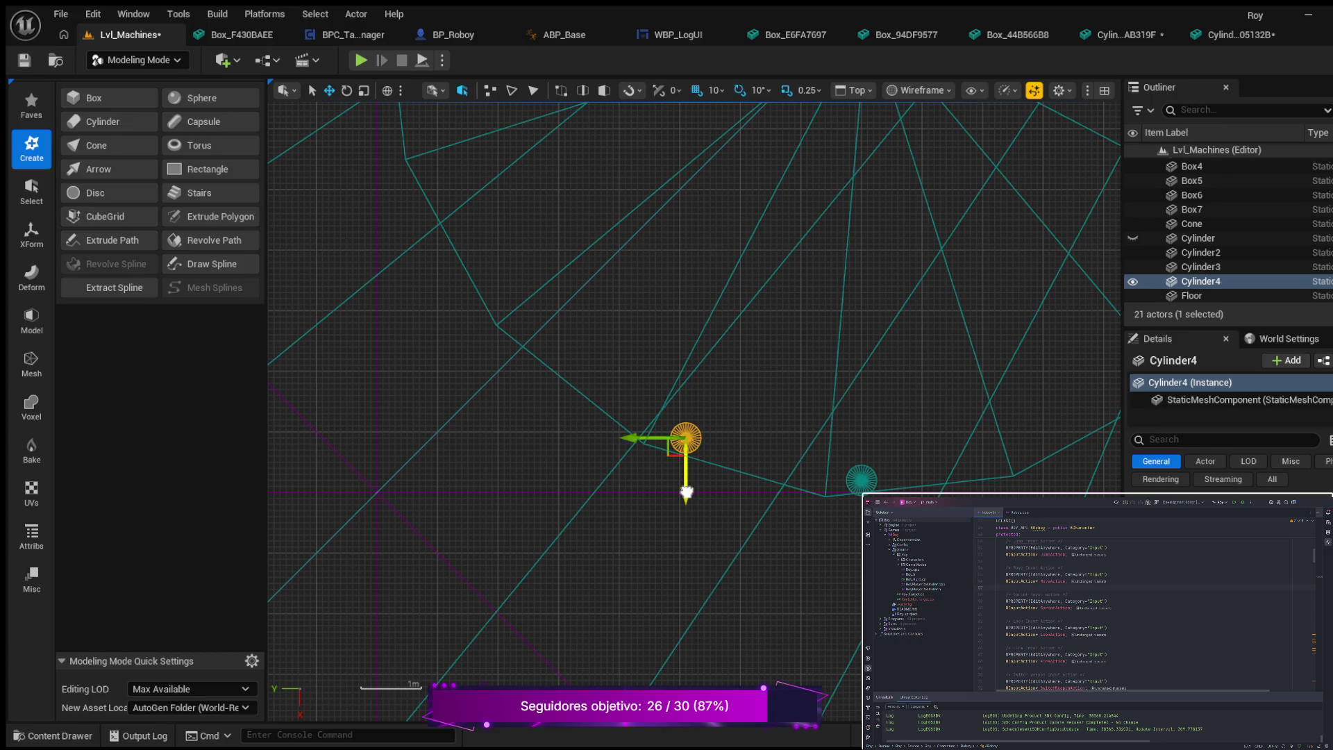
scroll(724, 480, "up", 3)
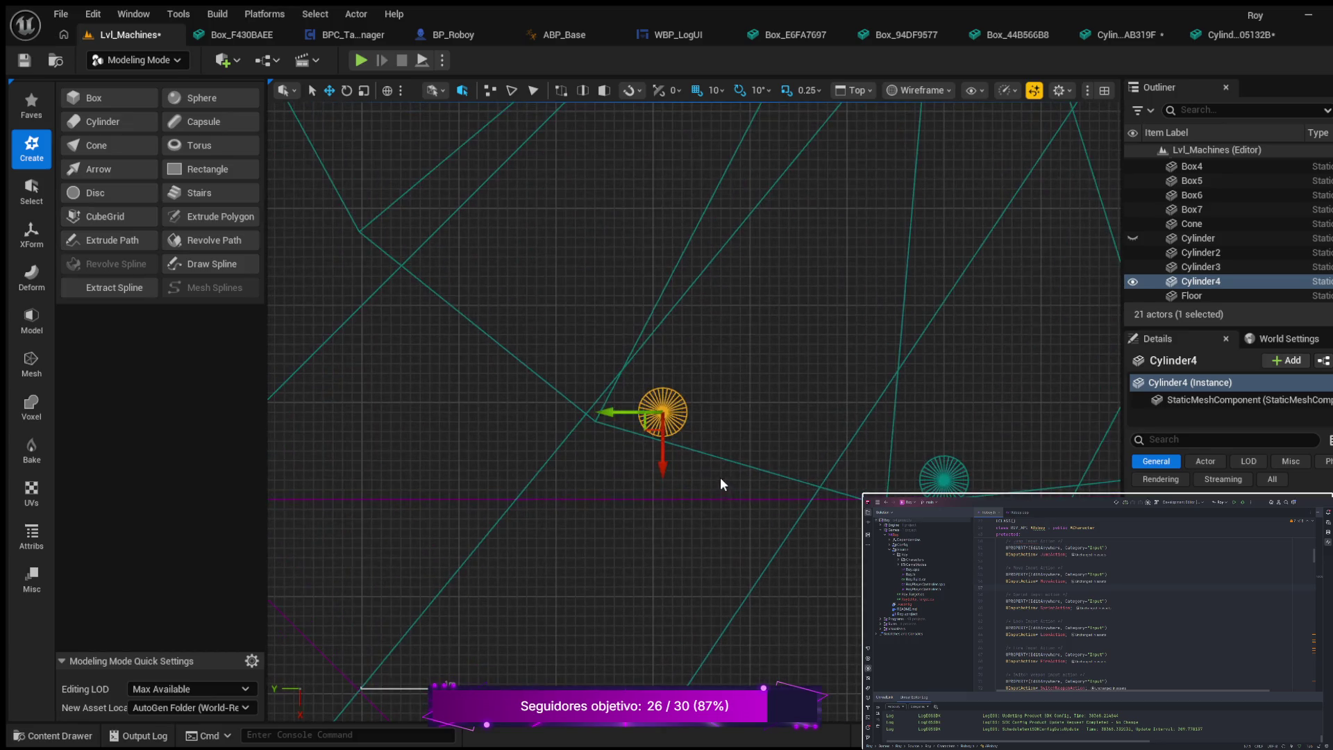
mouse_move(667, 462)
left_mouse_down()
mouse_move(798, 435)
mouse_move(822, 507)
left_mouse_up()
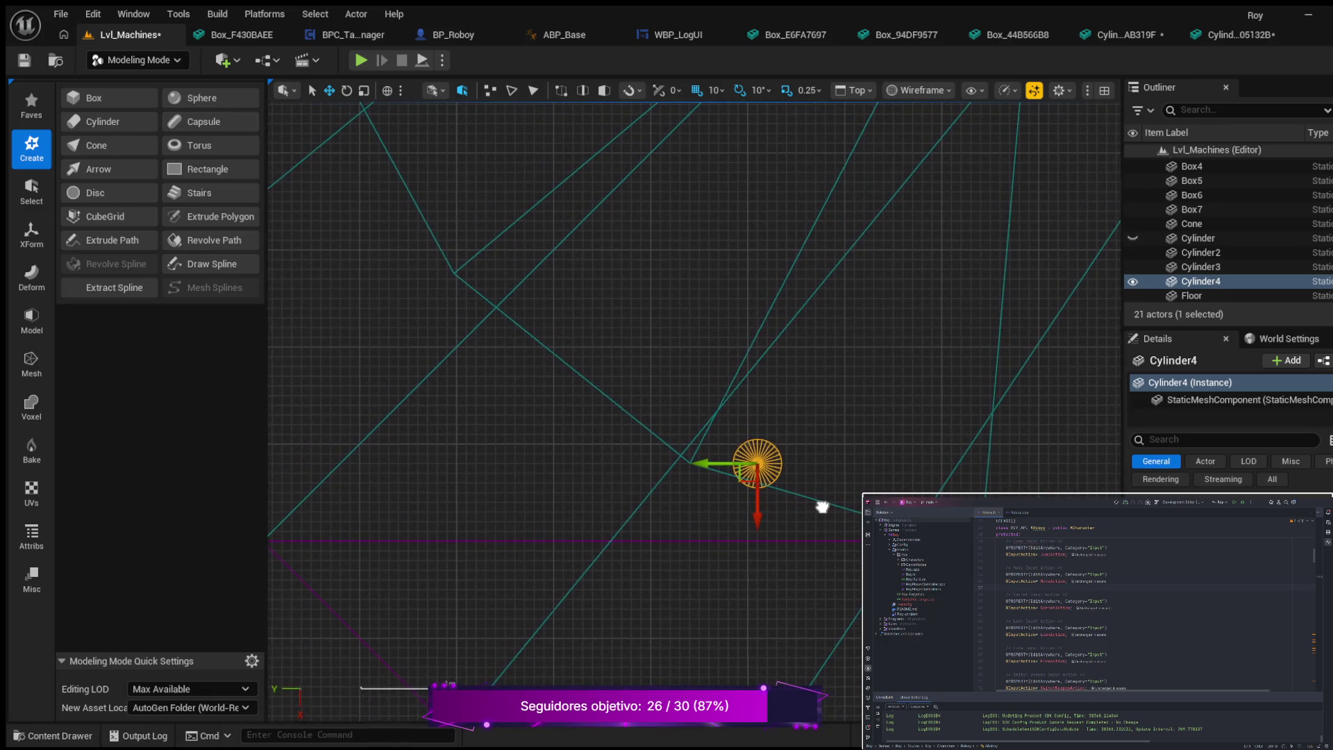
scroll(831, 498, "down", 2)
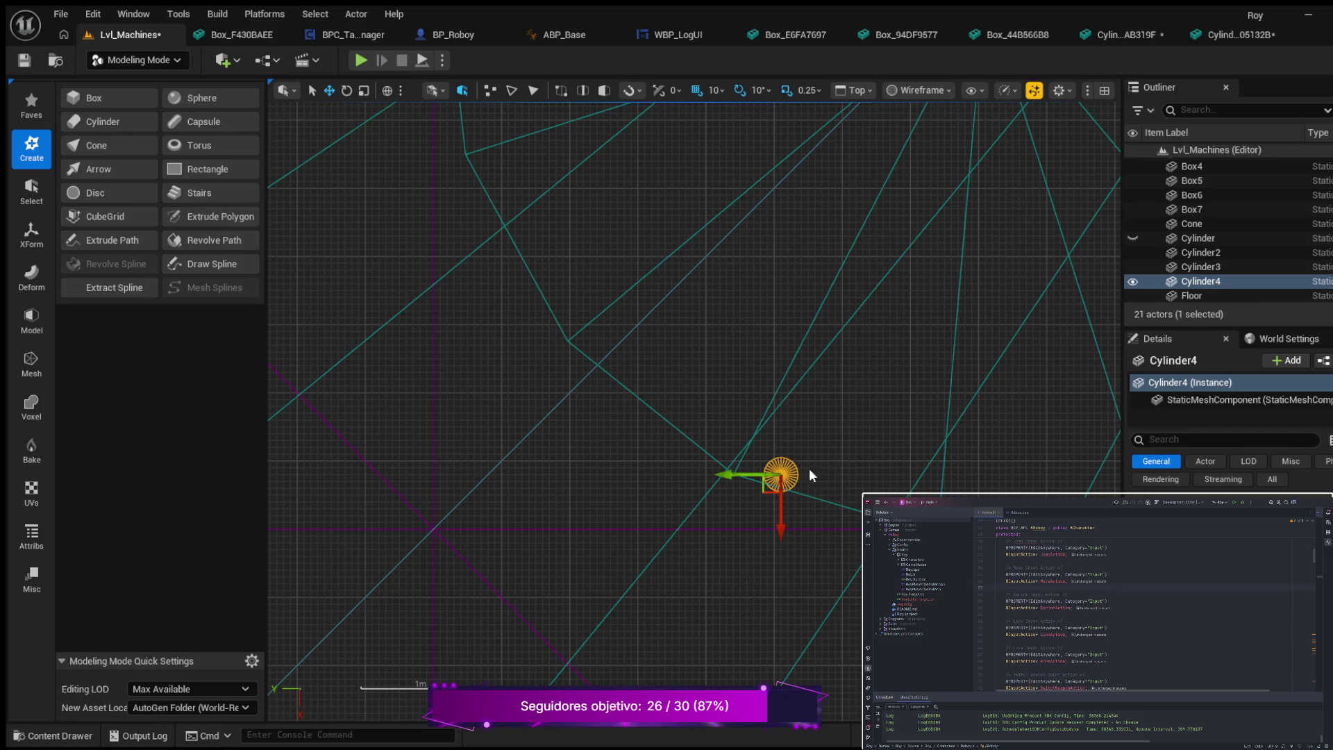
- Alt-drag Cylinder4 to duplicate it as Cylinder5 and move the copy up-left around the ring
mouse_move(722, 475)
left_mouse_down("alt")
mouse_move(709, 480)
mouse_move(650, 359)
mouse_move(586, 368)
left_mouse_up("alt")
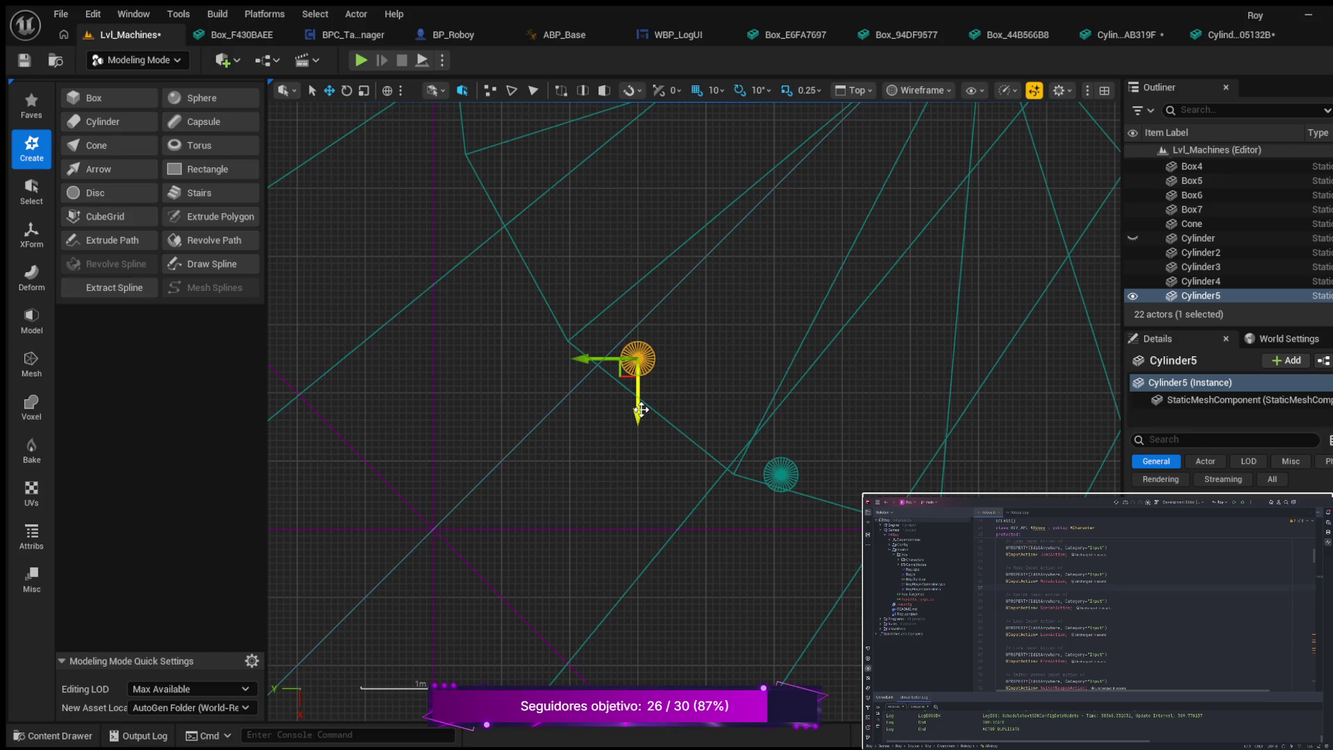
left_click_drag(639, 414, 637, 373)
left_click_drag(586, 318, 521, 317)
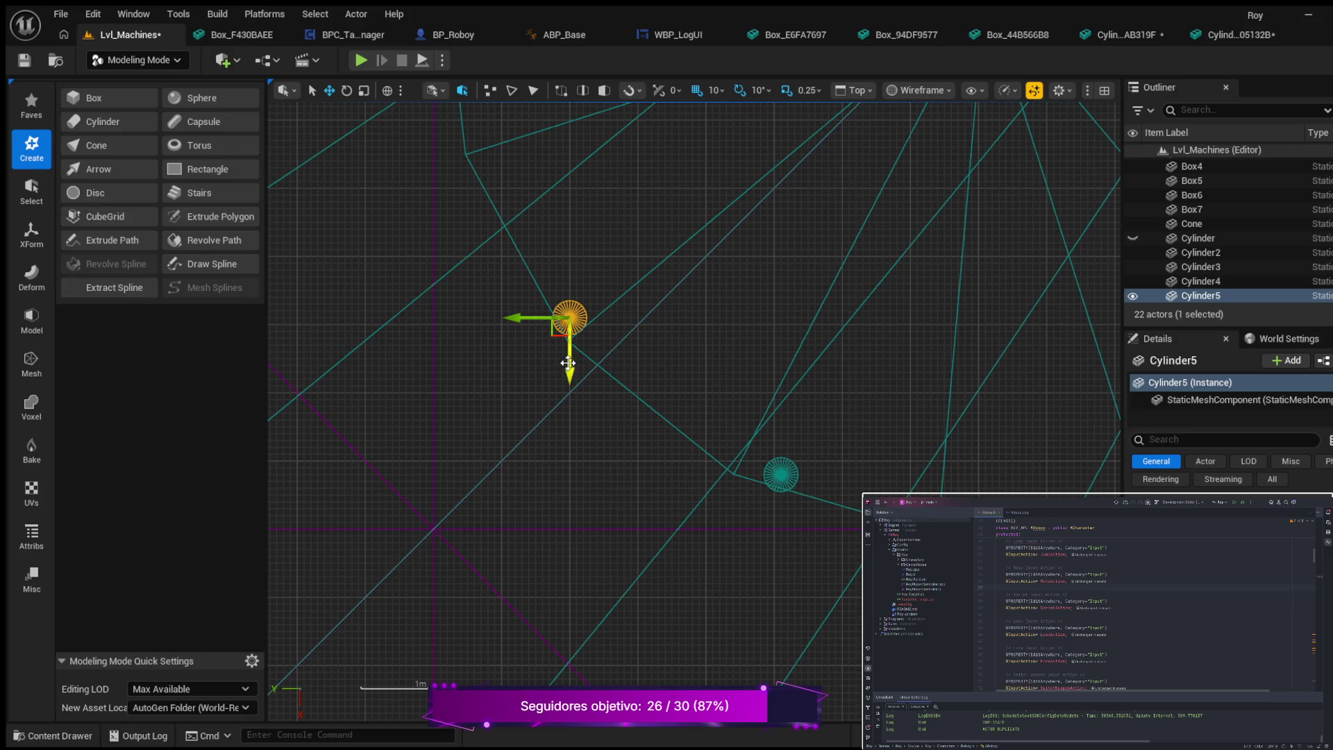
mouse_move(579, 361)
left_mouse_down()
mouse_move(765, 336)
mouse_move(740, 442)
mouse_move(724, 446)
left_mouse_up()
scroll(726, 447, "down", 2)
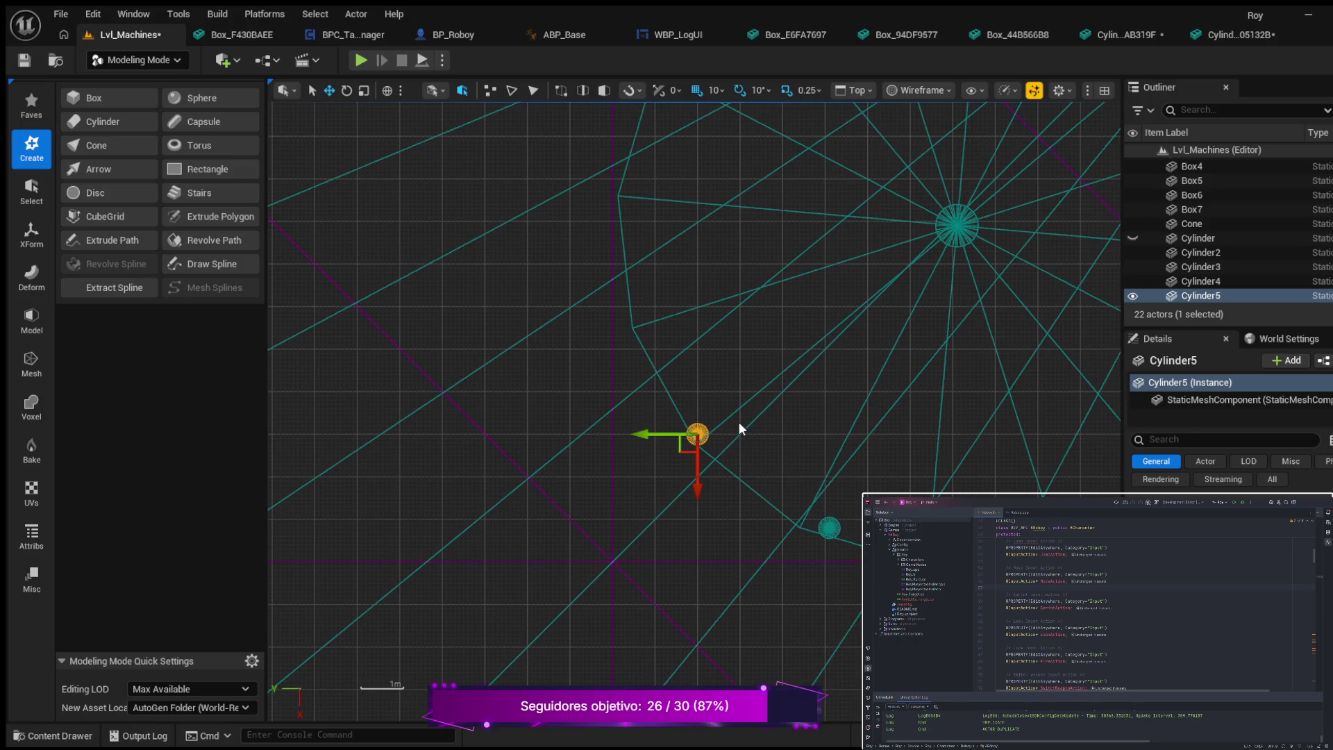
scroll(757, 425, "up", 2)
scroll(773, 431, "down", 2)
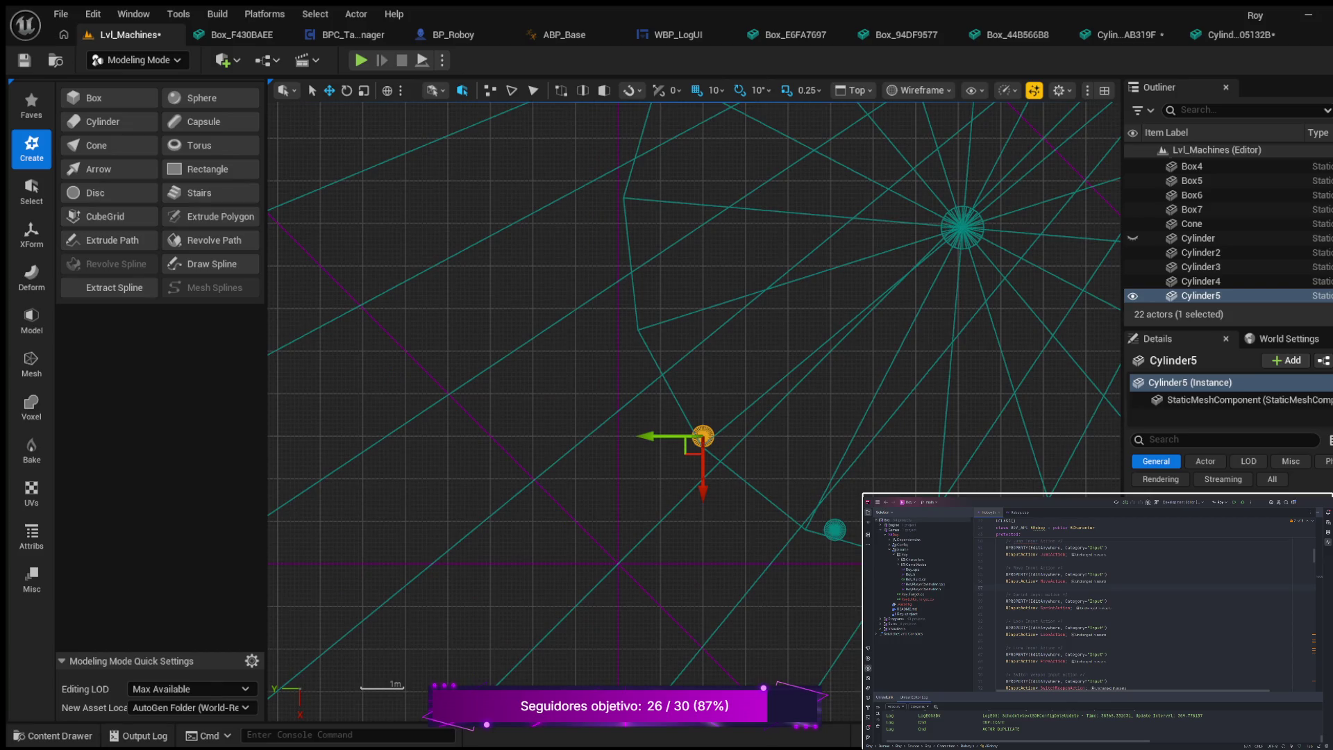
left_click(1201, 267)
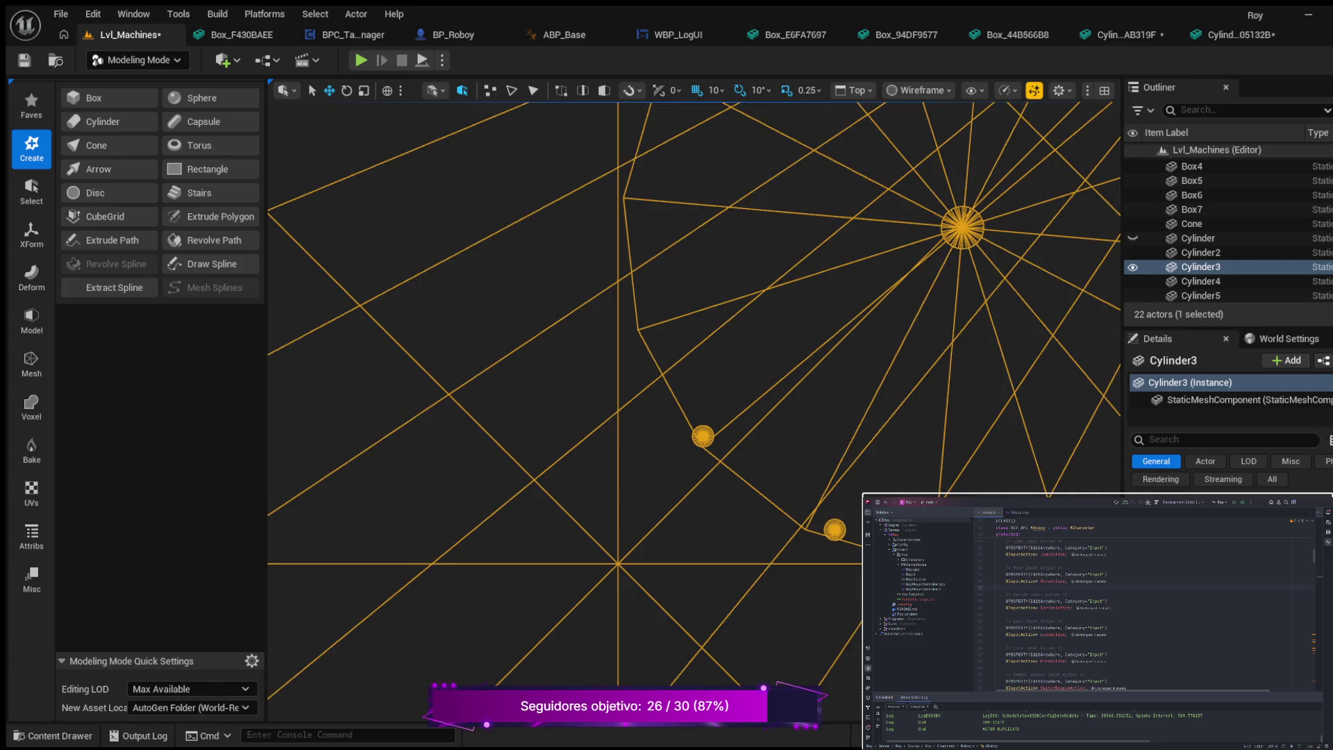
- Select Cylinder4 and nudge it slightly left and up onto the rim line
key("Escape")
scroll(950, 556, "down", 2)
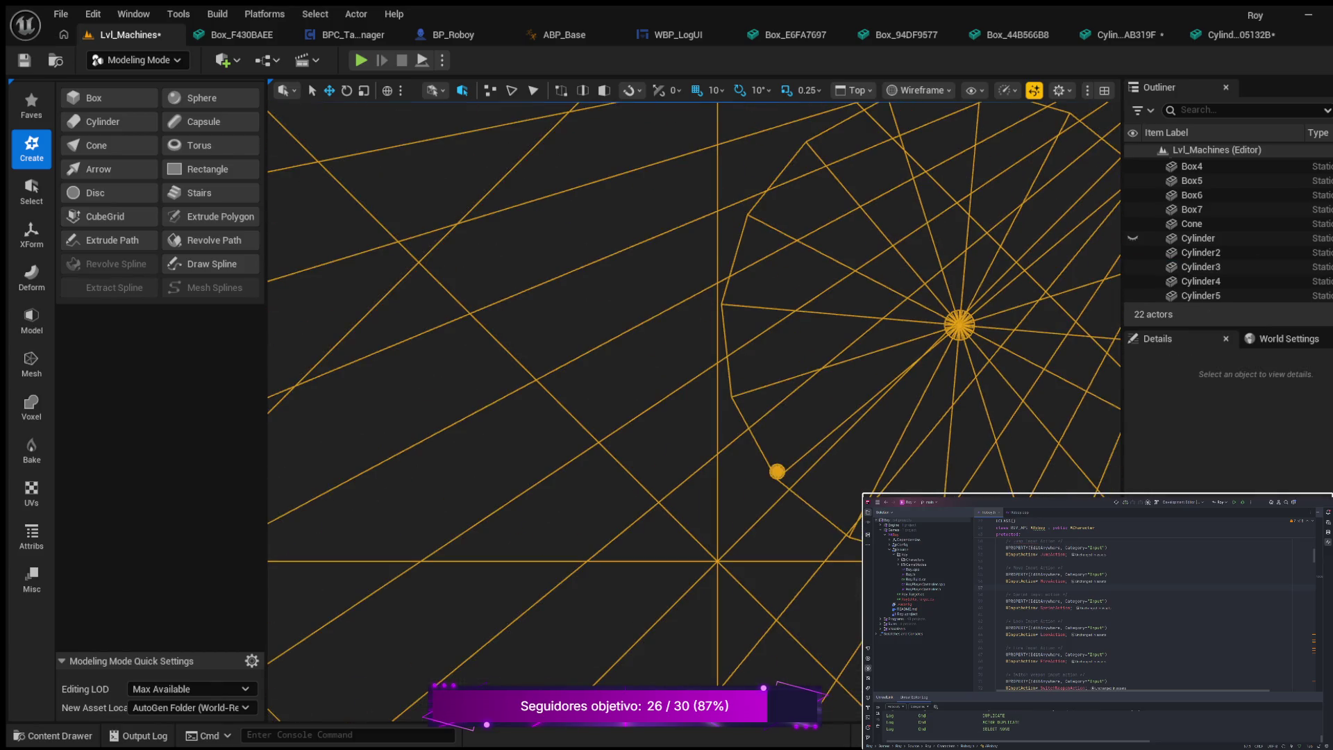
key("ctrl+z")
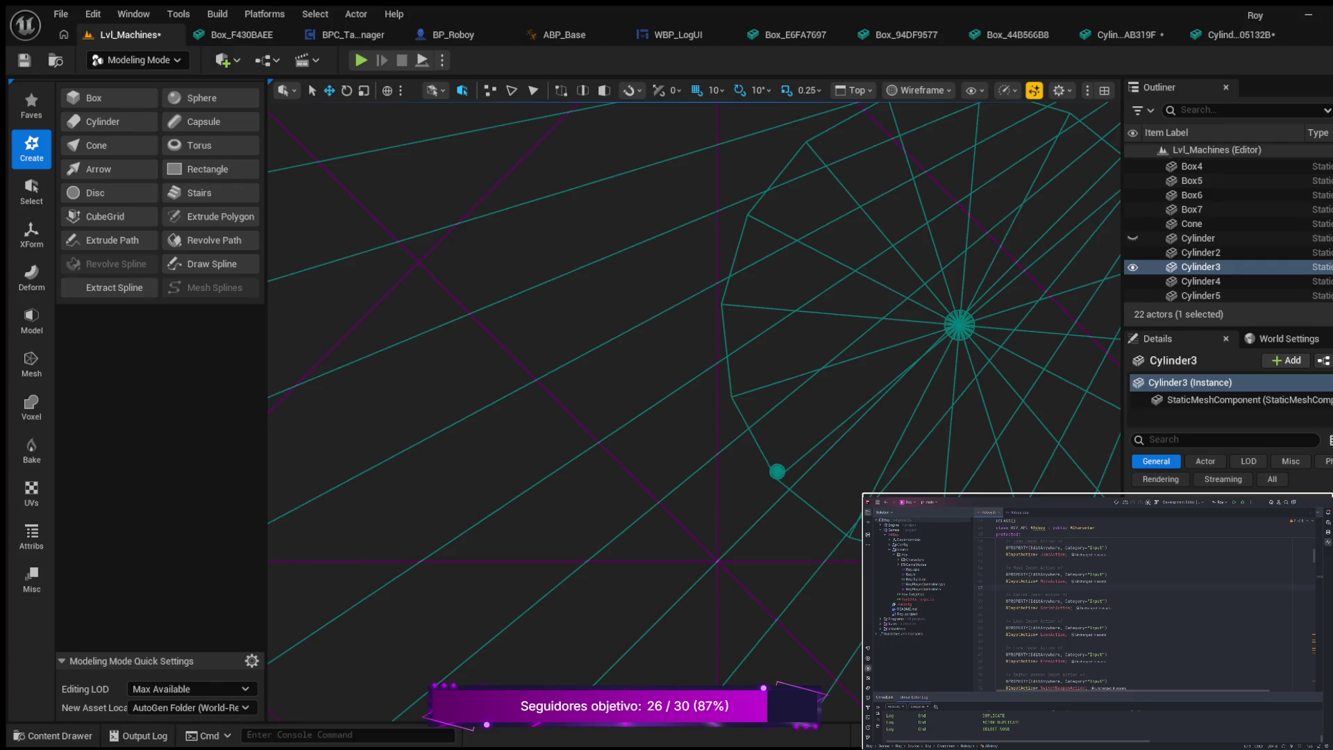
left_click(858, 538)
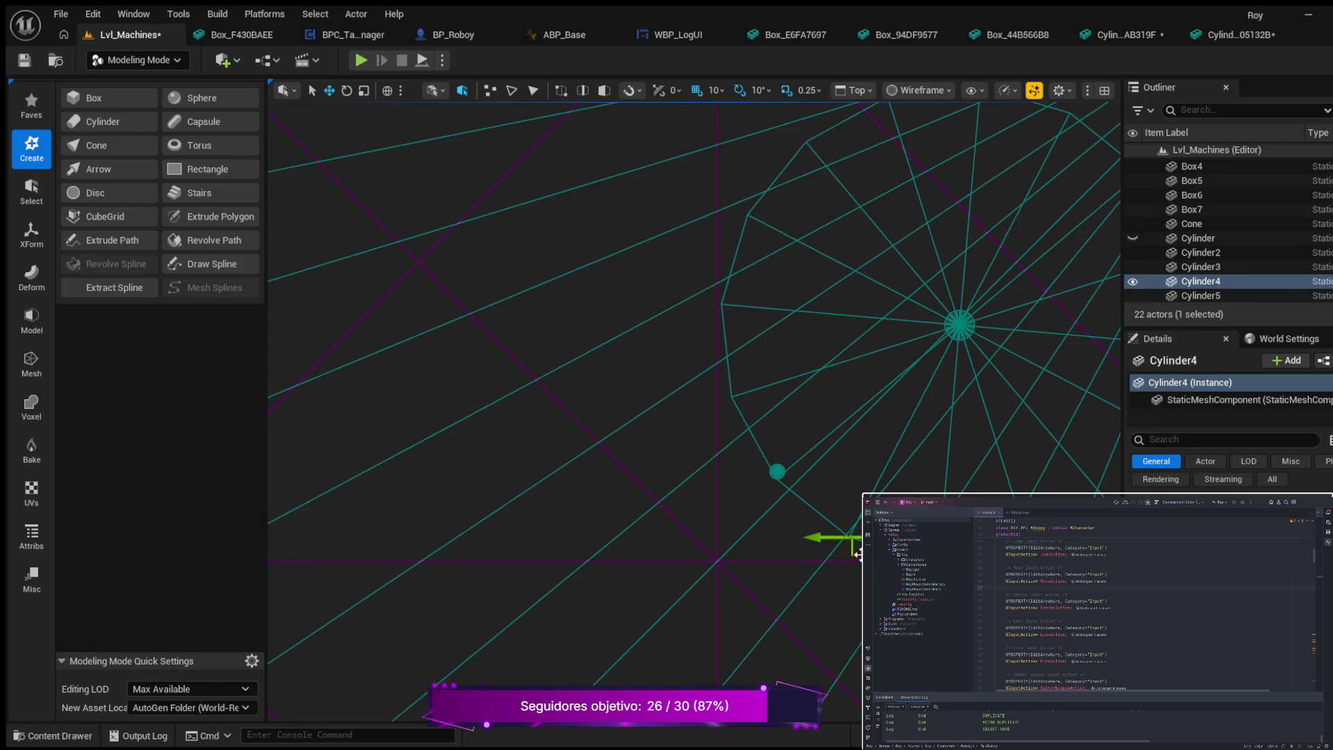
left_click_drag(828, 531, 820, 532)
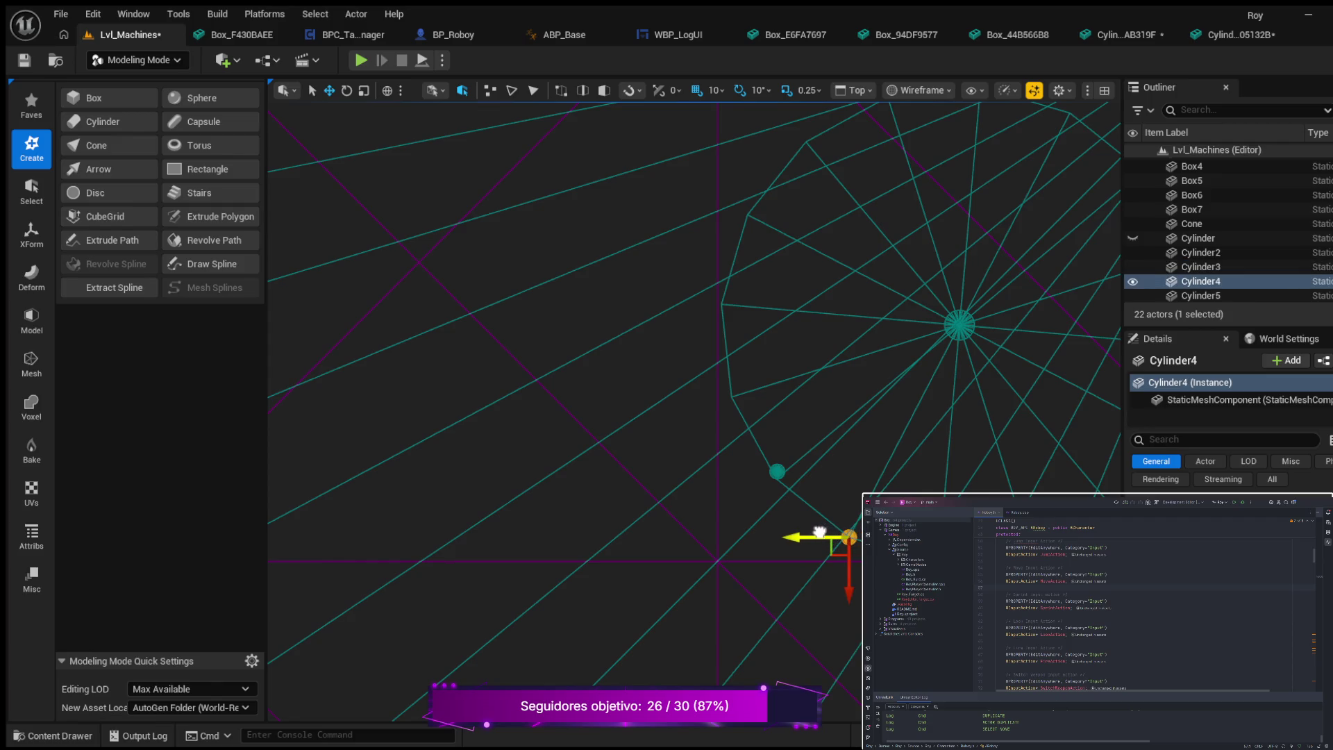
left_click_drag(850, 587, 850, 581)
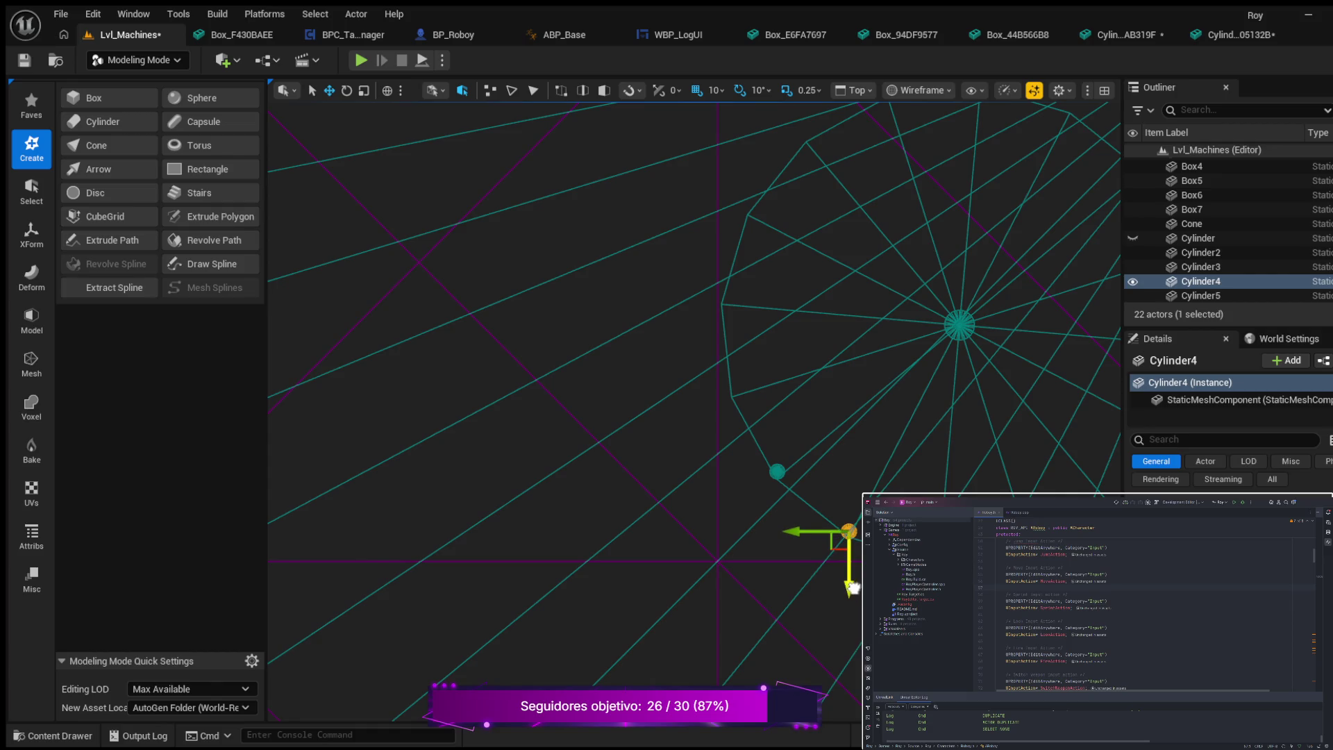
left_click(849, 531)
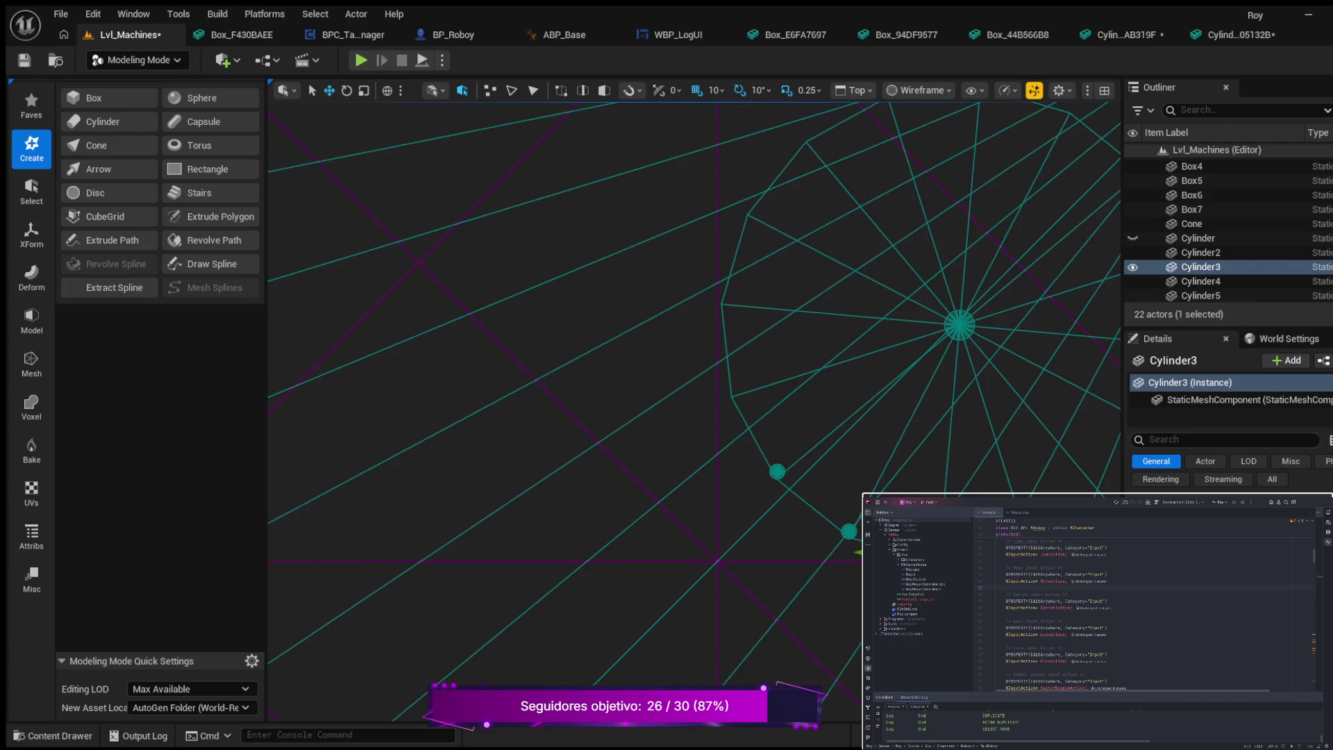
- Nudge Cylinder5 right, then duplicate it as Cylinder6 and place it further up the ring
left_click(838, 555)
left_click(850, 536)
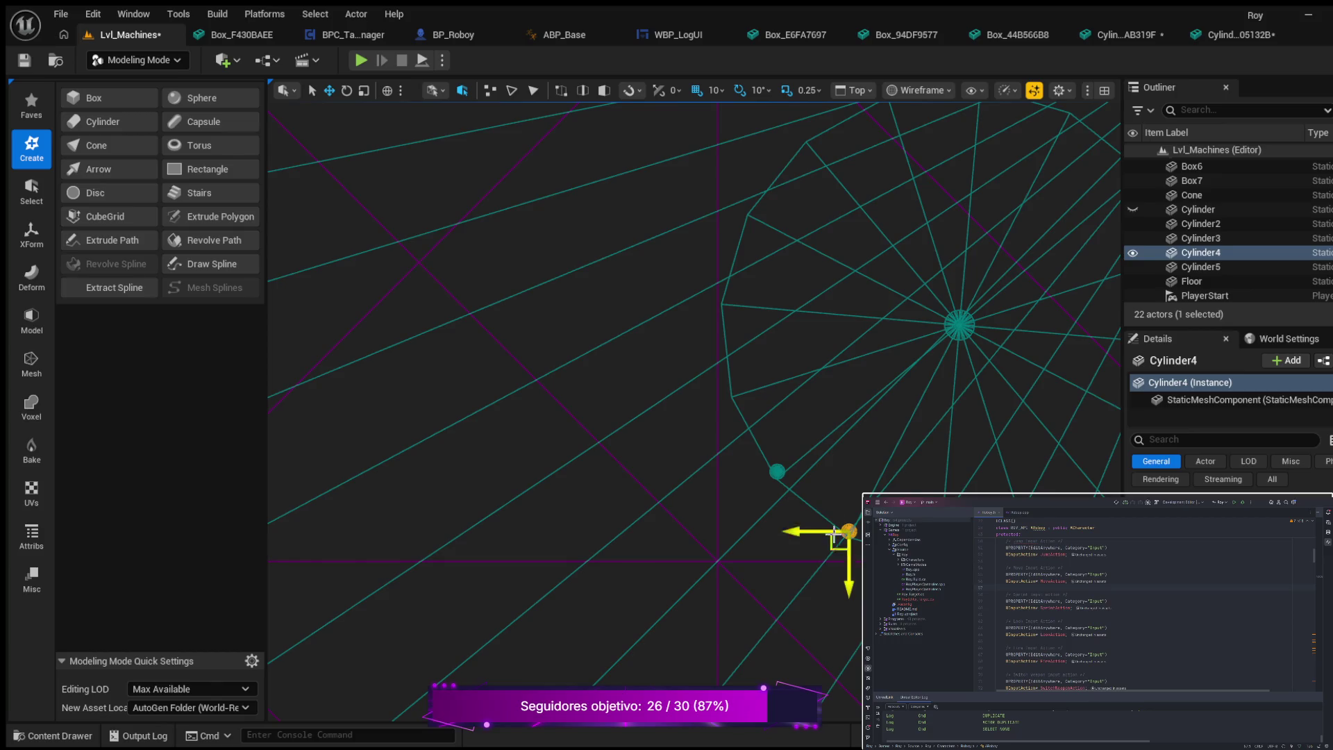
left_click(777, 486)
left_click_drag(741, 476, 786, 522)
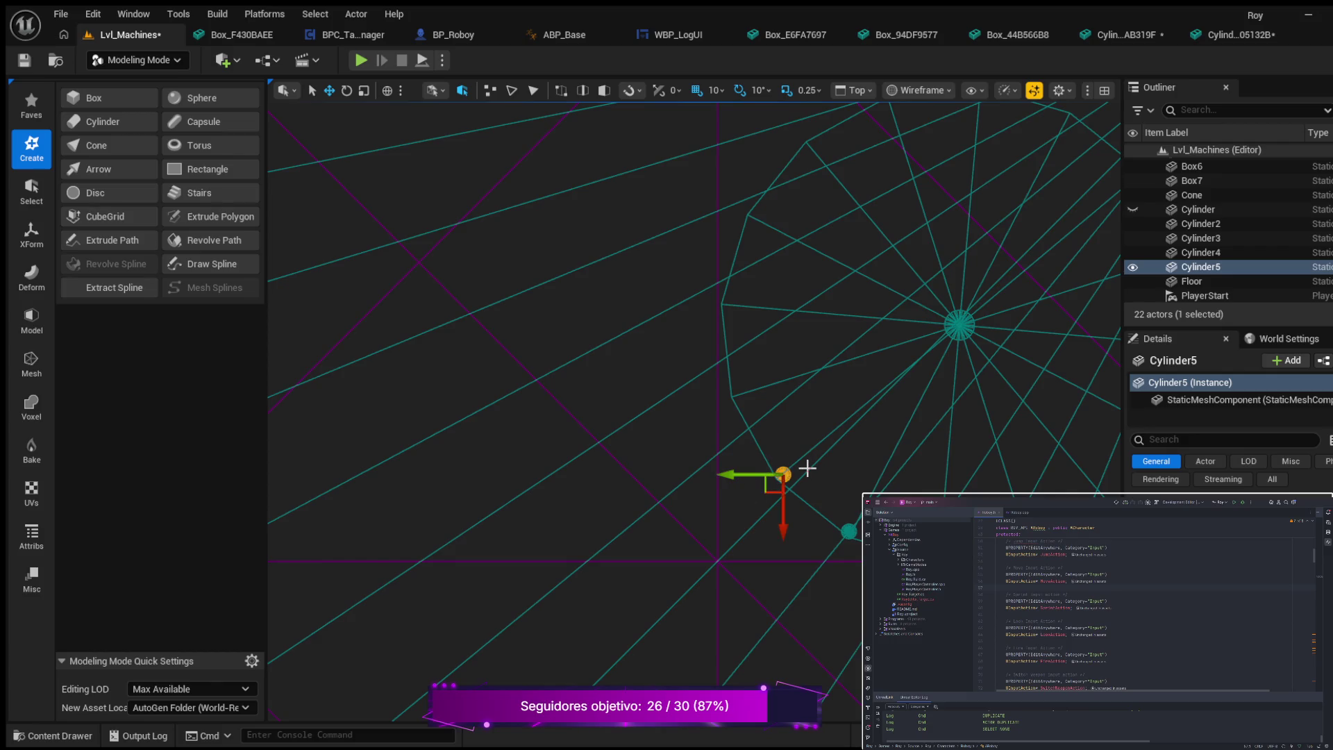
key("ctrl+d")
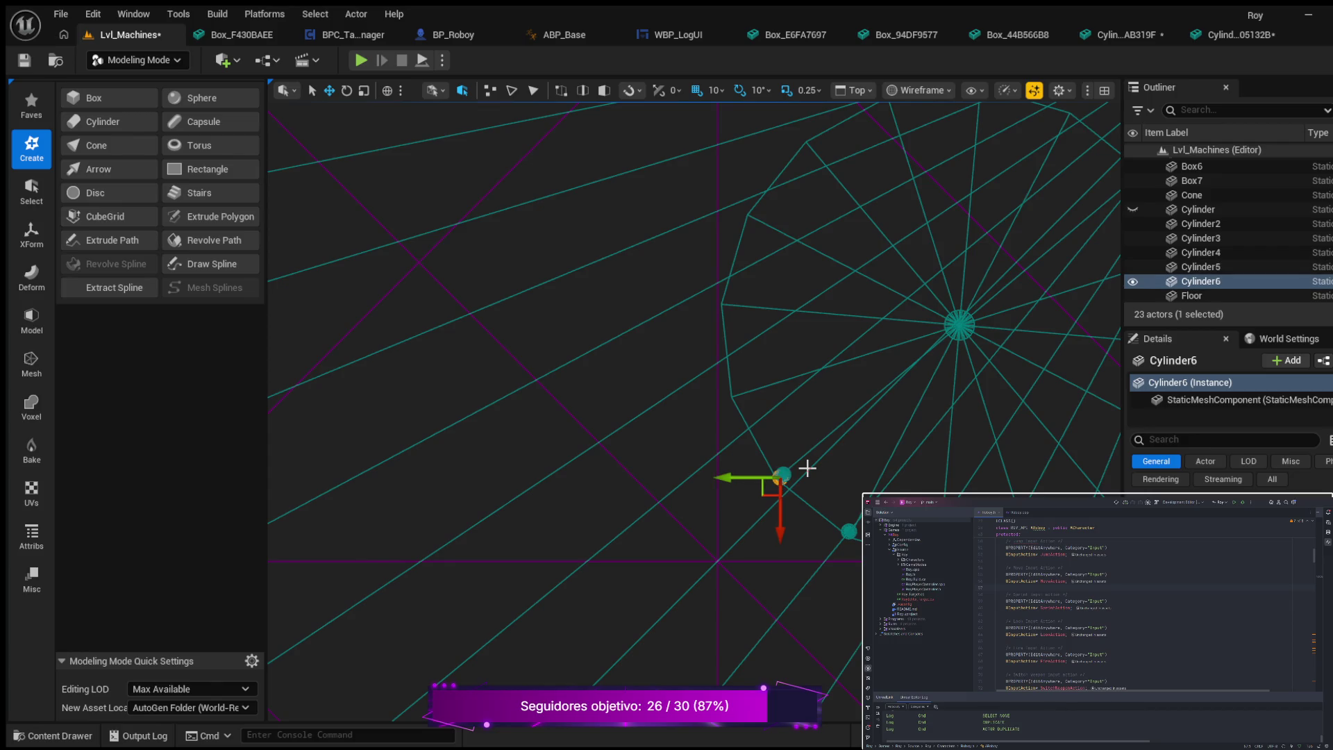
left_click_drag(778, 528, 777, 453)
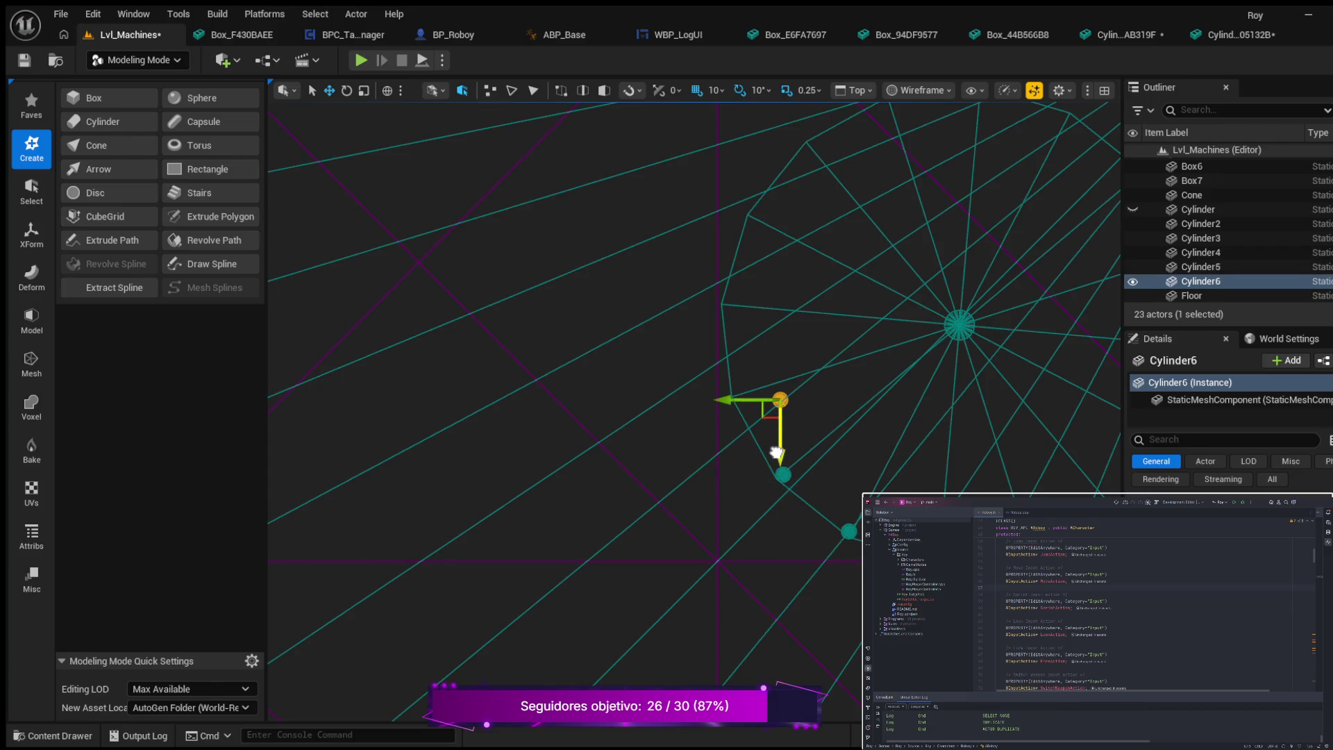
mouse_move(723, 399)
left_mouse_down()
mouse_move(681, 408)
mouse_move(753, 477)
left_mouse_up()
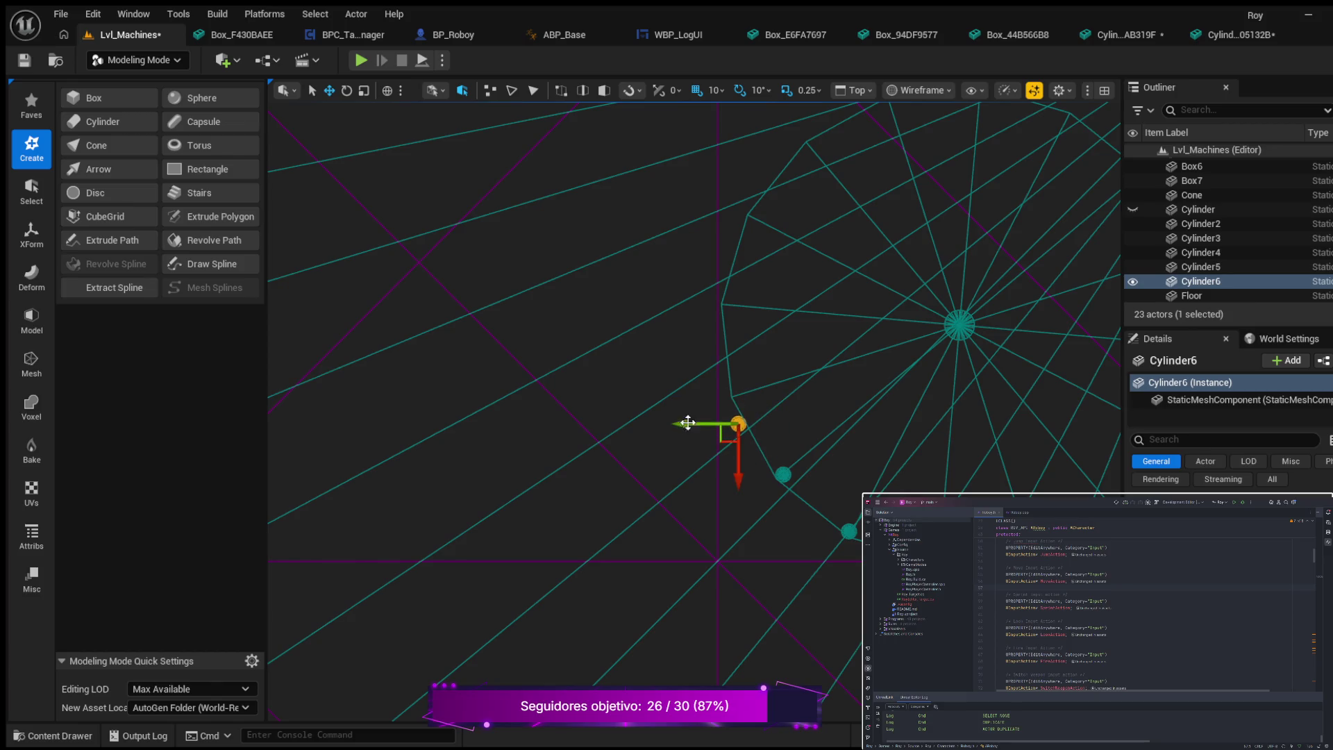
left_click_drag(682, 426, 701, 427)
- Duplicate Cylinder6 as Cylinder7 and set it at the next spot on the ring
scroll(772, 420, "up", 3)
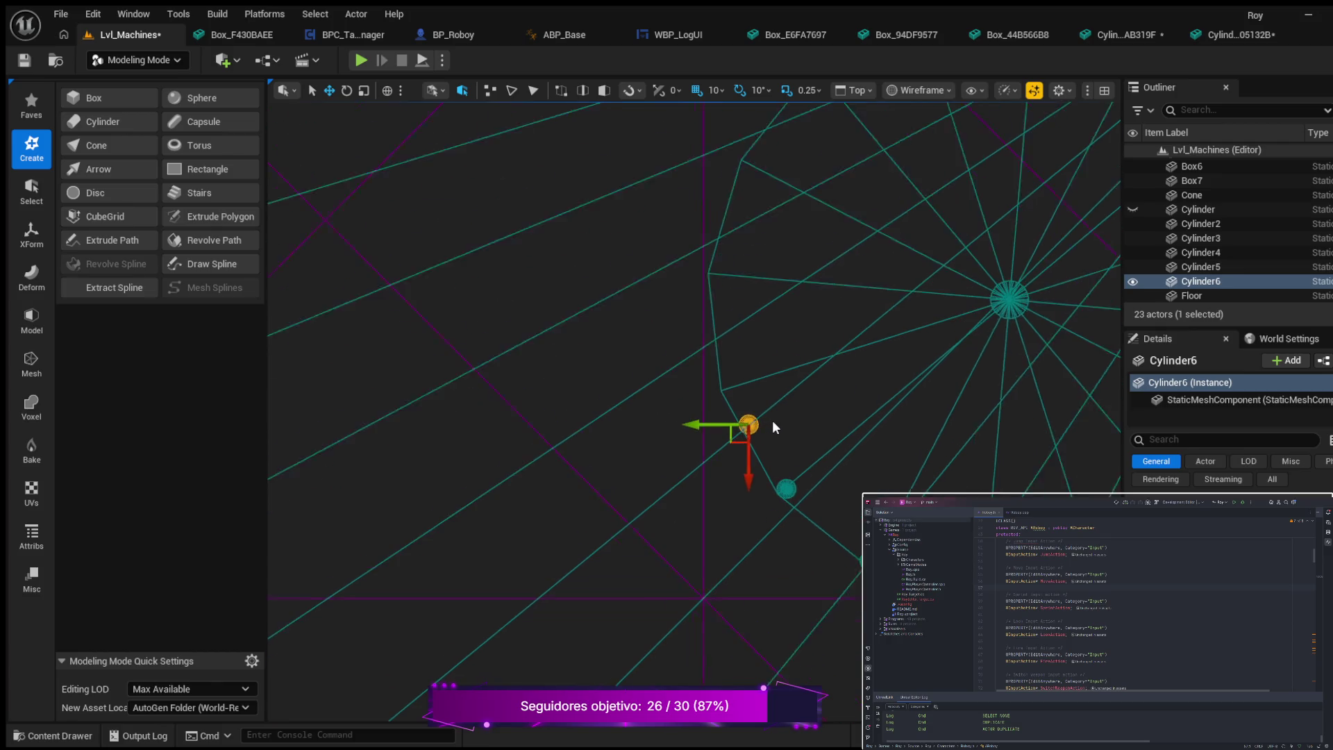
mouse_move(811, 386)
left_mouse_down()
mouse_move(877, 432)
mouse_move(916, 523)
left_mouse_up()
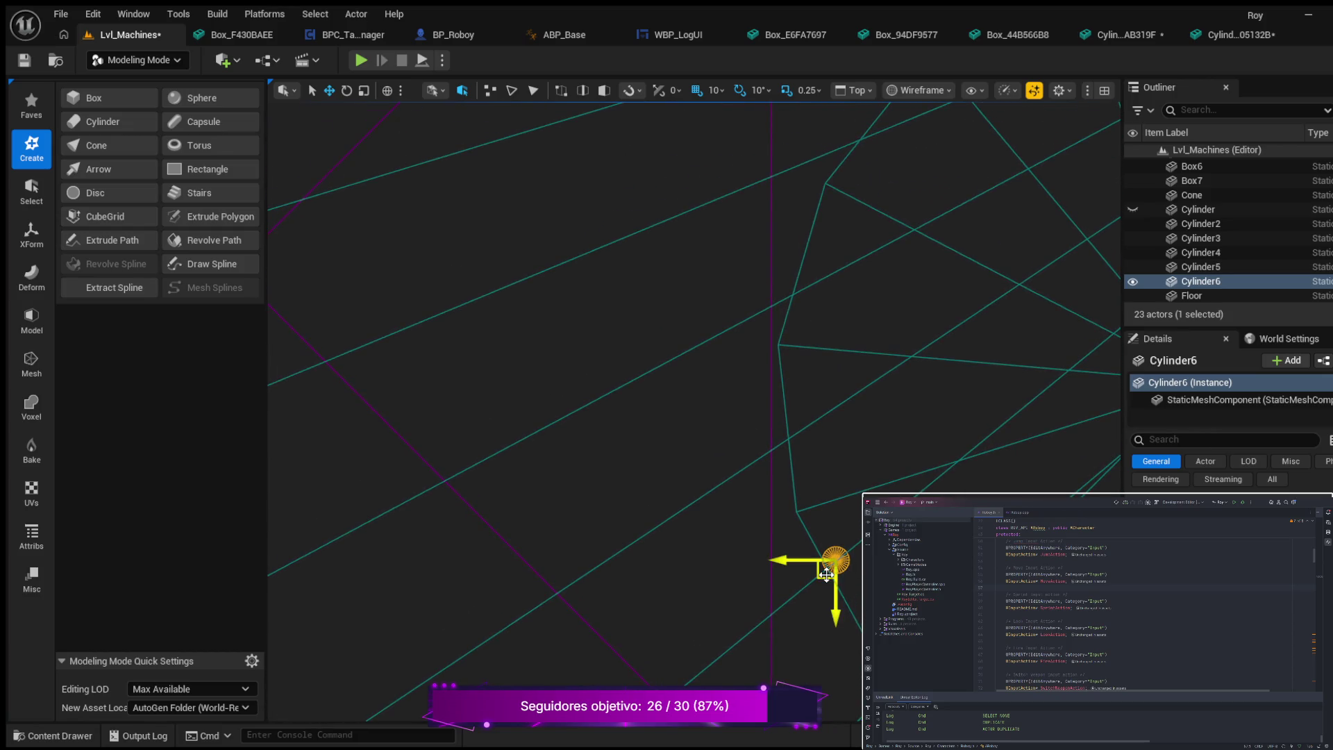
key("ctrl+d")
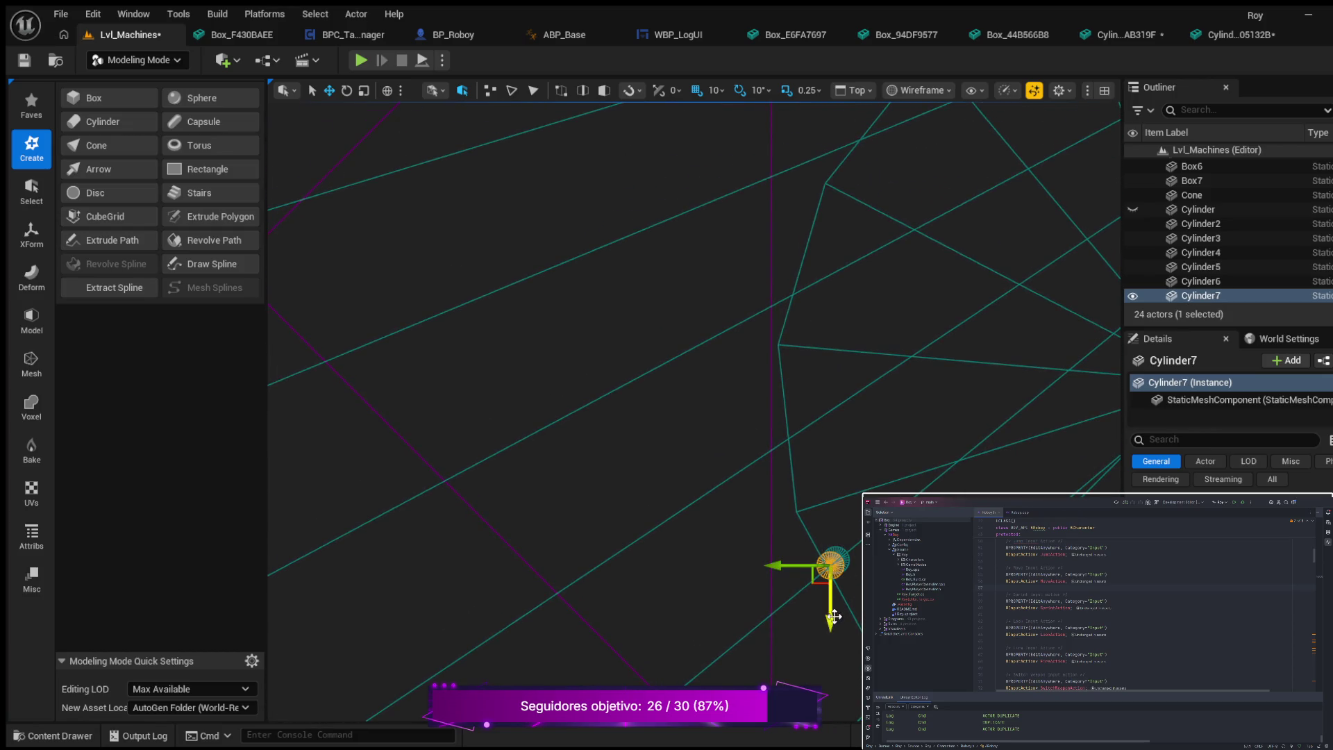
mouse_move(830, 619)
left_mouse_down()
mouse_move(893, 440)
mouse_move(863, 457)
mouse_move(825, 439)
mouse_move(801, 473)
left_mouse_up()
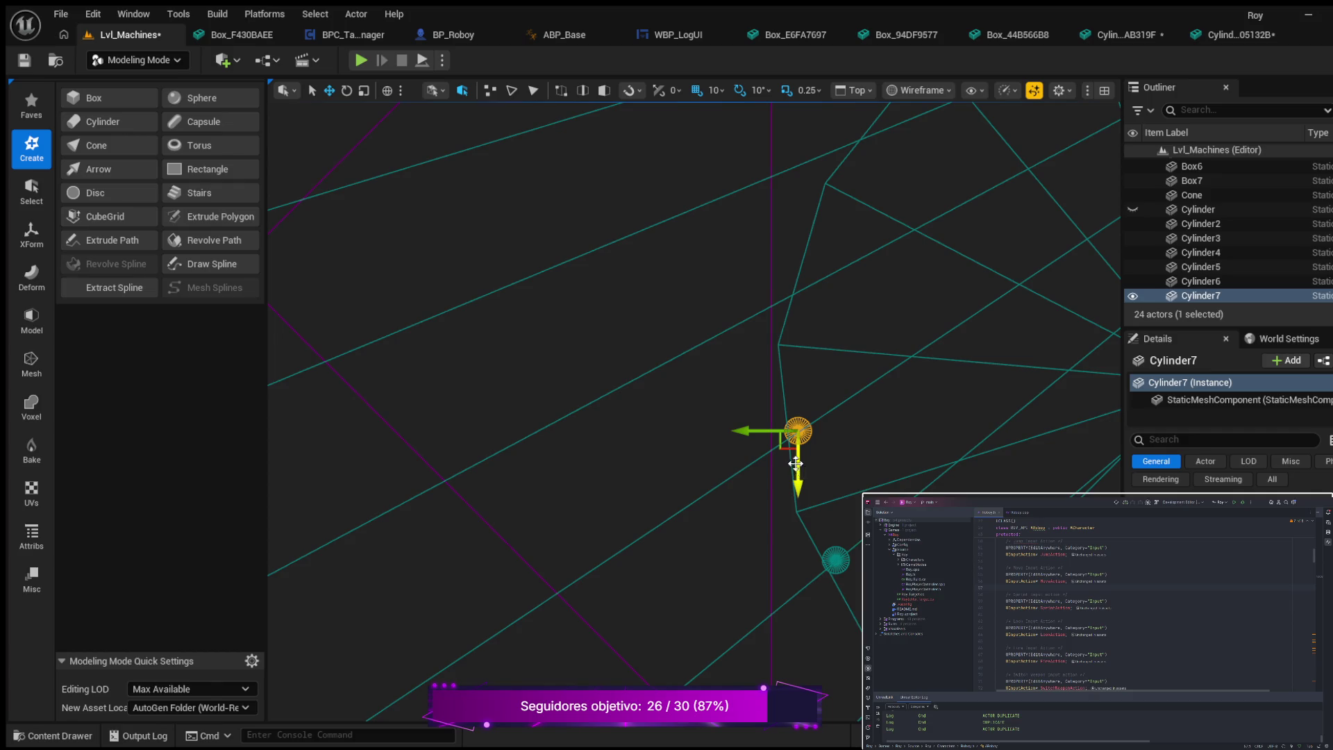
mouse_move(745, 431)
left_mouse_down()
mouse_move(808, 474)
mouse_move(751, 437)
left_mouse_up()
left_click_drag(800, 490, 802, 484)
- Add Cylinder8 and Cylinder9 as duplicates, placing each at the next ring positions
key("ctrl+d")
mouse_move(798, 487)
left_mouse_down()
mouse_move(813, 381)
mouse_move(812, 396)
left_mouse_up()
left_click_drag(748, 345, 742, 345)
mouse_move(880, 297)
left_mouse_down()
mouse_move(887, 286)
mouse_move(589, 115)
mouse_move(750, 452)
mouse_move(871, 491)
left_mouse_up()
key("ctrl+d")
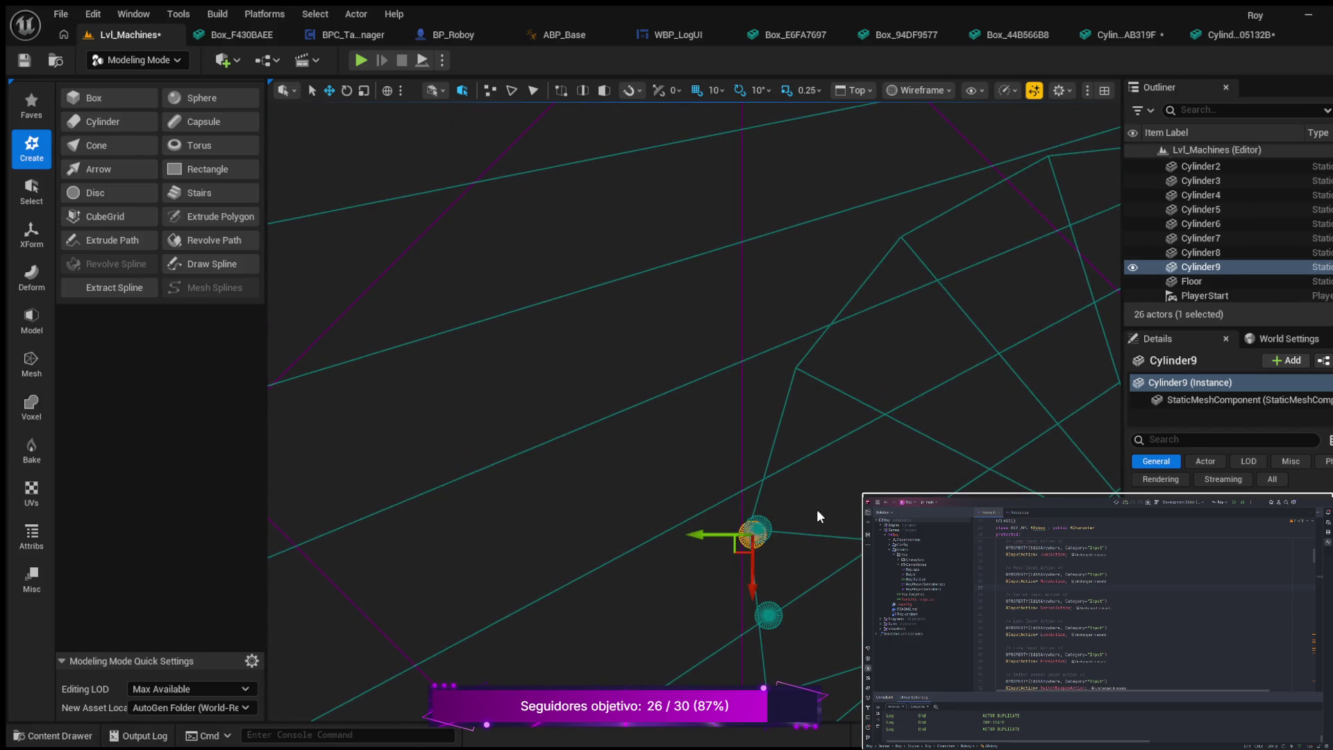
left_click_drag(752, 582, 752, 398)
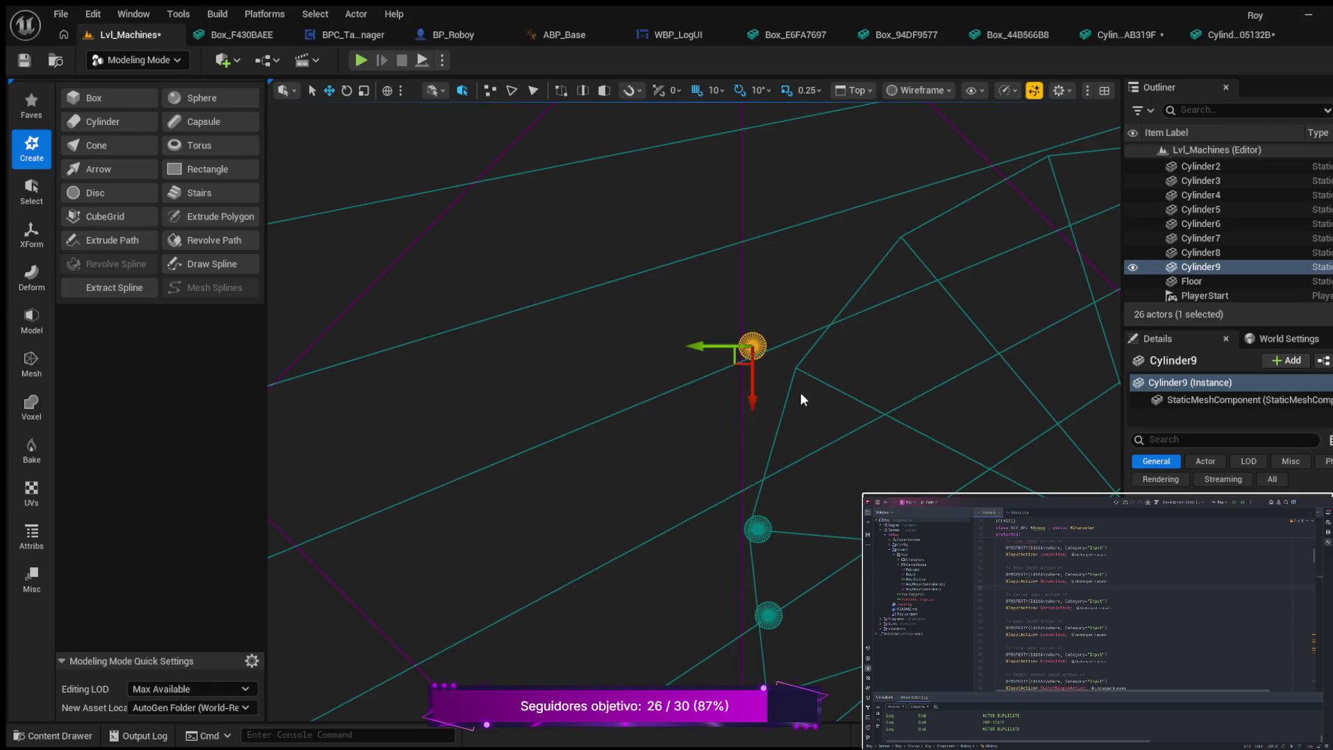
mouse_move(705, 350)
left_mouse_down()
mouse_move(791, 371)
mouse_move(776, 370)
mouse_move(815, 403)
mouse_move(810, 427)
left_mouse_up()
left_click_drag(778, 378, 760, 377)
left_click_drag(805, 439, 806, 427)
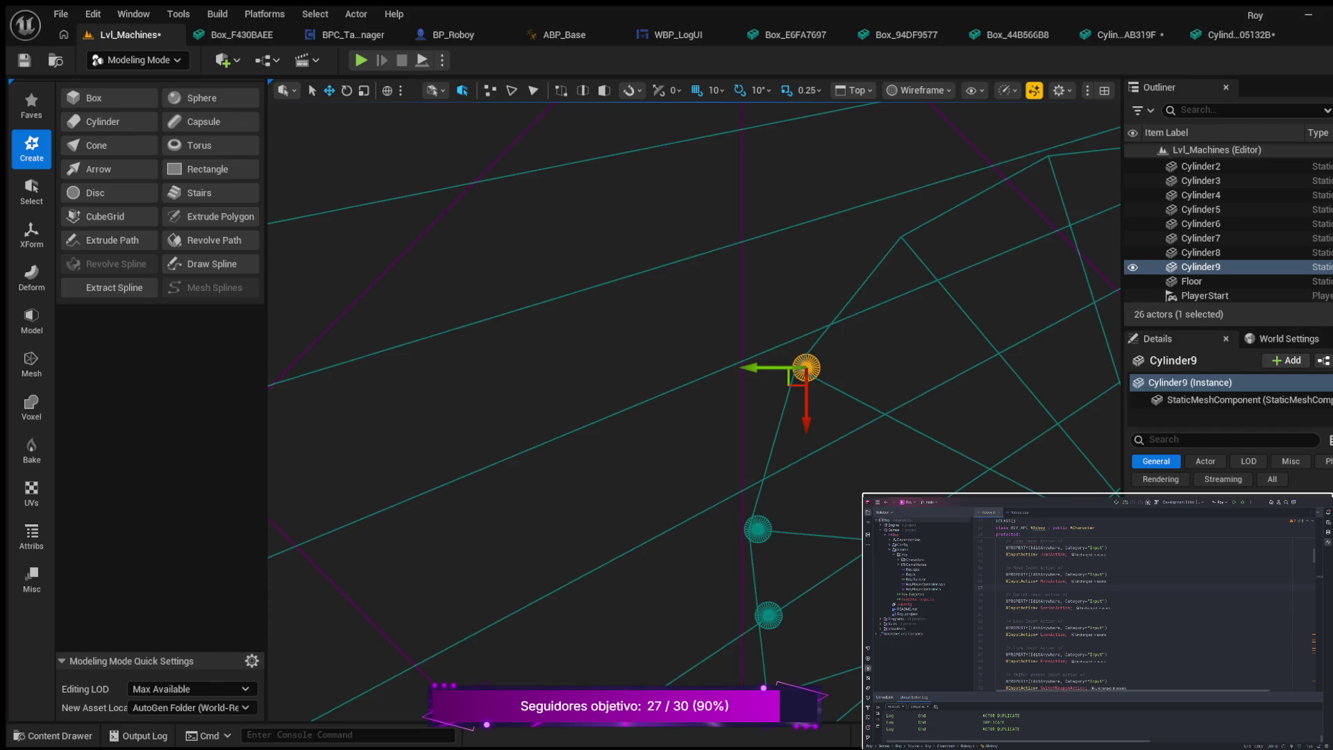
left_click(845, 393)
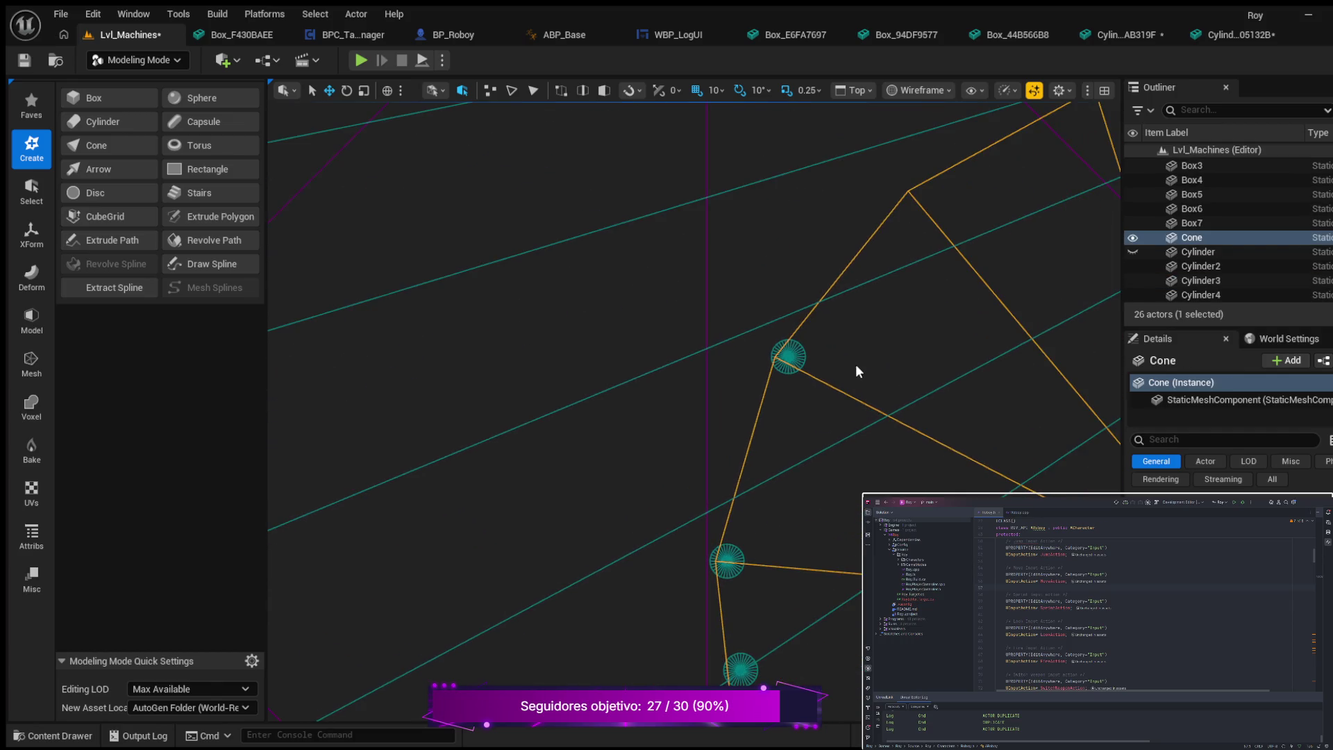
- Select Cylinder9 and nudge it left and back right into line
scroll(826, 363, "up", 2)
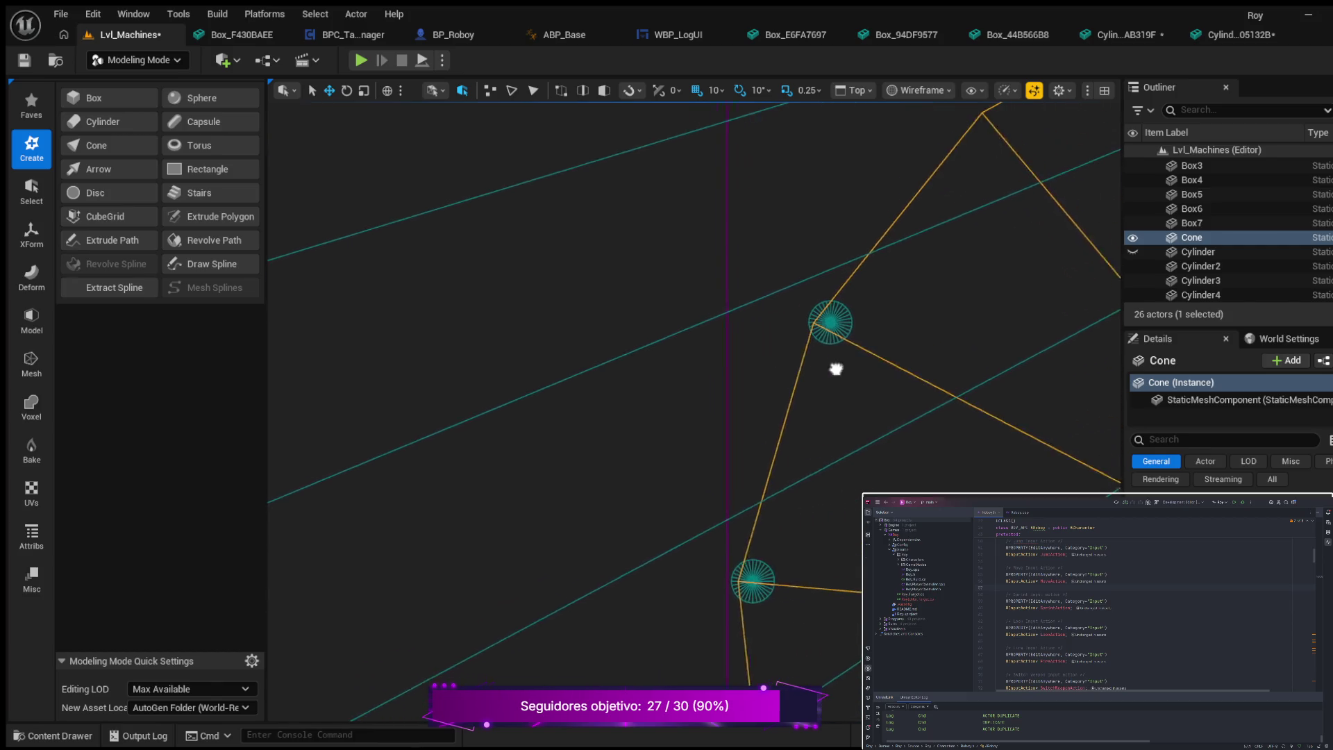
mouse_move(925, 307)
left_mouse_down()
mouse_move(831, 340)
mouse_move(893, 298)
mouse_move(679, 419)
left_mouse_up()
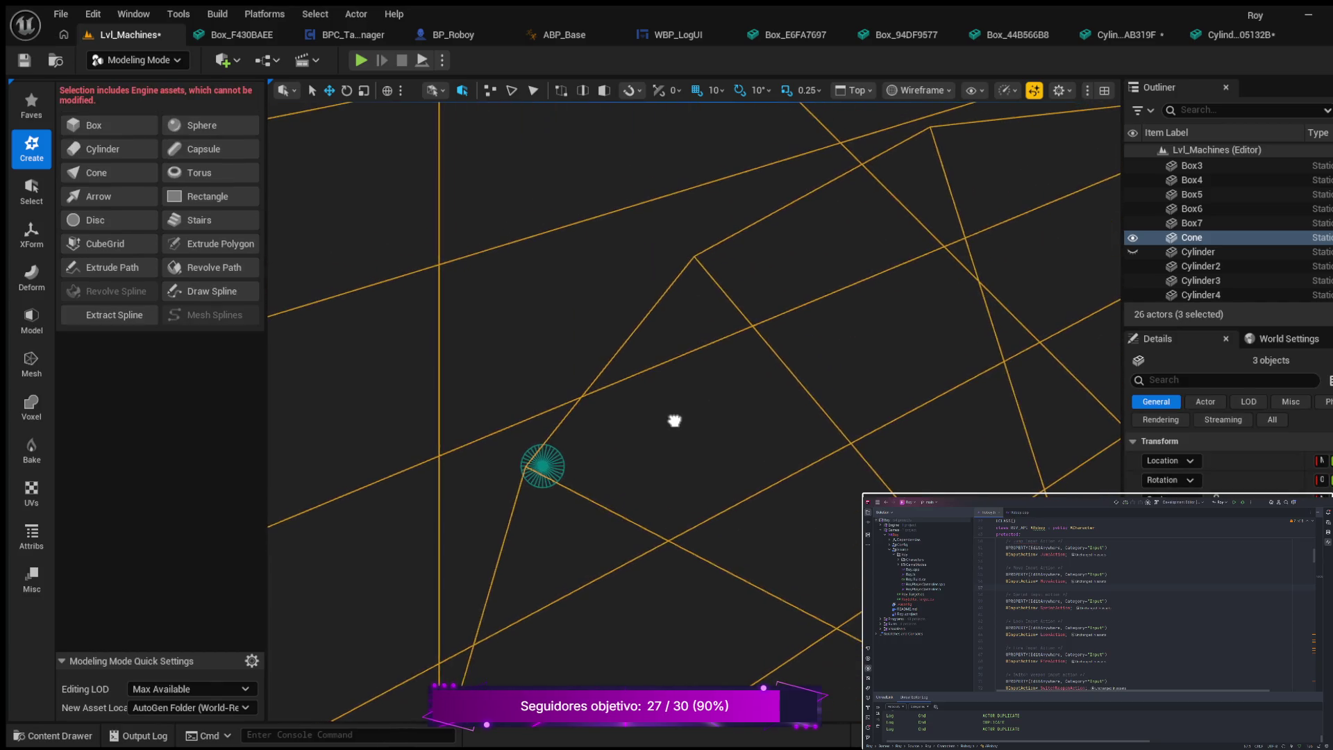
left_click(529, 466)
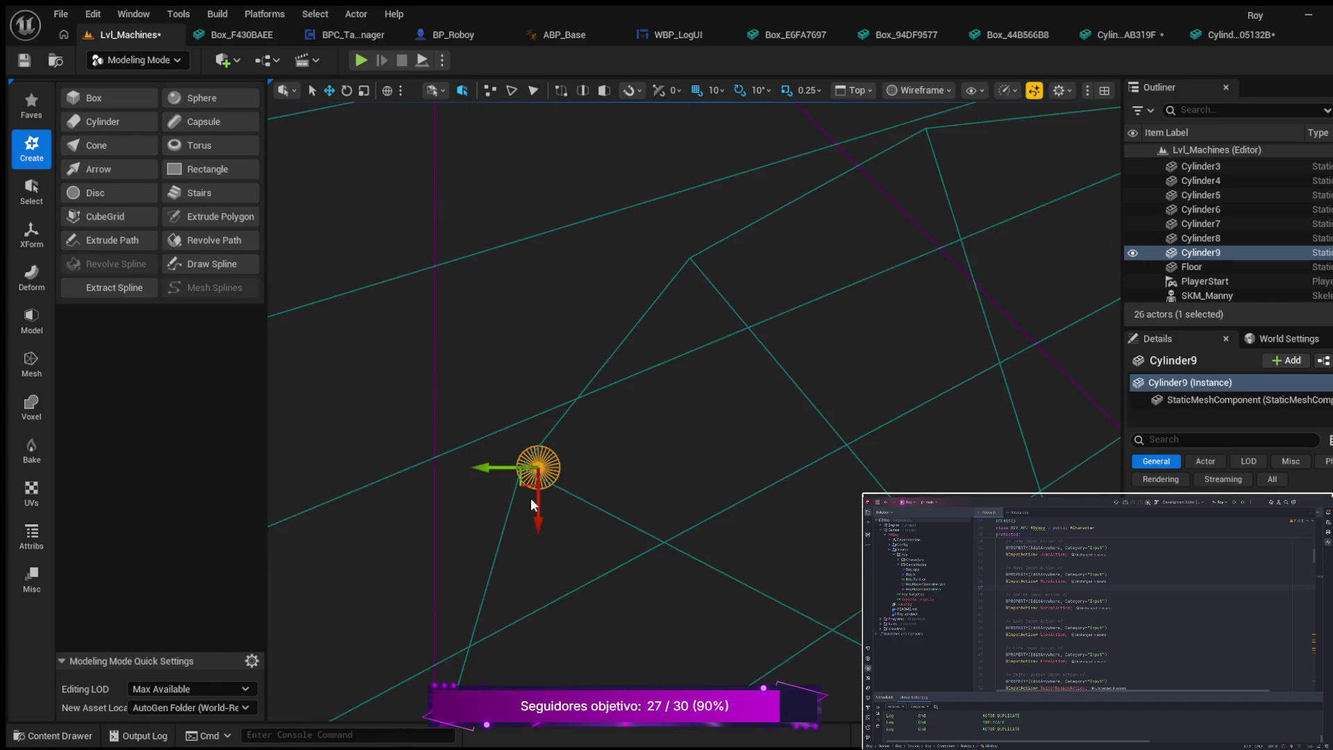
left_click_drag(503, 467, 538, 507)
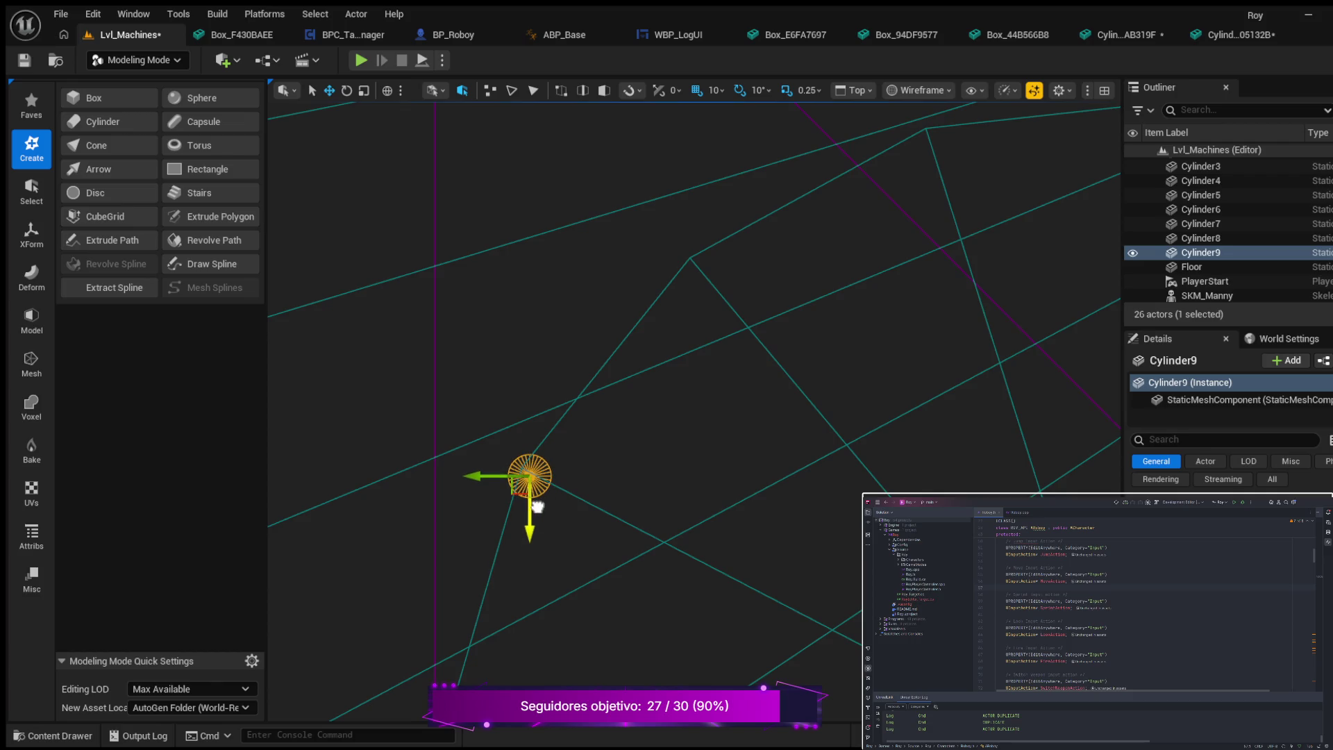
left_click_drag(477, 476, 482, 476)
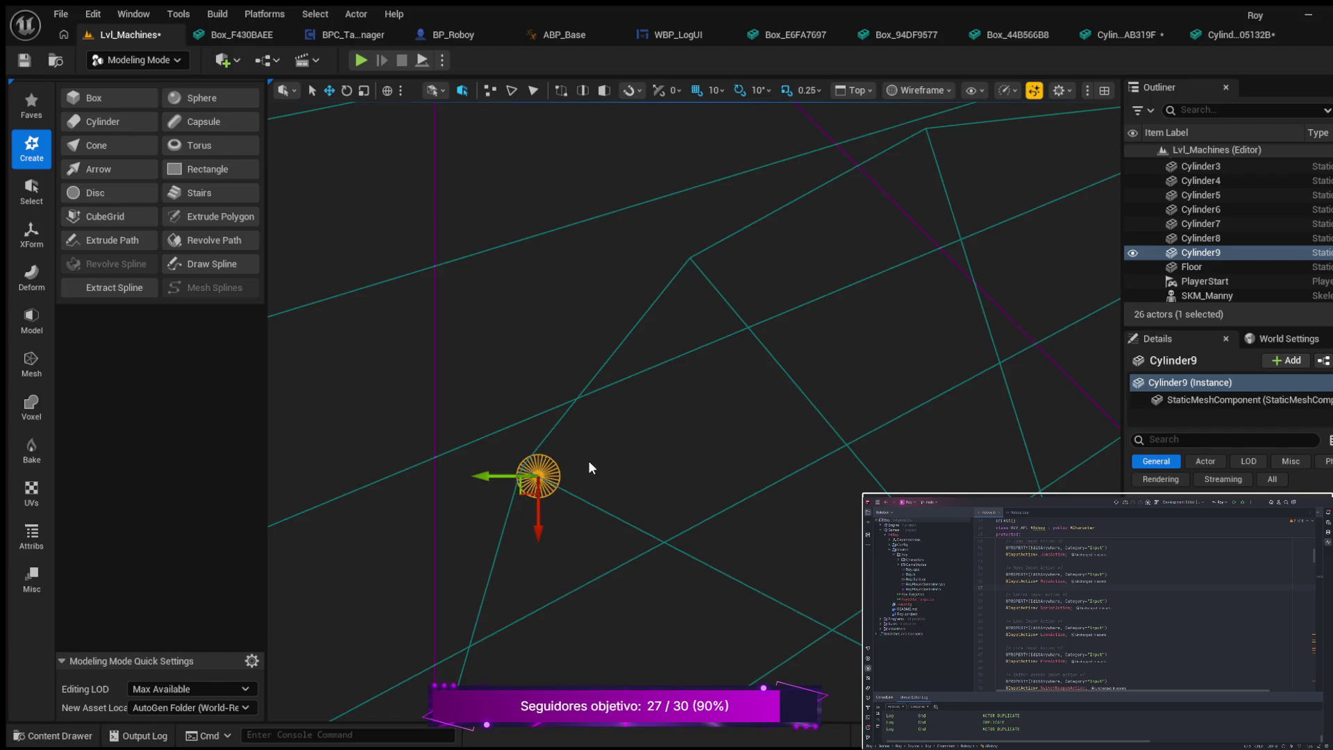
- Duplicate Cylinder9 as Cylinder10 and move it to the next spot along the ring
key("ctrl+d")
mouse_move(526, 532)
left_mouse_down()
mouse_move(586, 423)
mouse_move(581, 333)
left_mouse_up()
left_click_drag(482, 296, 672, 296)
left_click_drag(720, 351, 721, 309)
left_click_drag(666, 254, 638, 255)
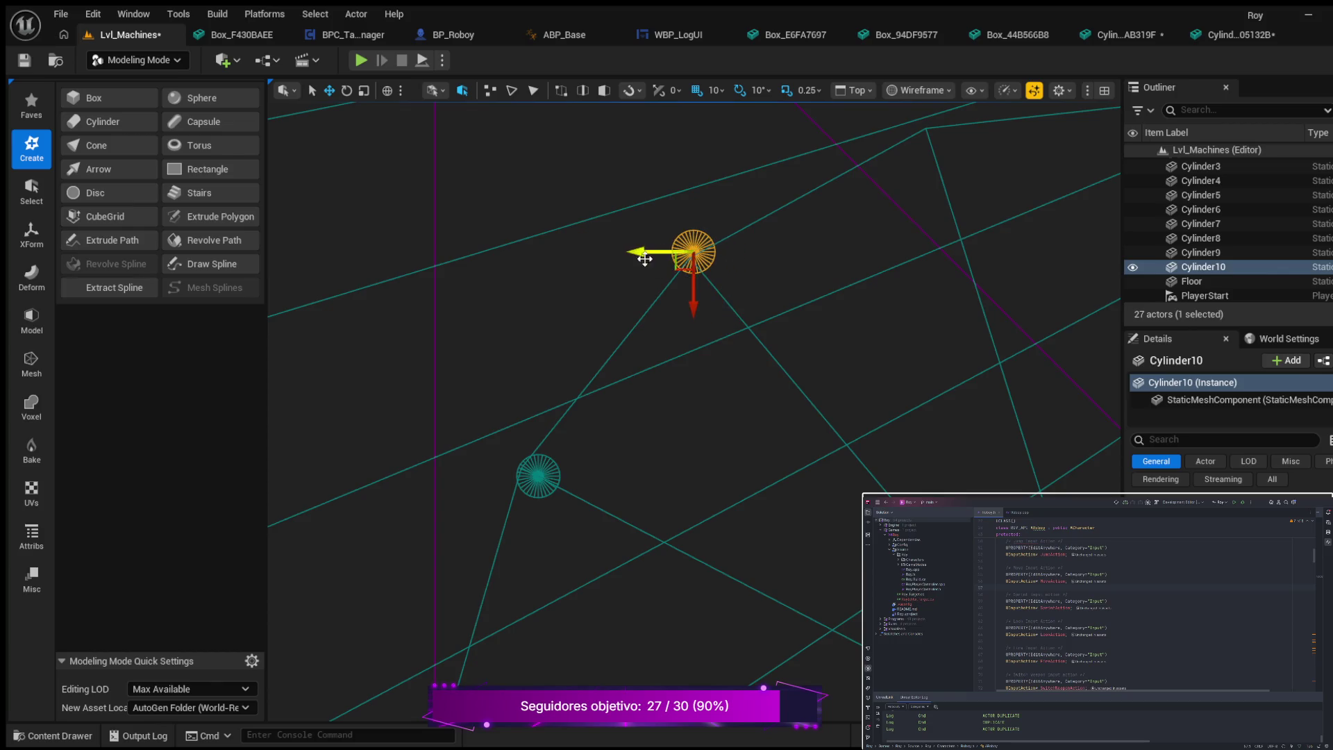
left_click_drag(695, 293, 698, 310)
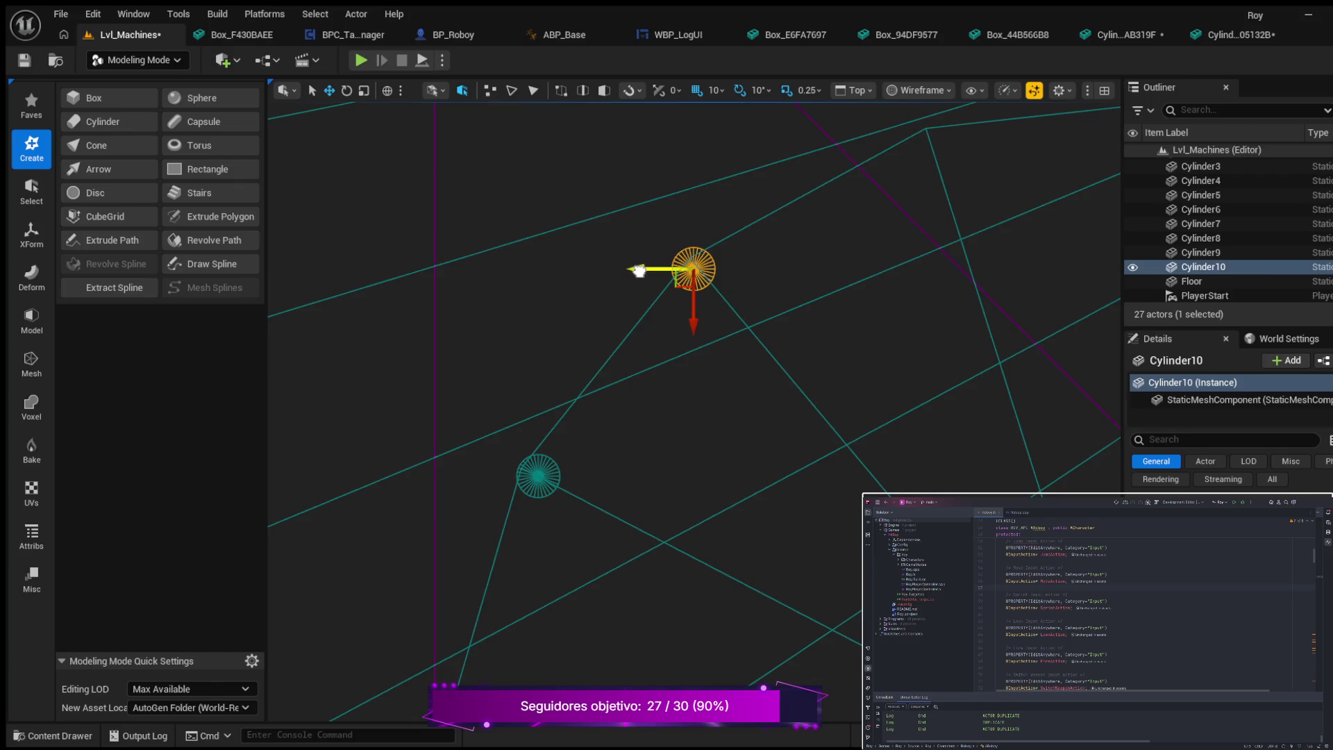
left_click_drag(639, 271, 649, 271)
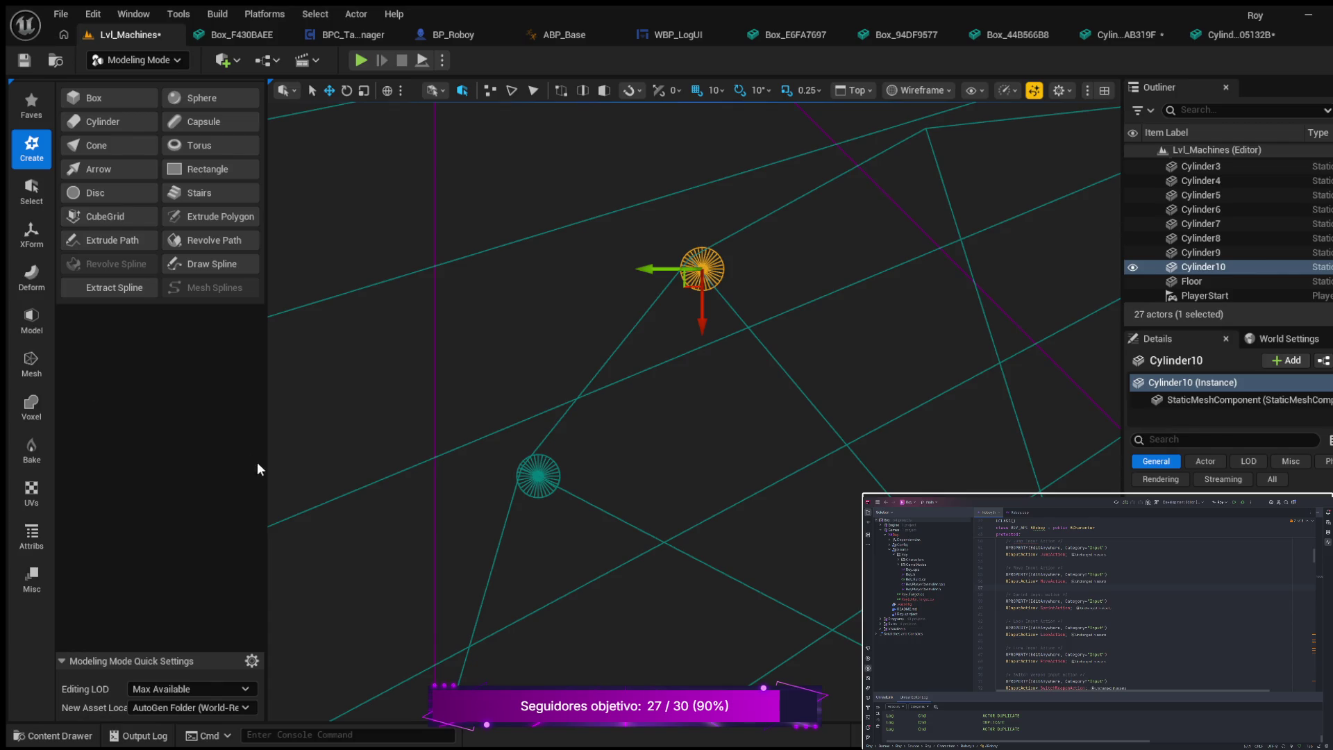
- Duplicate Cylinder10 as Cylinder11 and settle it onto the ring edge
mouse_move(891, 277)
left_mouse_down()
mouse_move(798, 425)
mouse_move(631, 435)
mouse_move(655, 445)
left_mouse_up()
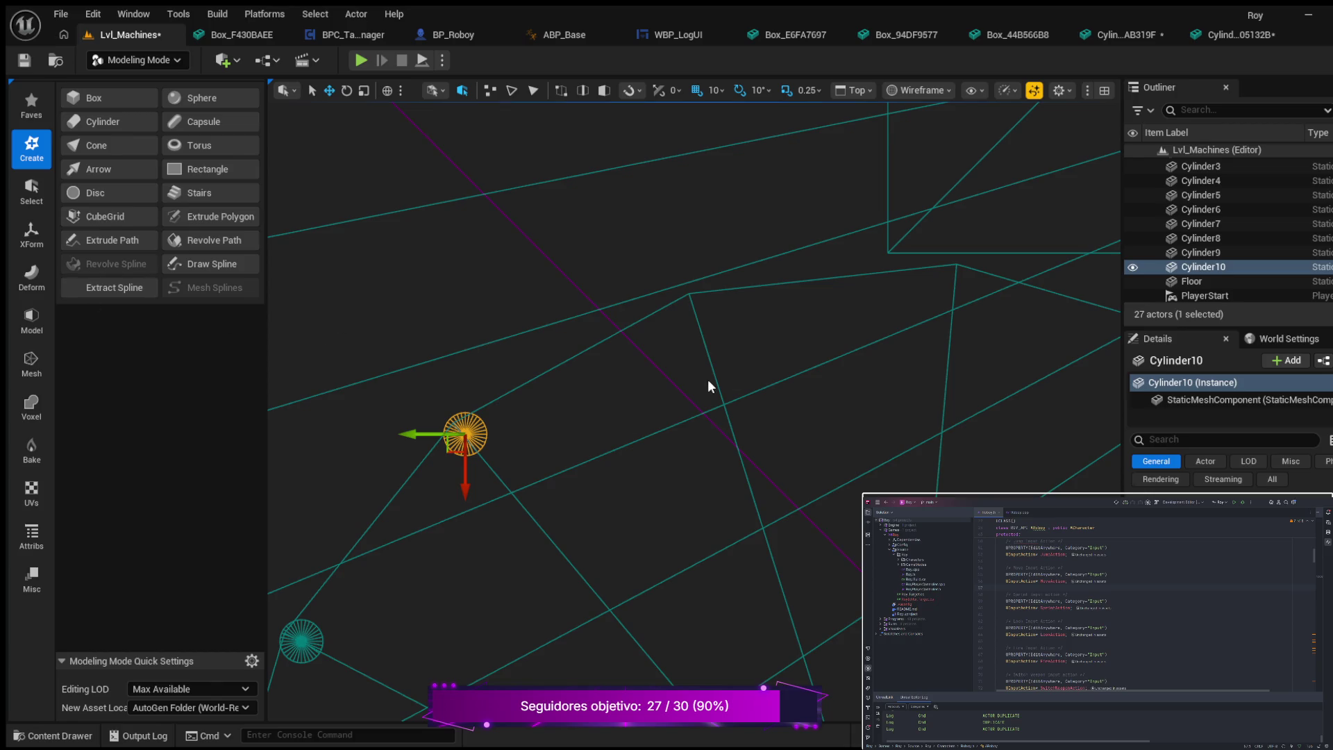
scroll(582, 374, "down", 2)
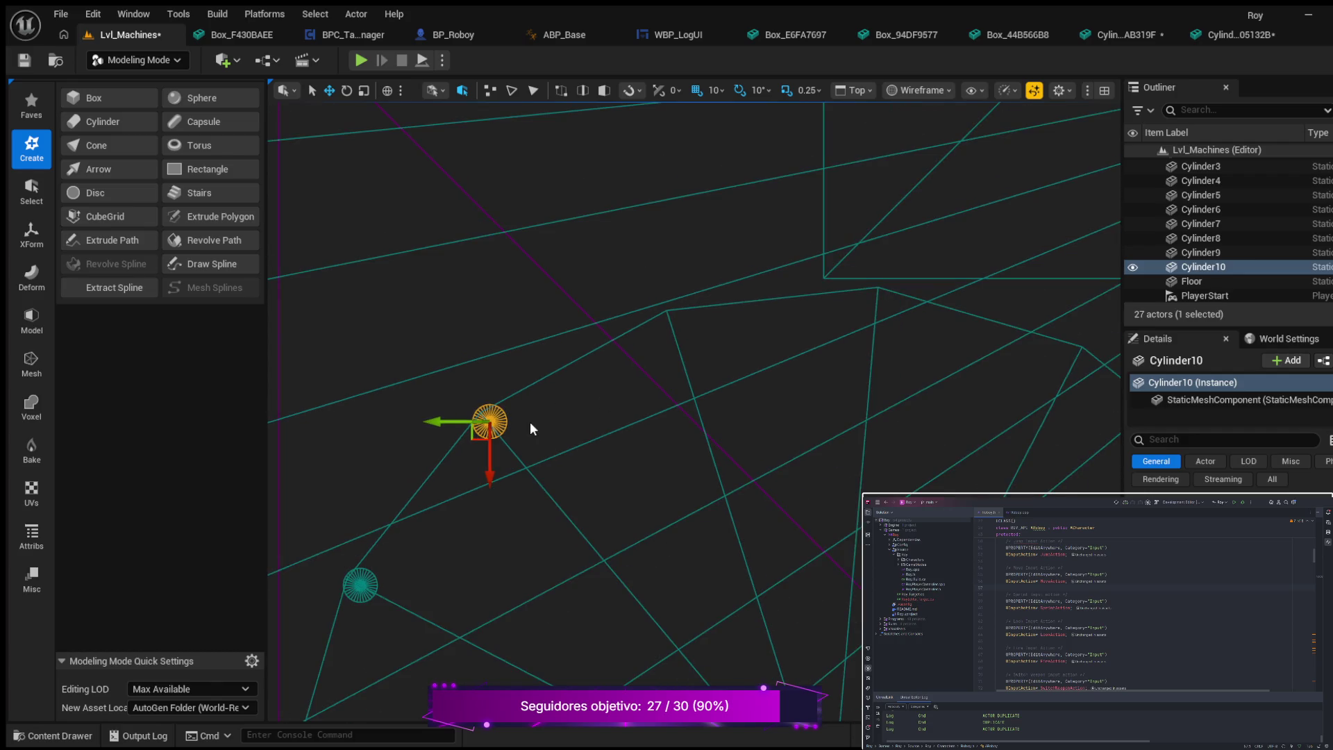
key("ctrl+d")
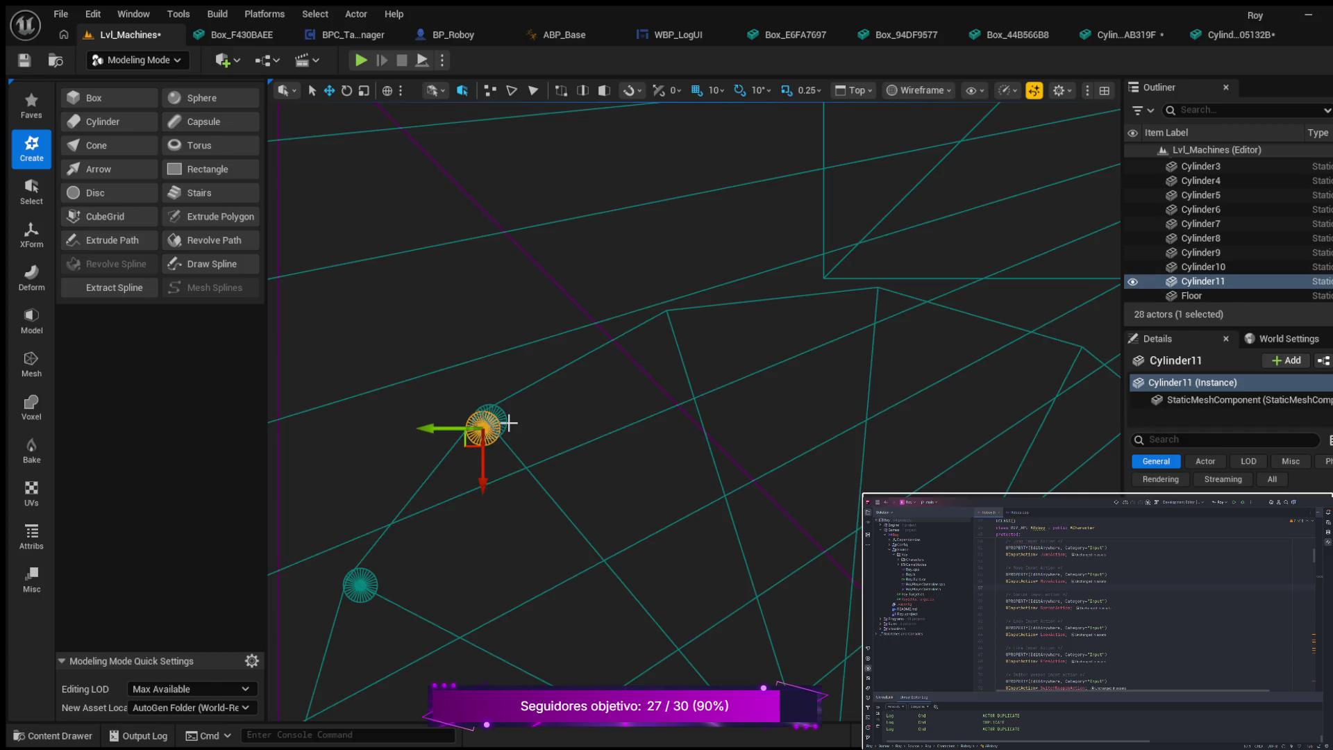
mouse_move(432, 421)
left_mouse_down()
mouse_move(719, 415)
mouse_move(649, 417)
left_mouse_up()
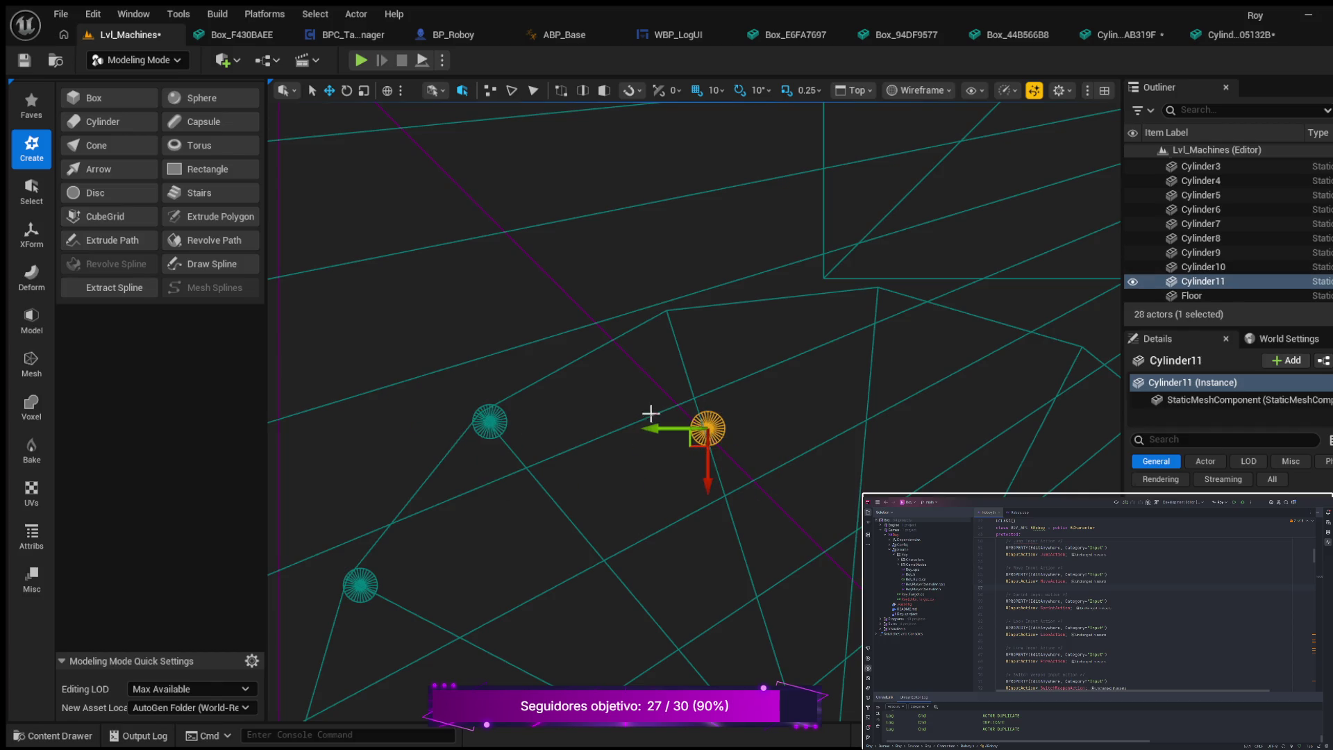
mouse_move(711, 486)
left_mouse_down()
mouse_move(729, 360)
mouse_move(728, 383)
left_mouse_up()
mouse_move(657, 336)
left_mouse_down()
mouse_move(645, 355)
mouse_move(667, 372)
left_mouse_up()
- Nudge Cylinder11, then duplicate it as Cylinder12 and place it at the next ring spot
left_click_drag(614, 322, 614, 321)
mouse_move(770, 363)
left_mouse_down()
mouse_move(785, 366)
mouse_move(643, 373)
left_mouse_up()
key("ctrl+d")
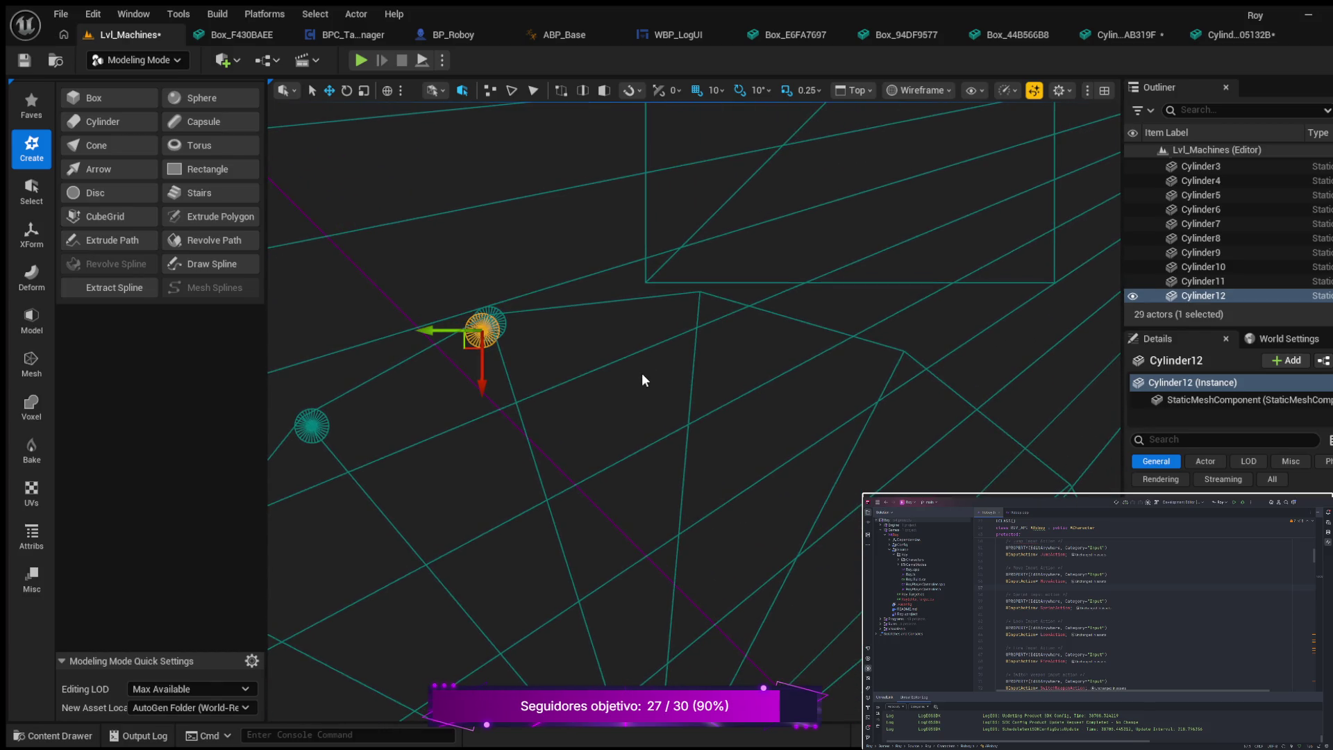
mouse_move(432, 330)
left_mouse_down()
mouse_move(693, 372)
mouse_move(695, 354)
left_mouse_up()
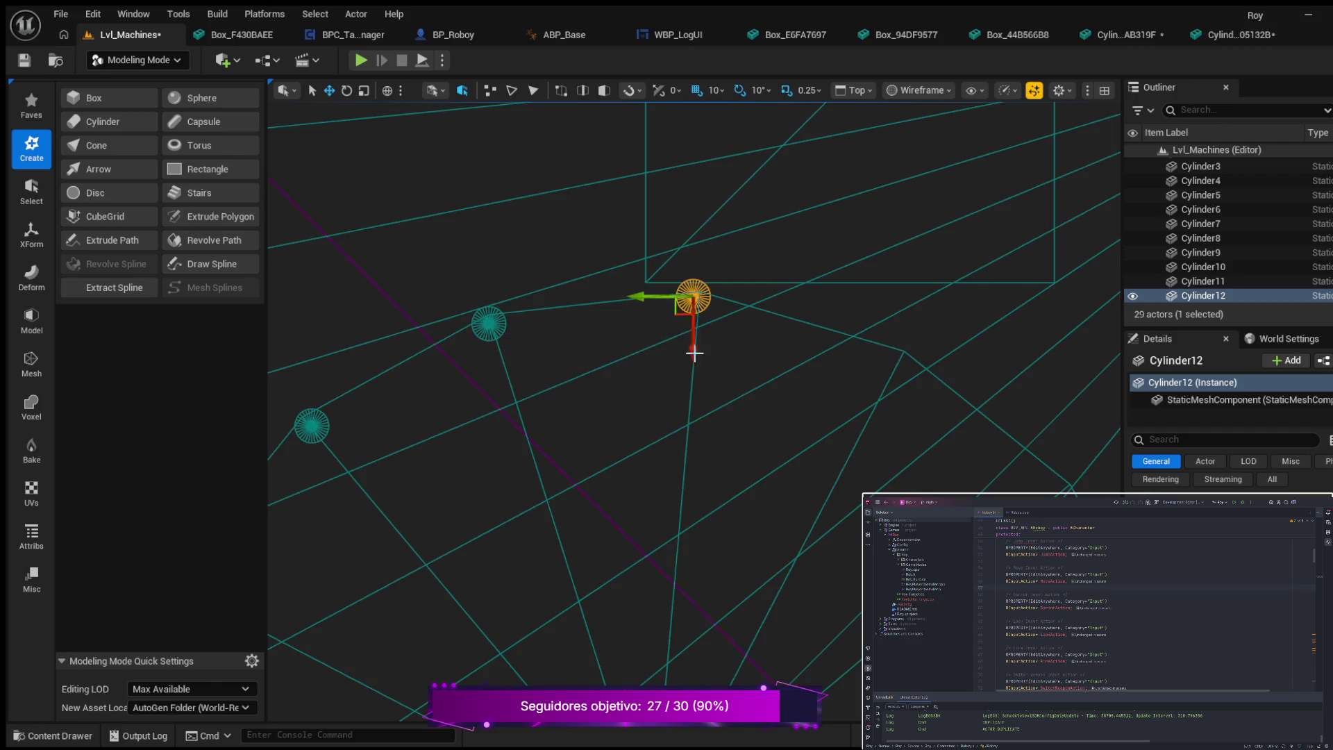
left_click_drag(640, 301, 645, 298)
left_click_drag(700, 342, 702, 349)
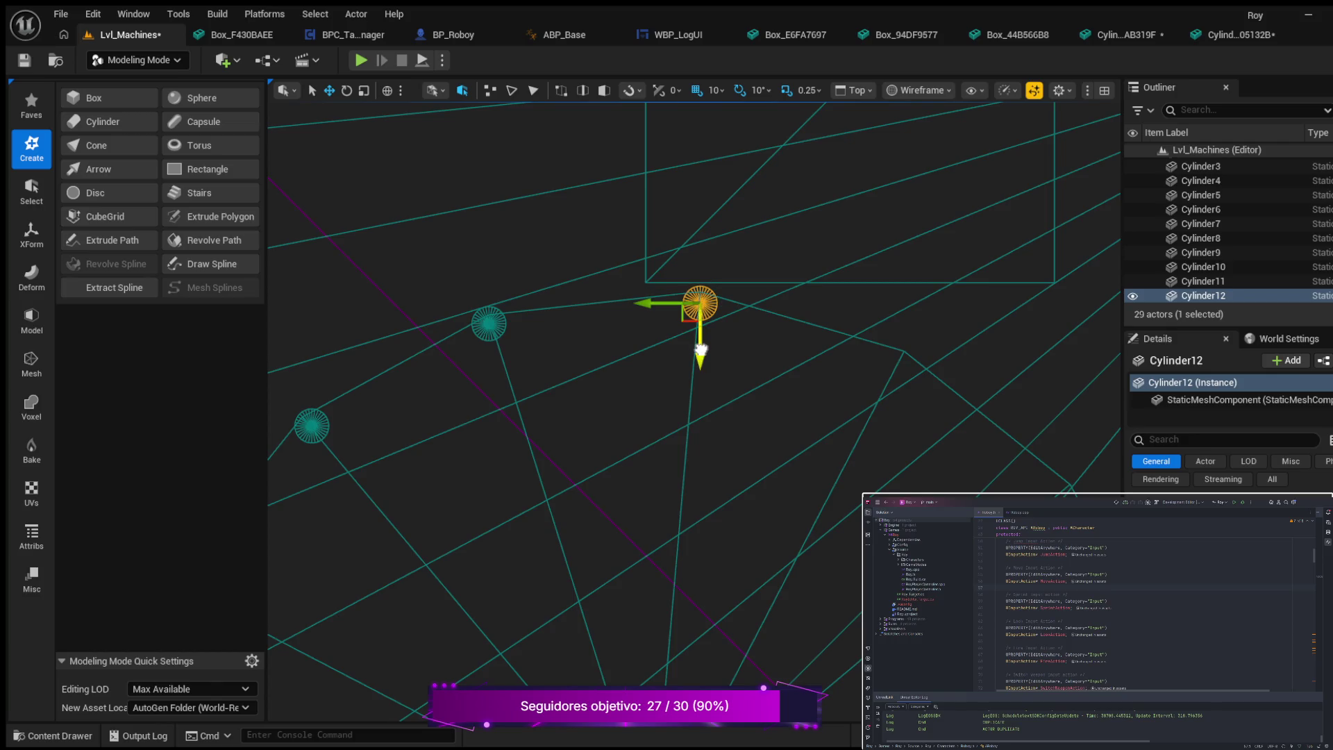
left_click_drag(702, 349, 702, 356)
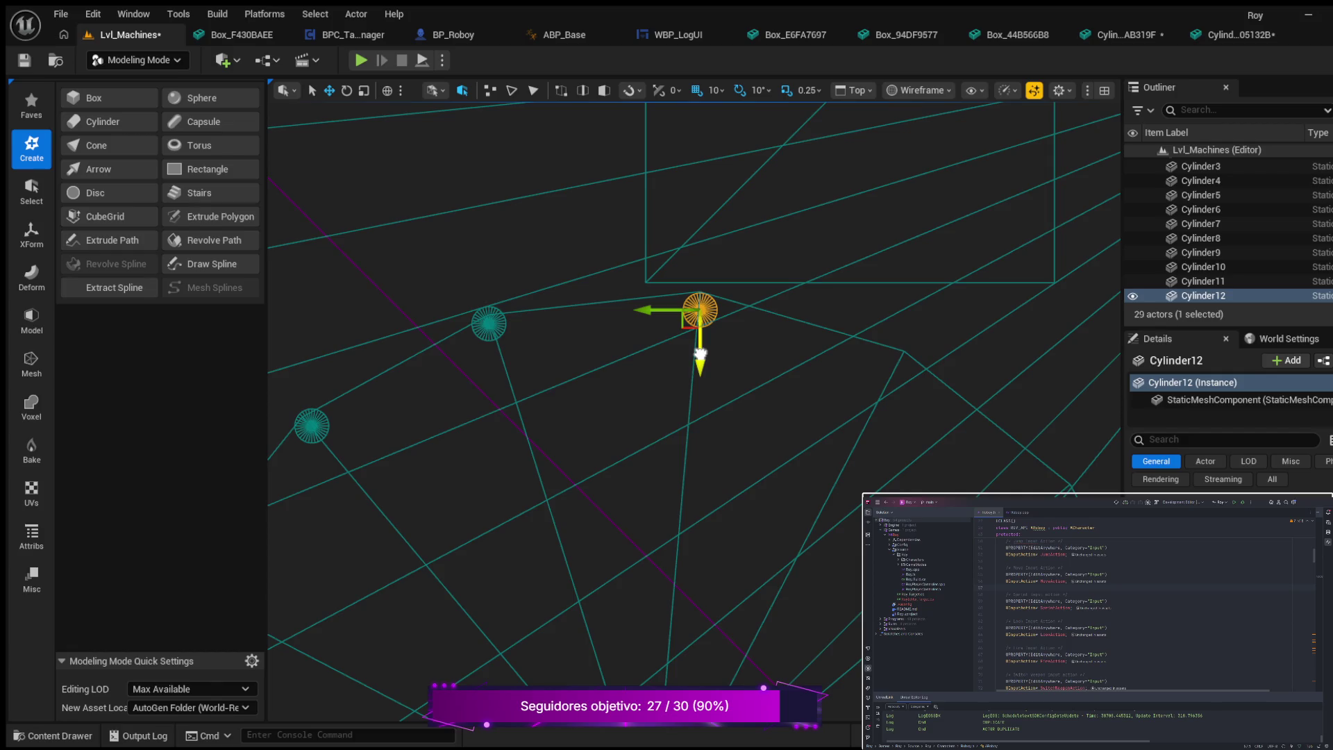
- Realign Cylinder11 slightly down and right, check Cylinder10, and nudge Cylinder9 down
left_click(489, 322)
left_click_drag(491, 381, 492, 384)
left_click_drag(434, 330, 441, 332)
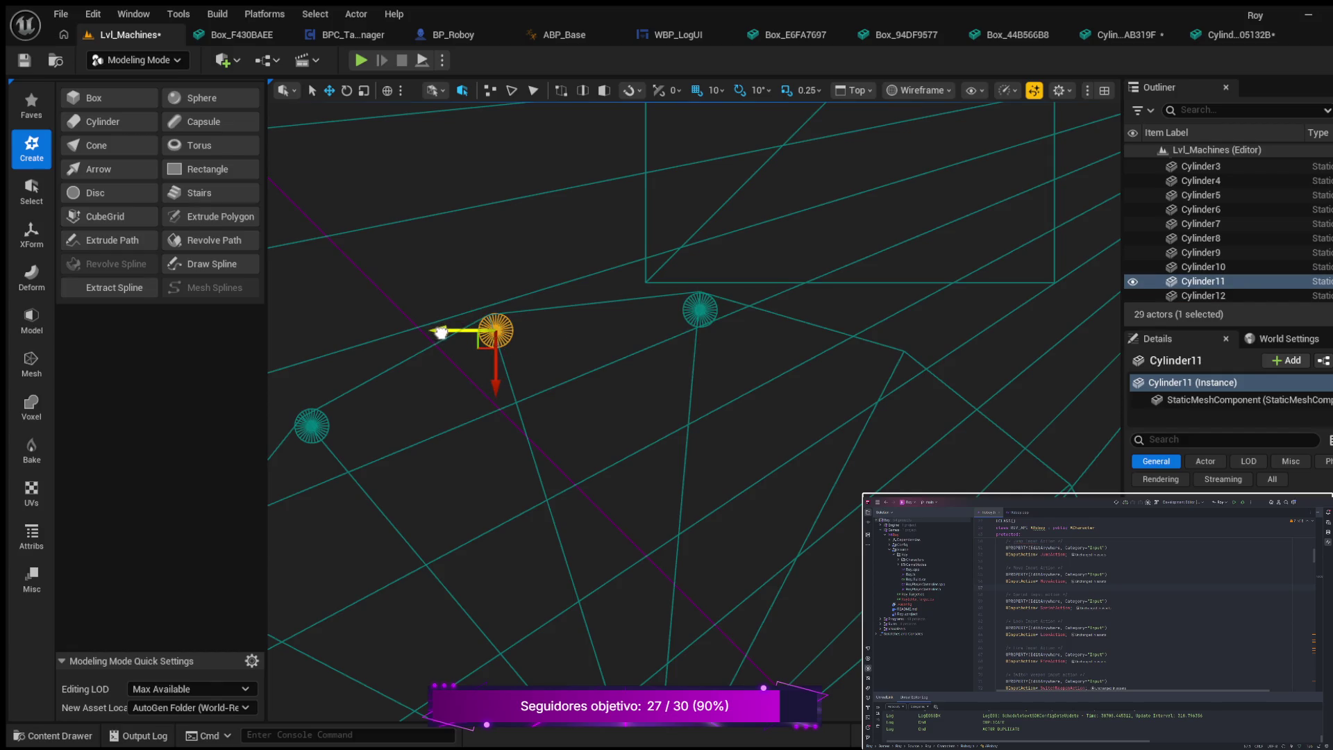
left_click(305, 428)
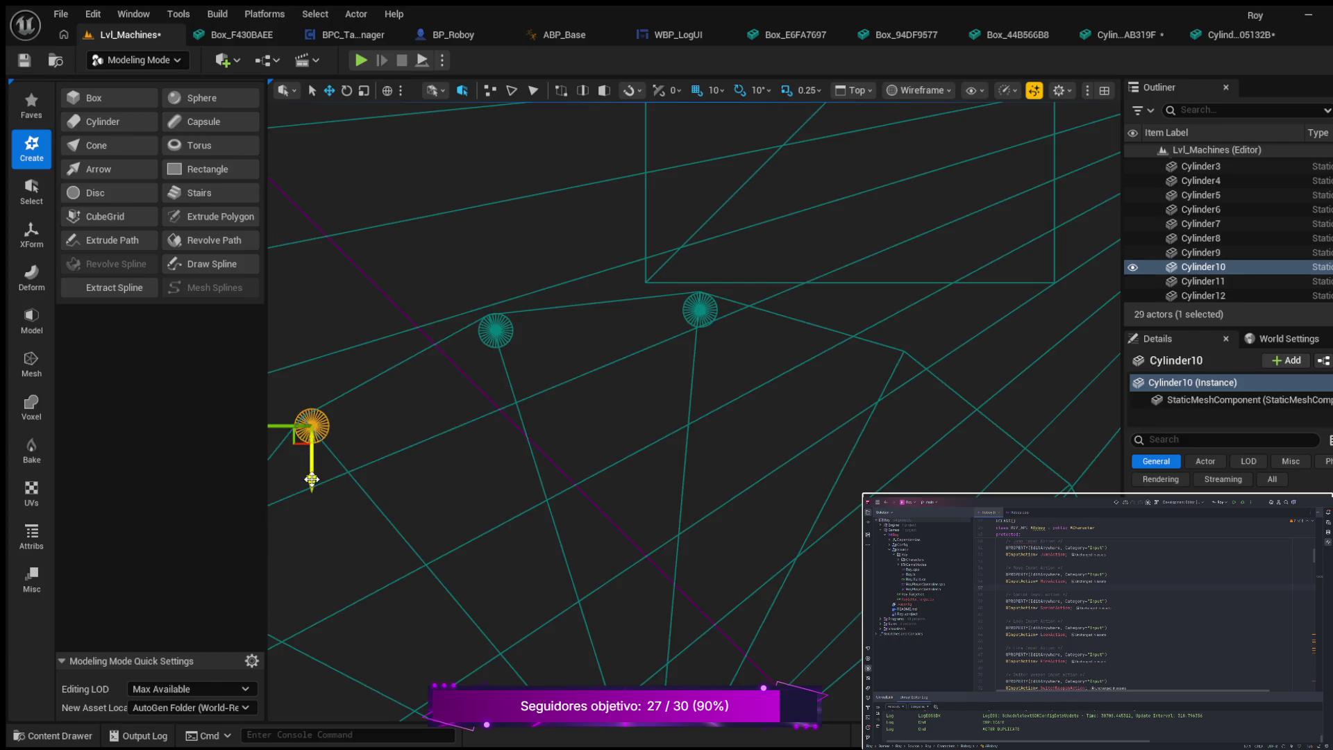
left_click_drag(323, 463, 523, 482)
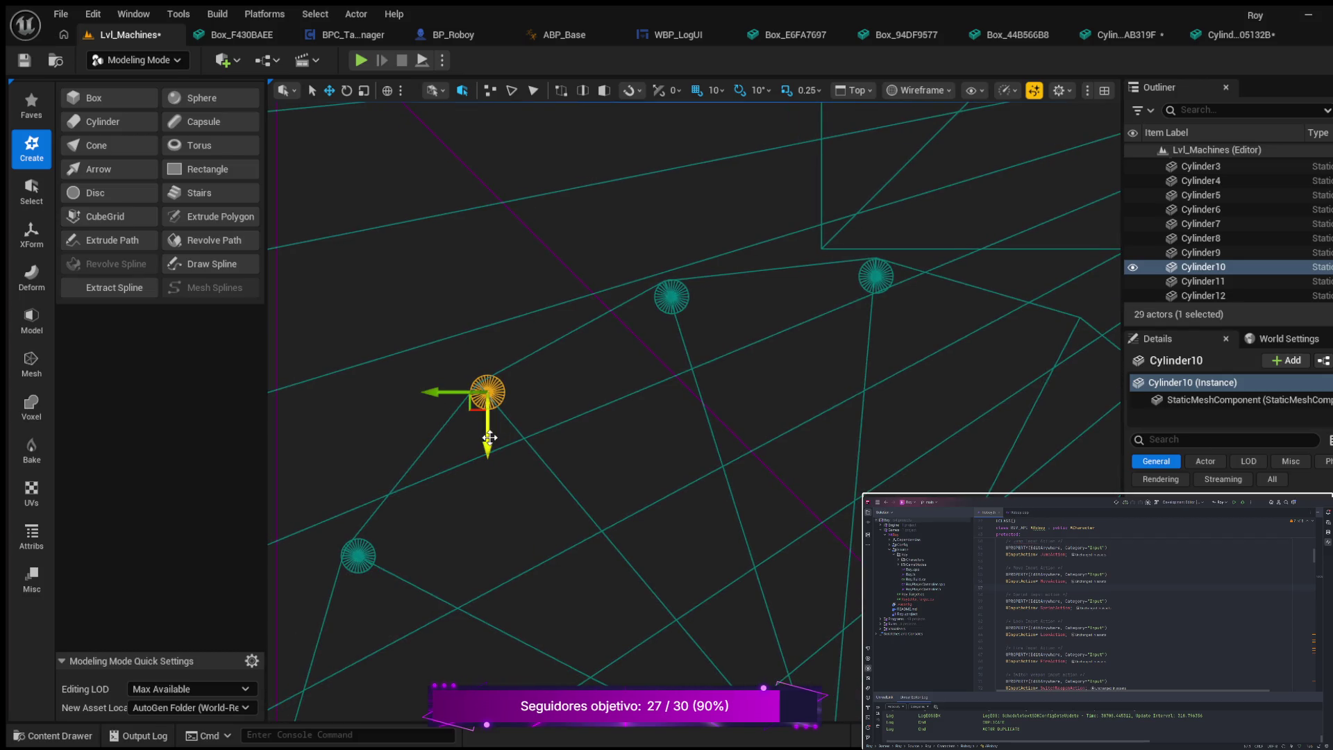
mouse_move(485, 451)
left_mouse_down()
mouse_move(477, 494)
mouse_move(479, 470)
left_mouse_up()
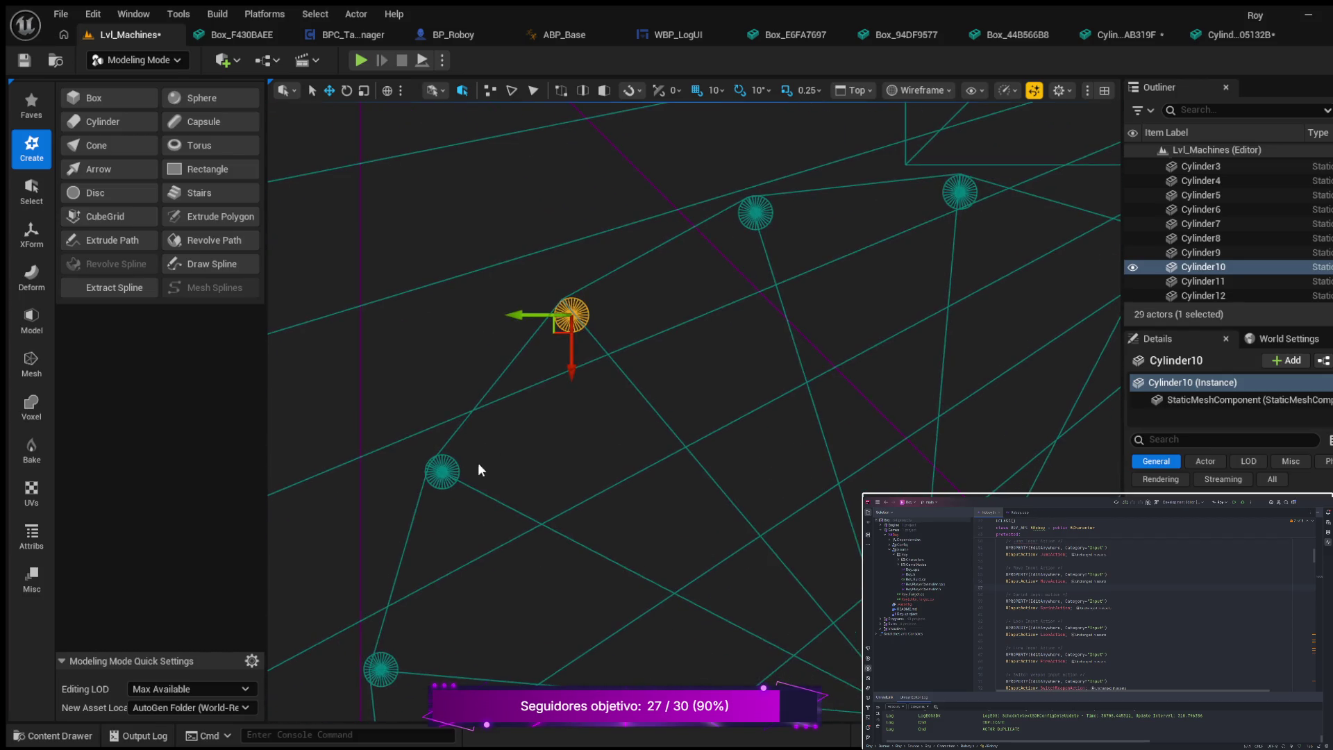
left_click(441, 471)
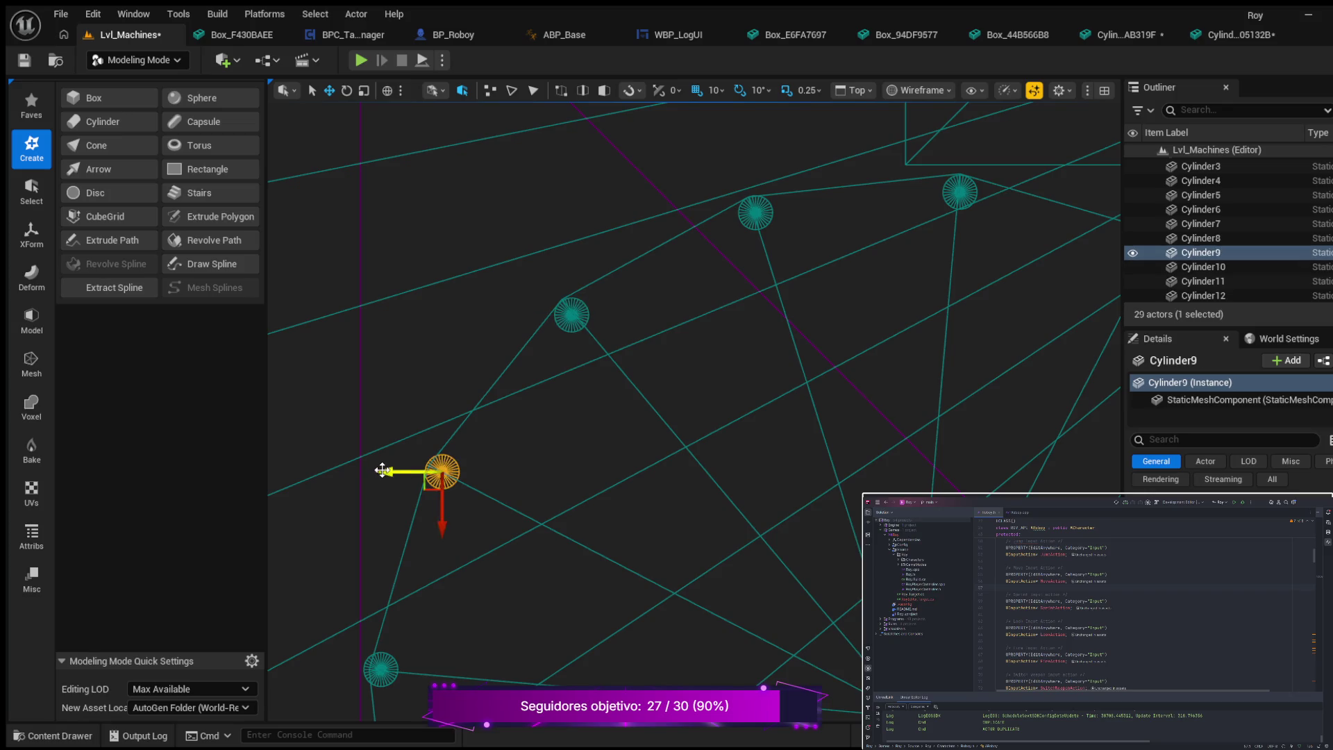
left_click_drag(443, 491, 446, 499)
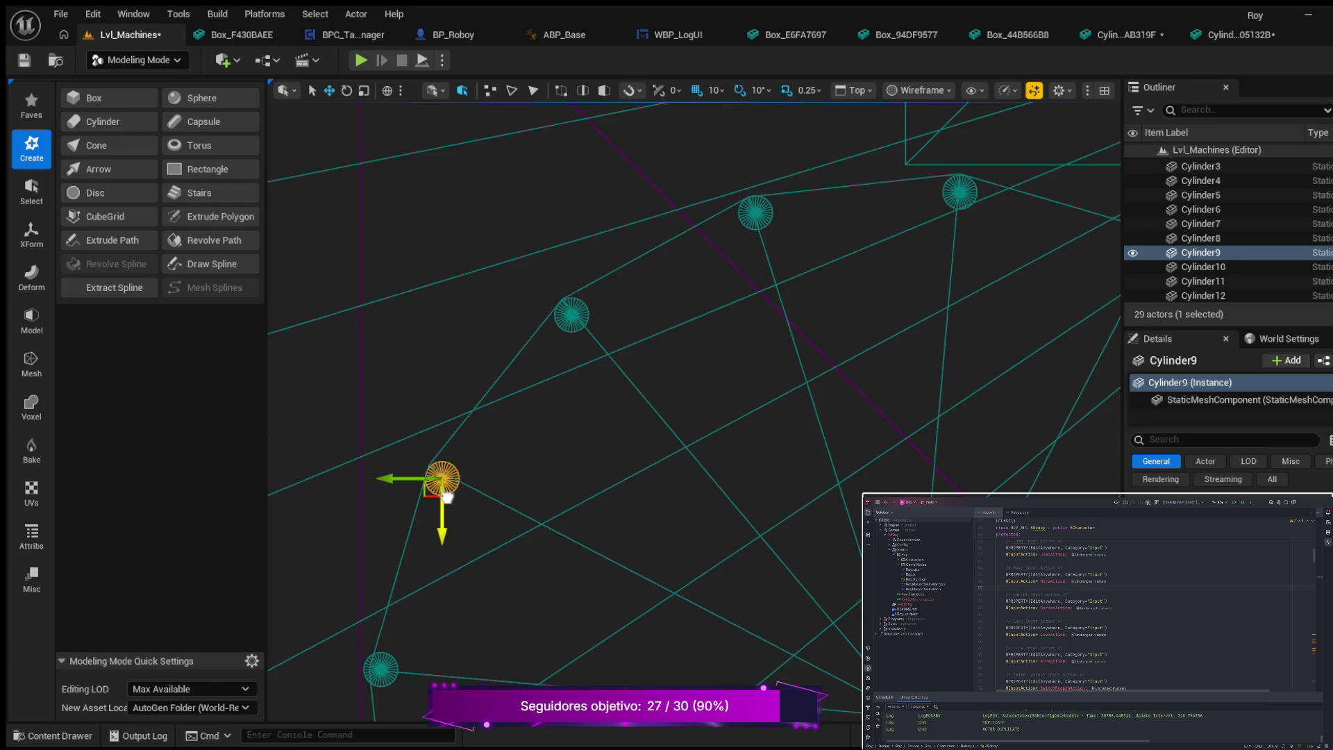
- Nudge Cylinder8 slightly right and Cylinder7 right and down to even out the ring
left_click_drag(545, 490, 642, 270)
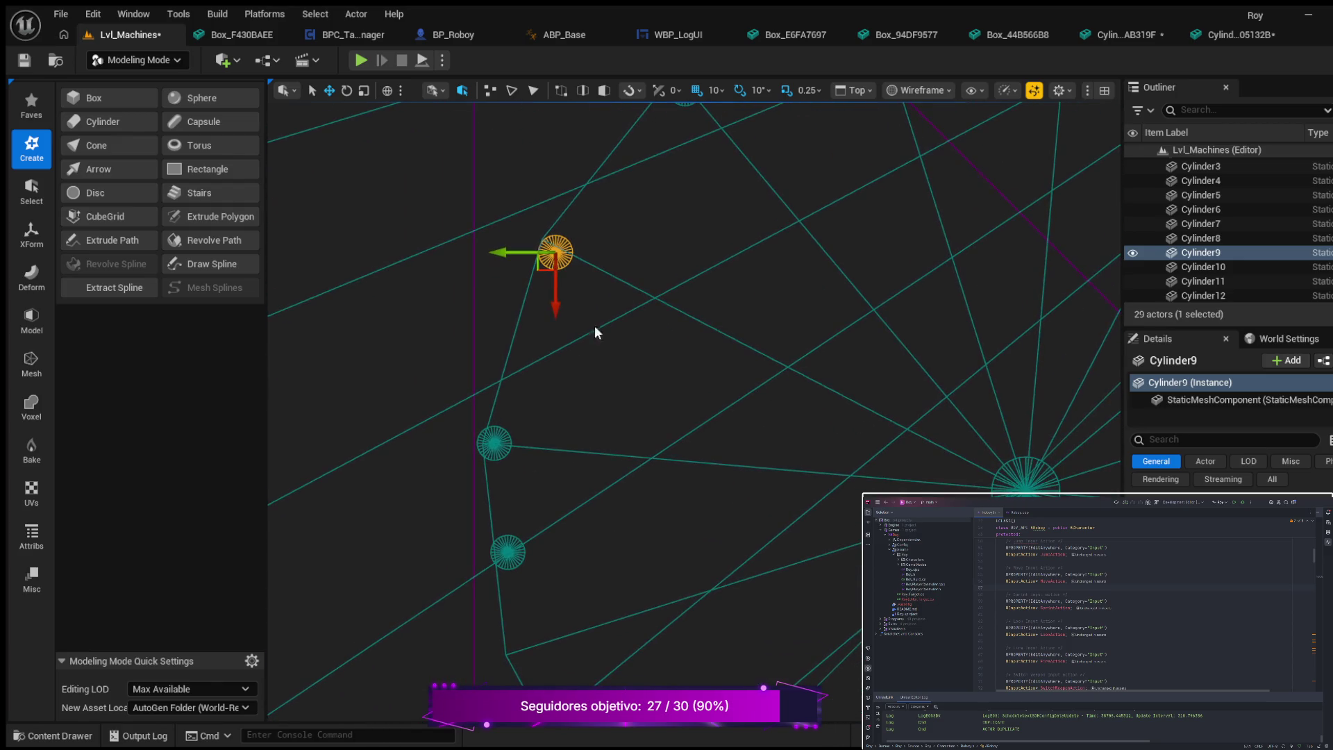
left_click(494, 463)
left_click_drag(443, 446, 448, 446)
left_click(530, 547)
left_click(531, 553)
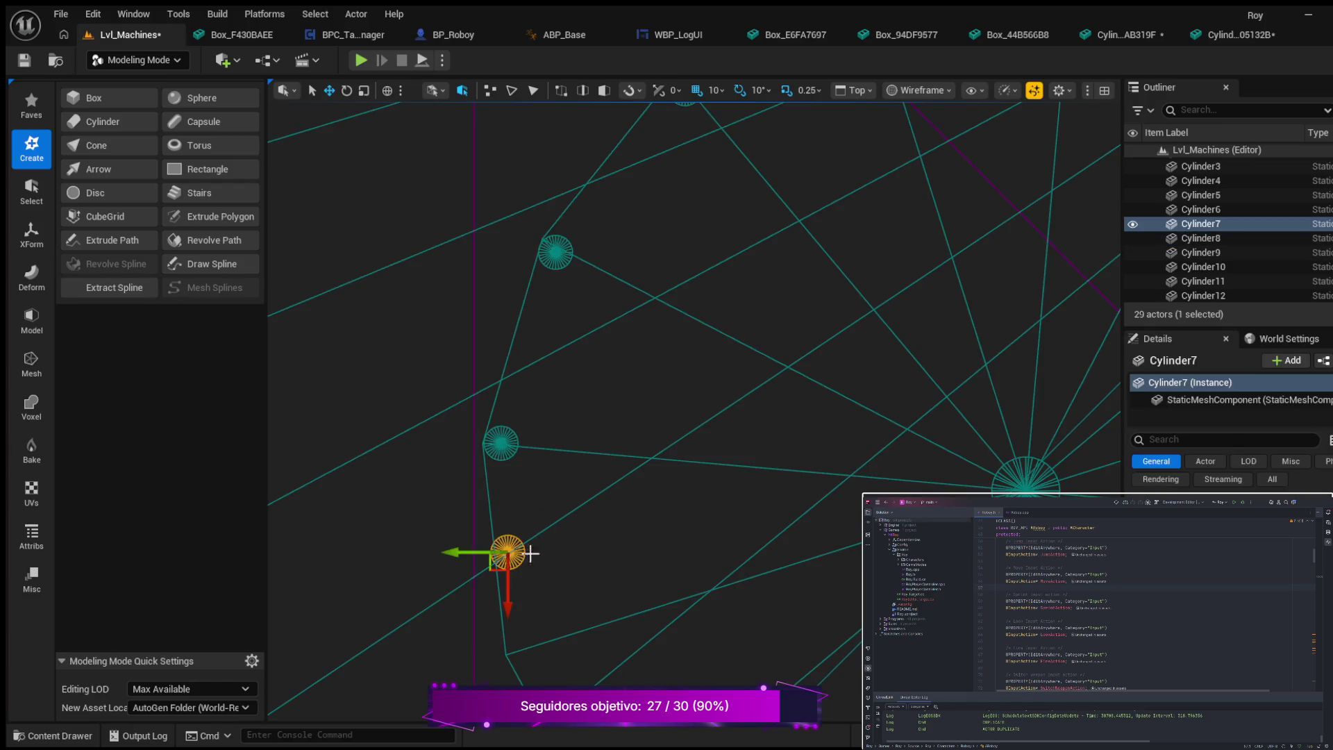
left_click_drag(457, 553, 515, 584)
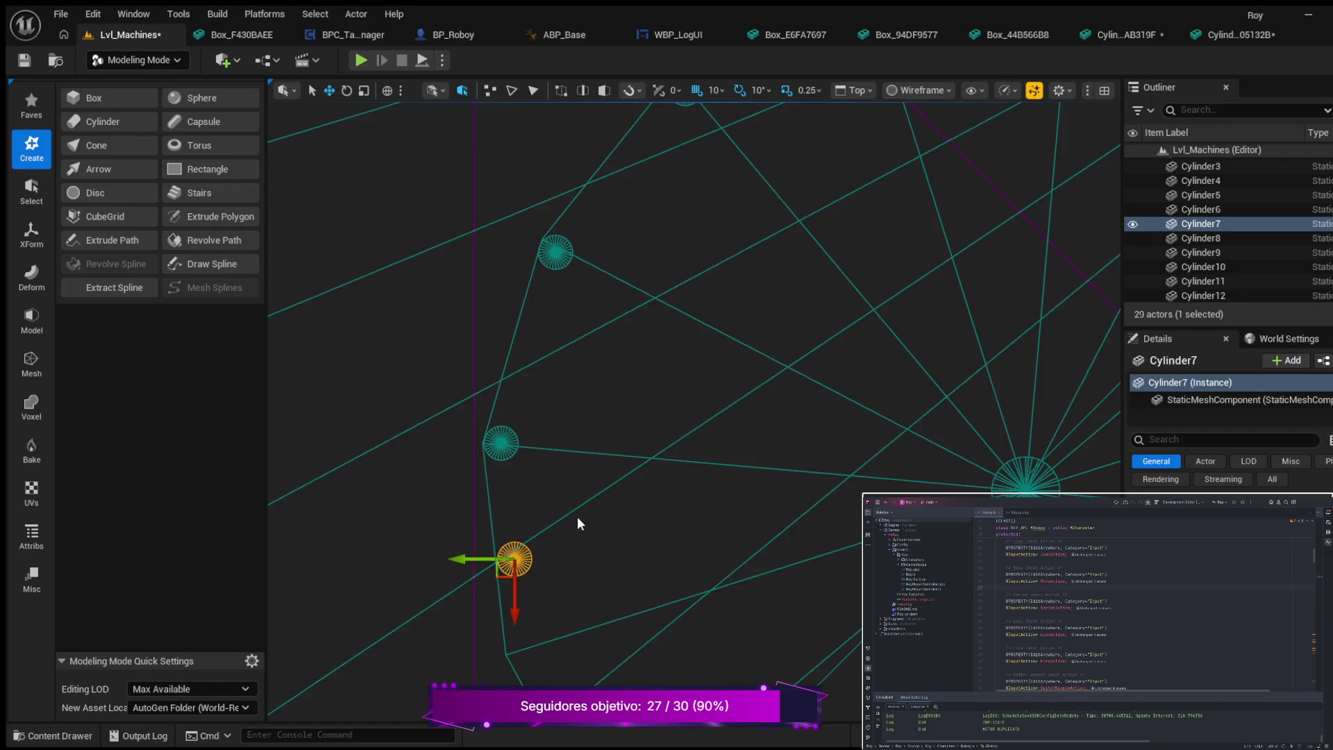
scroll(589, 468, "down", 2)
mouse_move(792, 228)
left_mouse_down()
mouse_move(512, 458)
mouse_move(410, 420)
mouse_move(360, 348)
mouse_move(378, 387)
mouse_move(416, 227)
mouse_move(458, 452)
mouse_move(527, 528)
left_mouse_up()
left_click(675, 295)
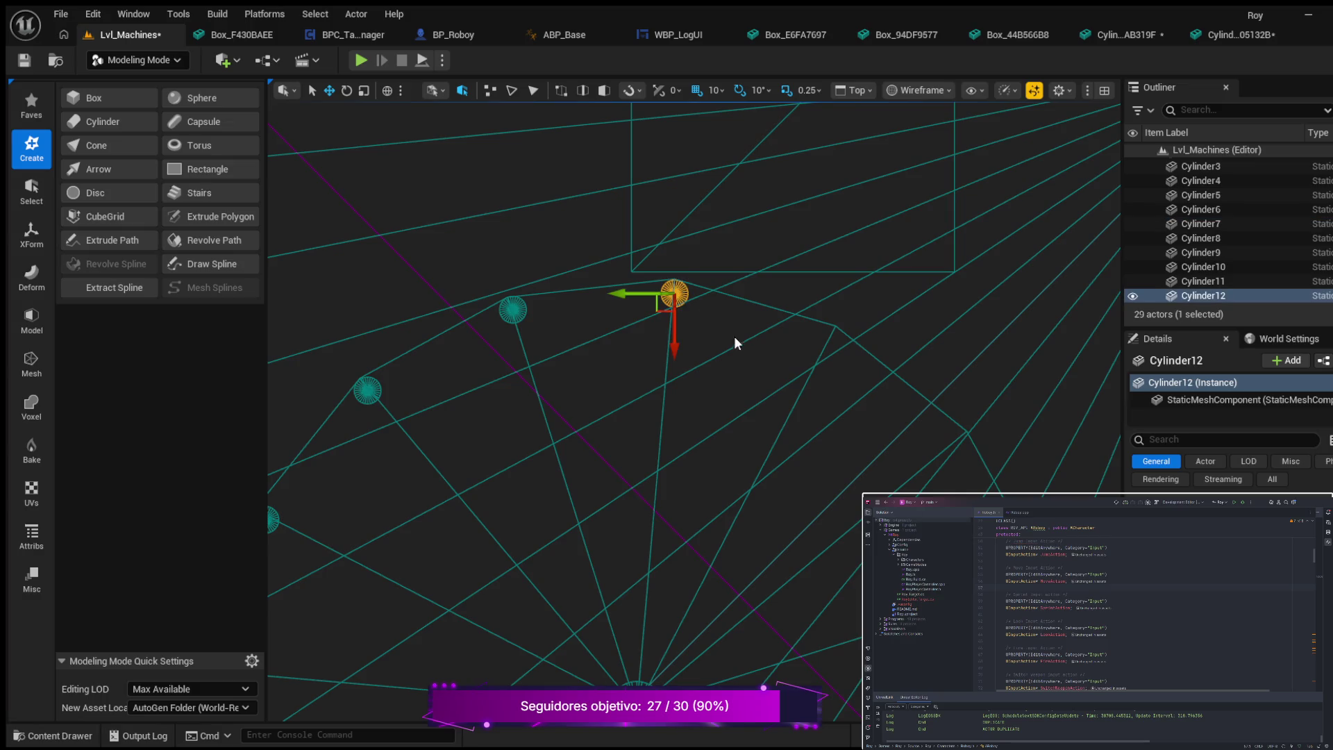
- Duplicate Cylinder12 as Cylinder13 and fine-tune it into place on the ring
key("ctrl+d")
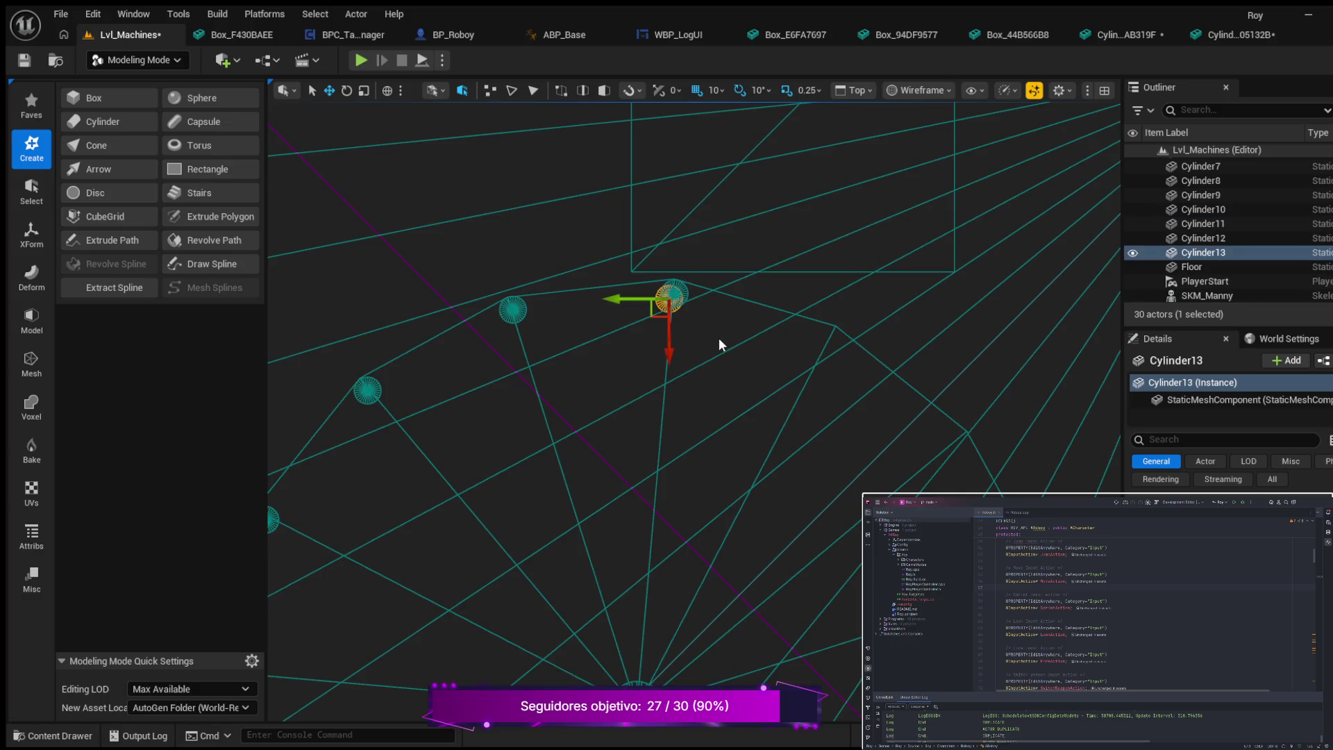
mouse_move(623, 300)
left_mouse_down()
mouse_move(815, 348)
mouse_move(771, 354)
mouse_move(836, 375)
mouse_move(832, 392)
left_mouse_up()
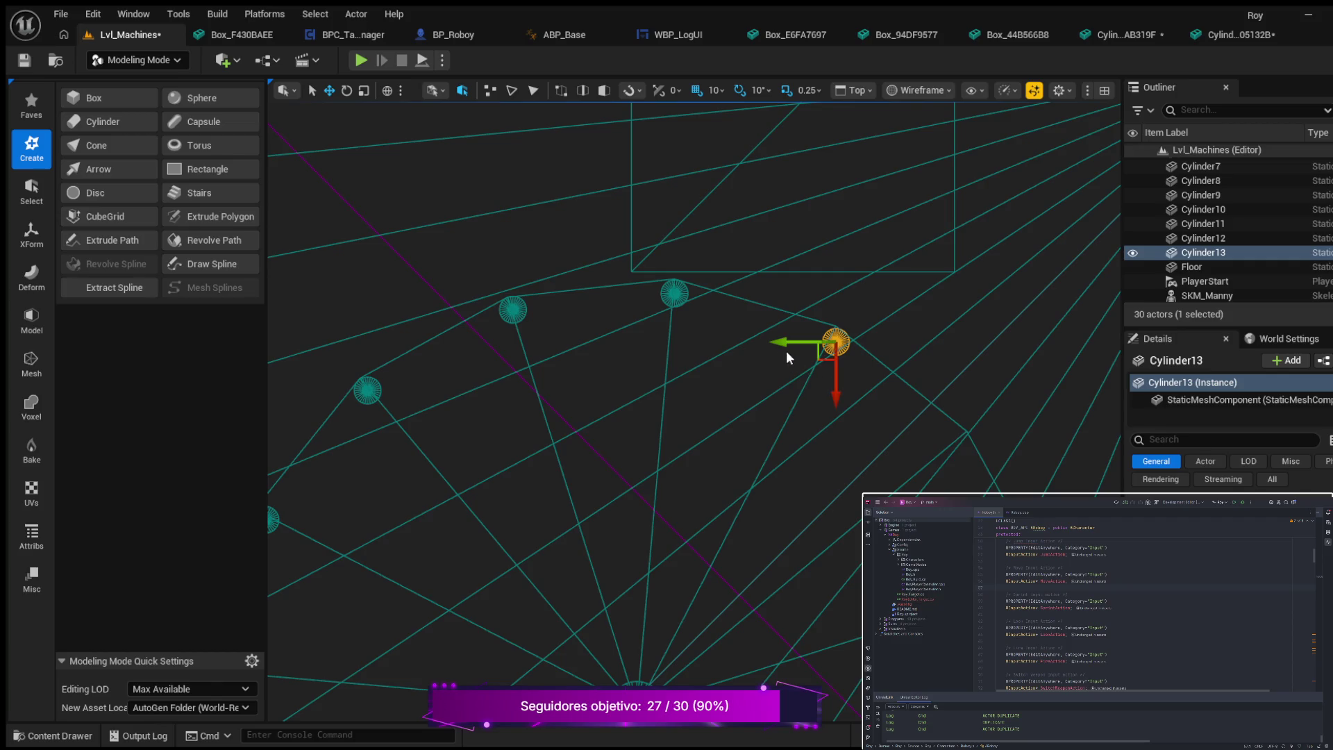
left_click_drag(781, 343, 775, 343)
left_click_drag(834, 404, 832, 403)
left_click_drag(783, 348, 785, 342)
left_click_drag(788, 345, 785, 345)
left_click_drag(829, 399, 828, 395)
scroll(868, 431, "up", 2)
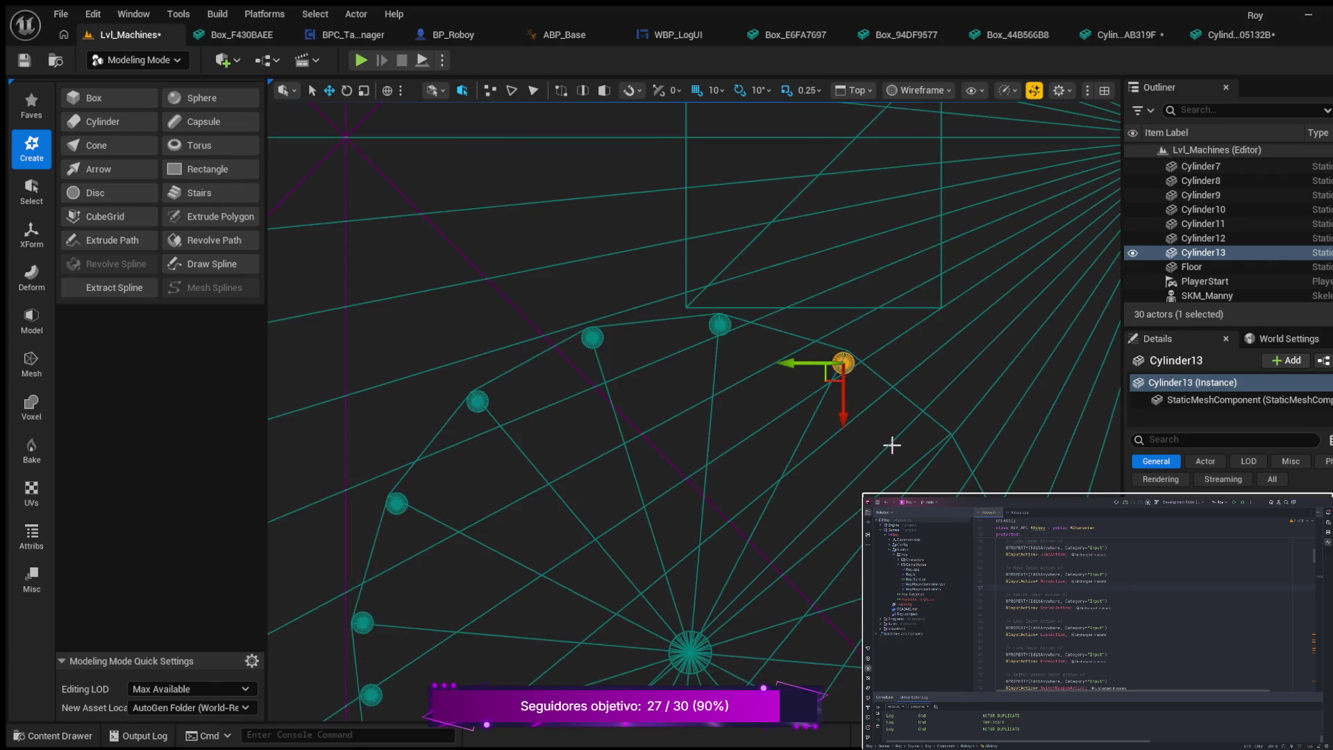
mouse_move(924, 558)
left_mouse_down()
mouse_move(786, 381)
mouse_move(908, 208)
mouse_move(836, 307)
mouse_move(780, 432)
mouse_move(782, 464)
left_mouse_up()
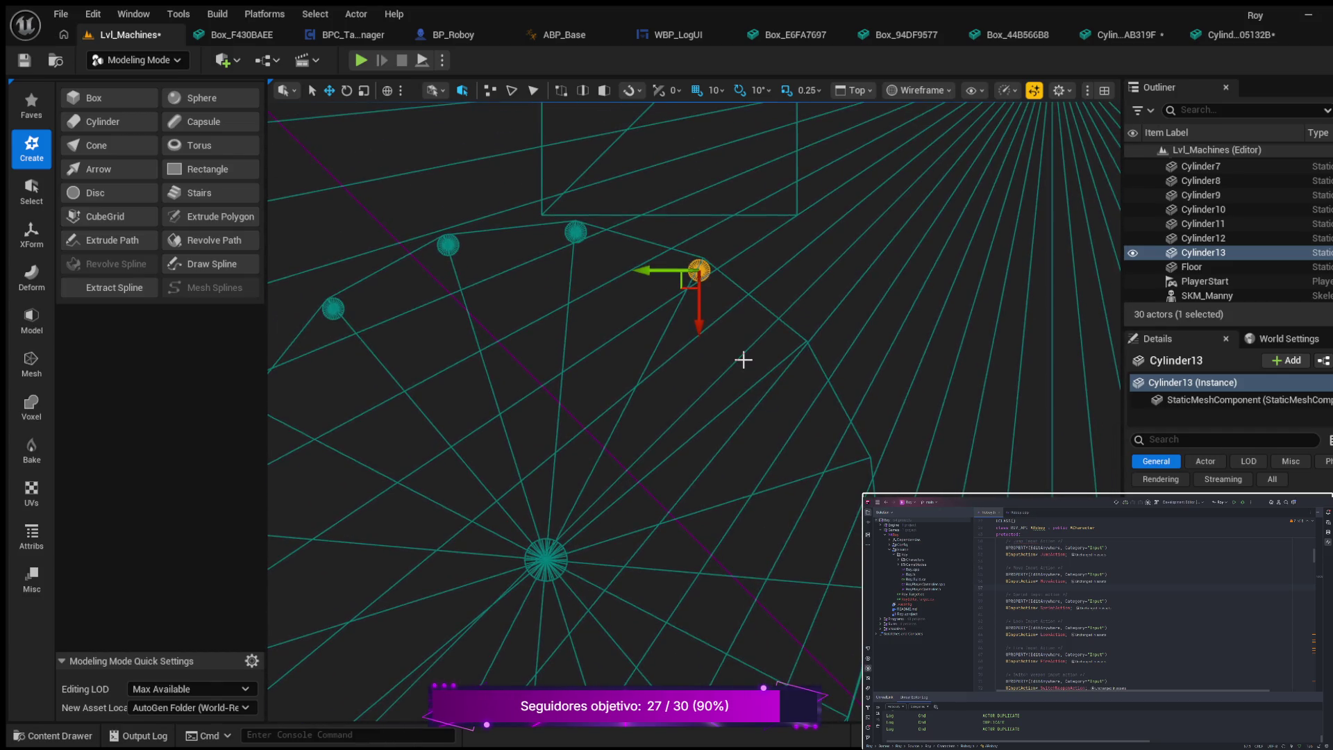
- Duplicate Cylinder13 as Cylinder14, move it down-right along the ring and nudge it into line
key("ctrl+d")
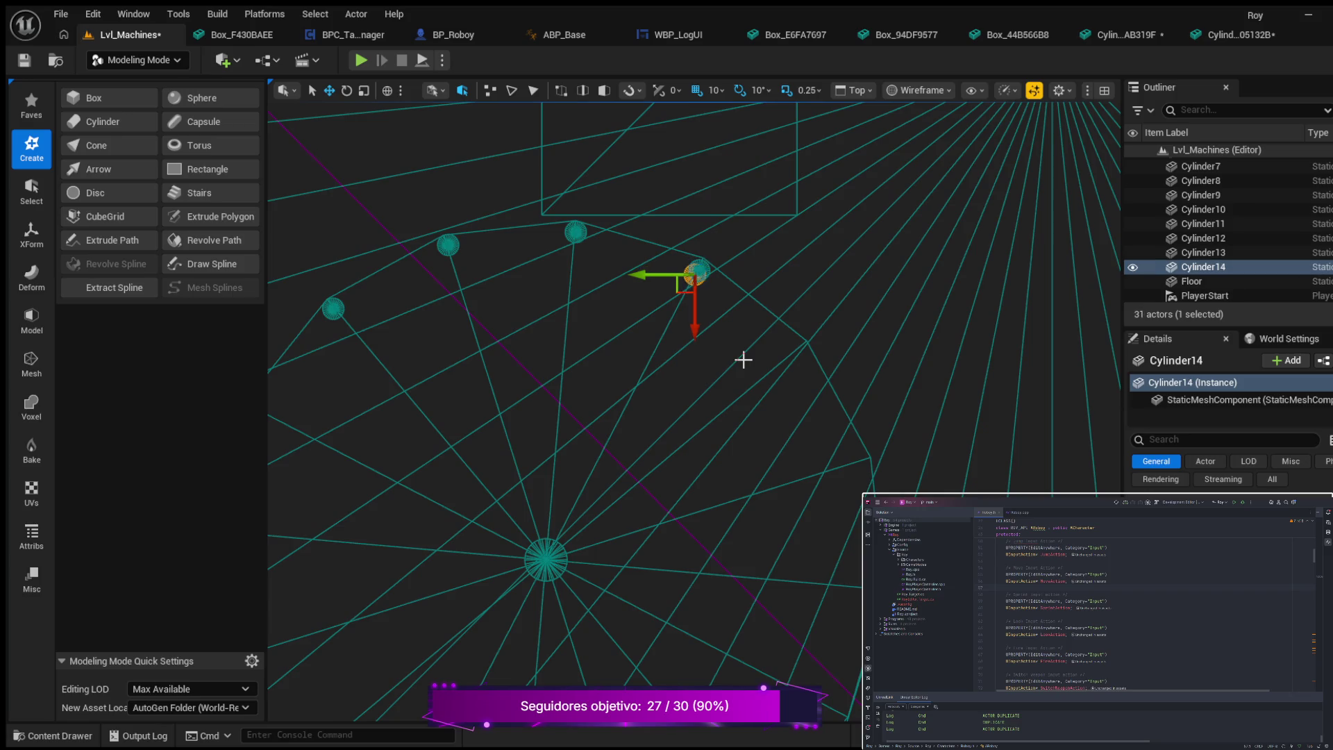
mouse_move(696, 310)
left_mouse_down()
mouse_move(806, 422)
mouse_move(804, 477)
left_mouse_up()
mouse_move(640, 445)
left_mouse_down()
mouse_move(701, 411)
mouse_move(794, 485)
mouse_move(791, 404)
mouse_move(815, 401)
left_mouse_up()
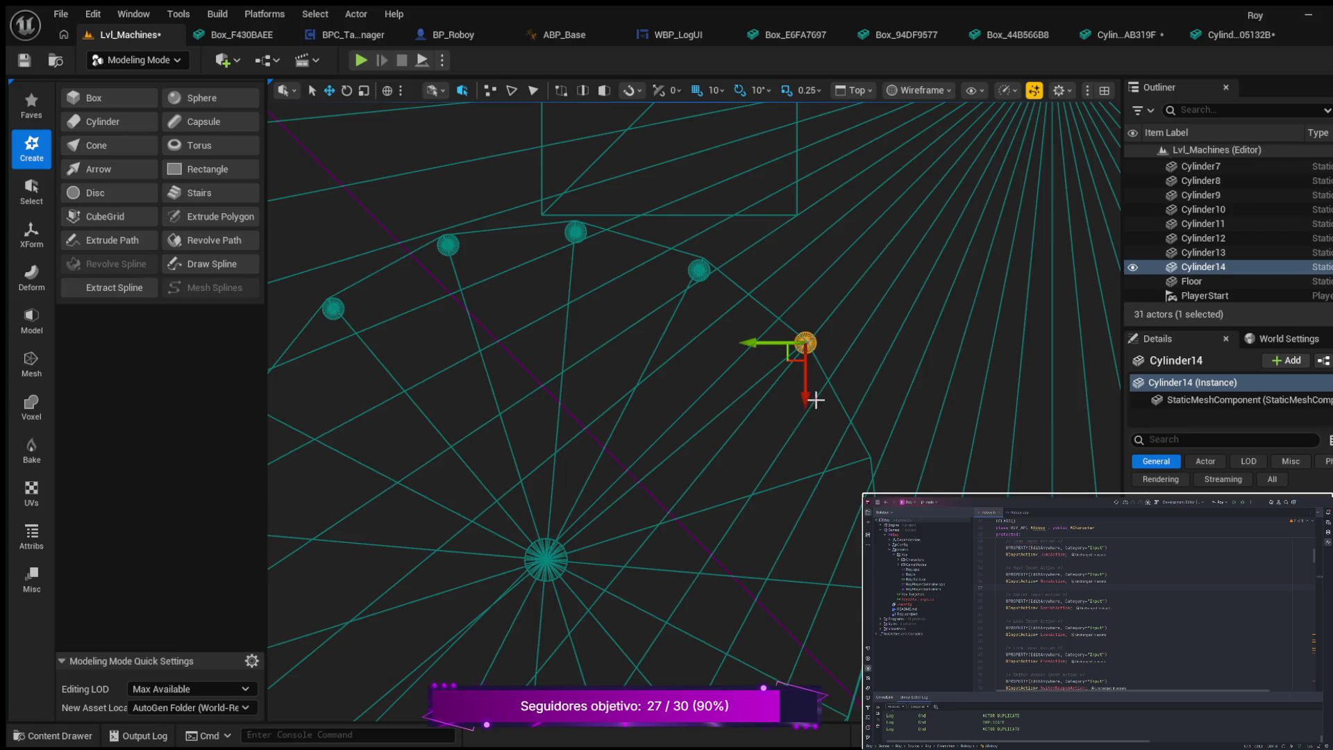
left_click(756, 345)
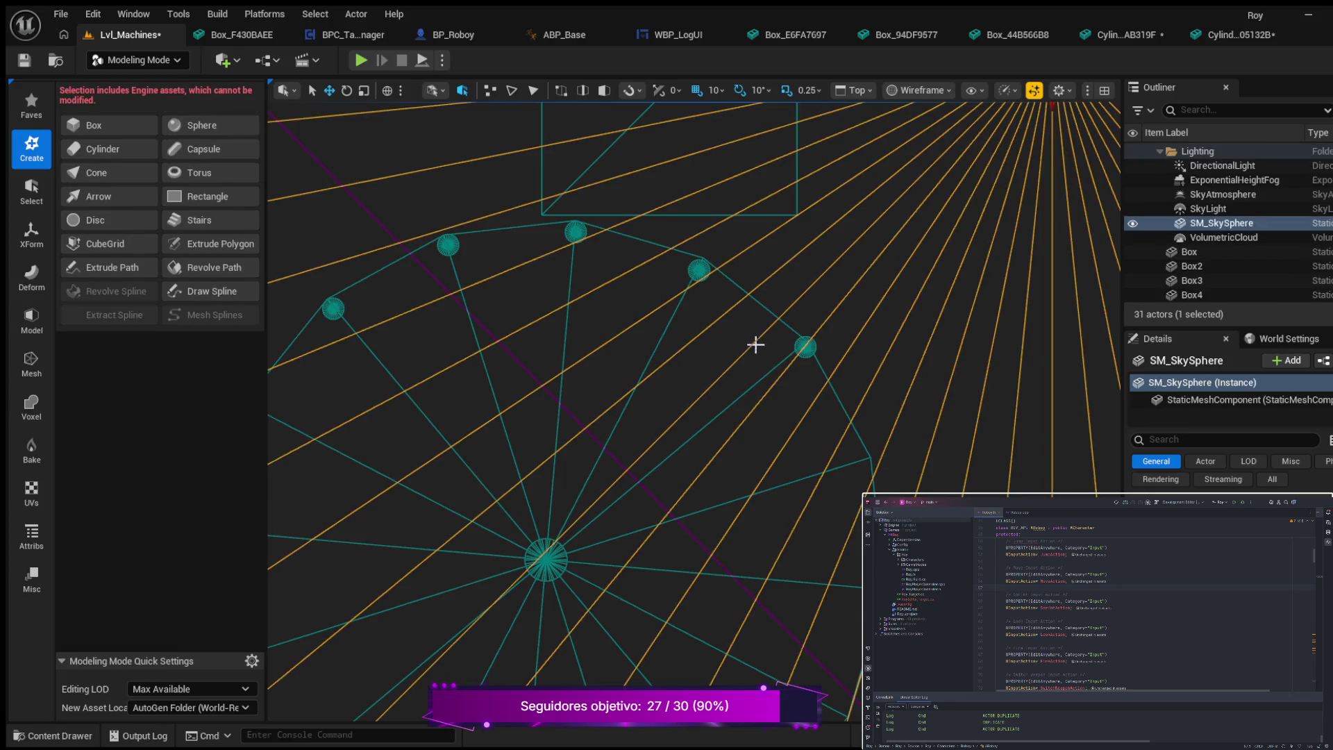
left_click(808, 348)
left_click(809, 347)
left_click_drag(770, 346, 798, 396)
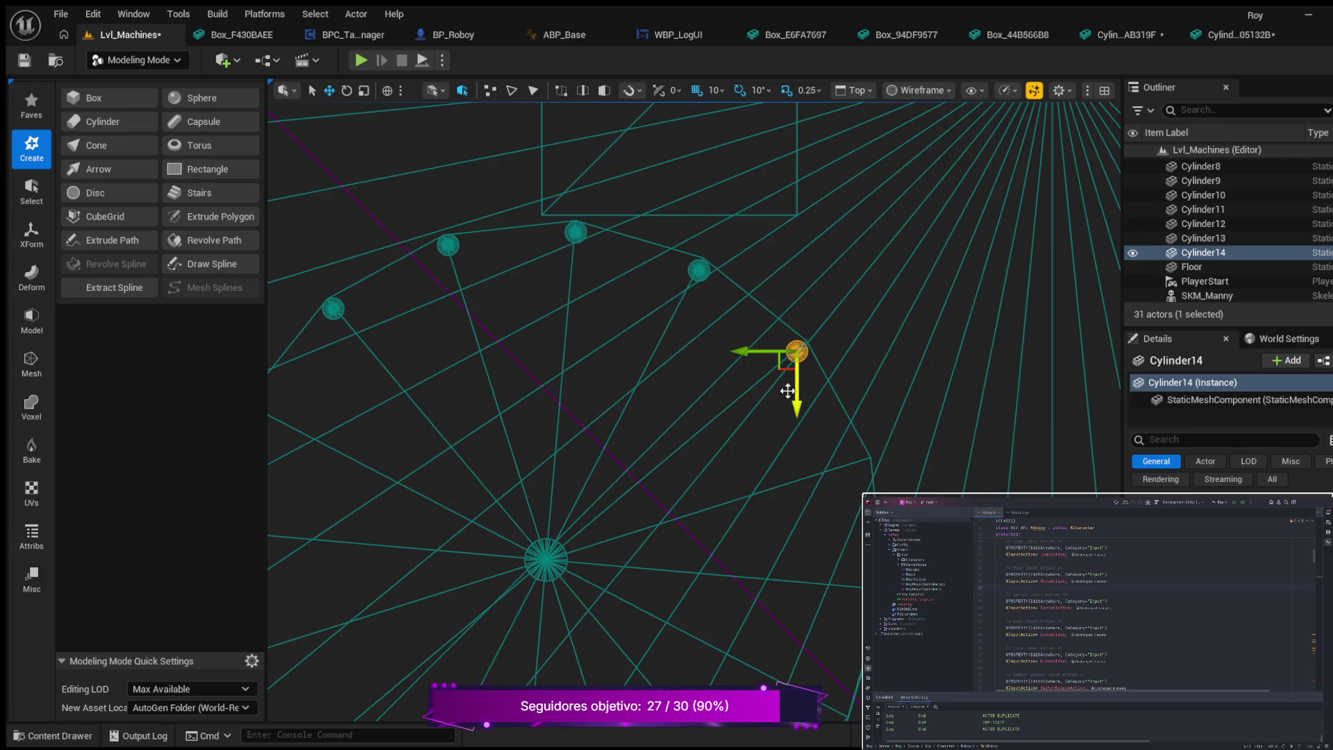
left_click_drag(744, 351, 749, 352)
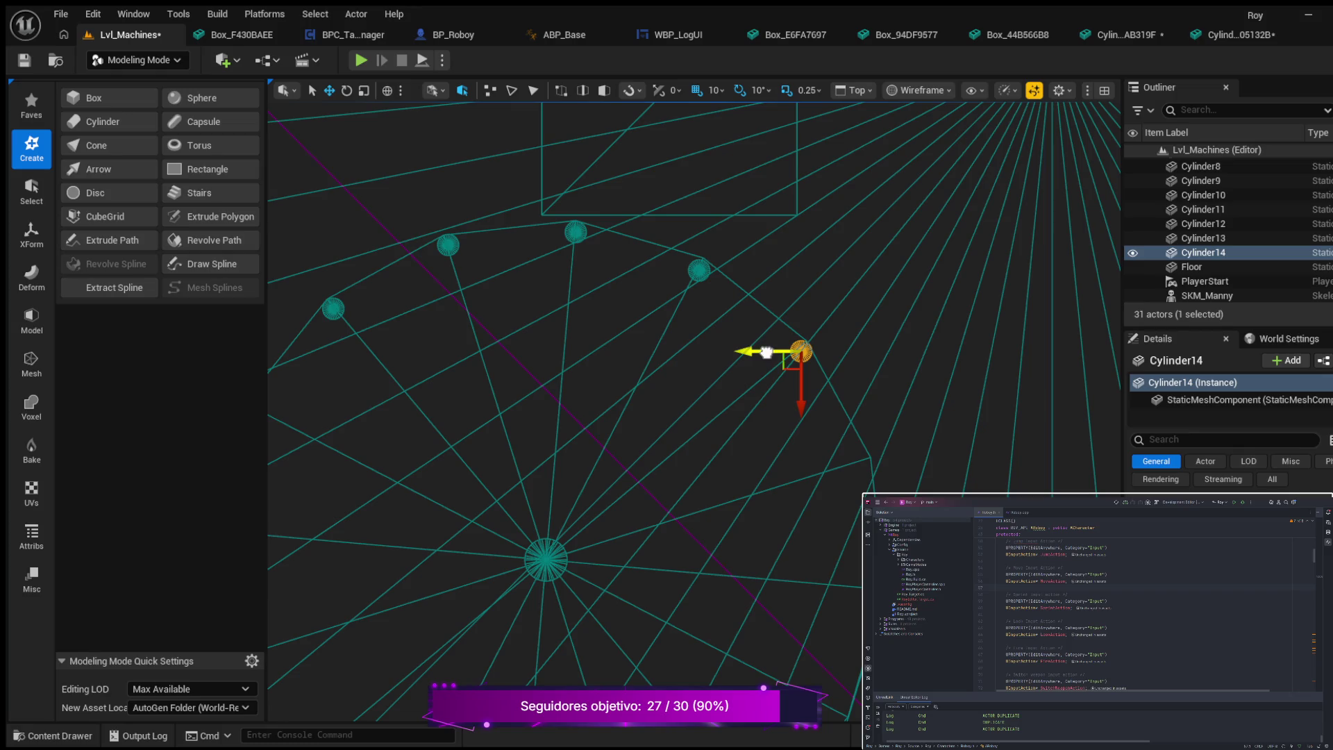
left_click_drag(767, 352, 762, 352)
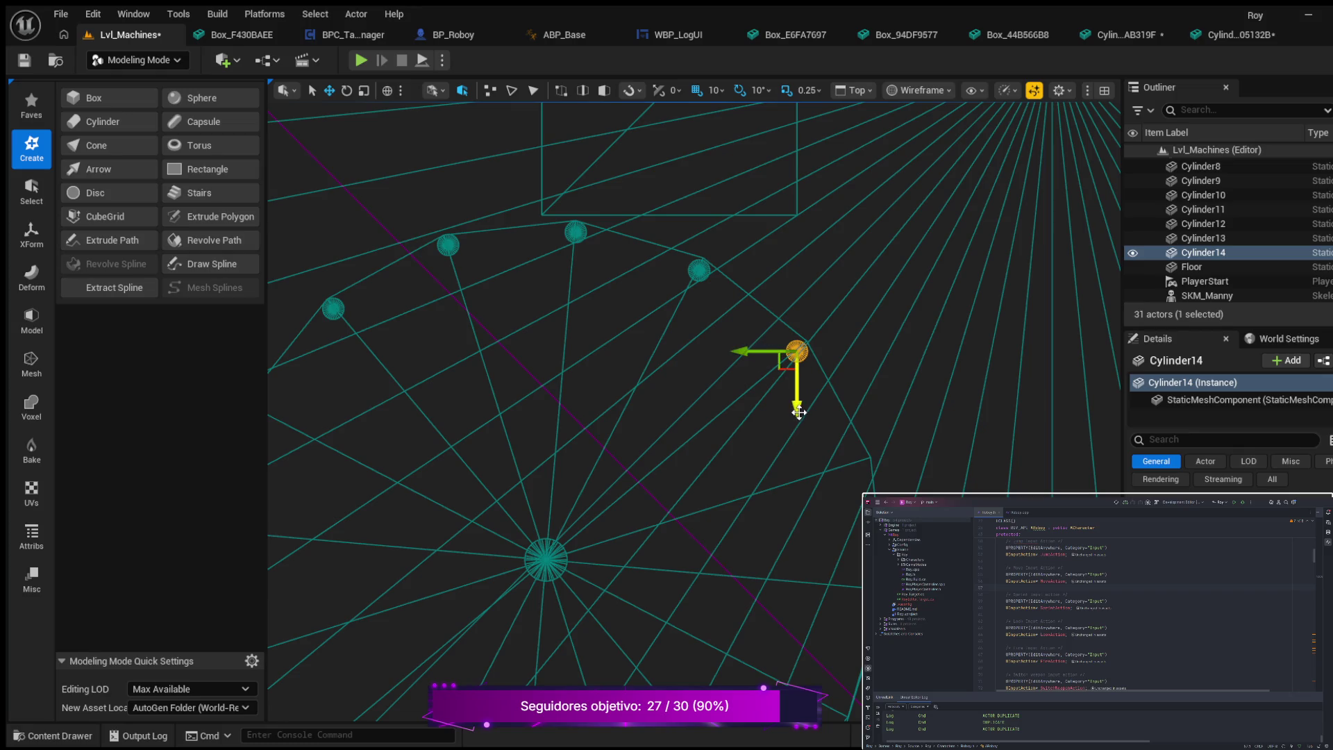
left_click_drag(798, 411, 798, 406)
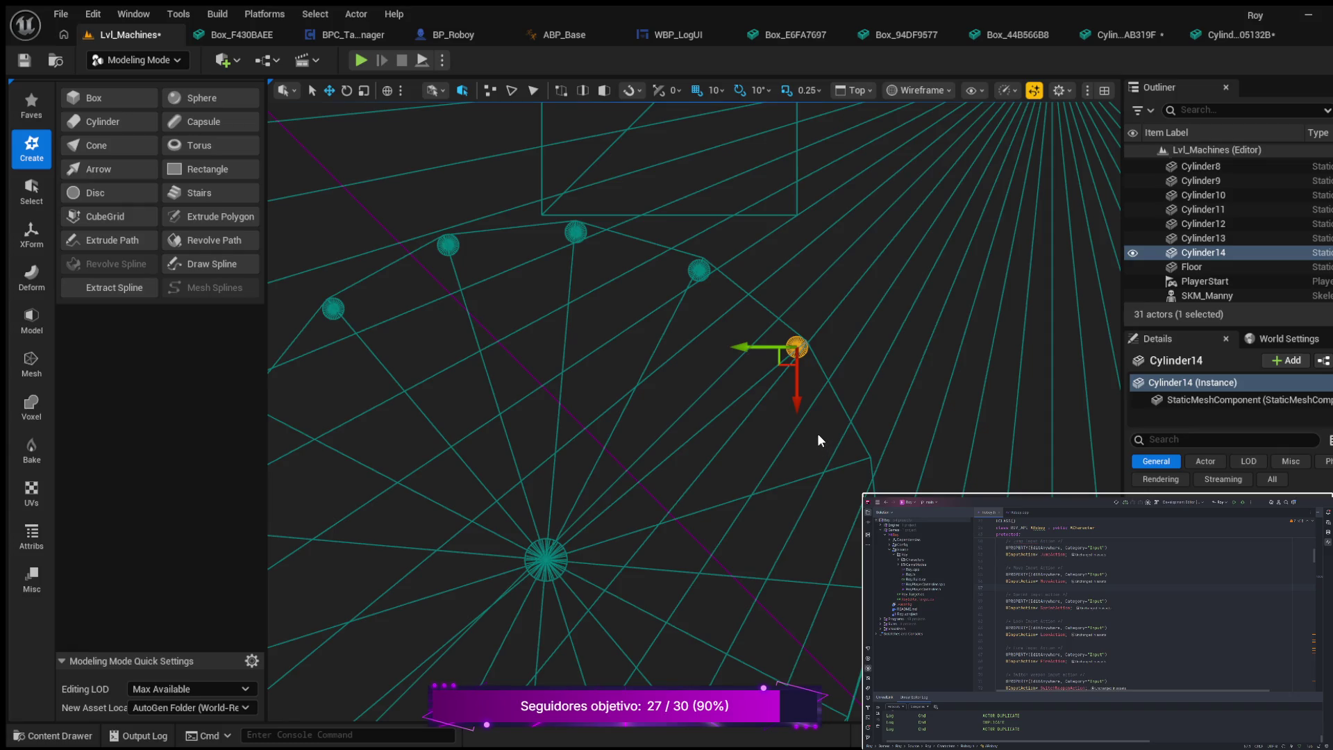
- Duplicate Cylinder14 into Cylinder15 and move it to the next spot on the post ring
key("ctrl+d")
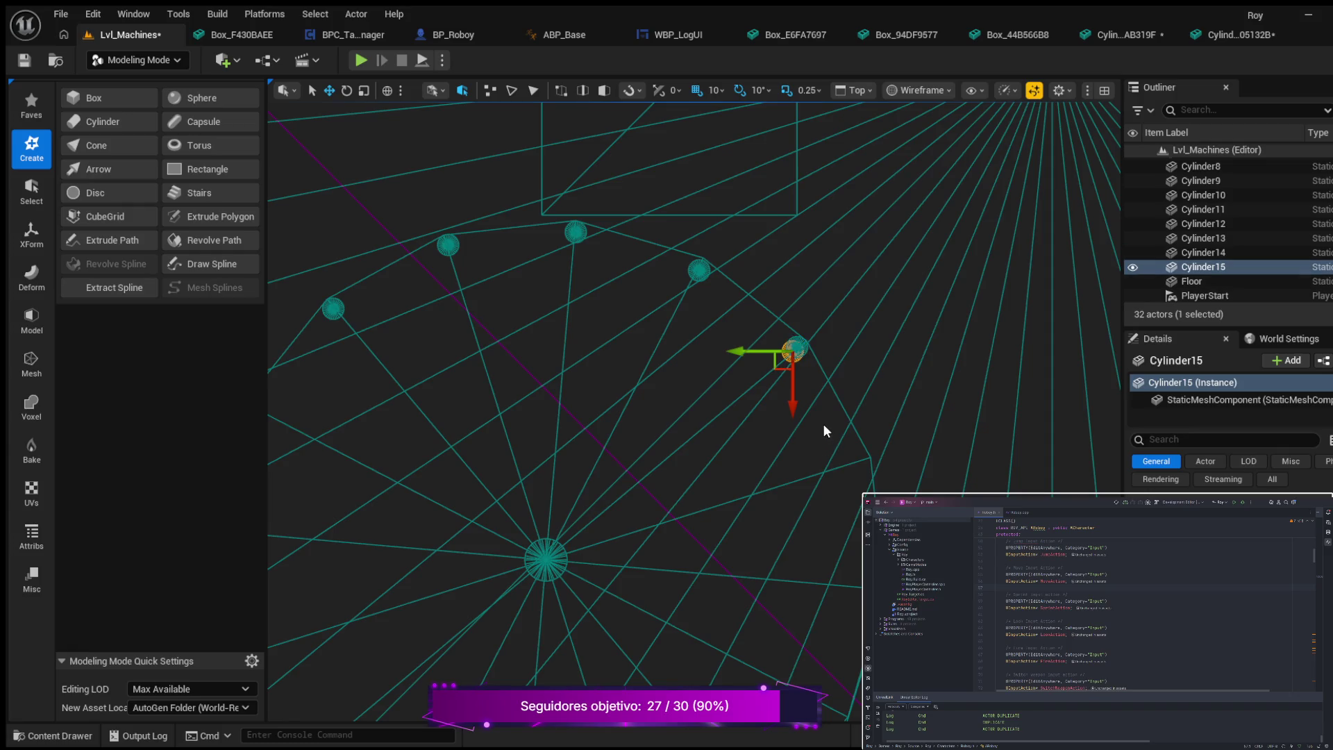
mouse_move(789, 396)
left_mouse_down()
mouse_move(773, 544)
mouse_move(774, 524)
left_mouse_up()
left_click_drag(735, 480, 793, 478)
left_click_drag(851, 536, 853, 516)
left_click_drag(802, 461, 809, 465)
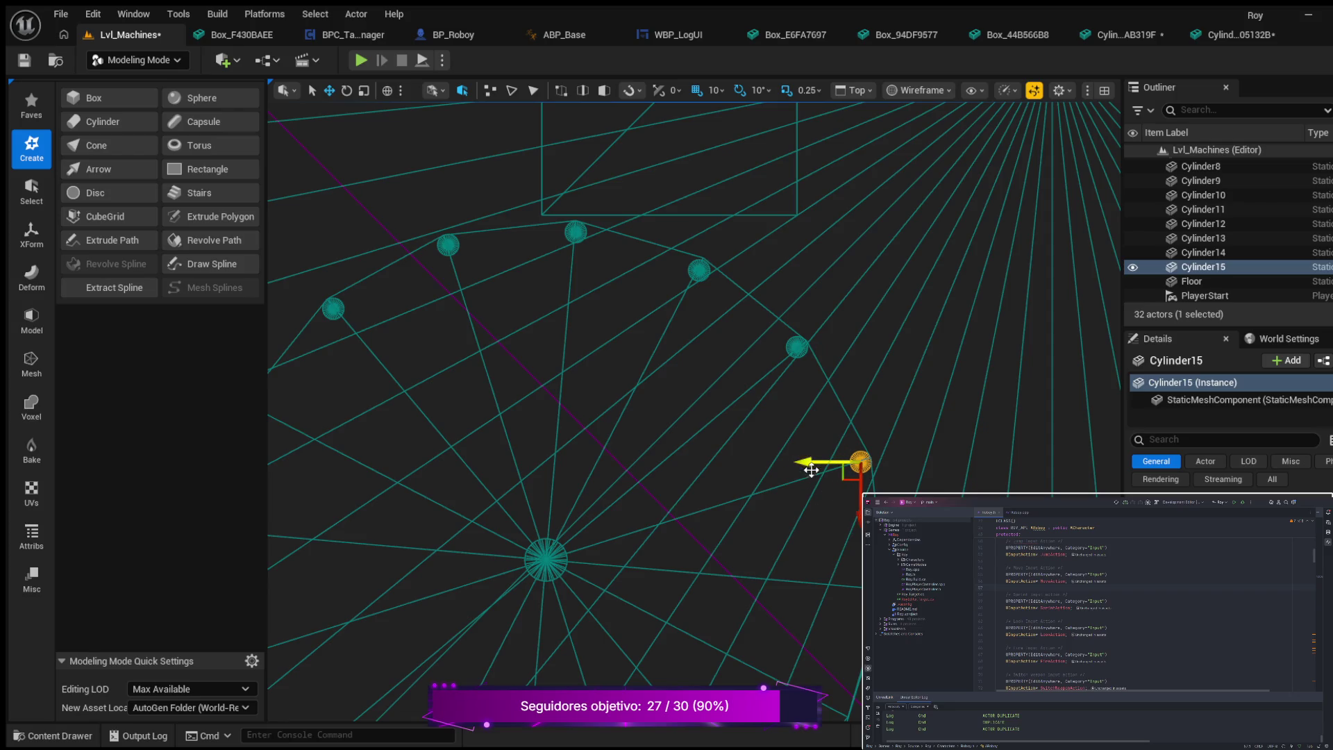
scroll(812, 470, "up", 3)
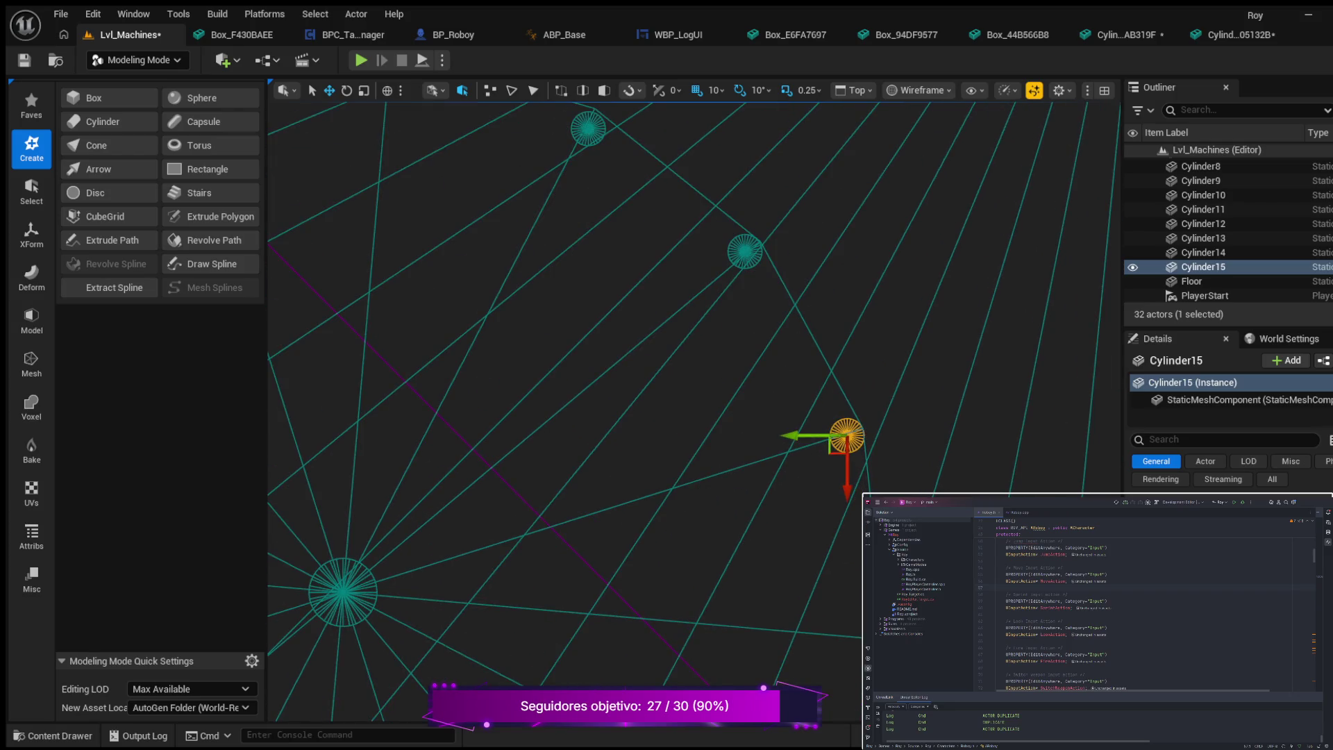
scroll(846, 444, "down", 3)
- Duplicate Cylinder15 into Cylinder16 and place it further along the ring
left_click_drag(872, 555, 914, 382)
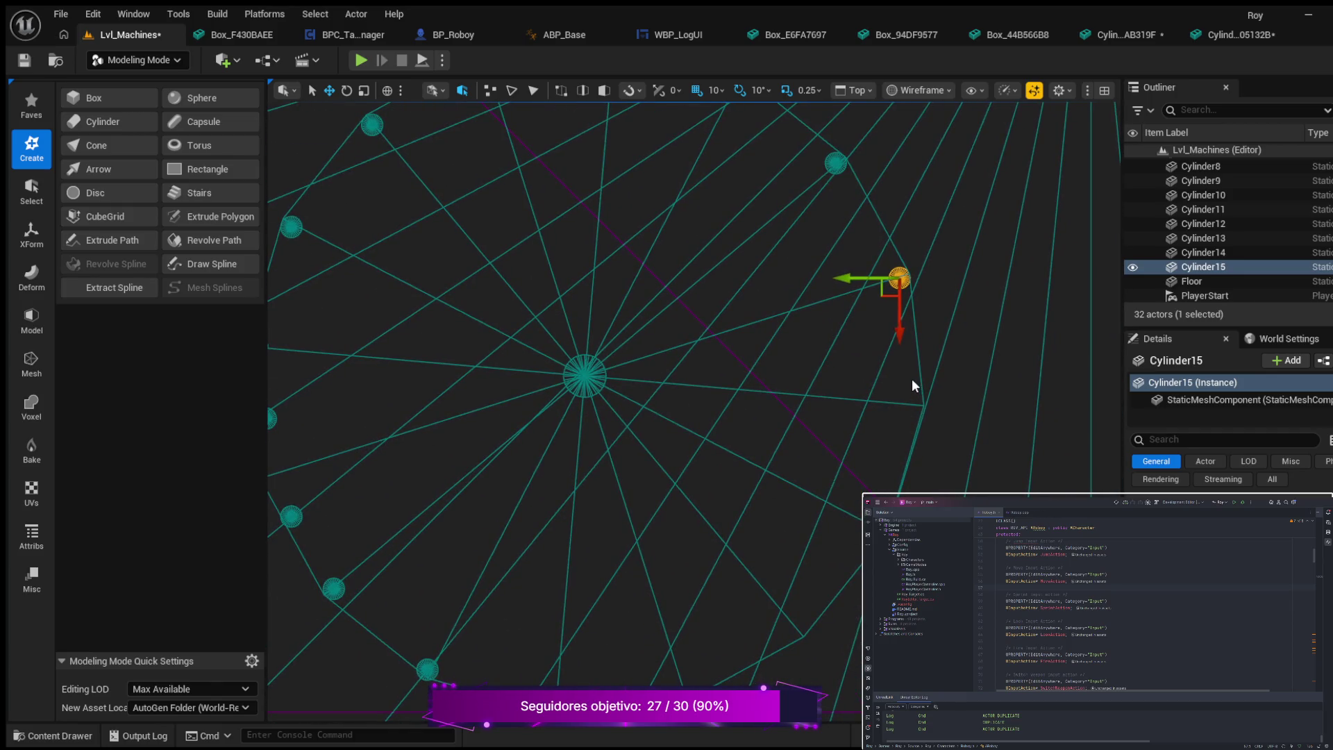
key("ctrl+d")
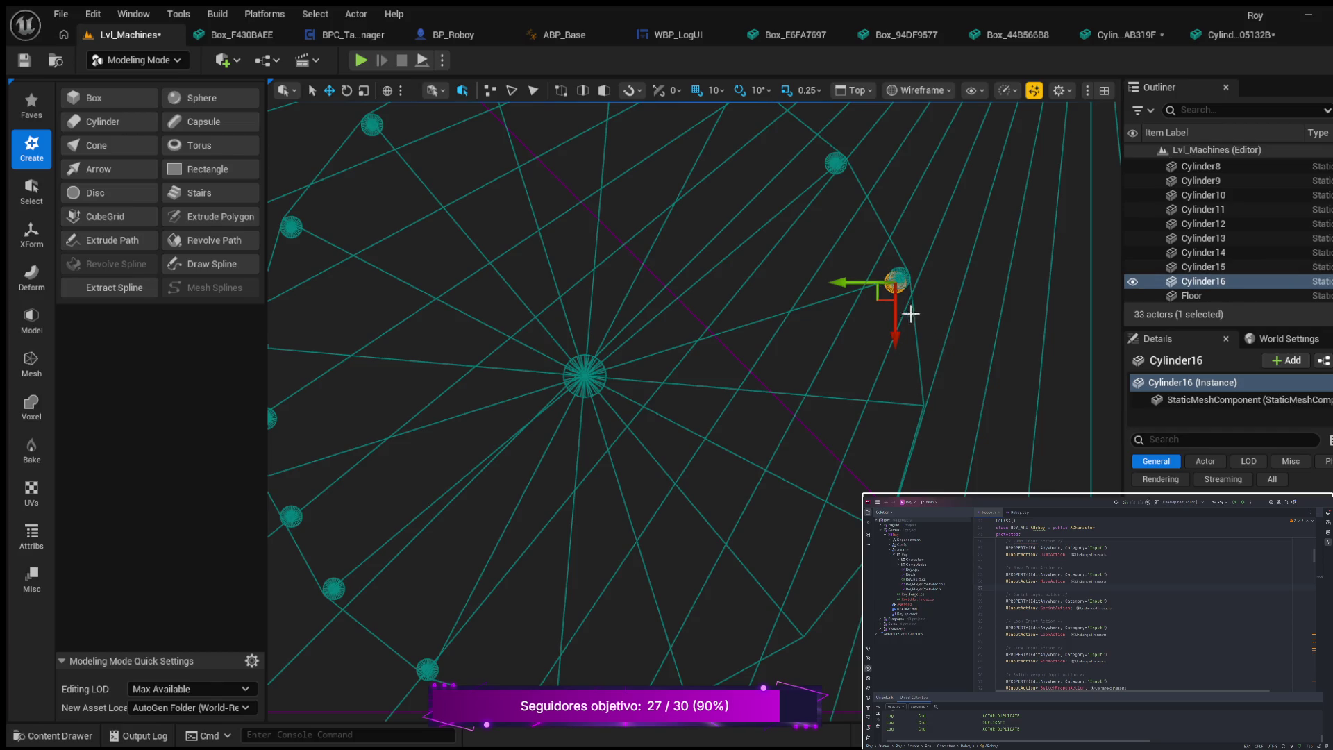
left_click_drag(898, 322, 890, 441)
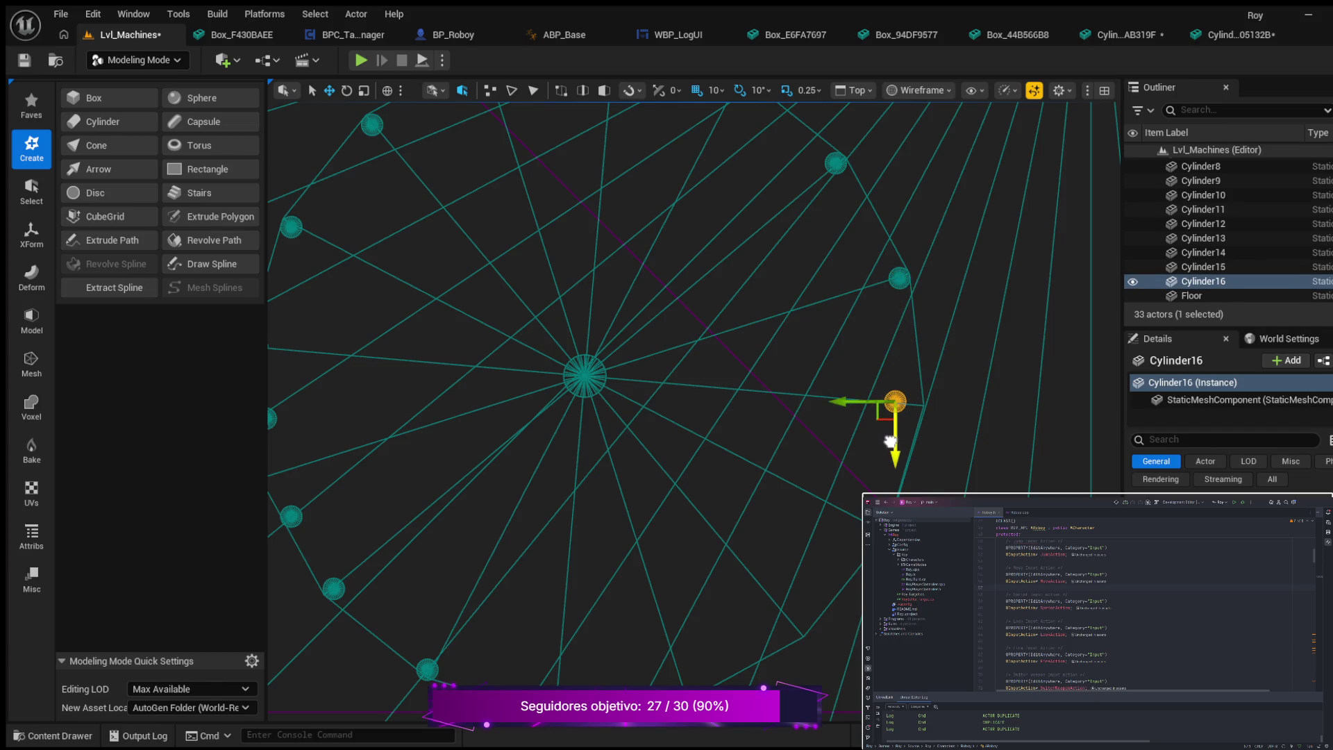
left_click_drag(840, 403, 858, 404)
left_click_drag(912, 452, 913, 453)
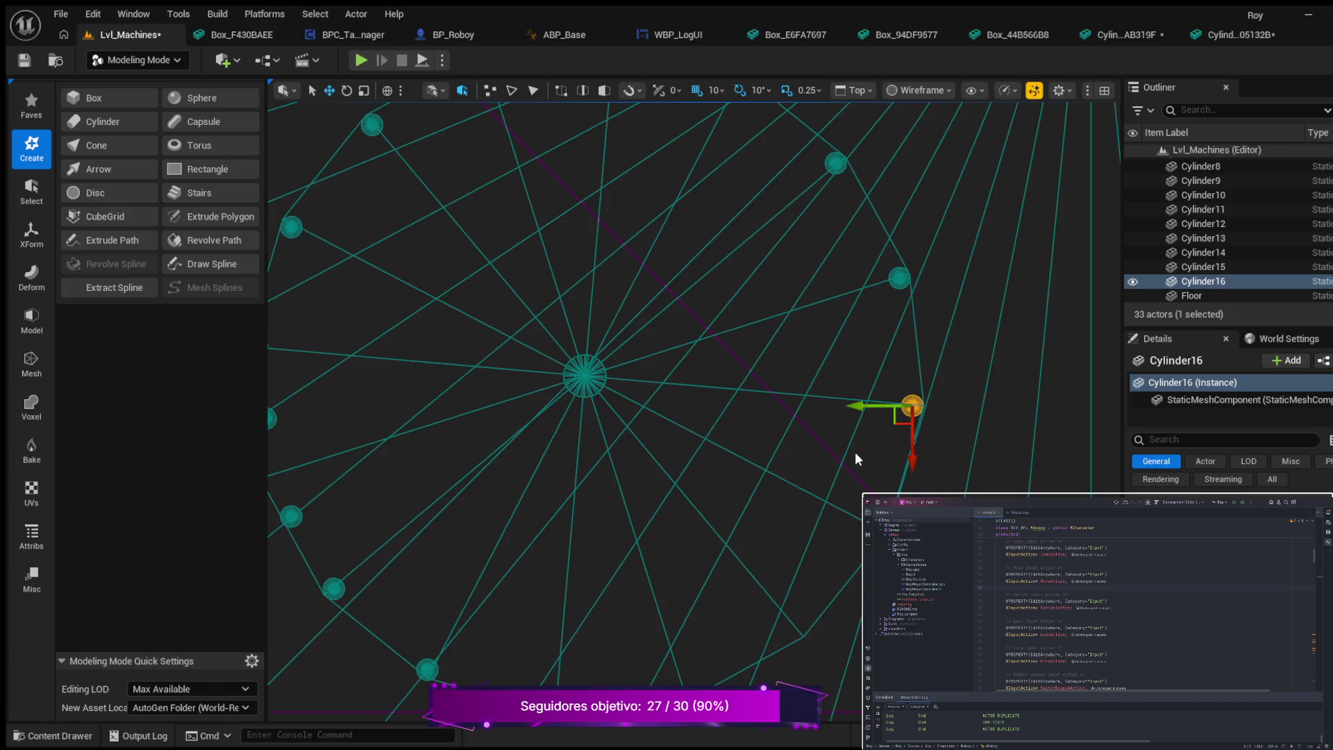
- Duplicate Cylinder16 into Cylinder17, move it down to the next ring spot, and frame it
key("ctrl+d")
mouse_move(907, 443)
left_mouse_down()
mouse_move(858, 533)
mouse_move(855, 500)
mouse_move(858, 566)
mouse_move(823, 542)
mouse_move(834, 529)
left_mouse_up()
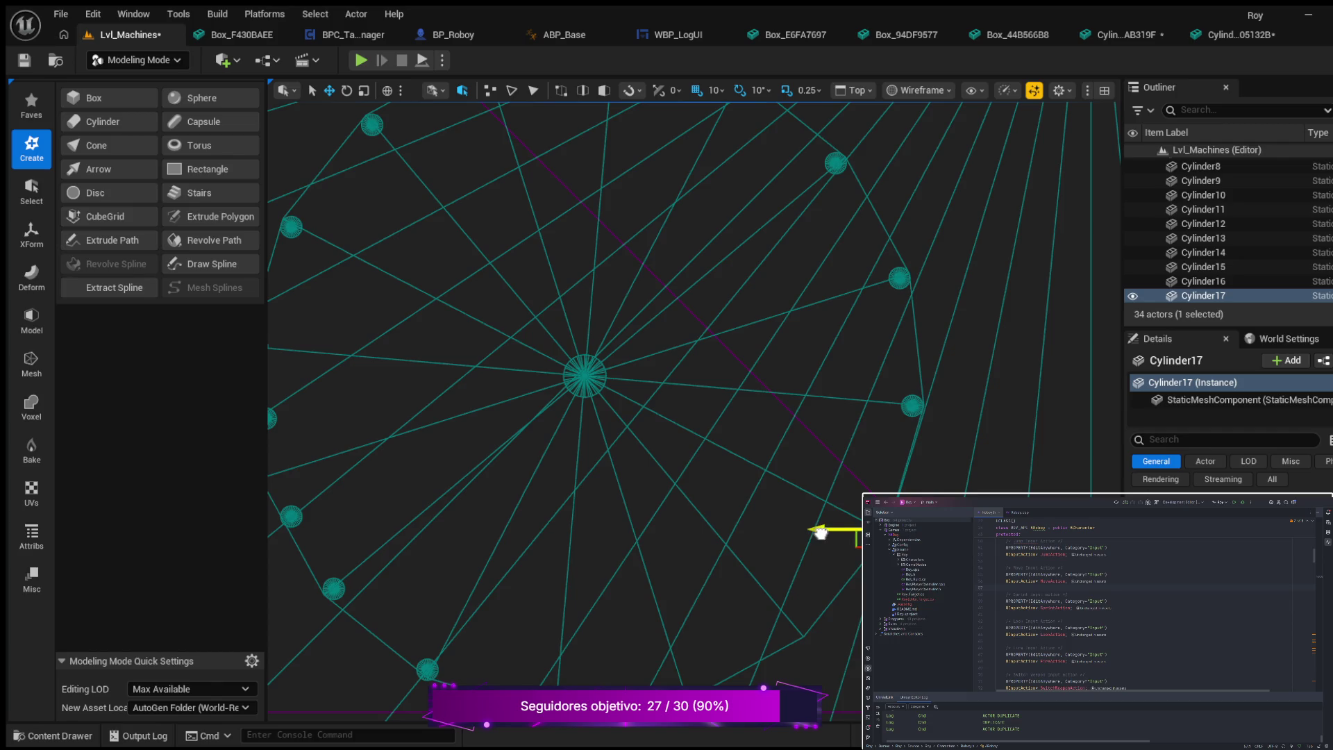
key("f")
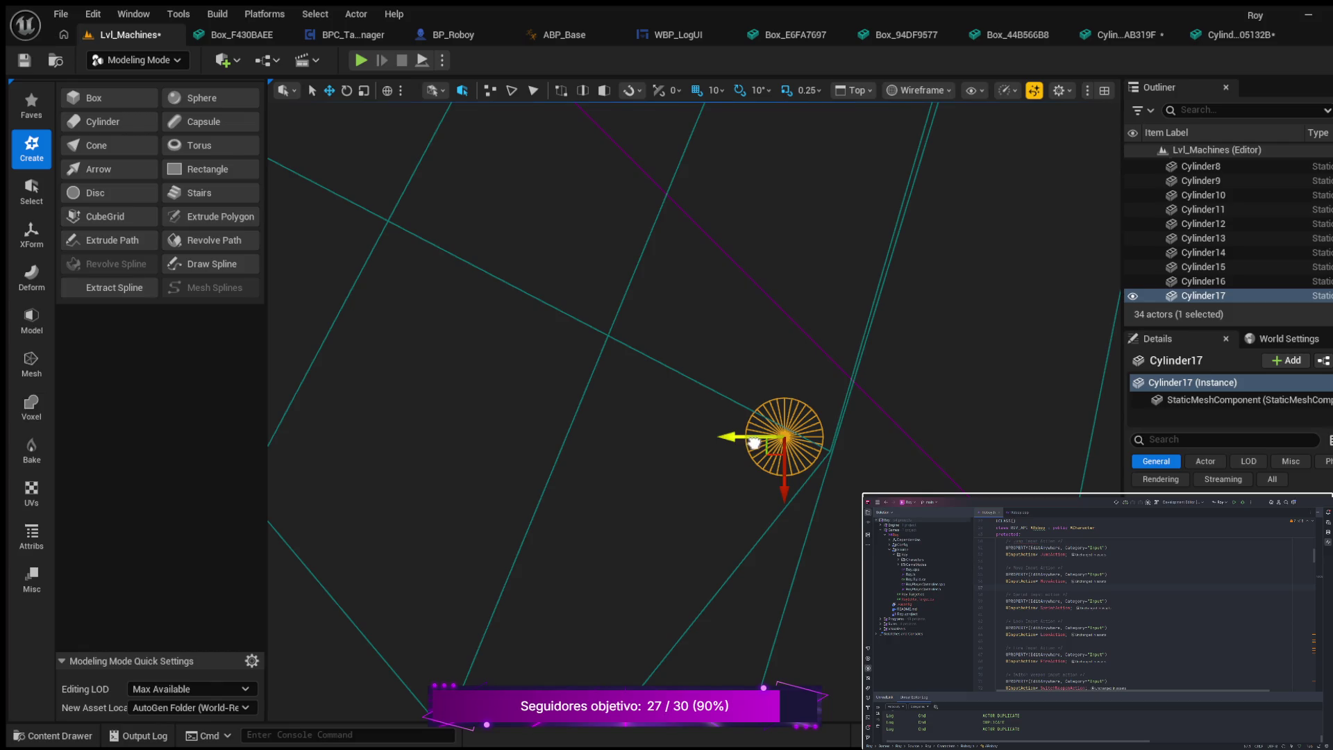
- Nudge Cylinder17 along X and Y until it lines up with the neighbouring ring posts
left_click_drag(754, 443, 757, 445)
mouse_move(792, 495)
left_mouse_down()
mouse_move(788, 453)
mouse_move(761, 425)
left_mouse_up()
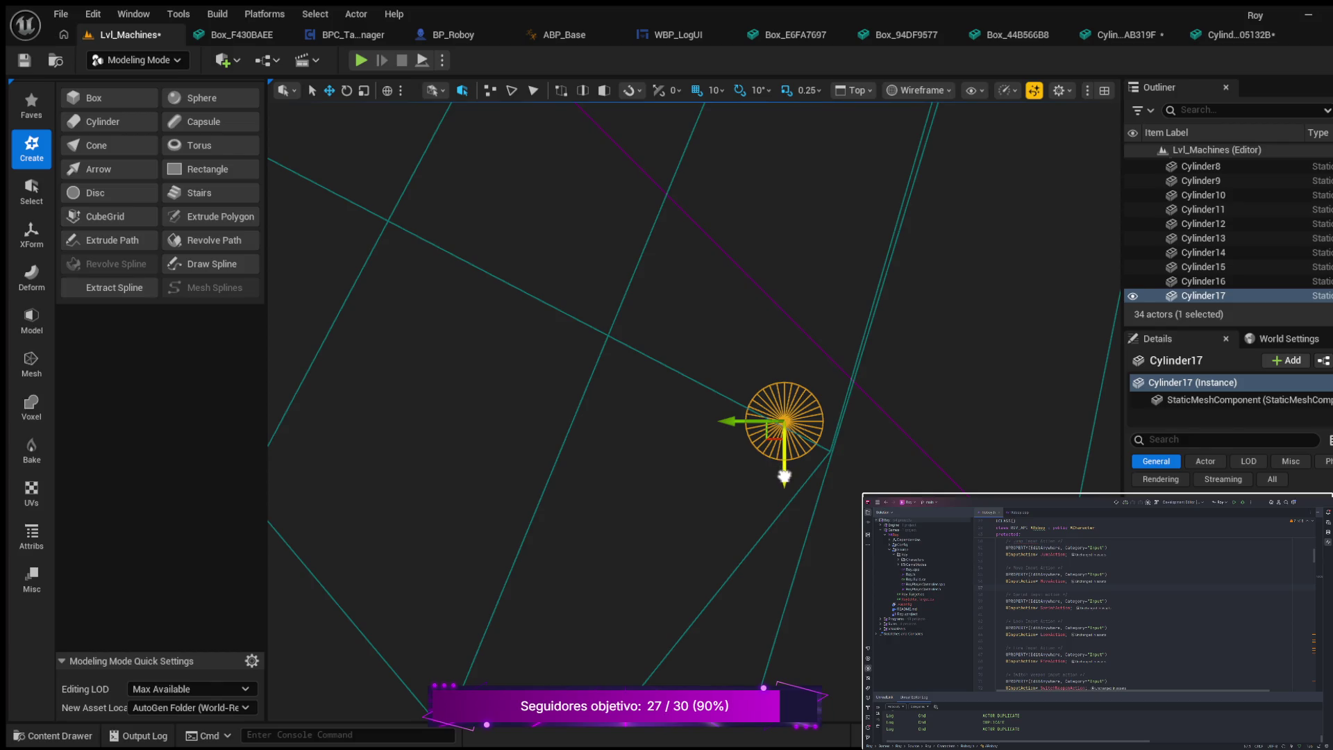
left_click_drag(784, 477, 784, 492)
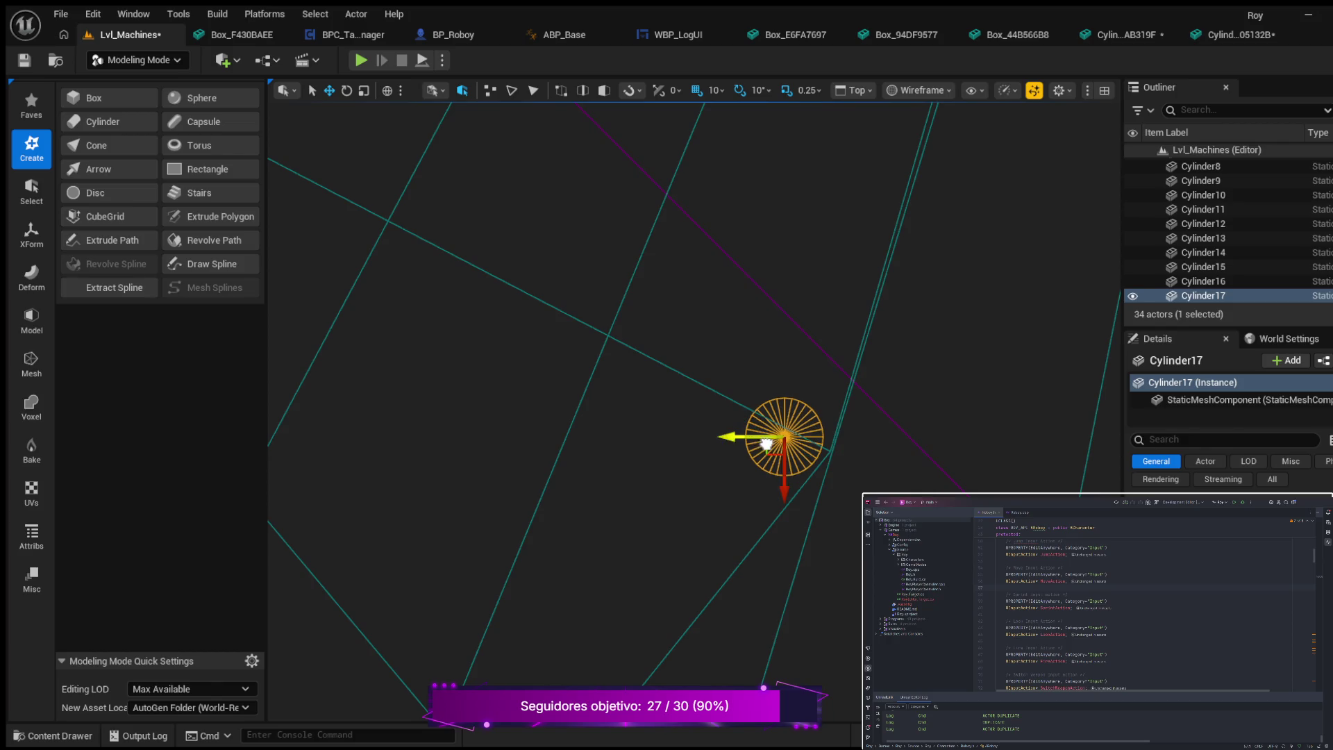
scroll(812, 481, "down", 2)
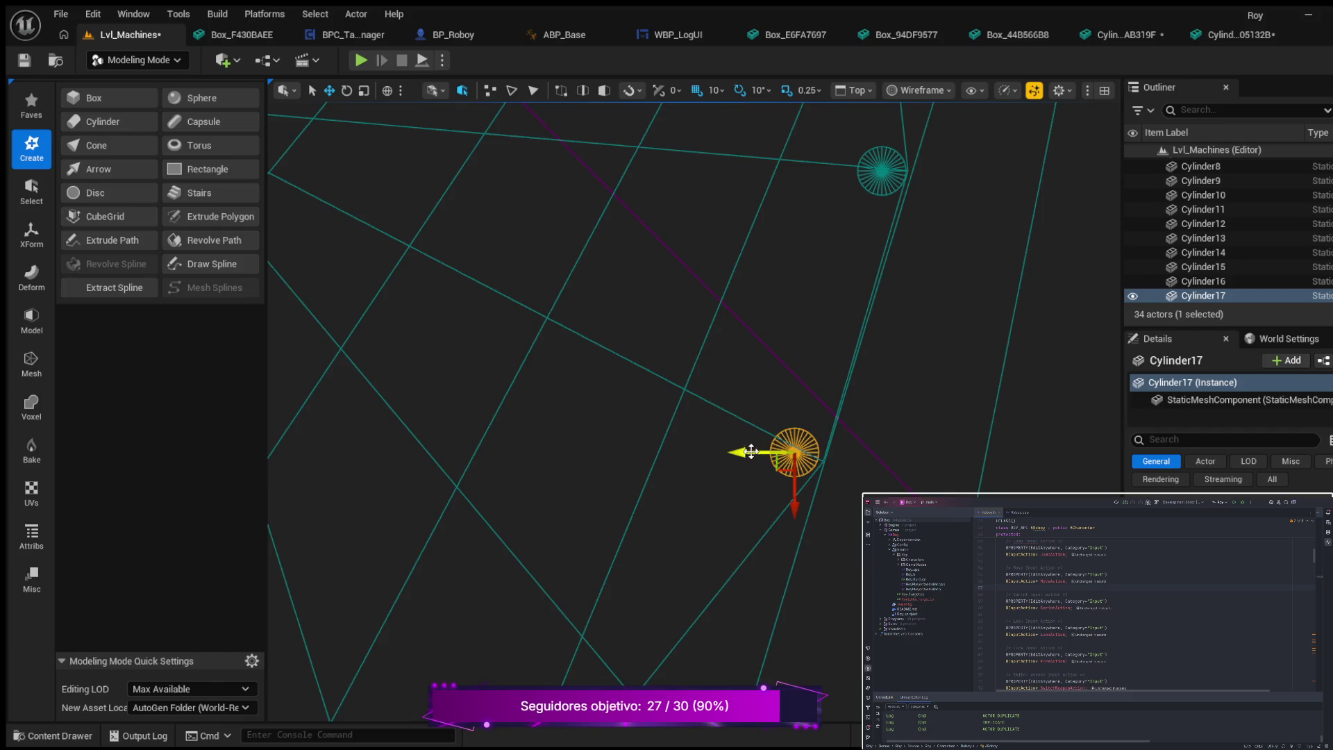
scroll(752, 452, "up", 5)
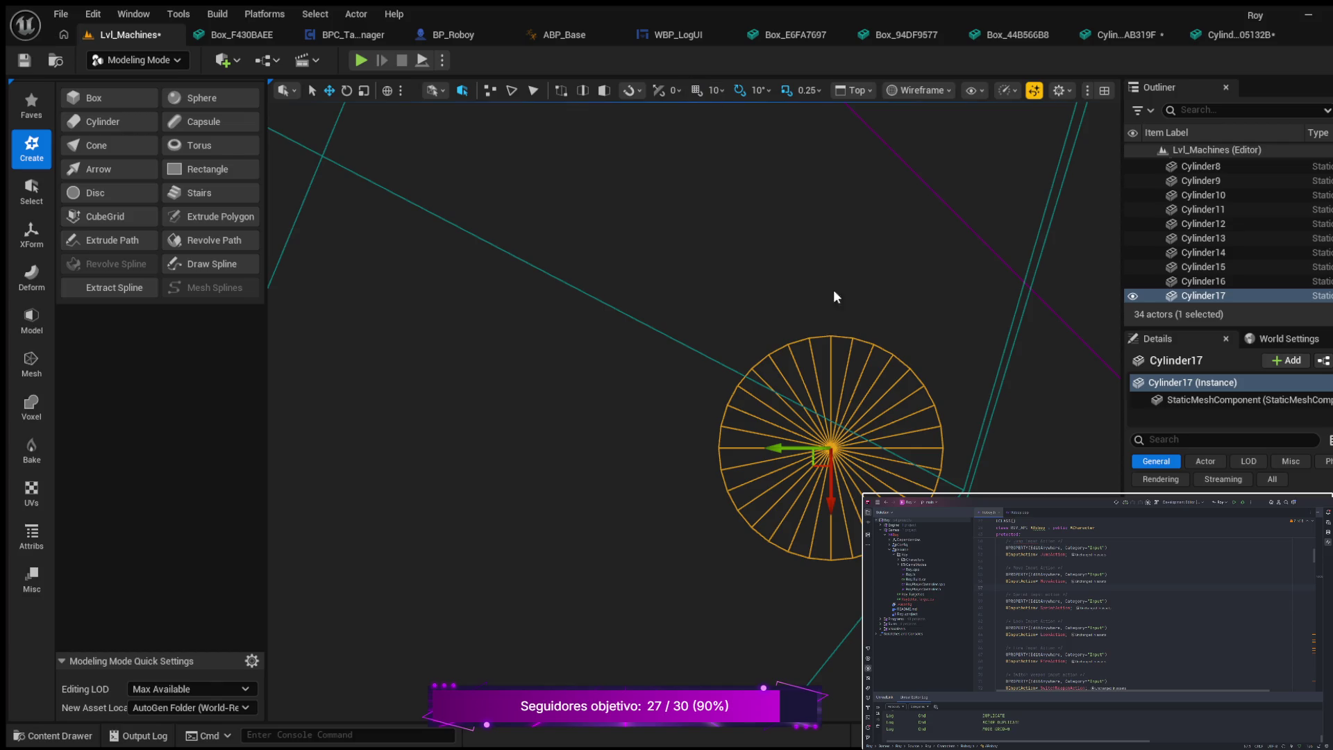
mouse_move(782, 448)
left_mouse_down()
mouse_move(854, 486)
mouse_move(803, 453)
left_mouse_up()
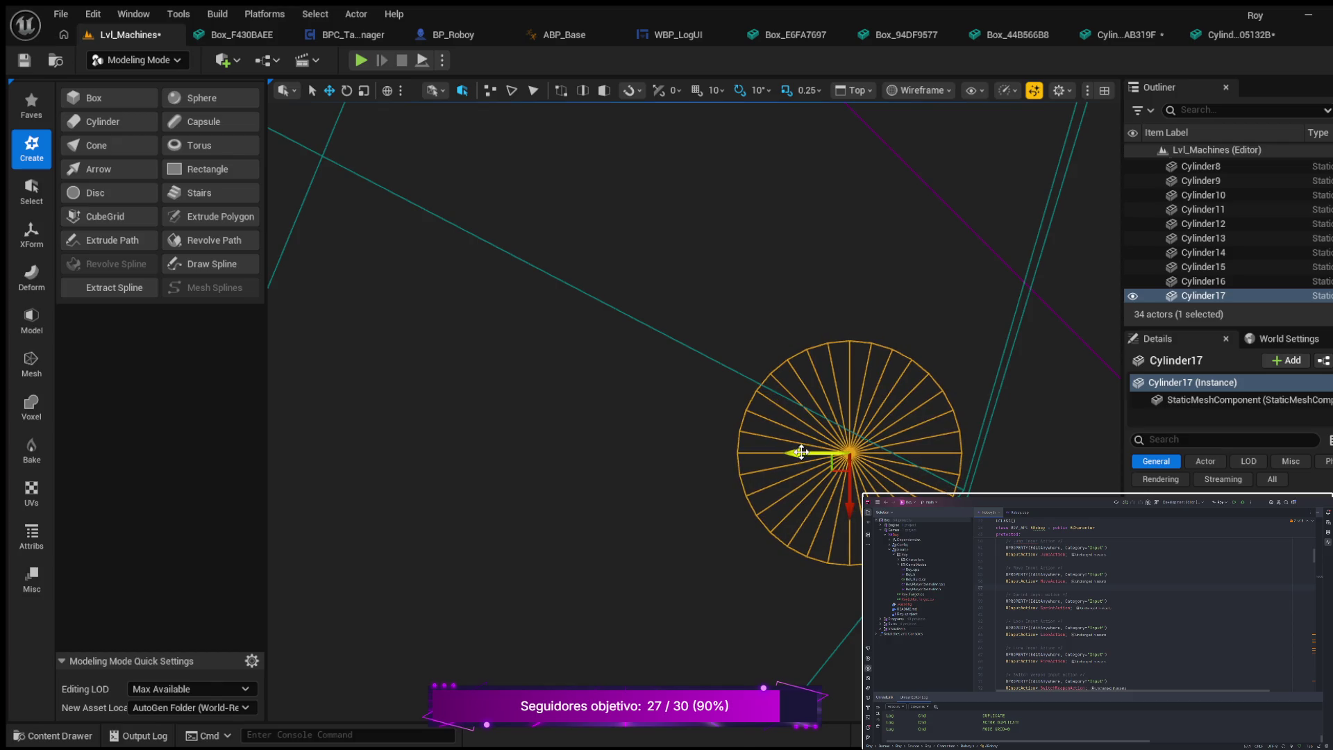
scroll(722, 279, "down", 5)
mouse_move(689, 444)
left_mouse_down()
mouse_move(751, 262)
mouse_move(900, 215)
left_mouse_up()
scroll(873, 238, "down", 3)
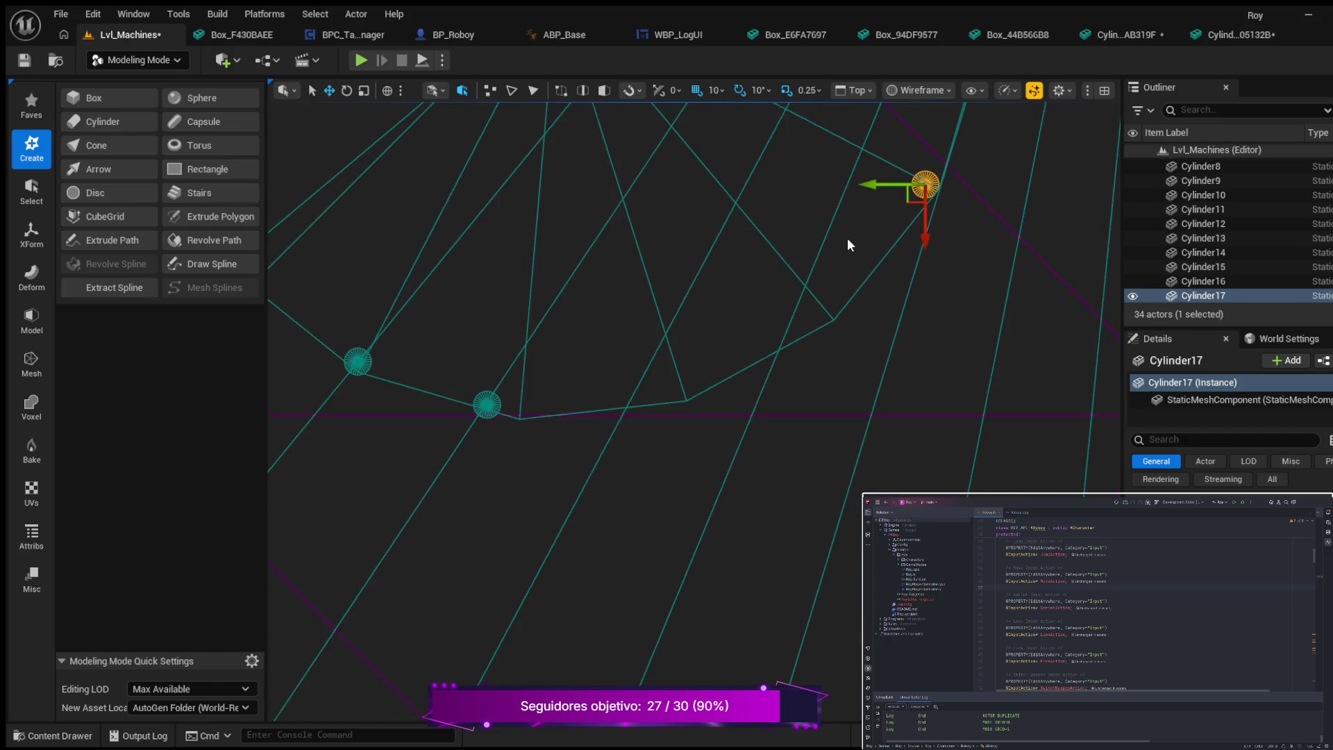
scroll(841, 244, "down", 2)
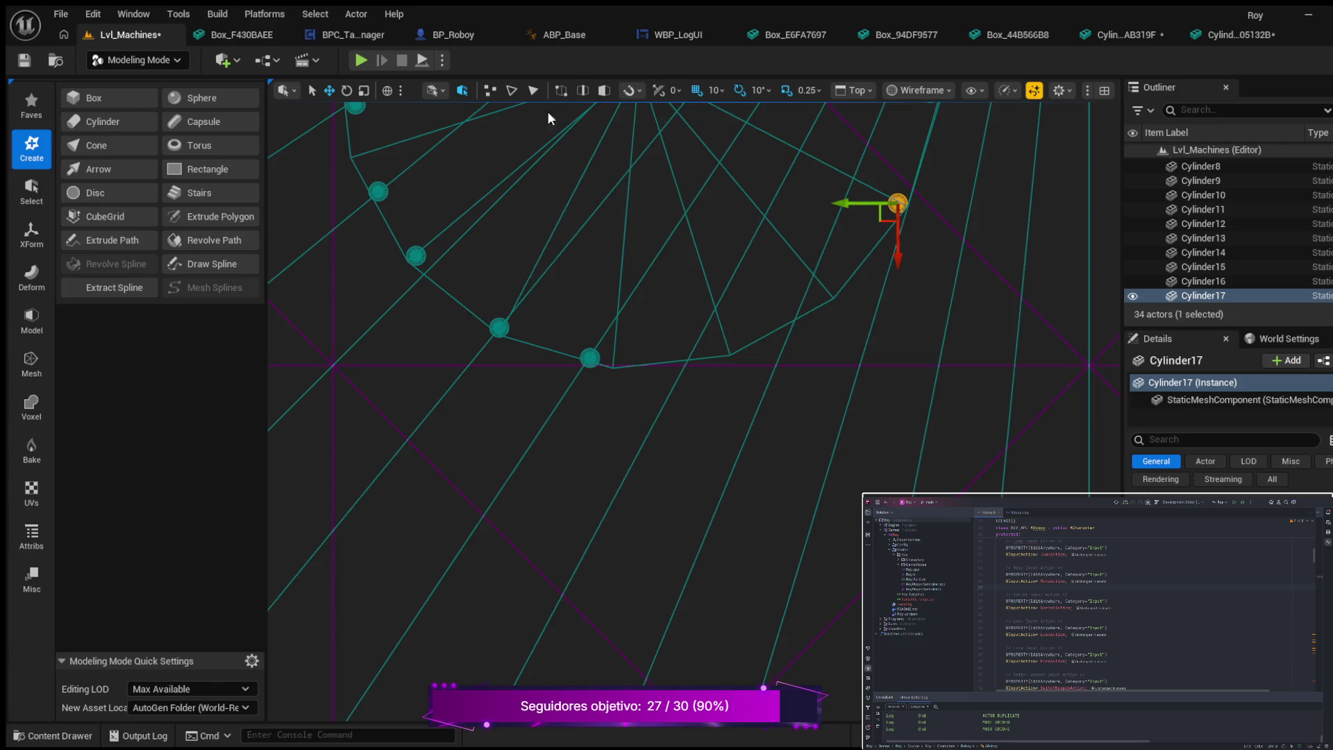
- Play Lvl_Machines and walk the character toward the cylinder posts under the canopy
left_click(361, 60)
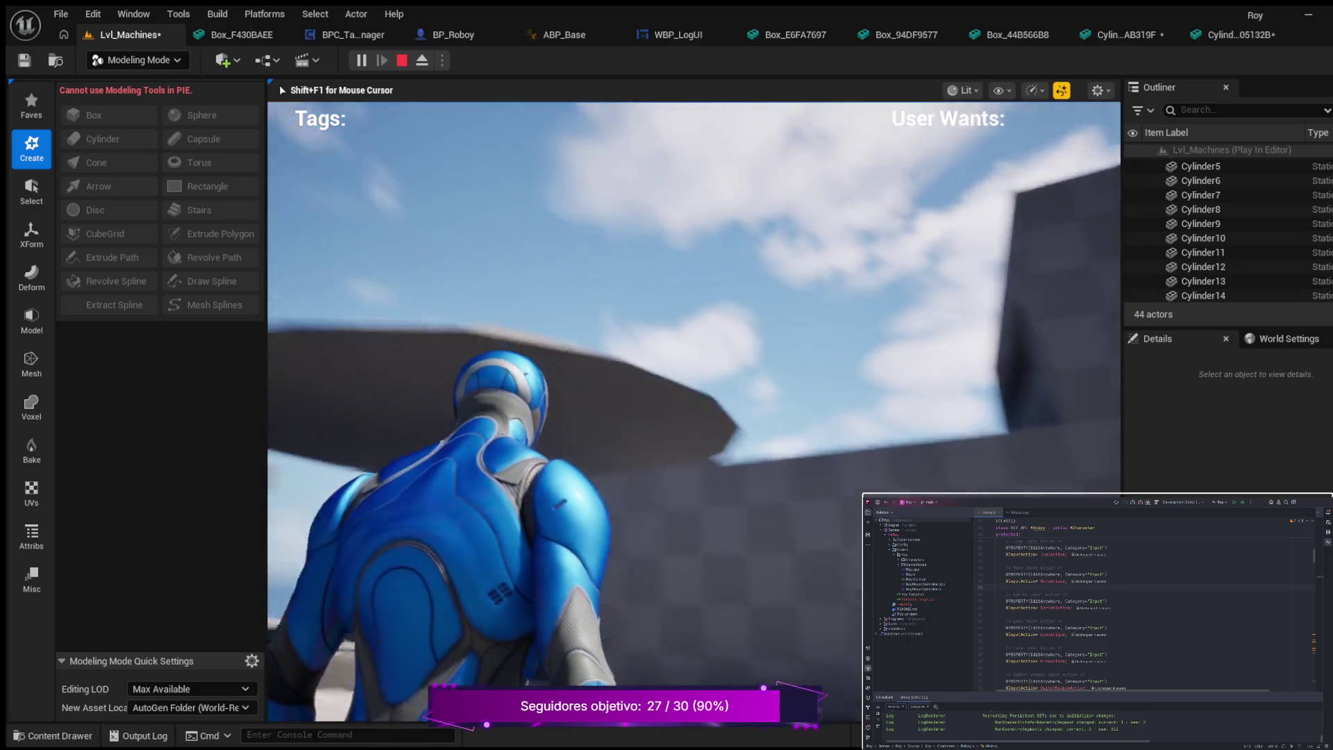
key("w")
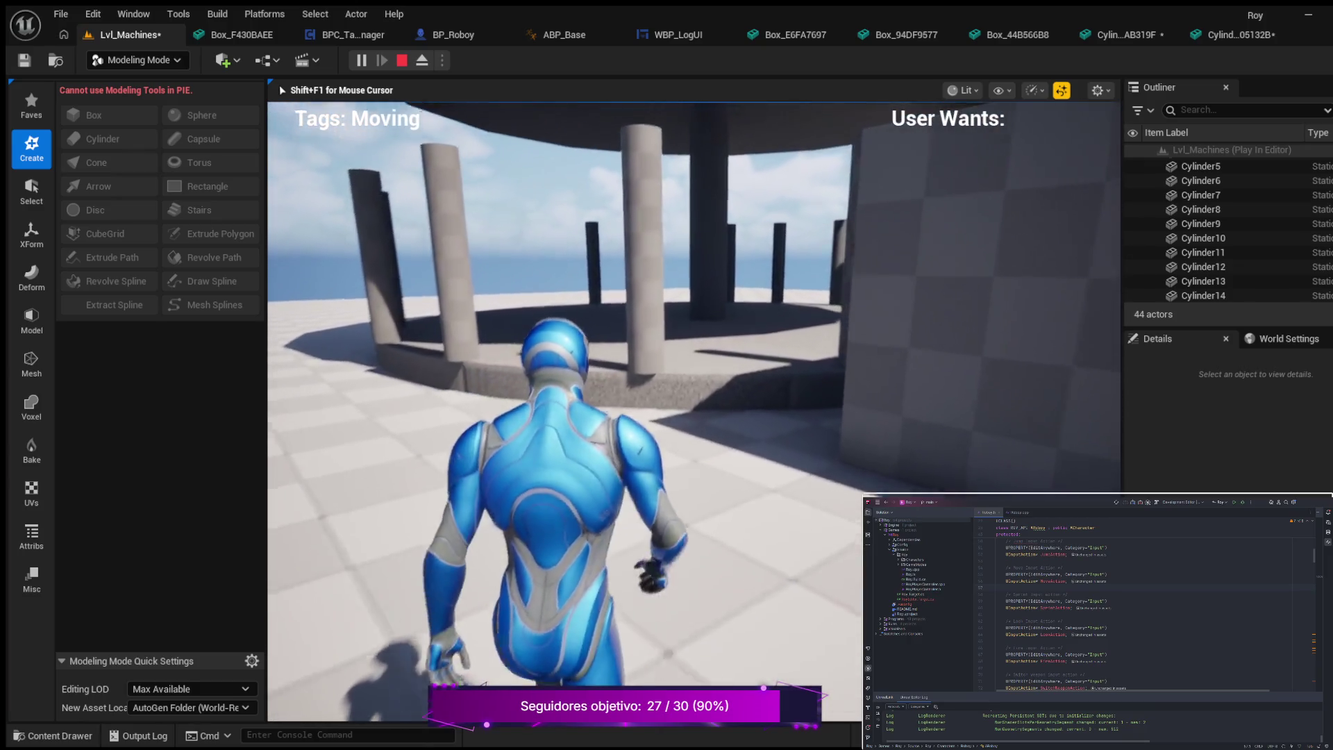
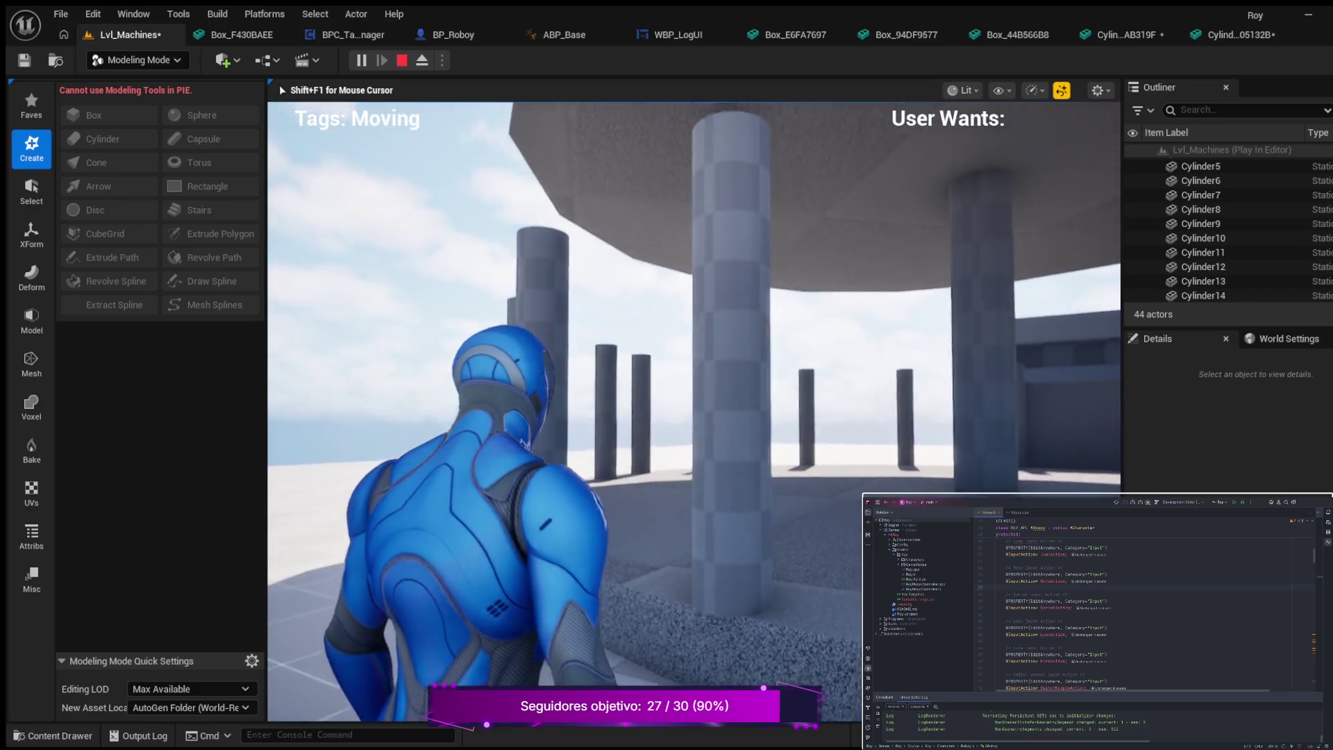
- Stop play testing and move Cylinder14 onto the platform circle's edge in the Top view
key("Escape")
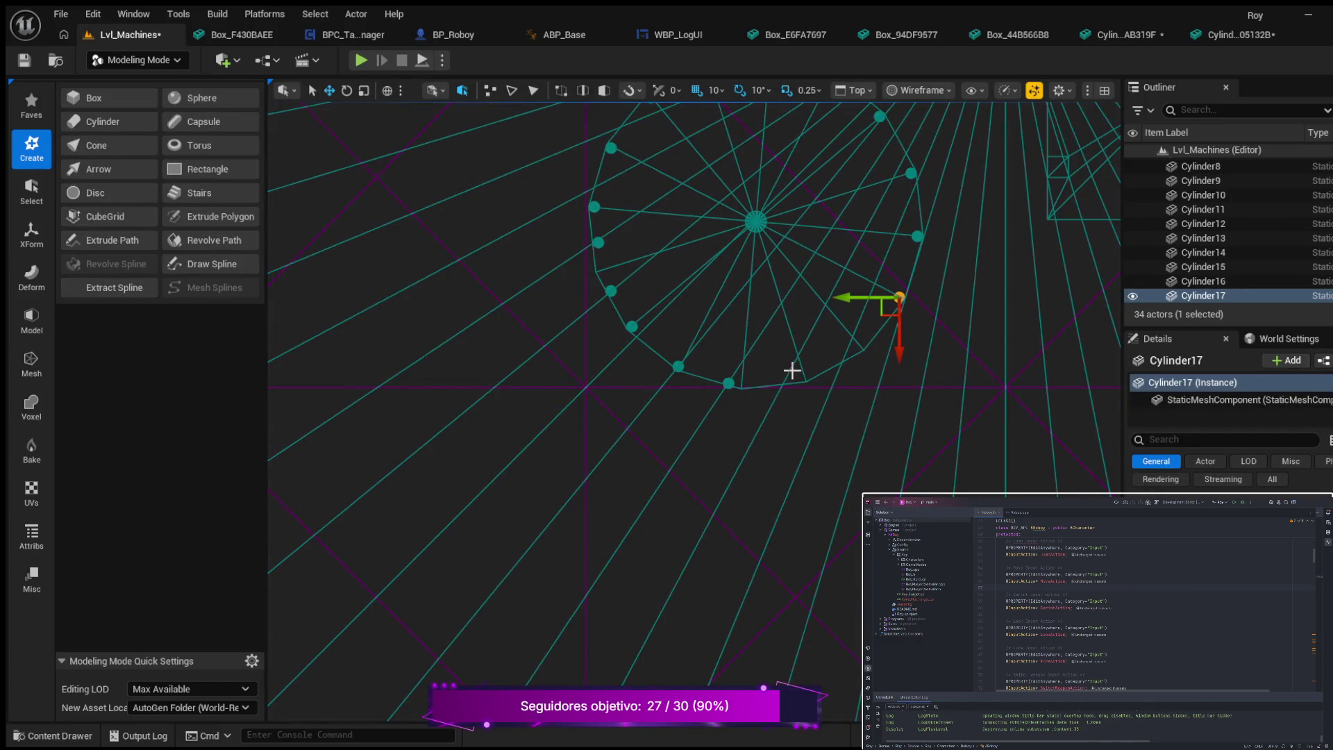
mouse_move(923, 310)
left_mouse_down()
mouse_move(940, 327)
mouse_move(788, 494)
left_mouse_up()
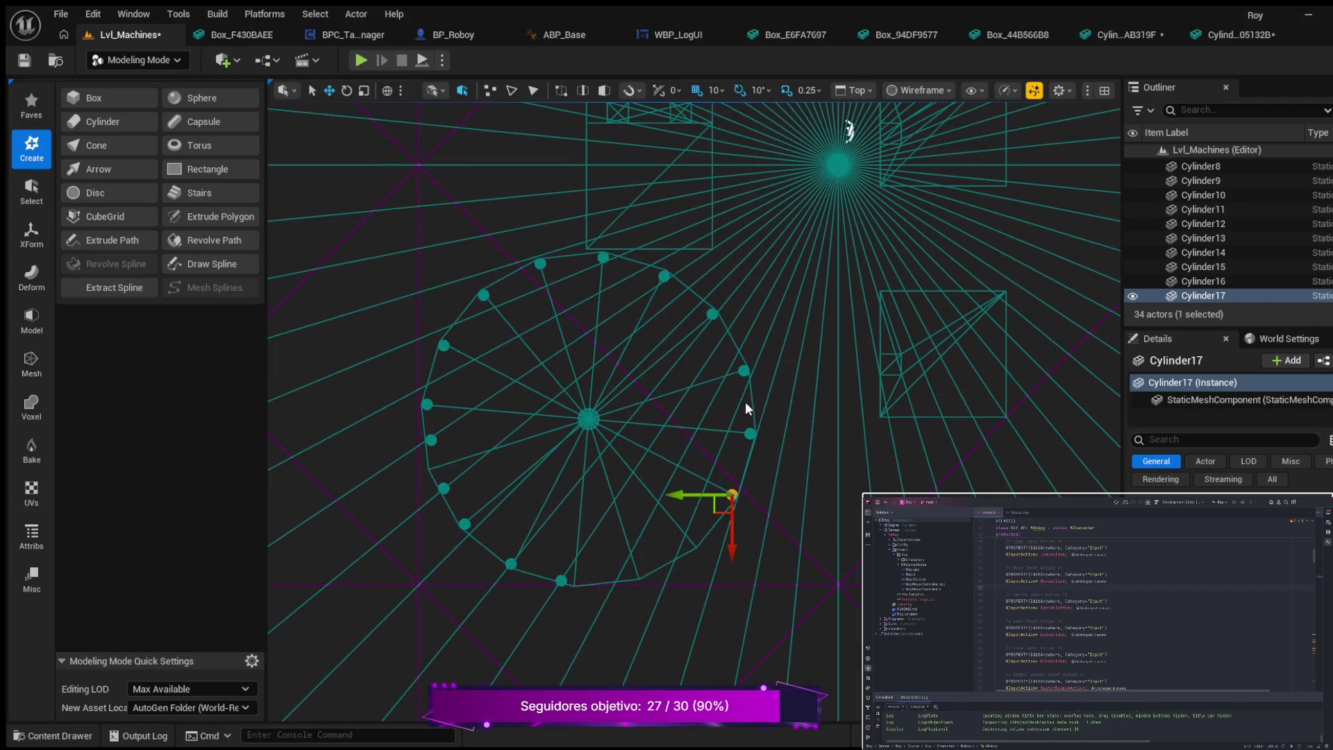
left_click(714, 316)
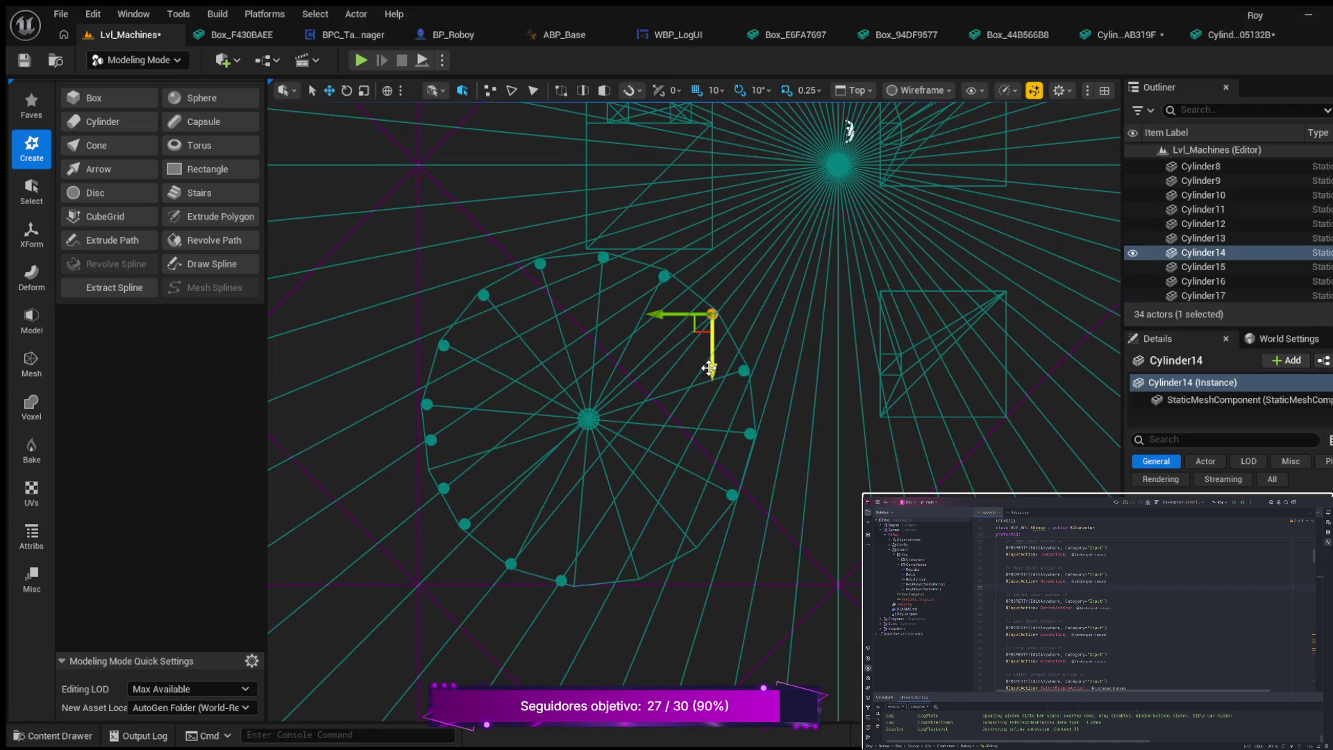
left_click_drag(714, 369, 644, 580)
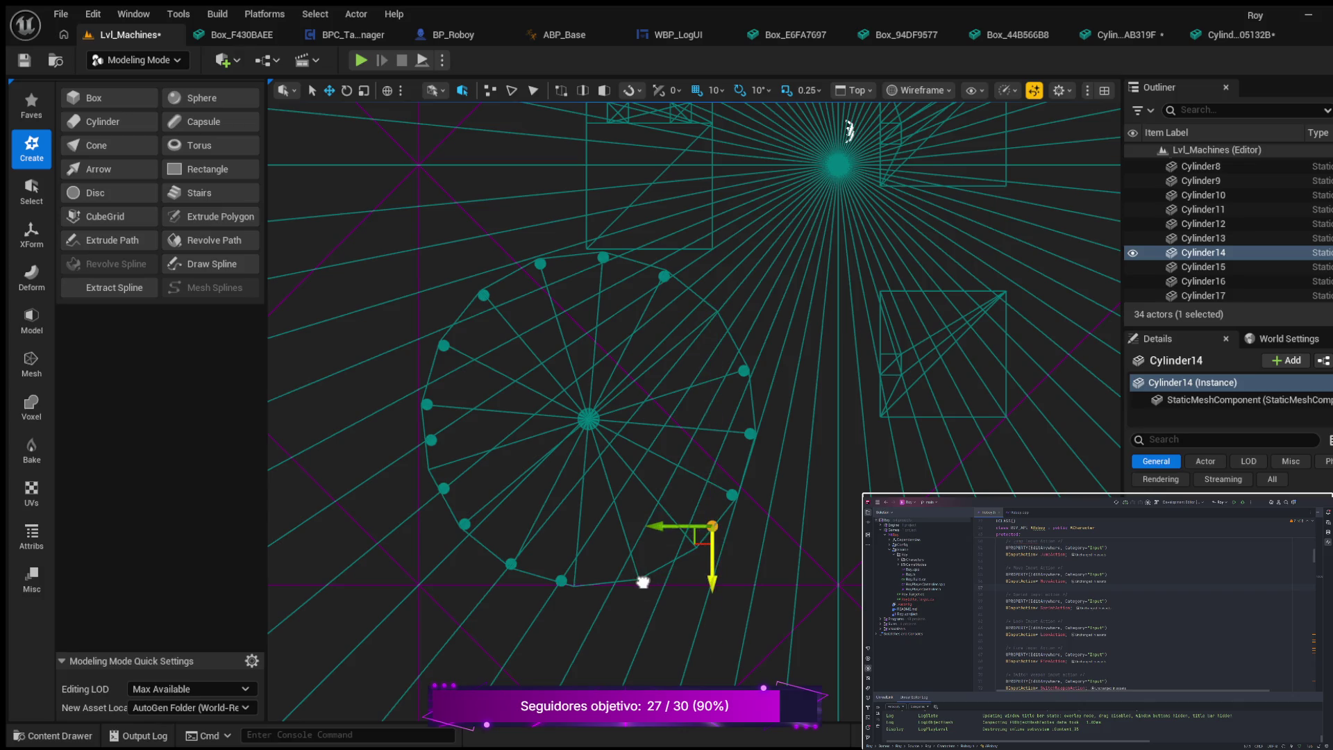
left_click_drag(657, 531, 565, 535)
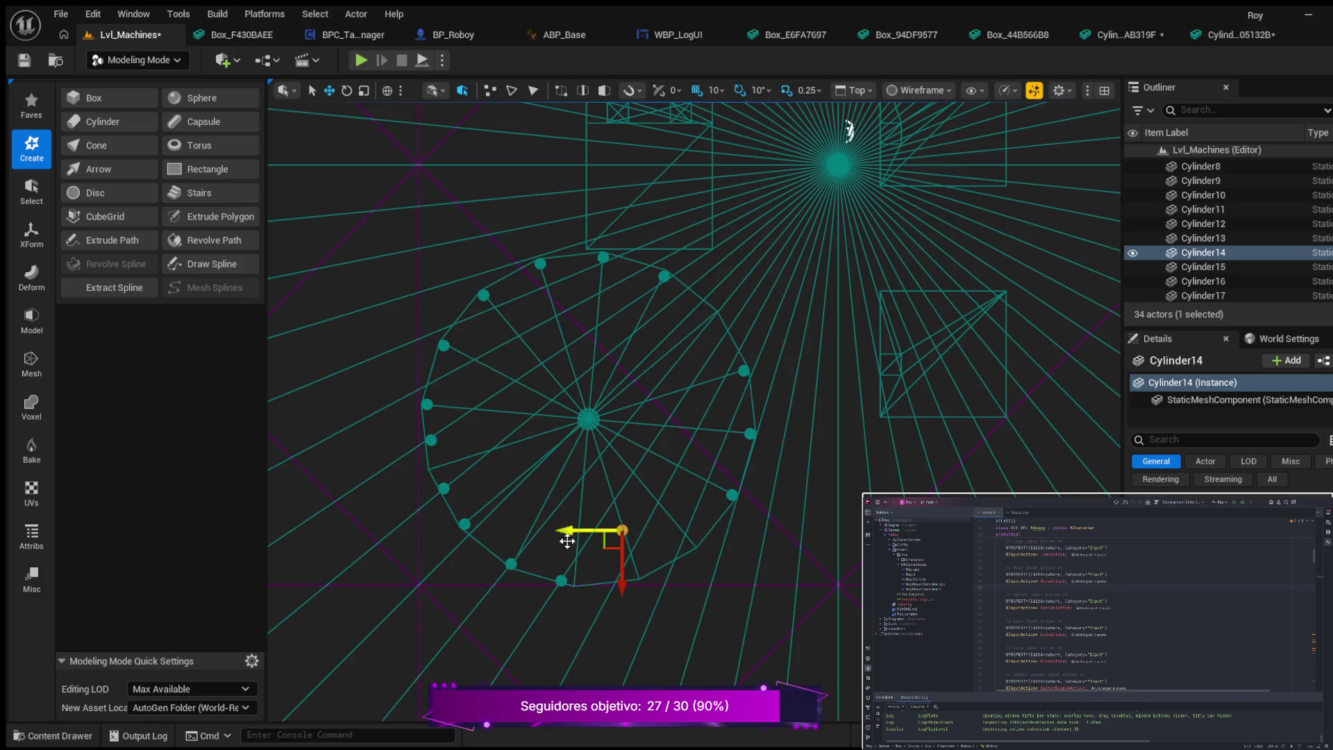
left_click_drag(616, 584, 619, 616)
left_click_drag(565, 565, 632, 606)
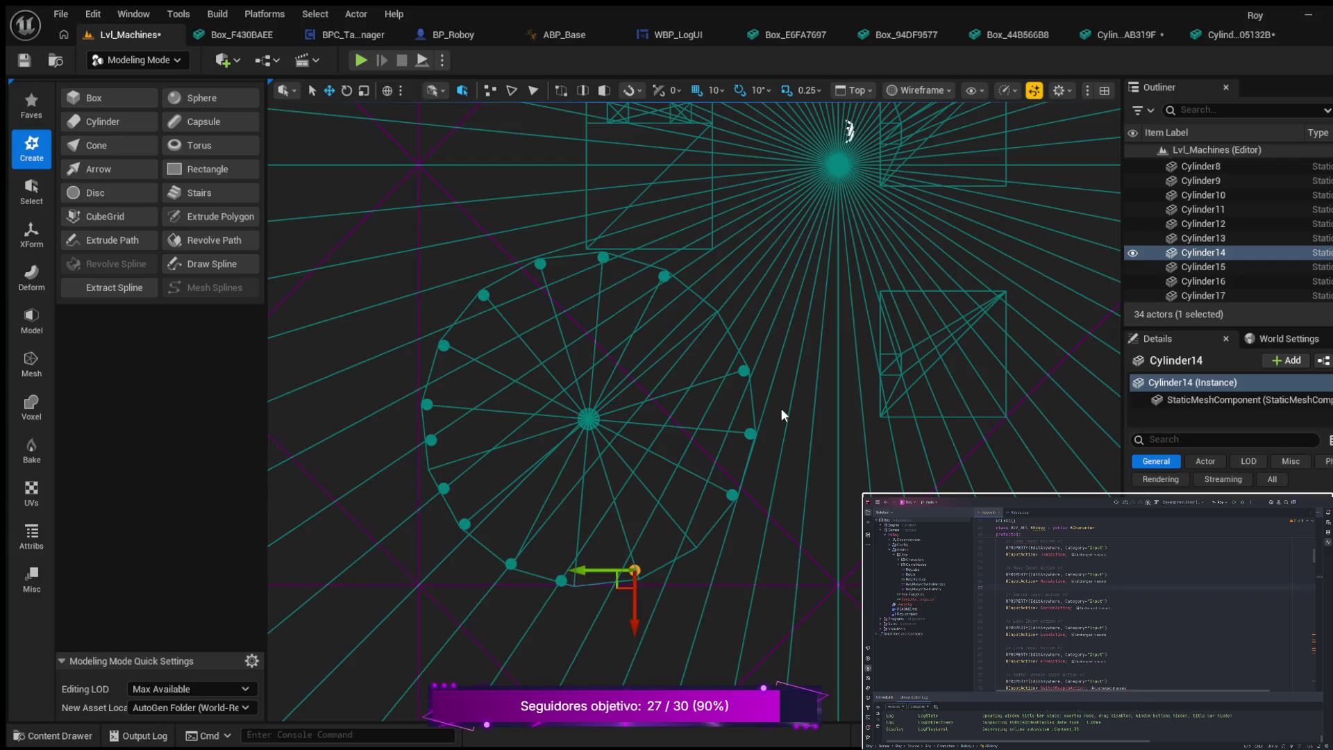
- Move Cylinder15 onto the circle edge, then switch to the lit Perspective view
left_click(743, 373)
mouse_move(744, 398)
left_mouse_down()
mouse_move(661, 575)
mouse_move(676, 541)
mouse_move(642, 541)
mouse_move(694, 575)
left_mouse_up()
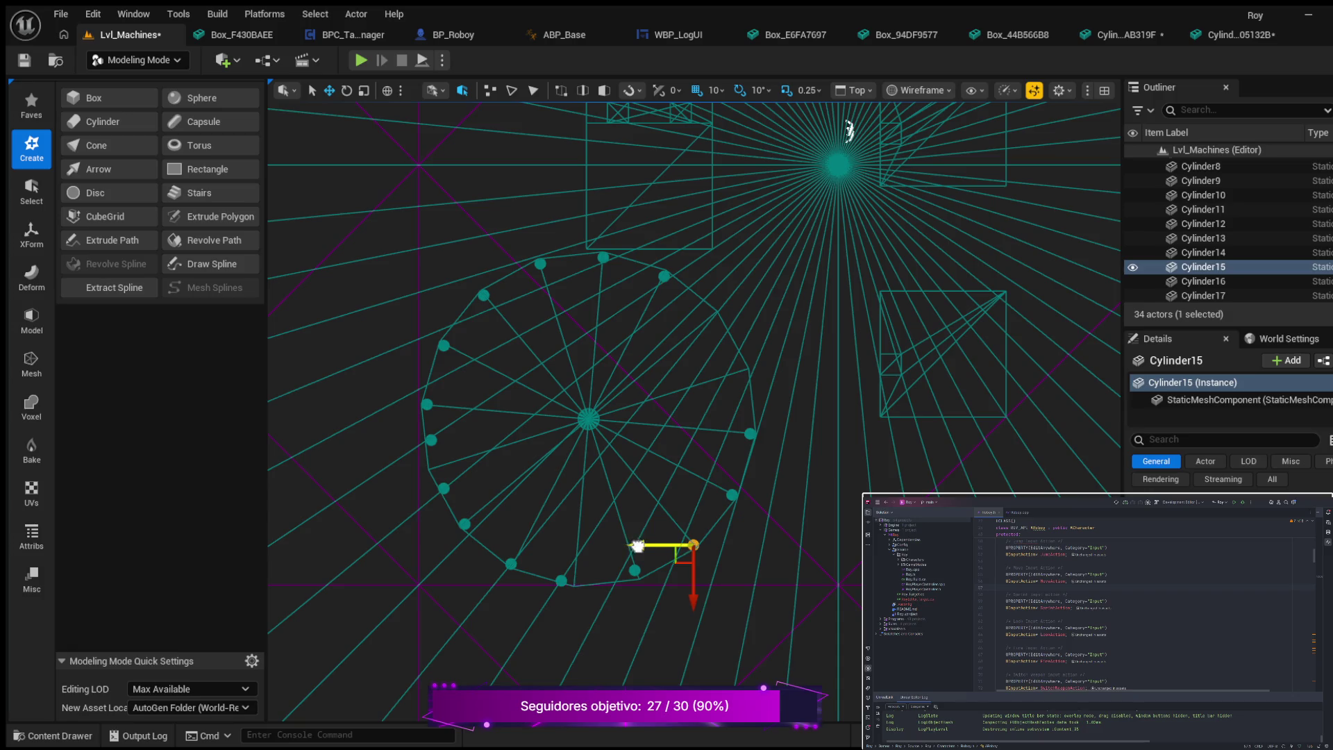
left_click_drag(692, 566, 692, 564)
scroll(708, 523, "down", 3)
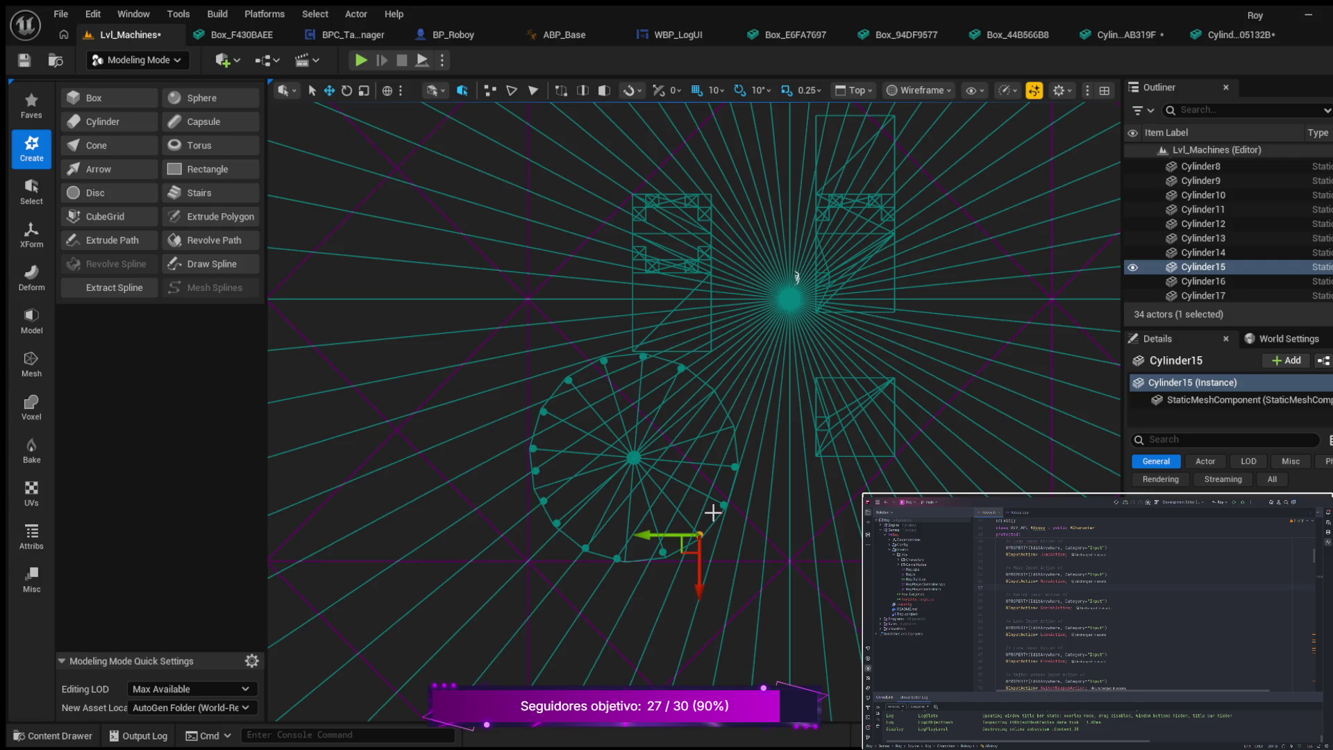
key("alt+g")
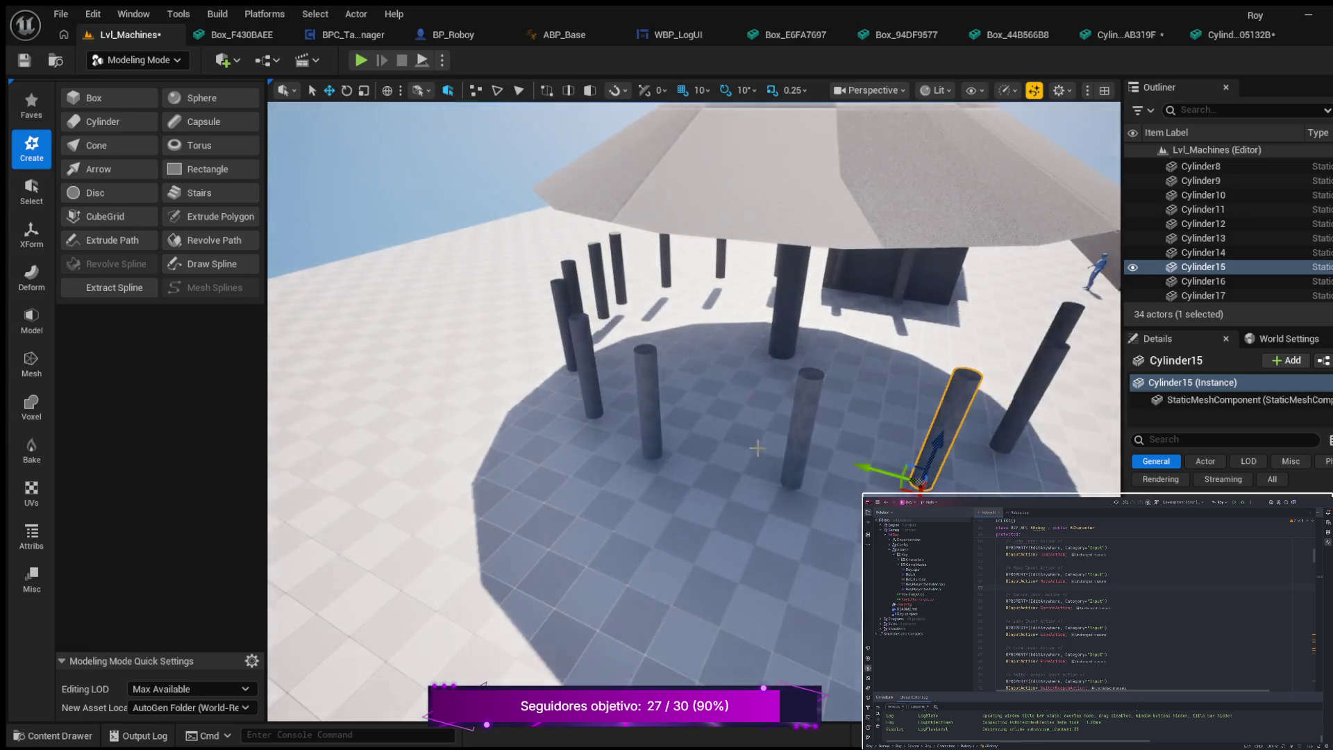
- Locate Cylinder15 and Cylinder16 by toggling their visibility, and frame the Floor
mouse_move(757, 448)
left_mouse_down()
mouse_move(757, 388)
mouse_move(695, 431)
mouse_move(680, 403)
mouse_move(681, 424)
left_mouse_up()
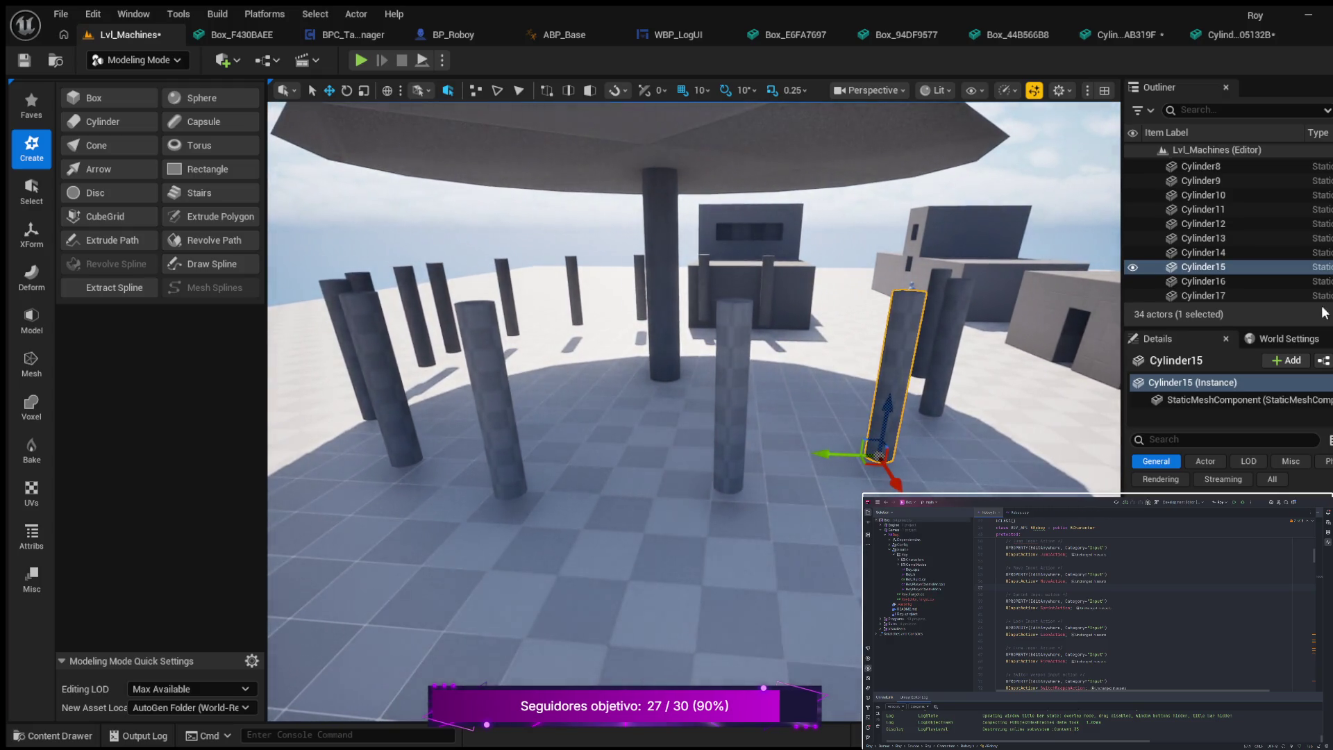
scroll(1268, 261, "down", 2)
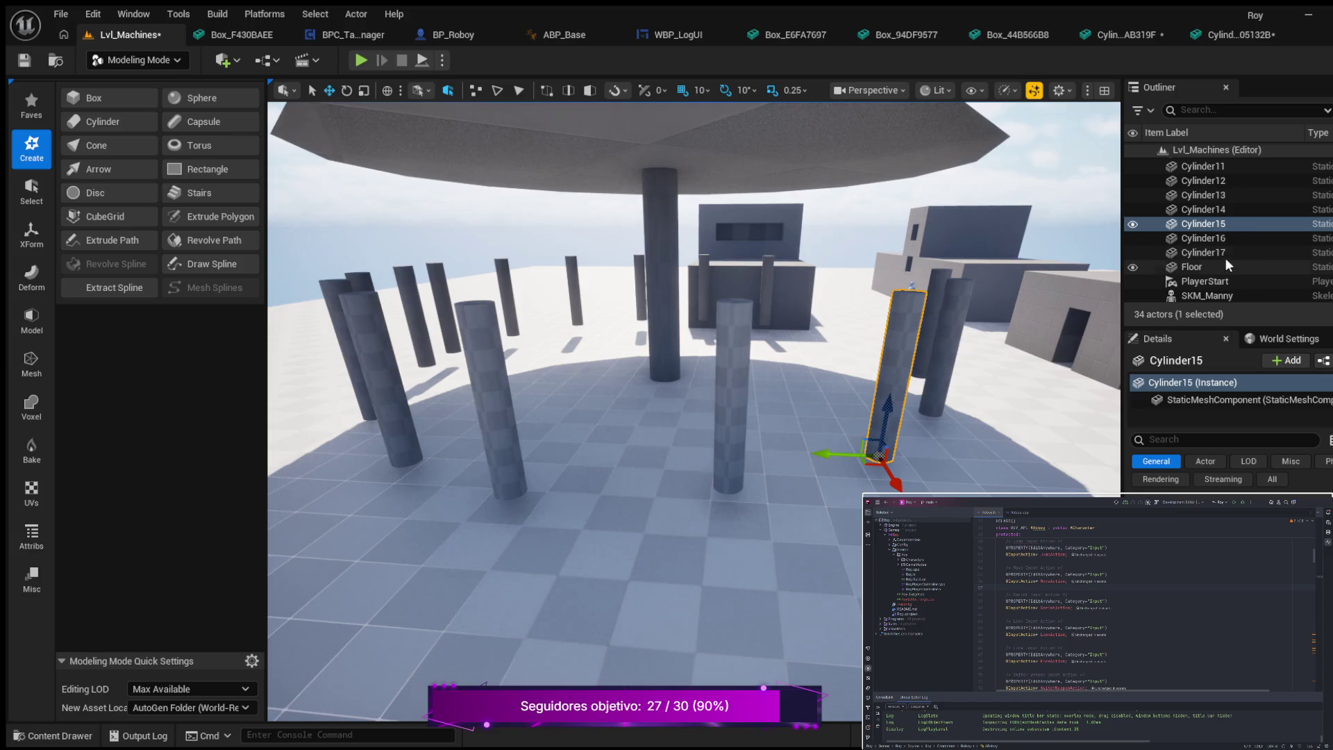
left_click(1133, 223)
left_click(1133, 223)
left_click(1134, 238)
left_click(1134, 238)
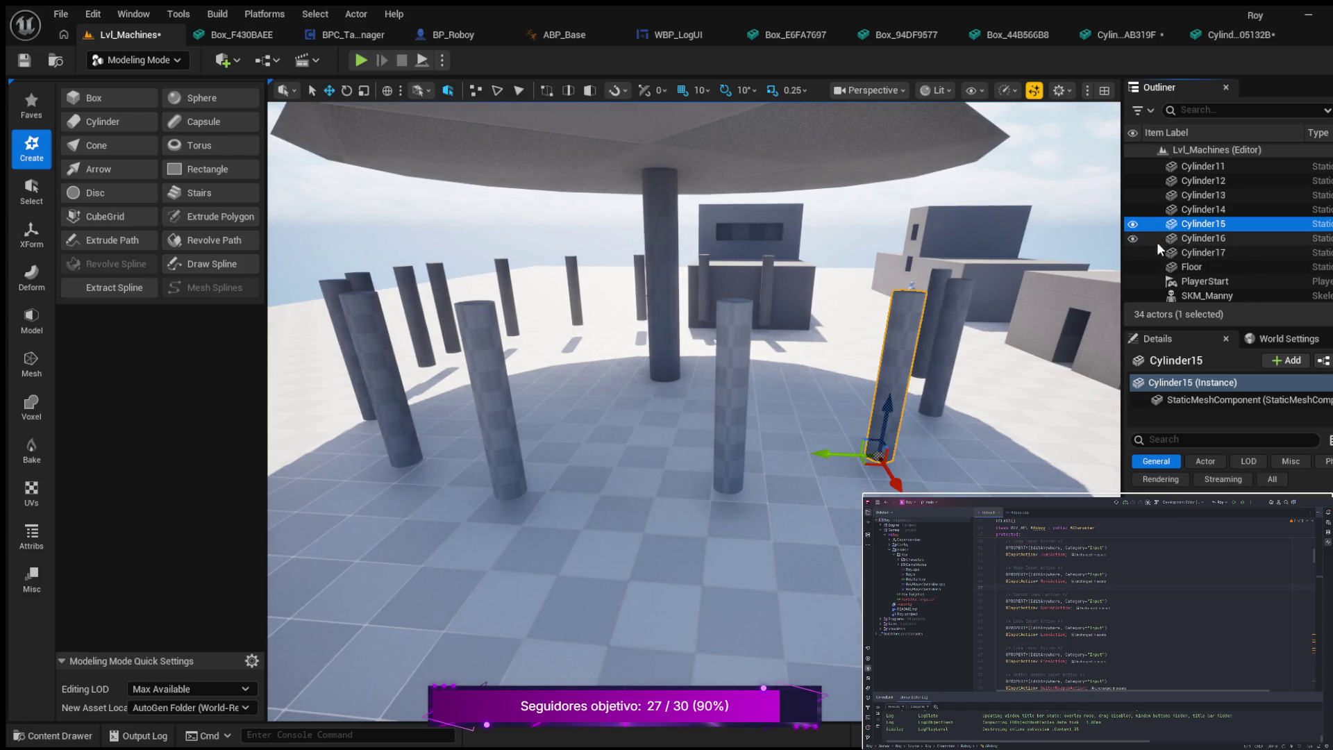
left_click(1196, 267)
double_click(1199, 265)
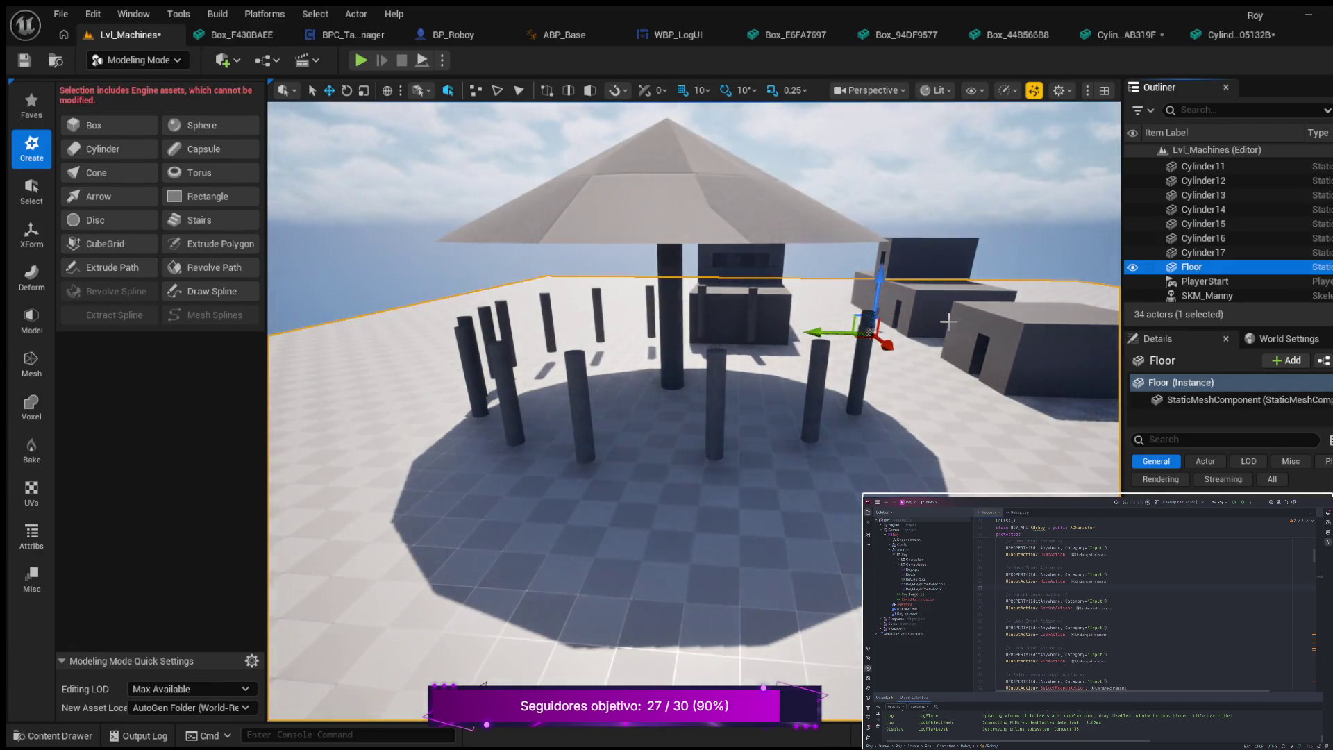
- Unhide the 'Cylinder' platform disc in the Outliner and fly the camera closer to it
left_click(1208, 252)
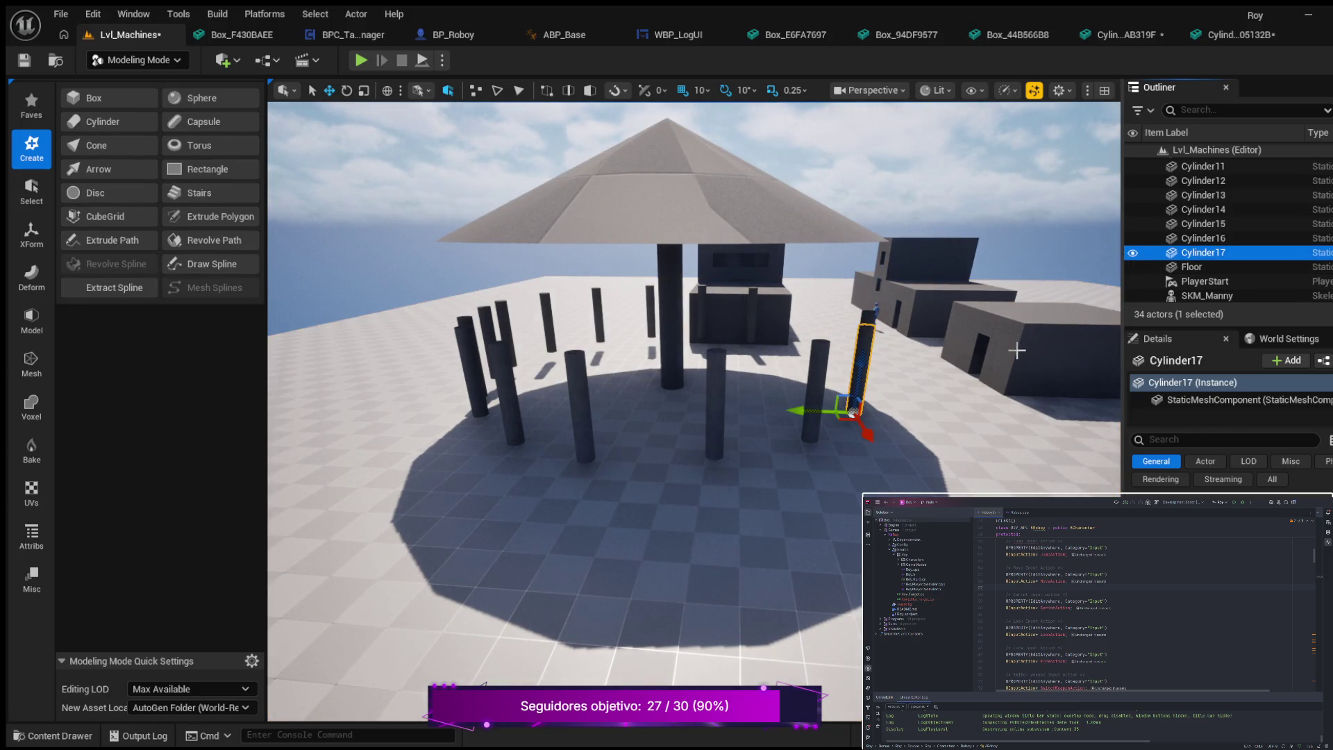
scroll(1215, 261, "up", 5)
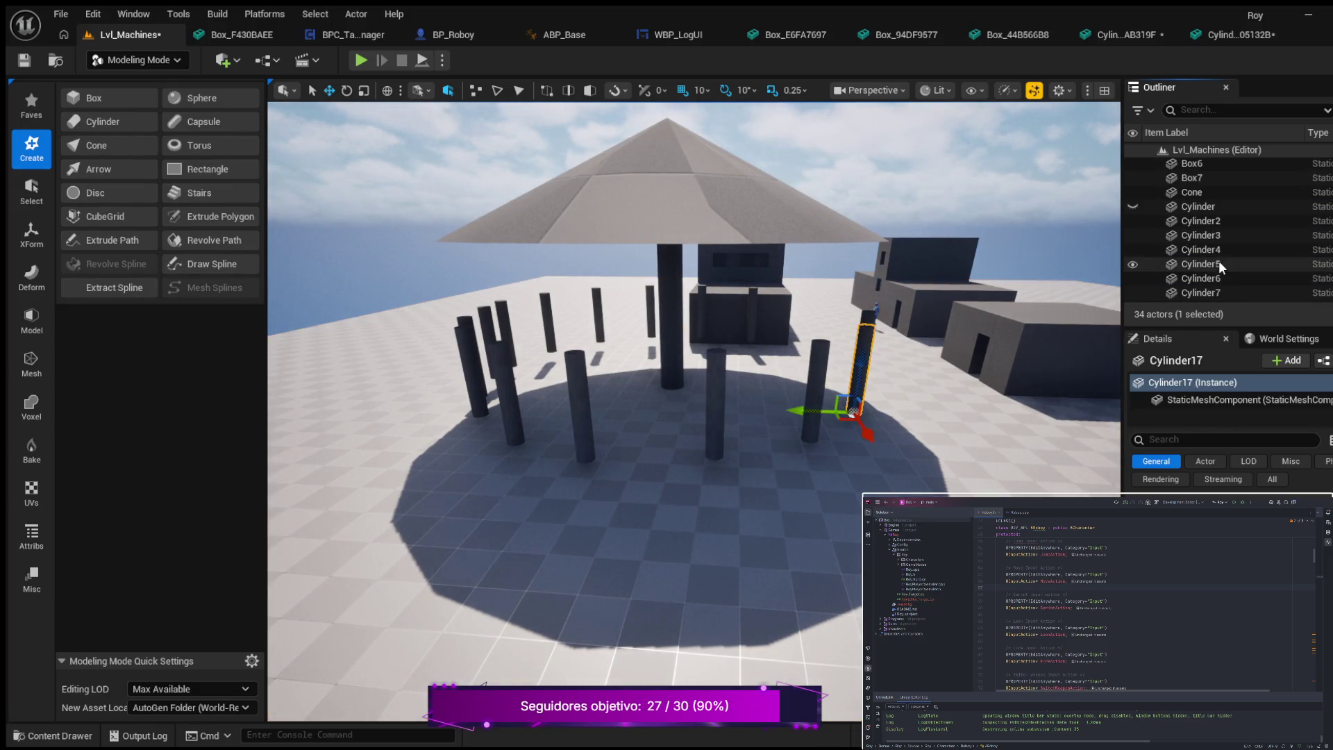
left_click(1132, 206)
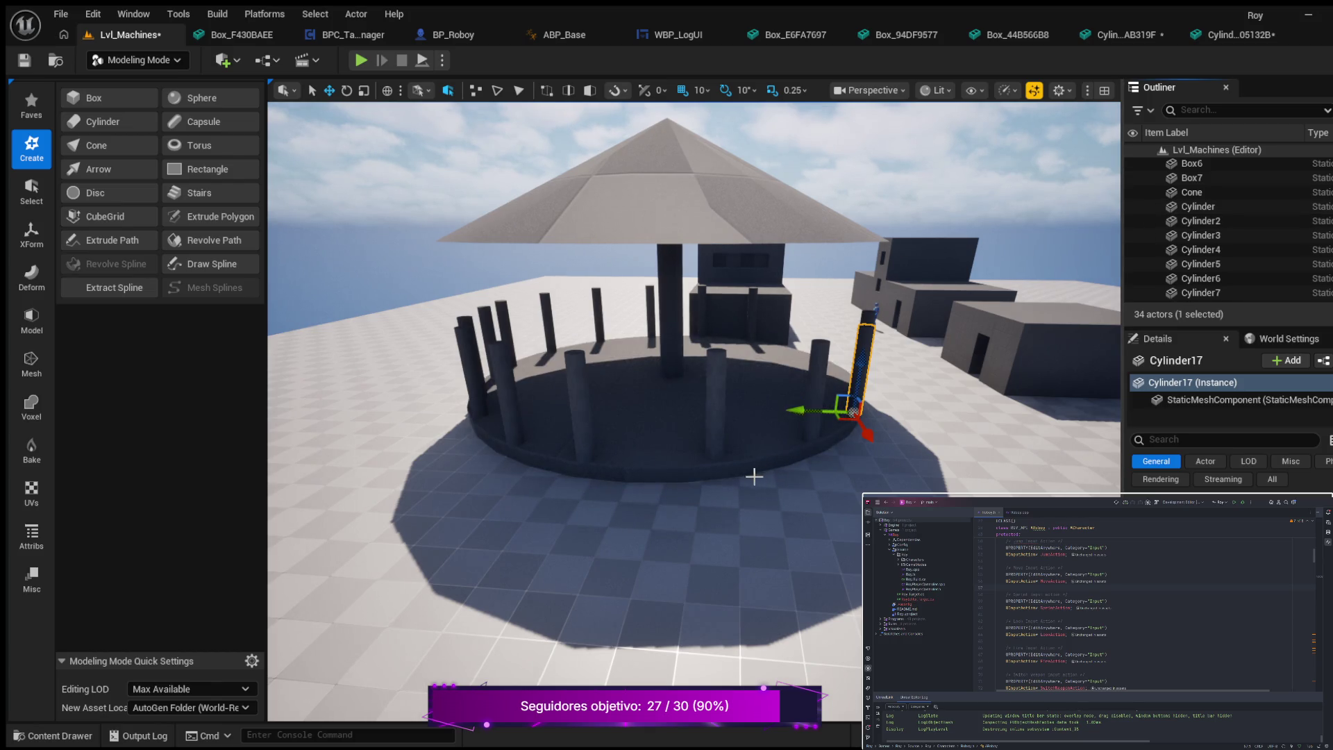
mouse_move(719, 475)
left_mouse_down()
mouse_move(694, 400)
mouse_move(723, 471)
left_mouse_up()
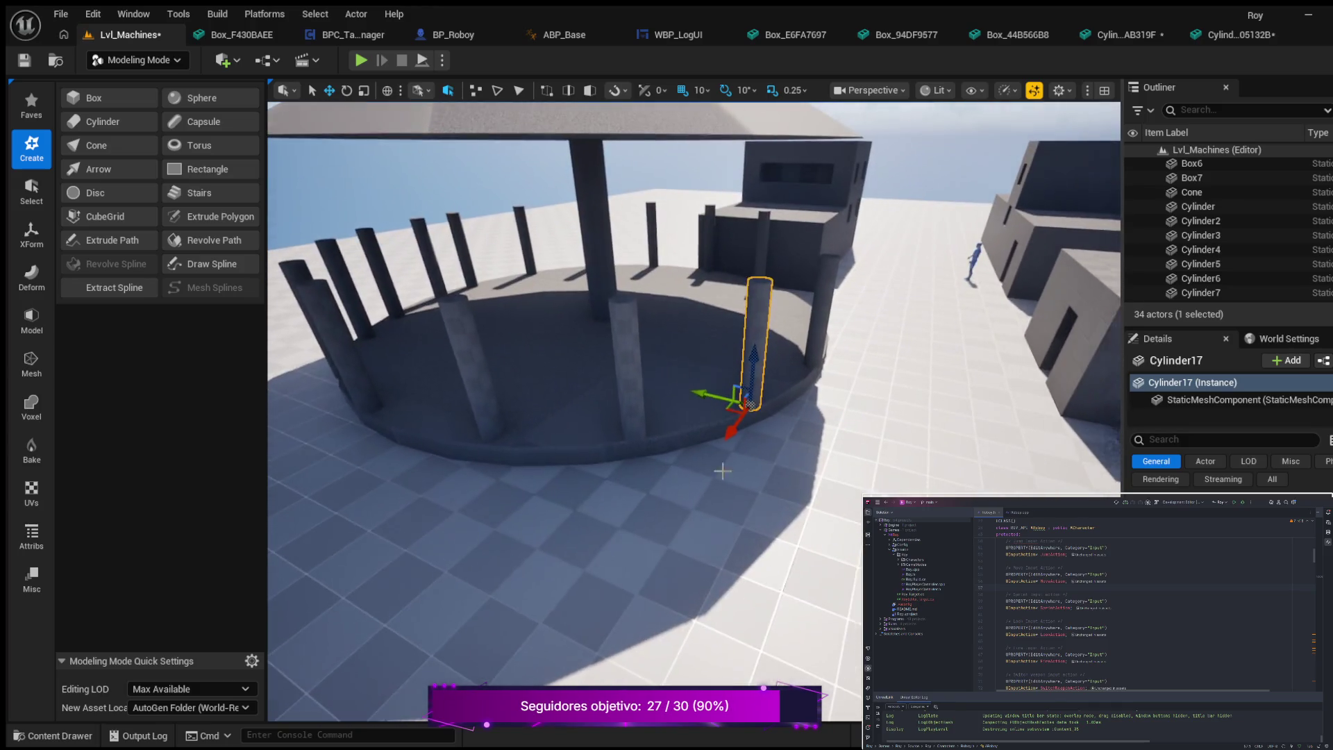
left_click(830, 275)
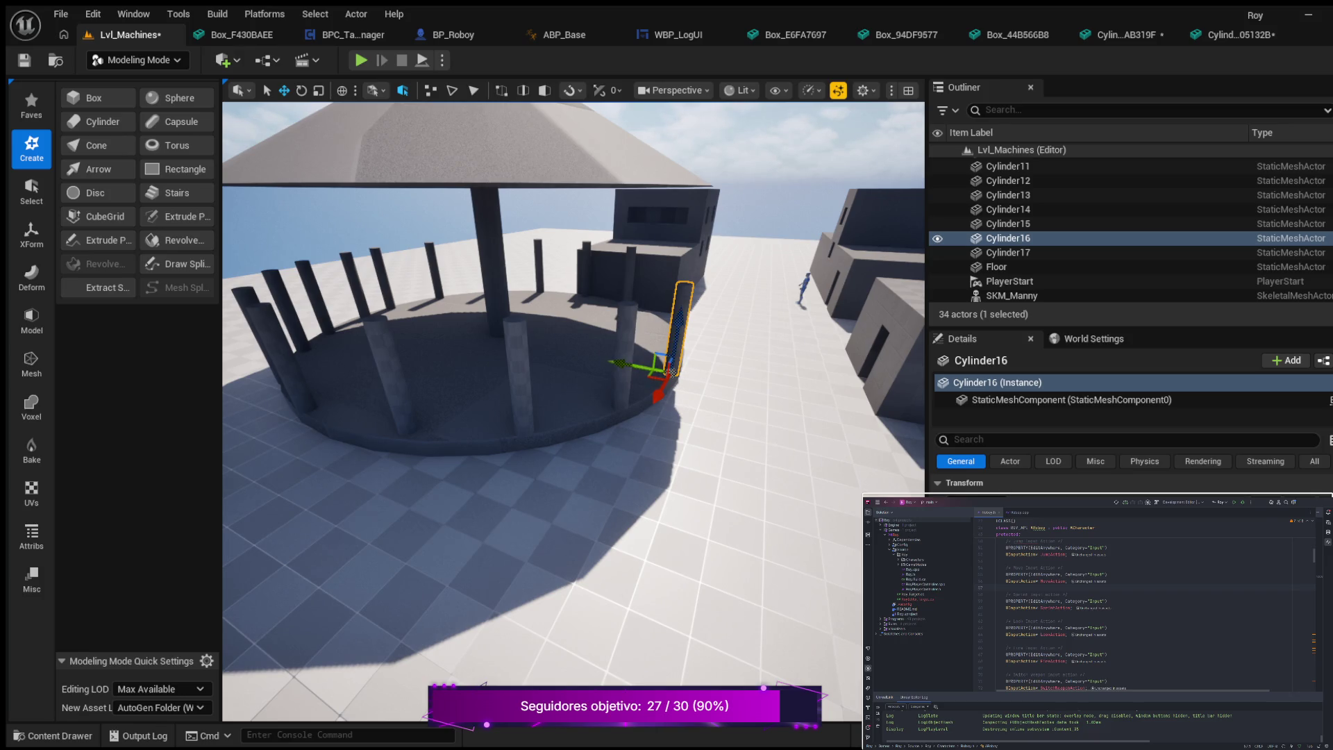
- Select all fifteen pillar cylinders around the platform
left_click(631, 325)
left_click(681, 309)
left_click(685, 304)
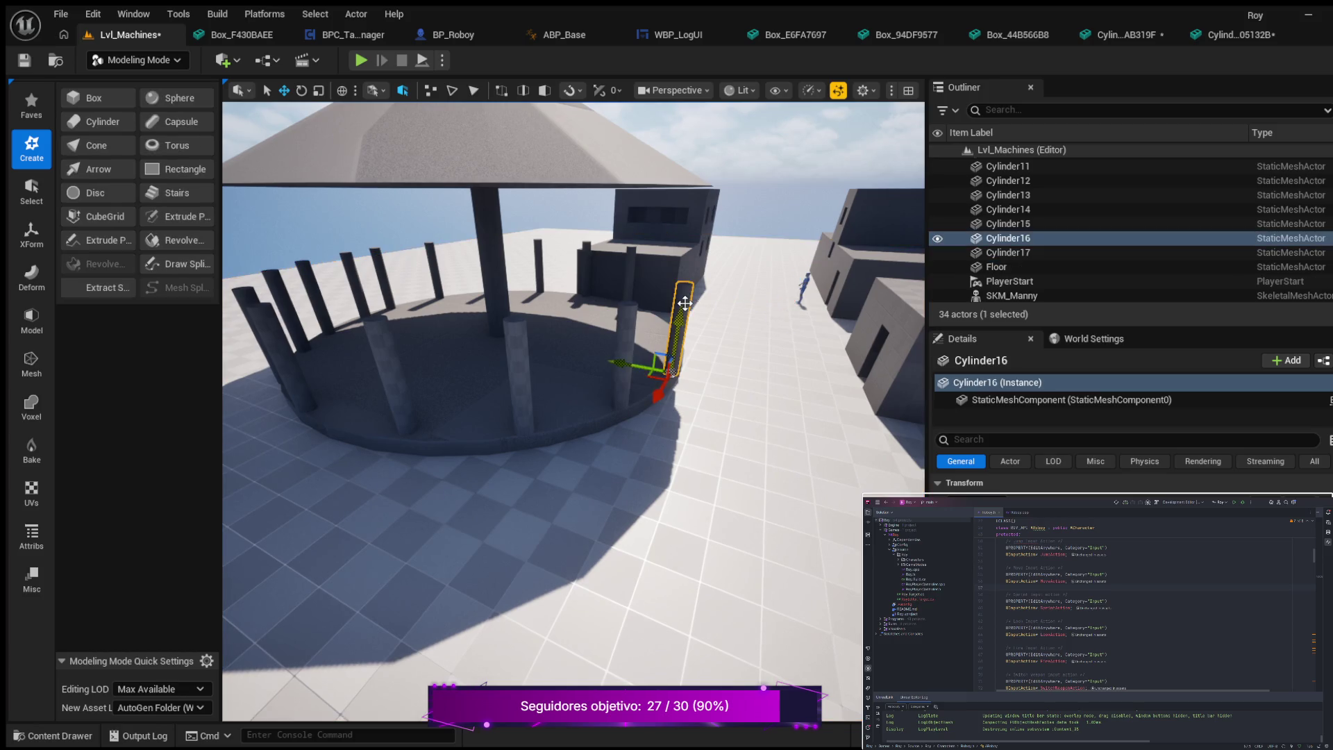
left_click(626, 326, "ctrl")
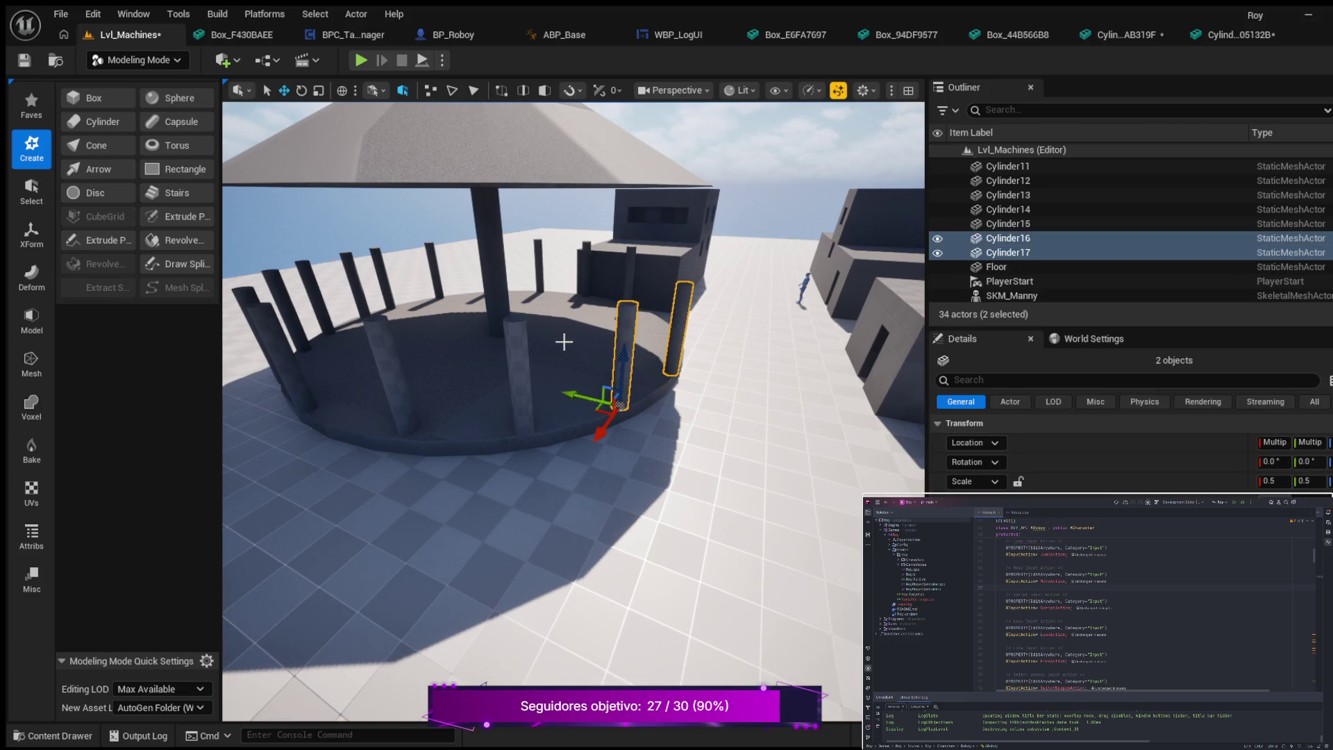
left_click(517, 347, "ctrl")
left_click(386, 360, "ctrl")
left_click(285, 356, "ctrl")
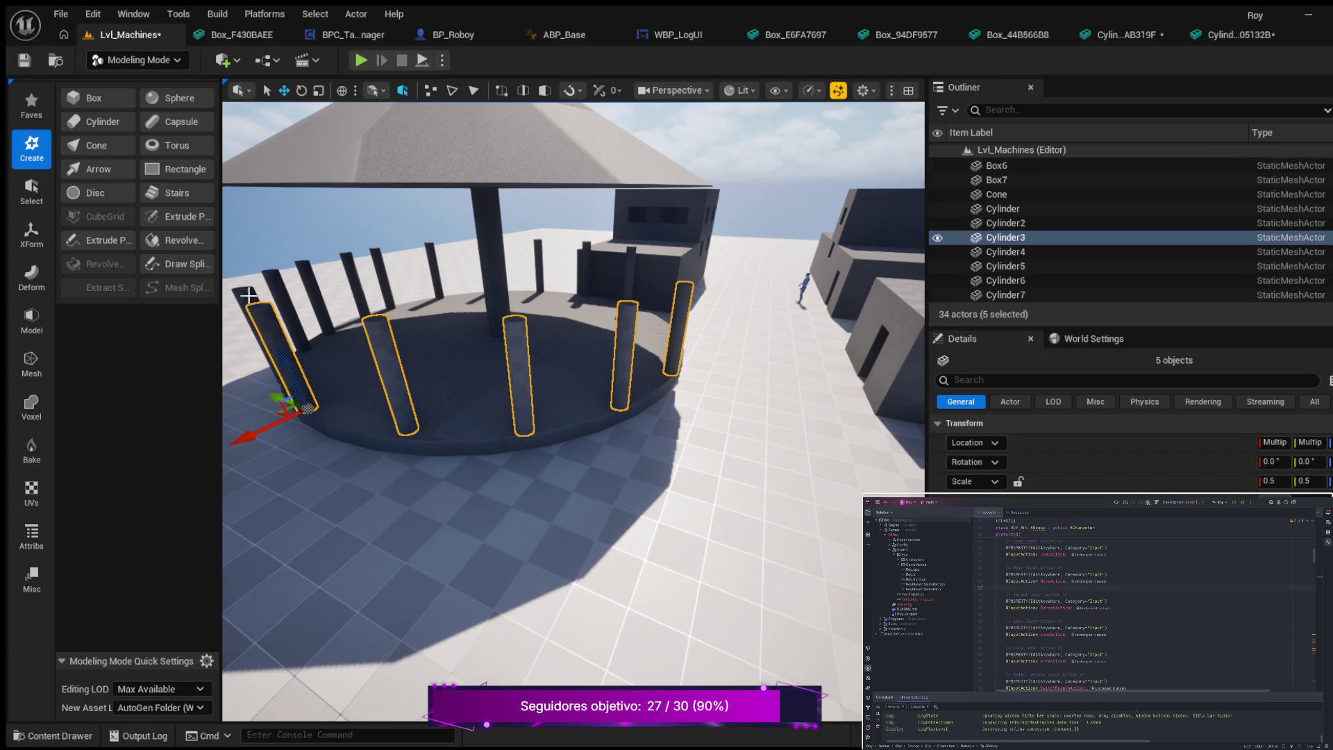
left_click(248, 297, "ctrl")
left_click(272, 279, "ctrl")
left_click(303, 271, "ctrl")
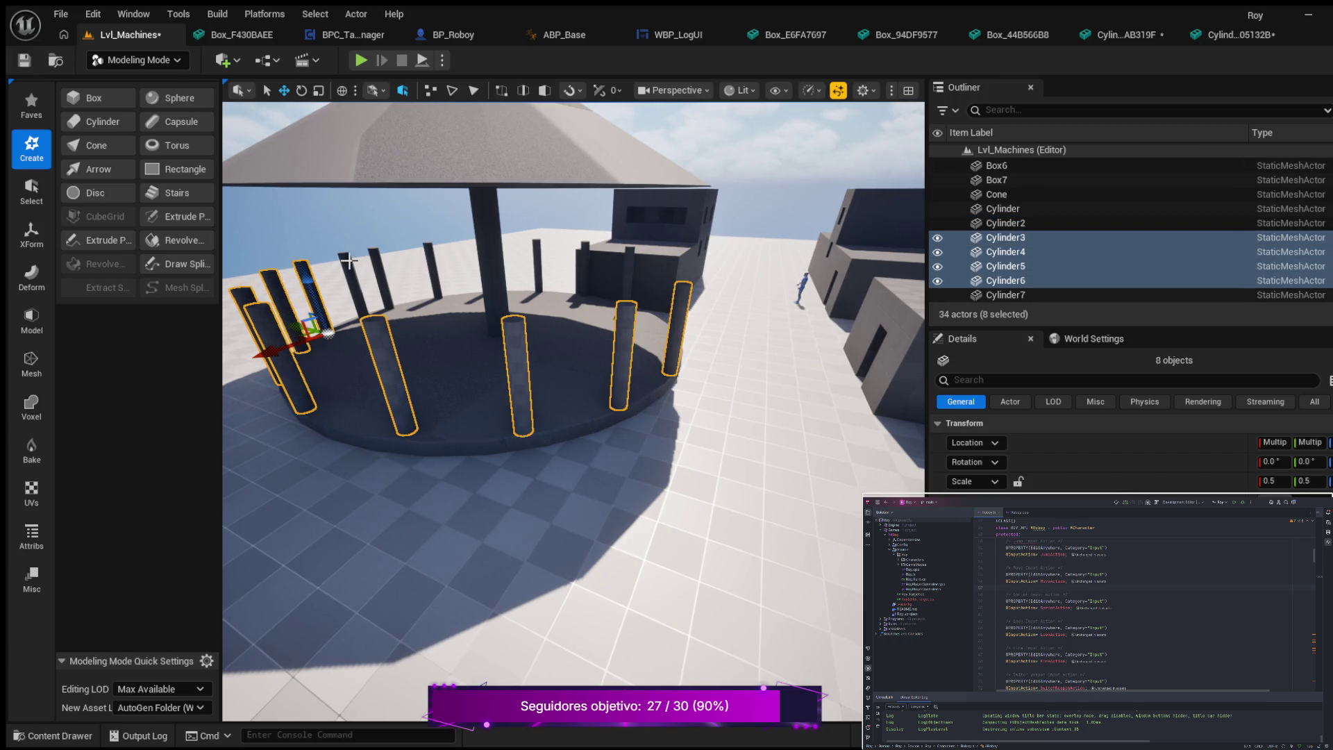
left_click(349, 261, "ctrl")
left_click(376, 256, "ctrl")
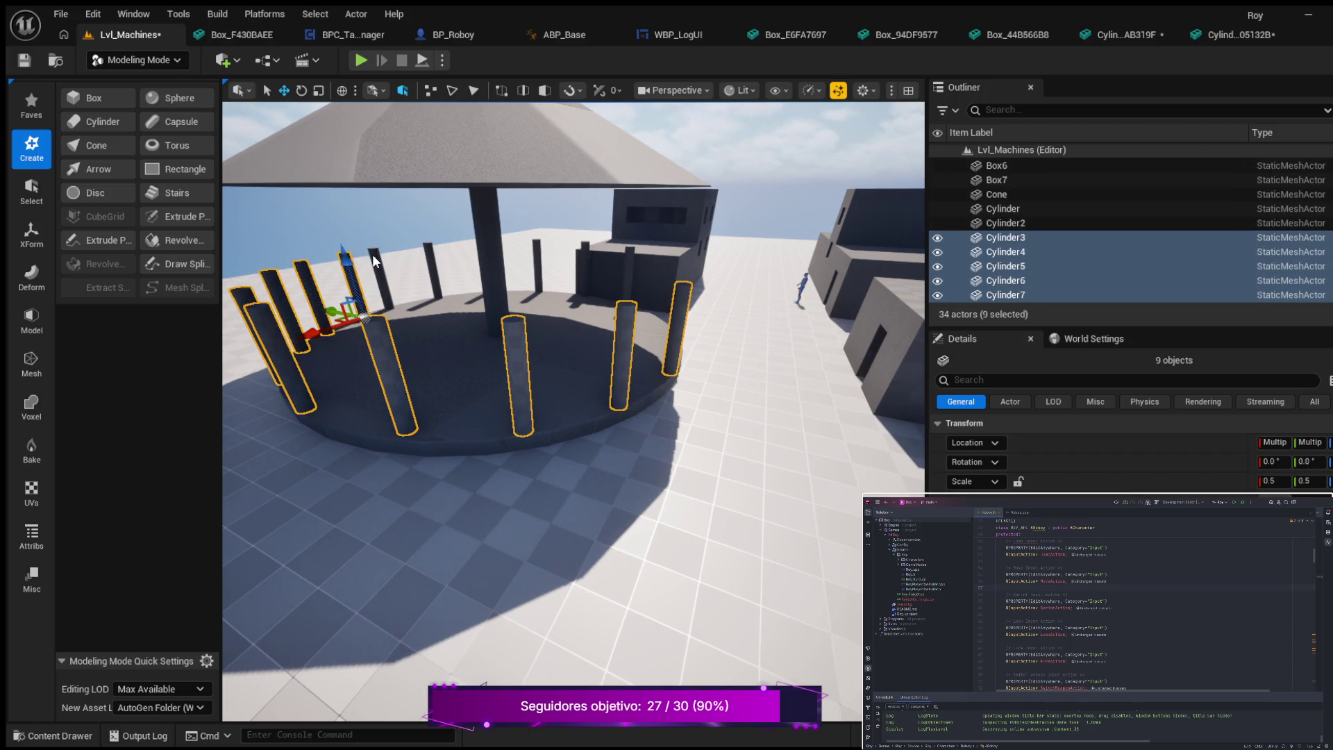
left_click(431, 255, "ctrl")
left_click(536, 248, "ctrl")
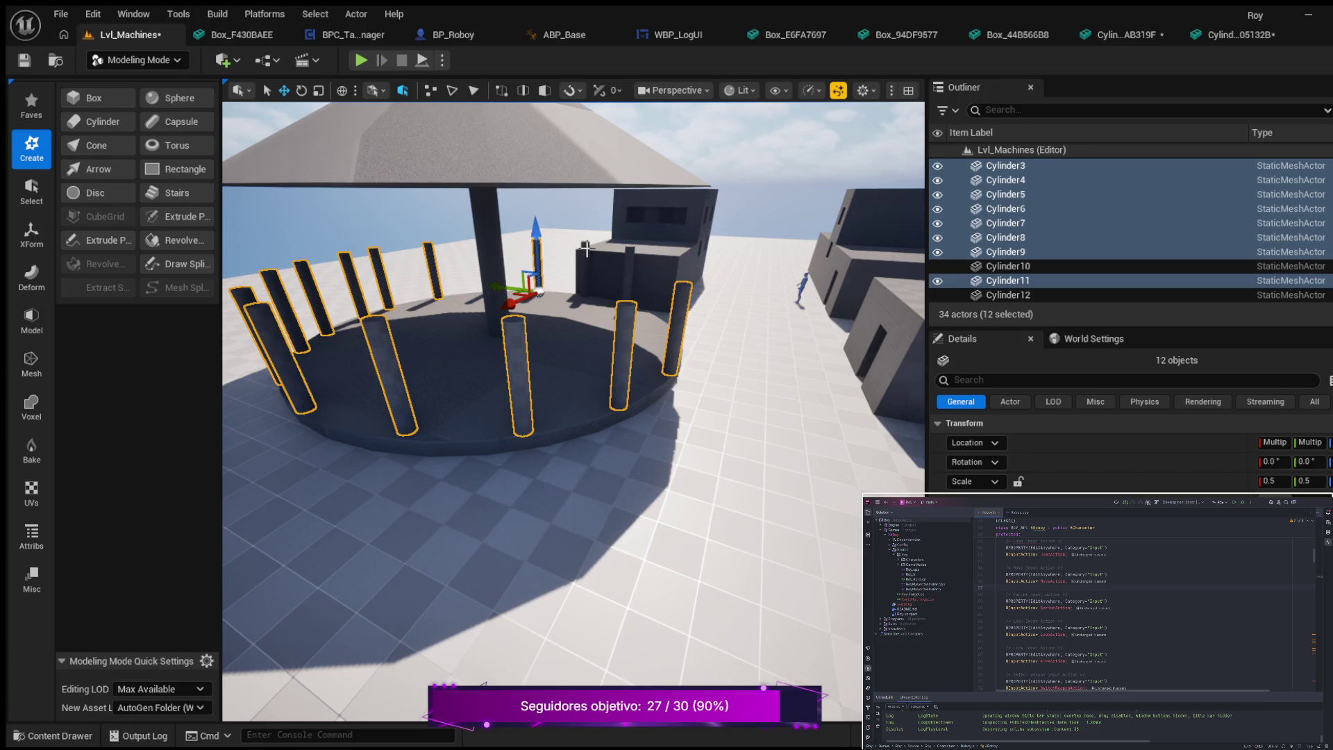
left_click(586, 248, "ctrl")
left_click_drag(560, 381, 492, 400)
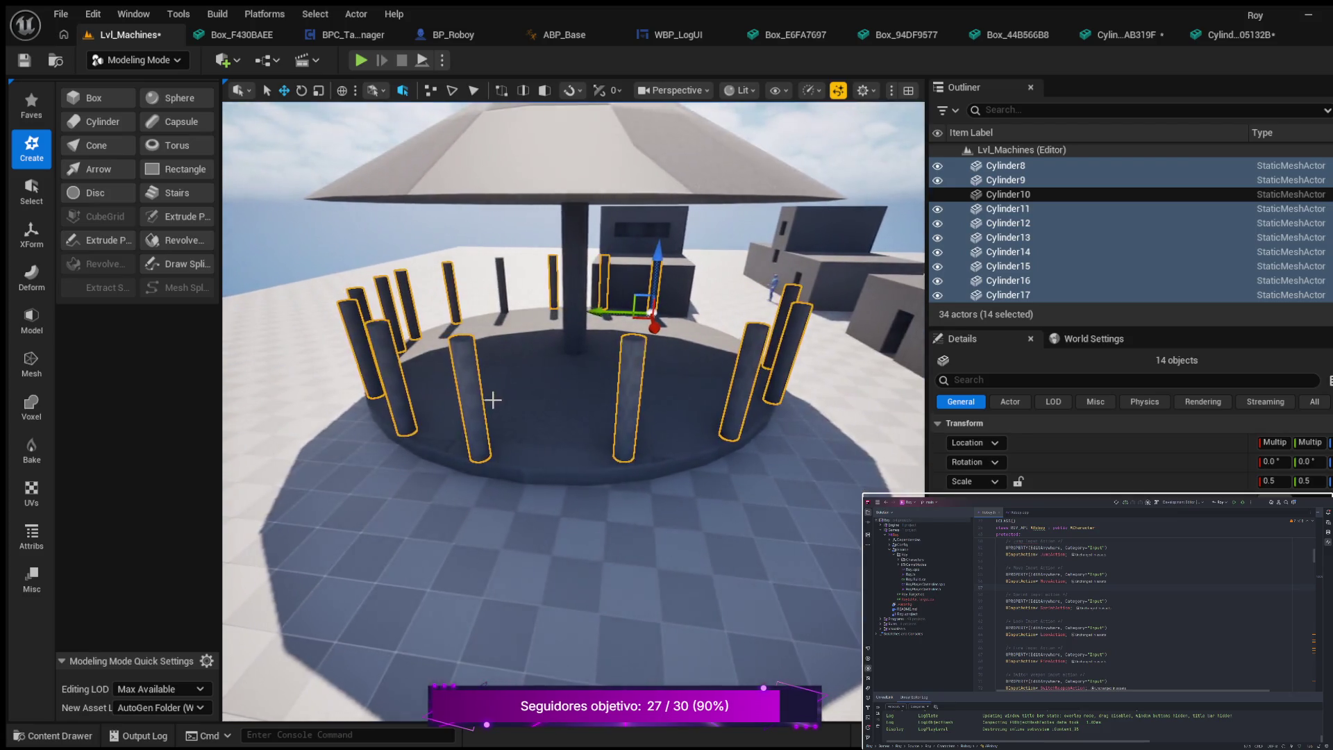
left_click(499, 273, "ctrl")
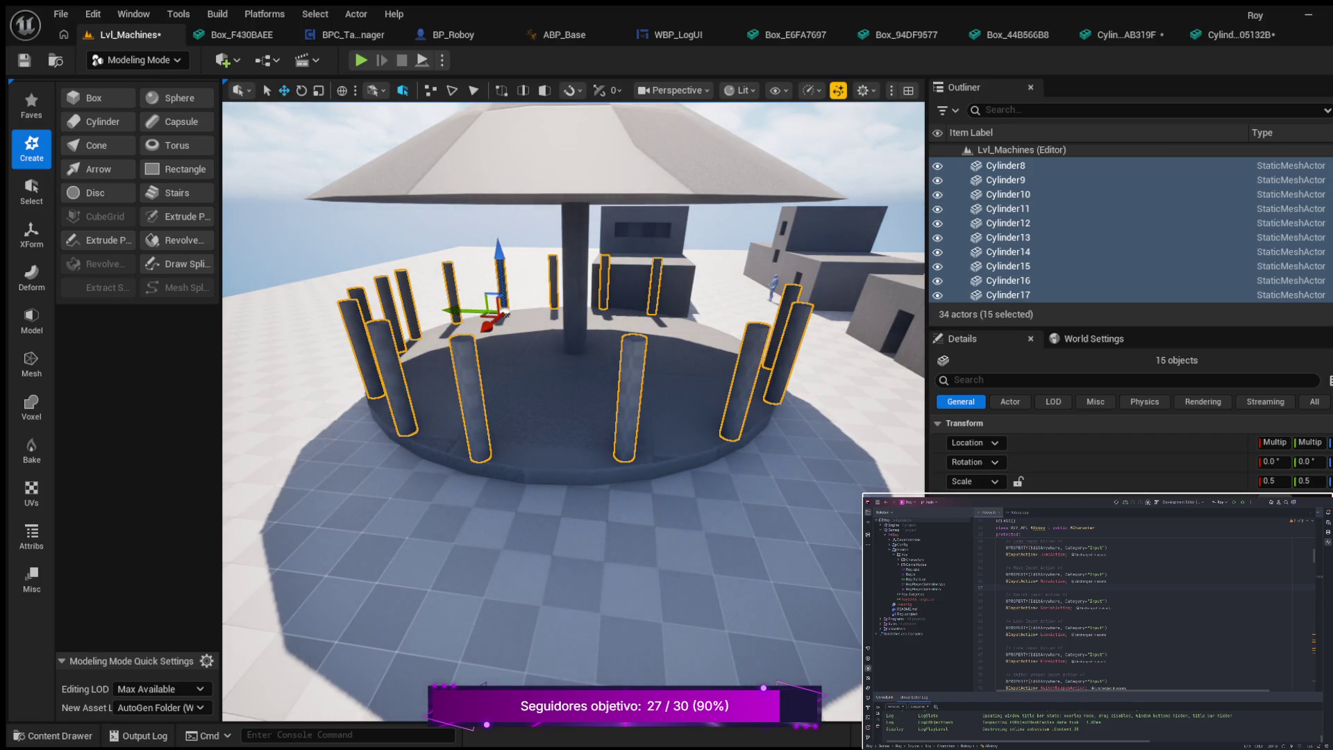
- Lock the scale ratio, set the pillars' scale to 0.3, and start a play session
left_click(1018, 481)
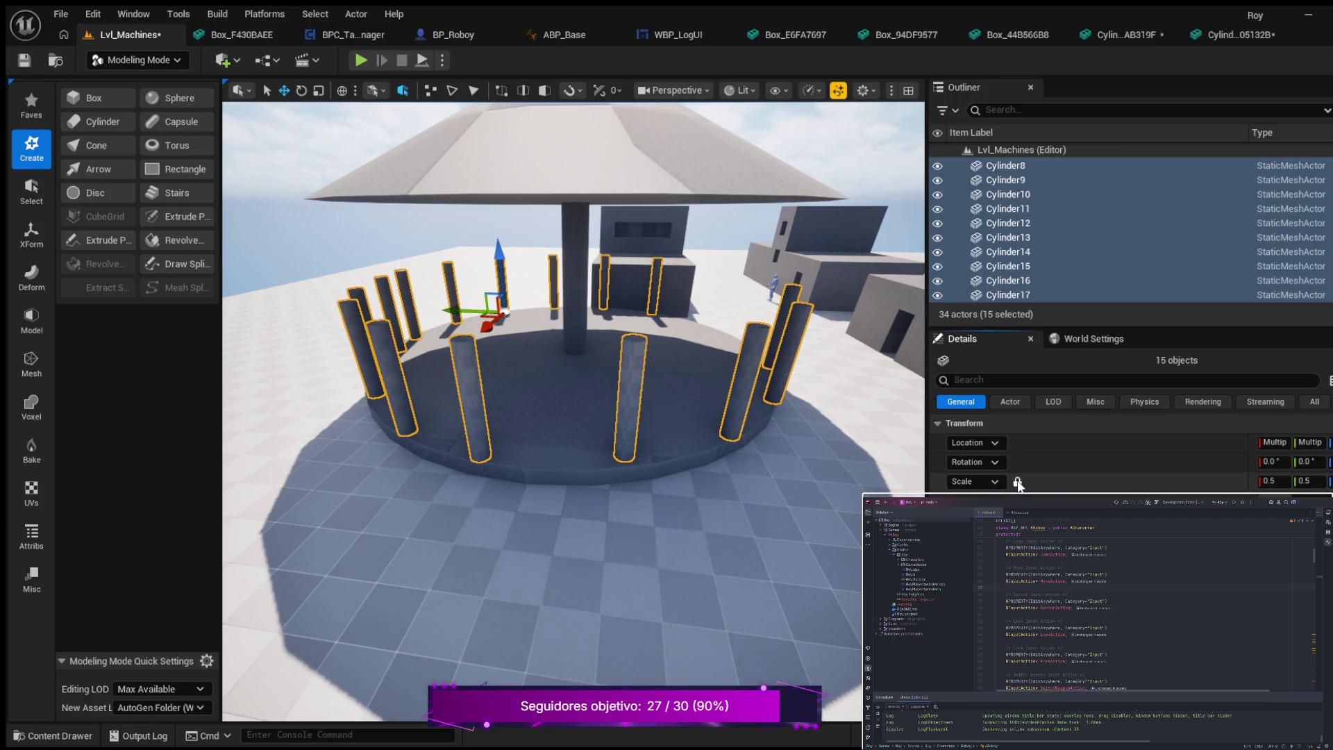
left_click(1275, 482)
type("0.3")
key("Return")
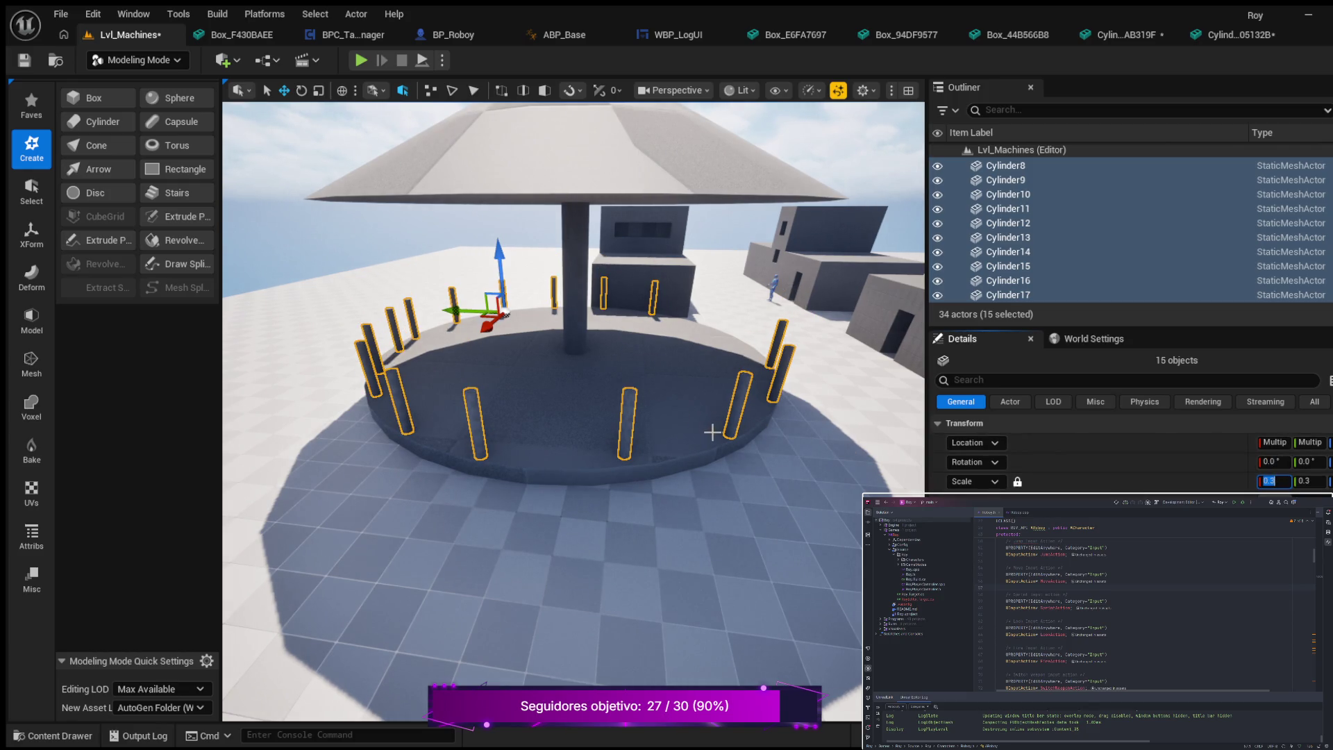
scroll(735, 427, "up", 5)
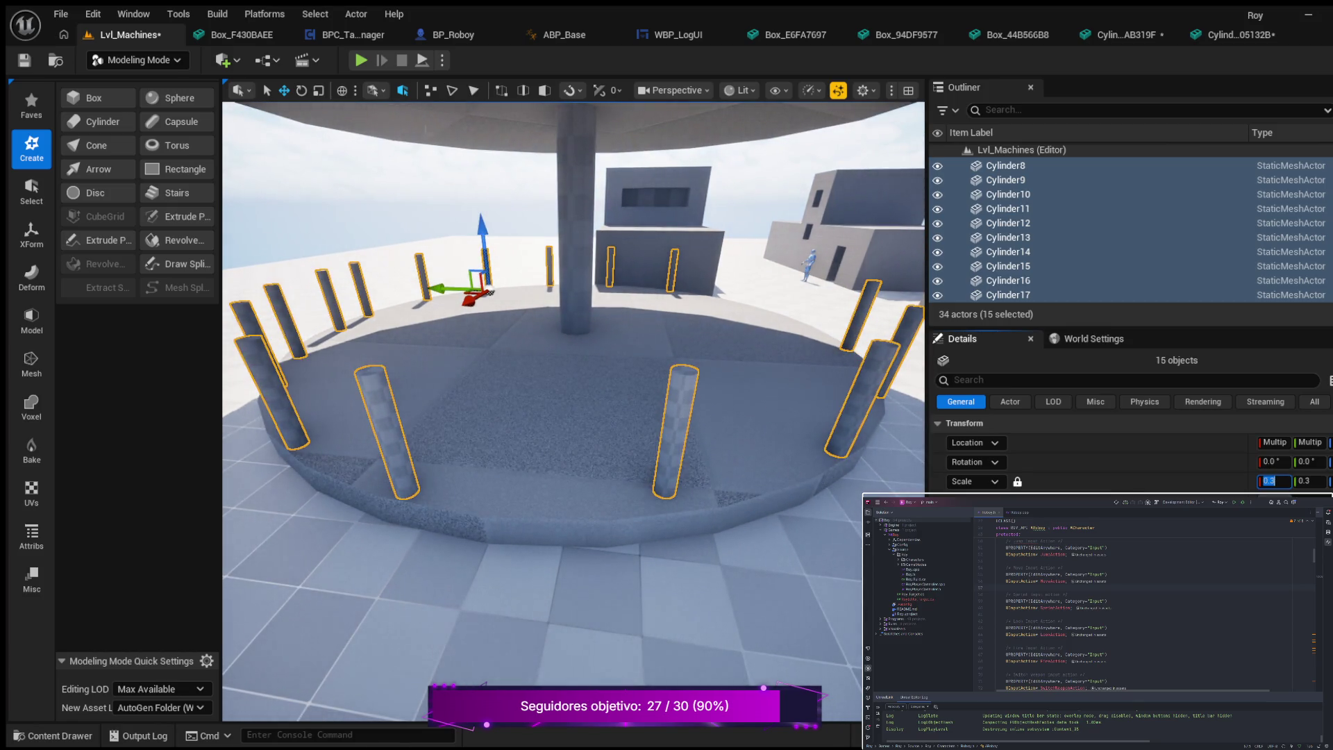
left_click(361, 57)
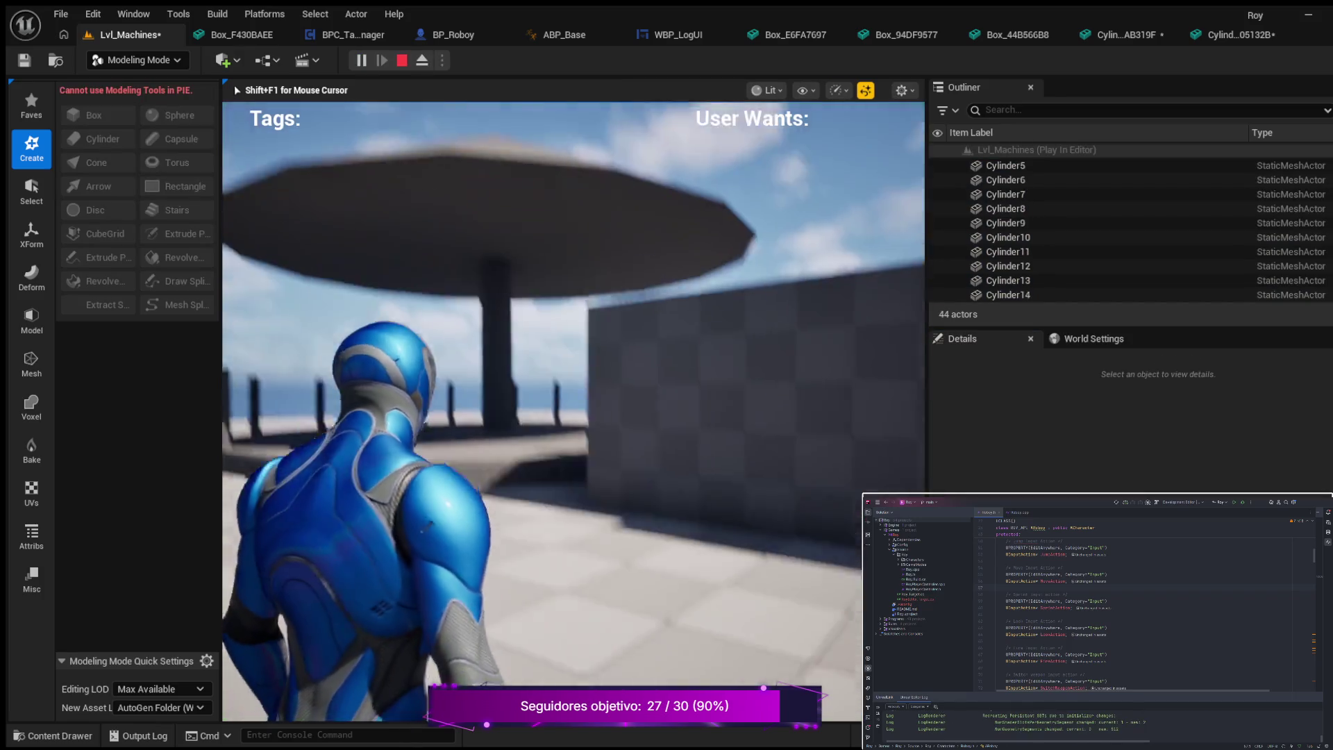
- Stop the play test, reduce the pillars' scale to 0.2, and play again
key("w")
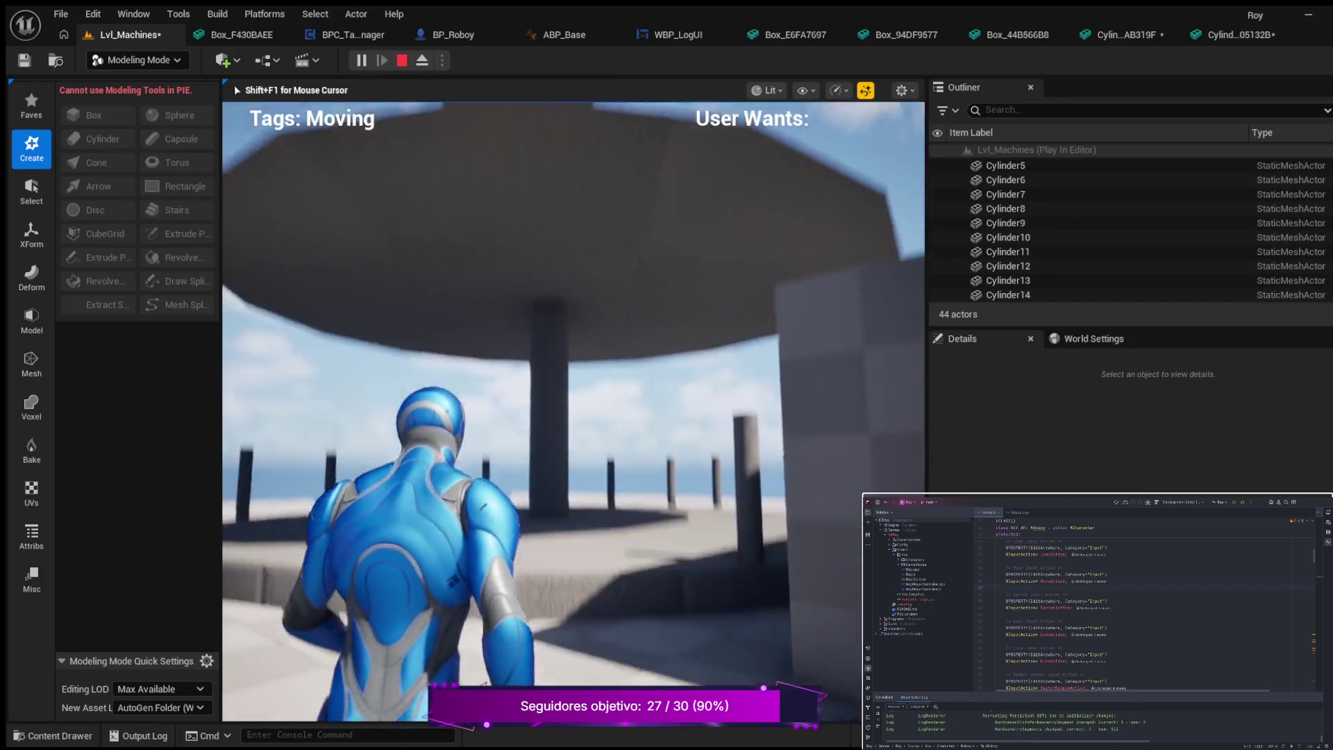
key("w")
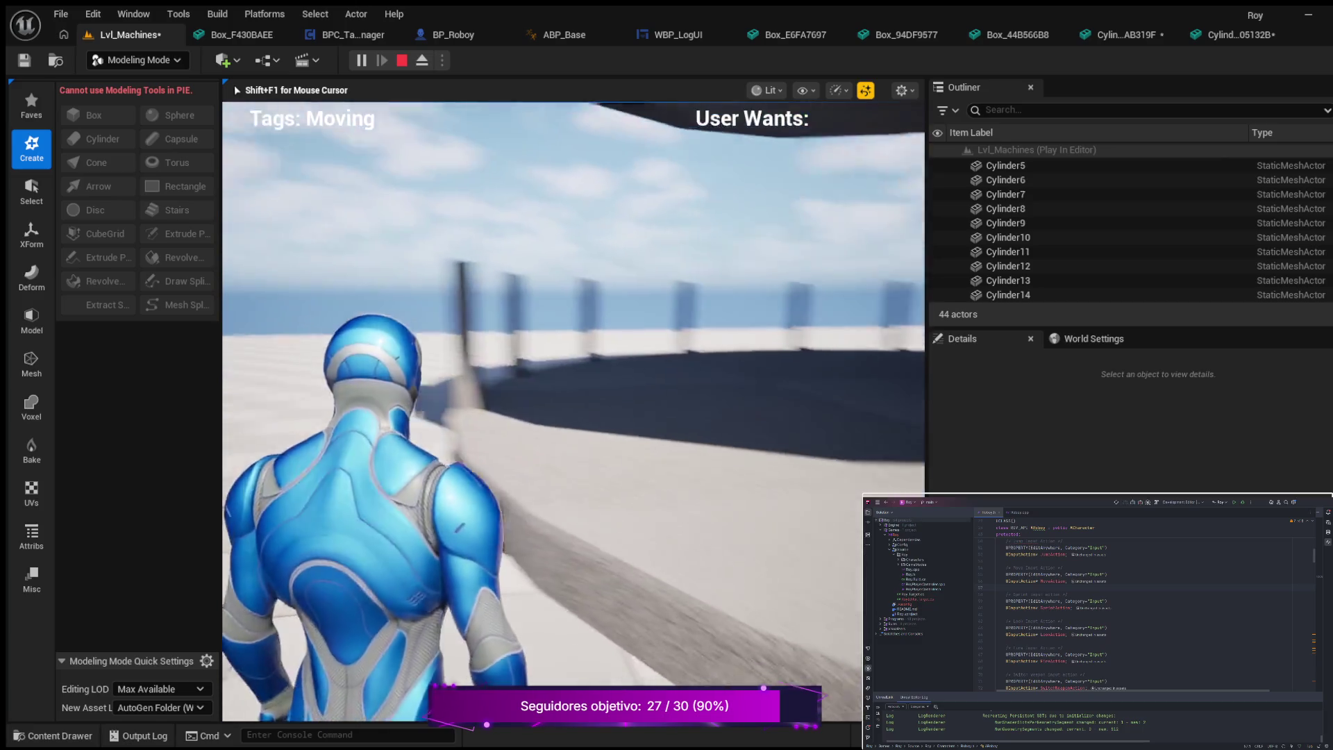
key("Escape")
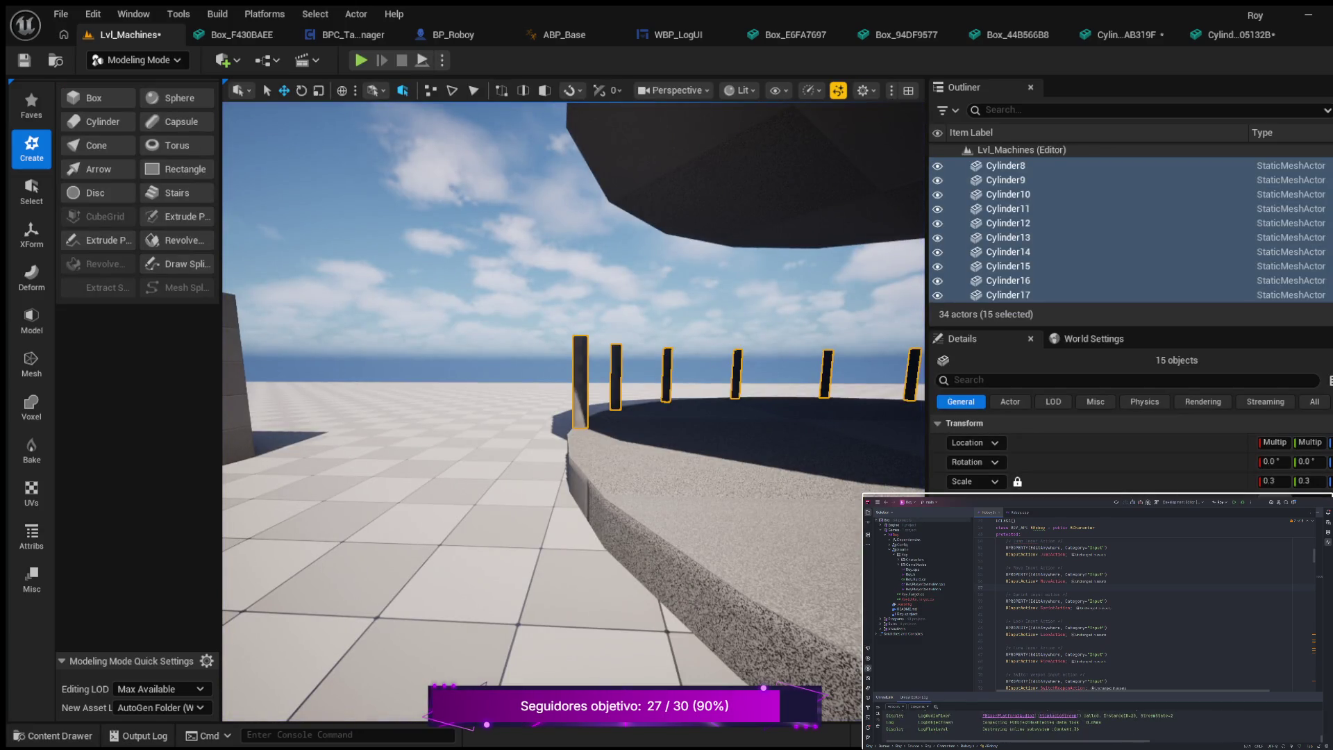
left_click(1277, 482)
key("BackSpace")
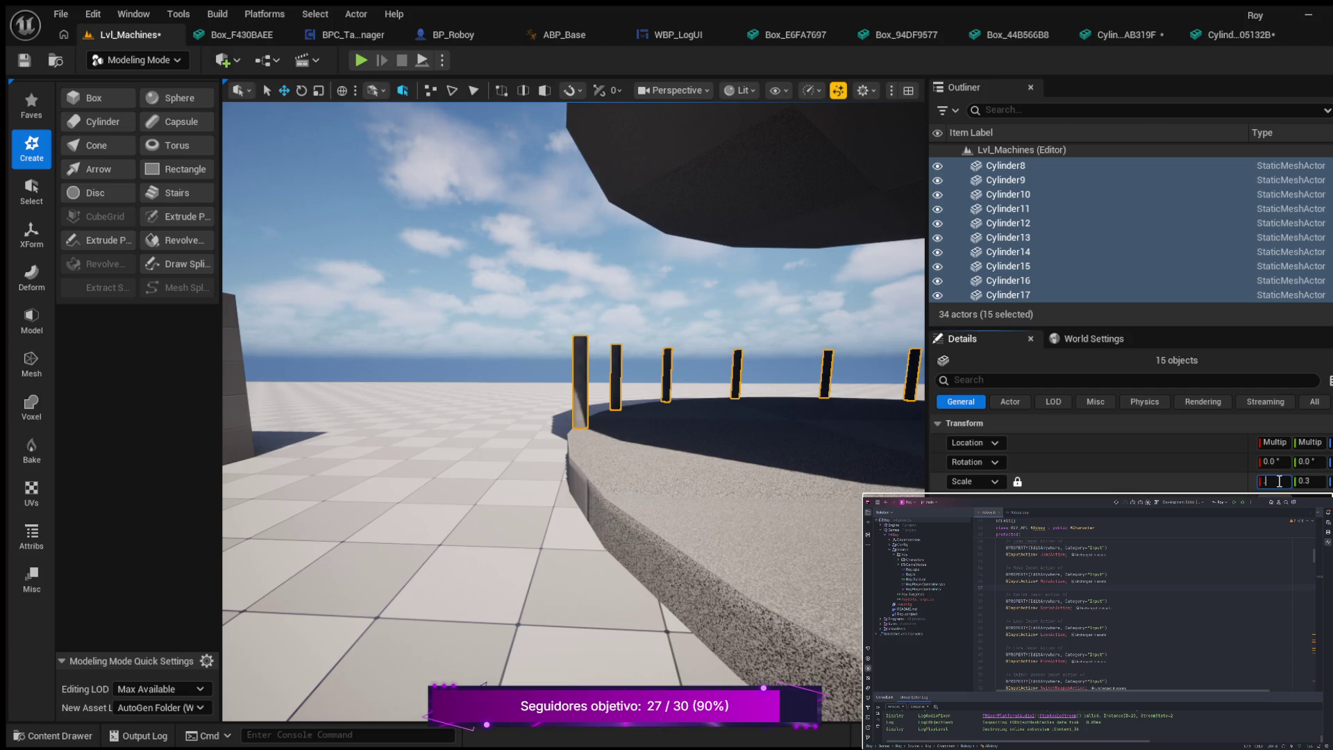
type("0.2")
key("Return")
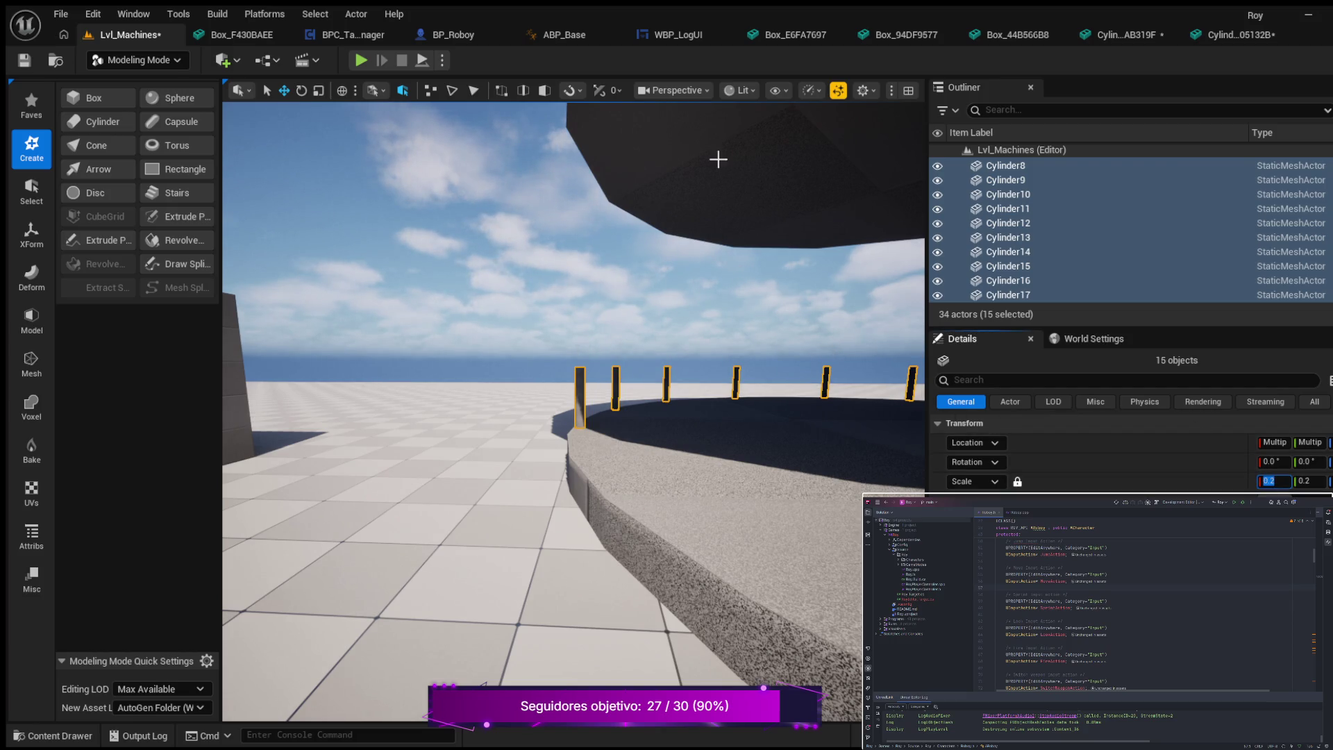
left_click(360, 64)
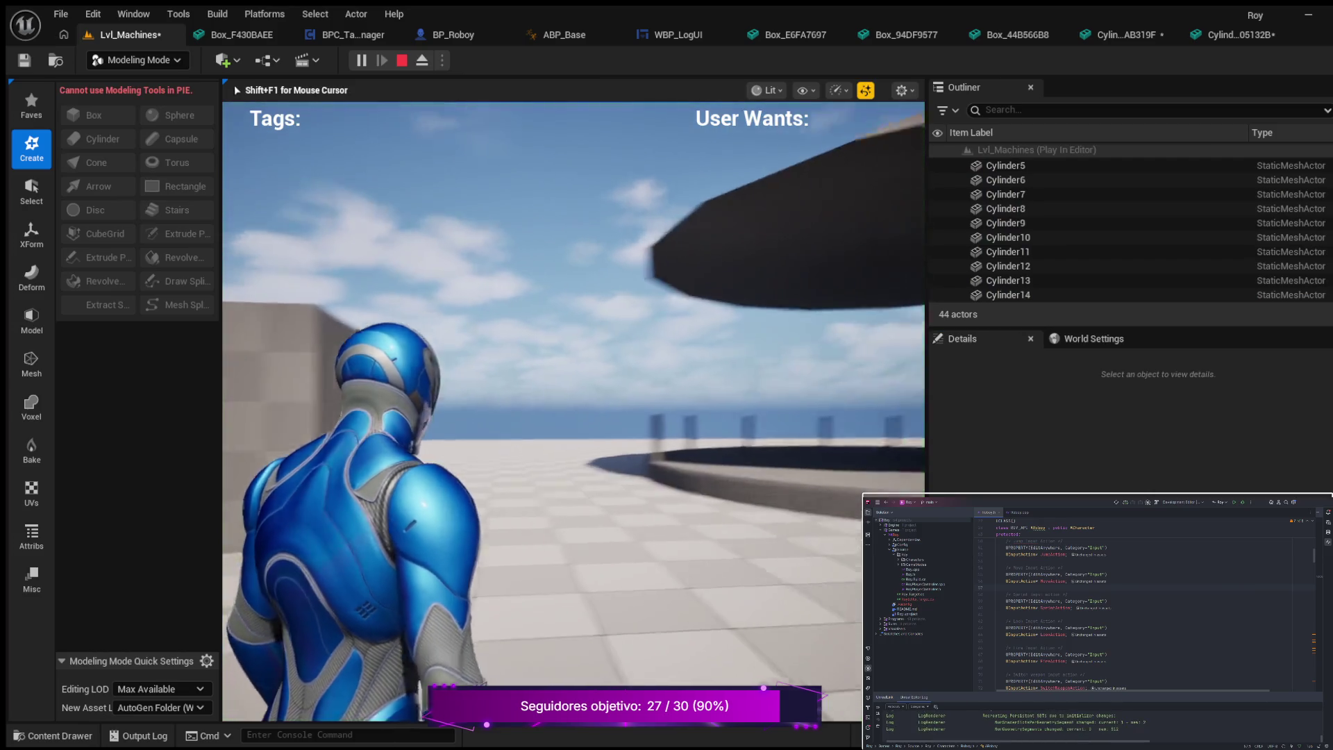
- Walk the character forward past the 0.2-scale pillars, then stop the play test
key("w")
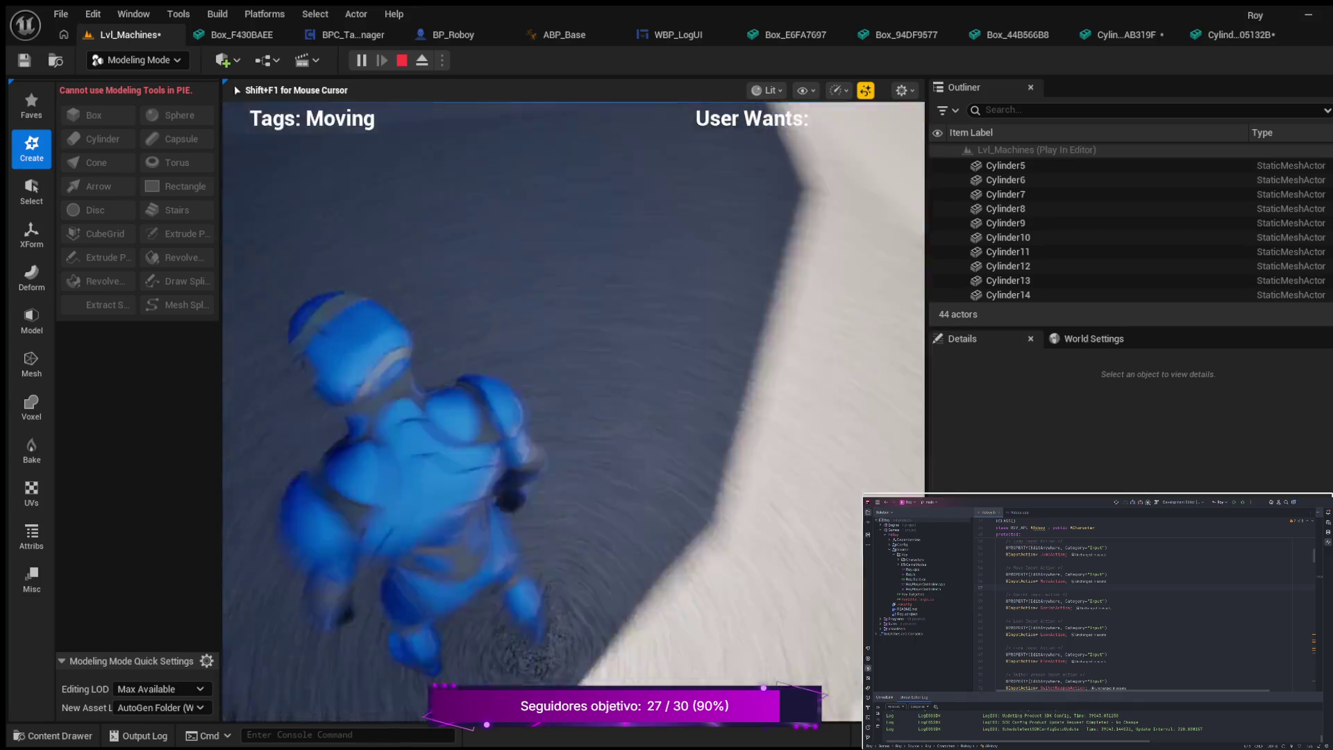
key("Escape")
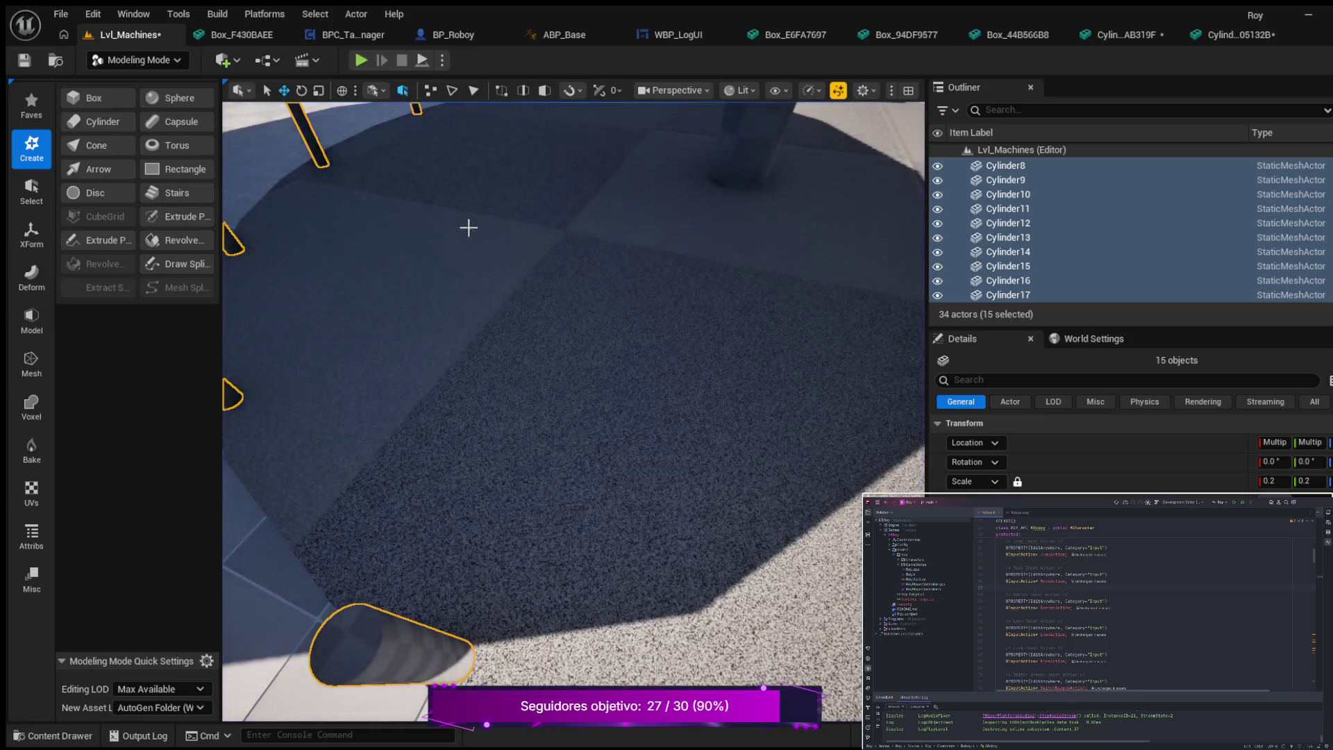
- Frame the selected posts, then select and focus the view on the round platform cylinder
key("f")
scroll(536, 259, "up", 3)
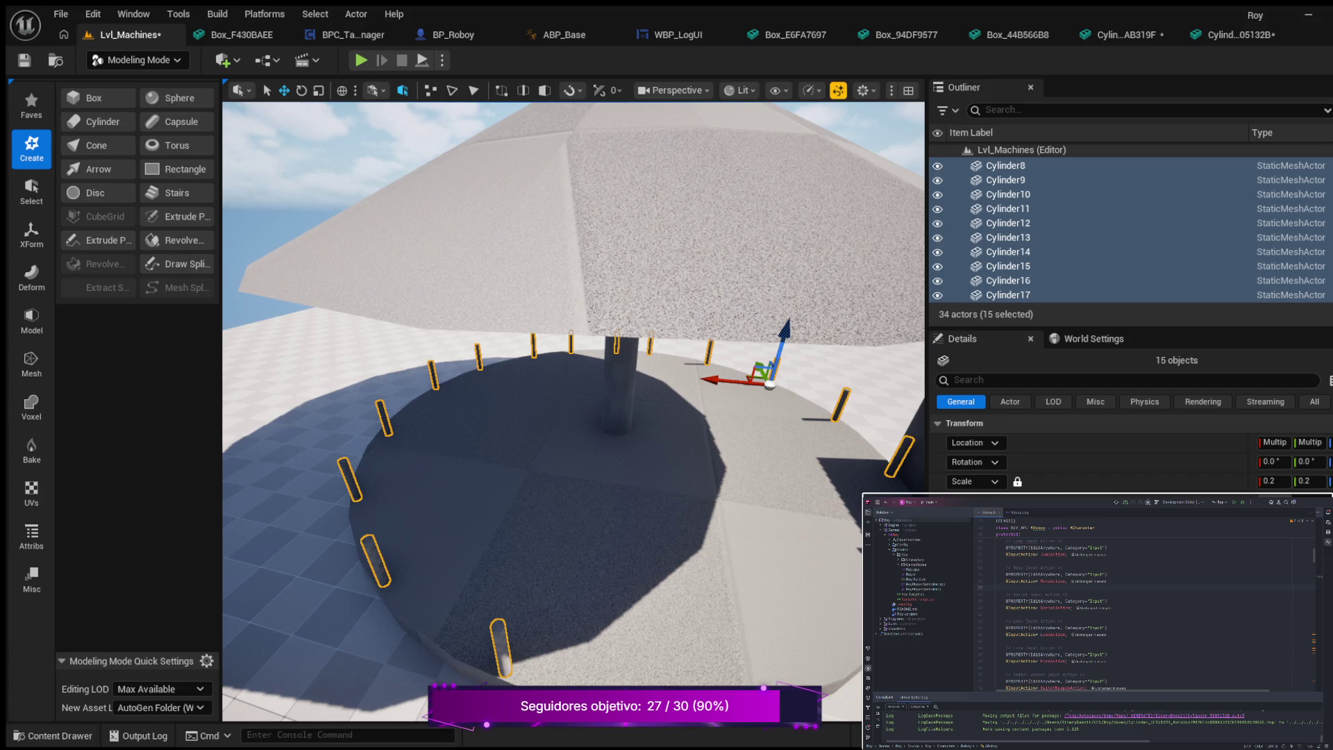
left_click(634, 507)
key("f")
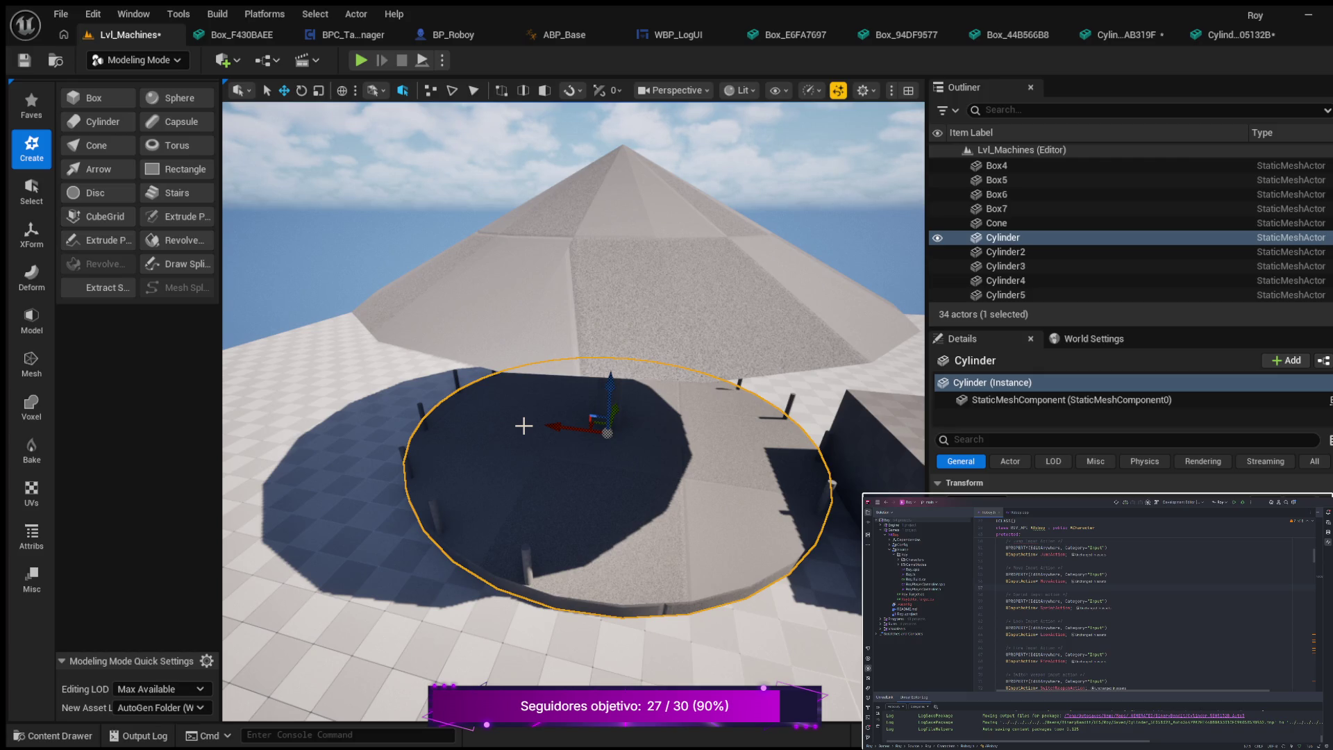
mouse_move(470, 429)
left_mouse_down()
mouse_move(448, 385)
mouse_move(454, 437)
mouse_move(492, 415)
left_mouse_up()
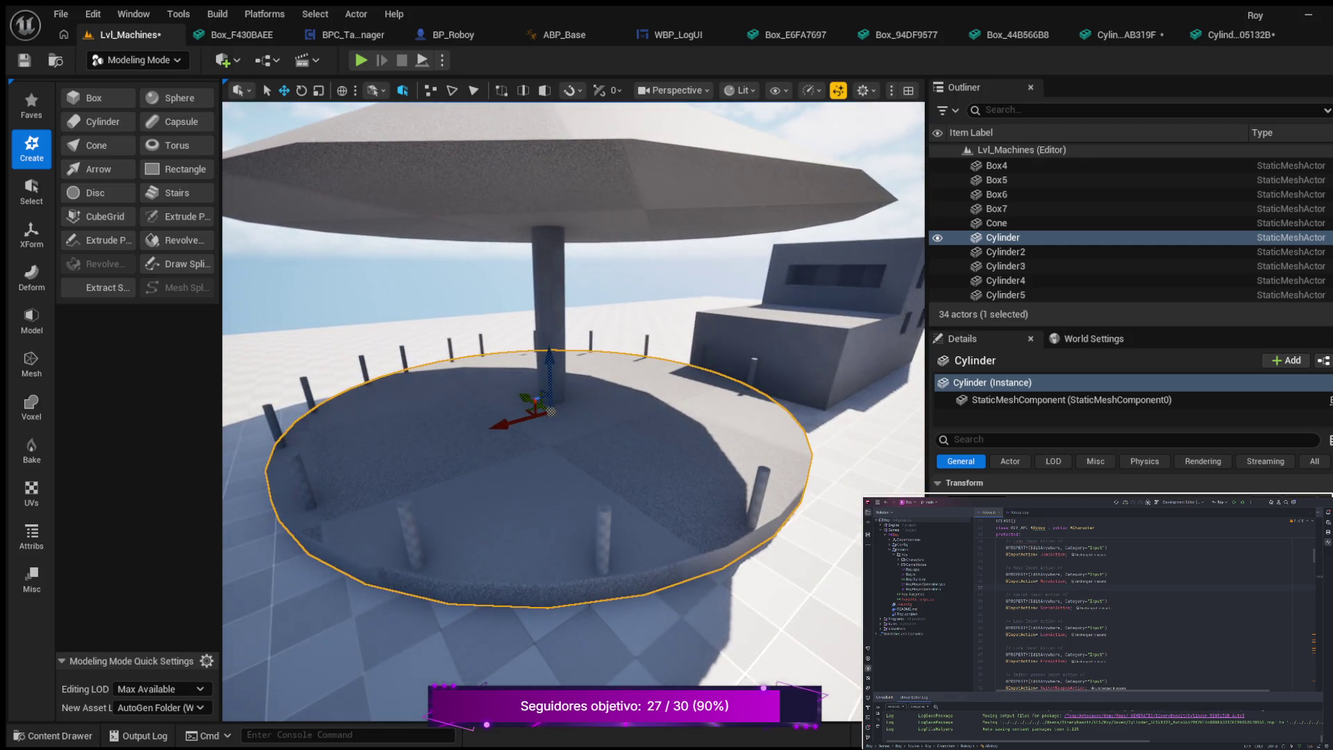
- Start the Torus creation tool in Modeling Mode
scroll(560, 354, "down", 5)
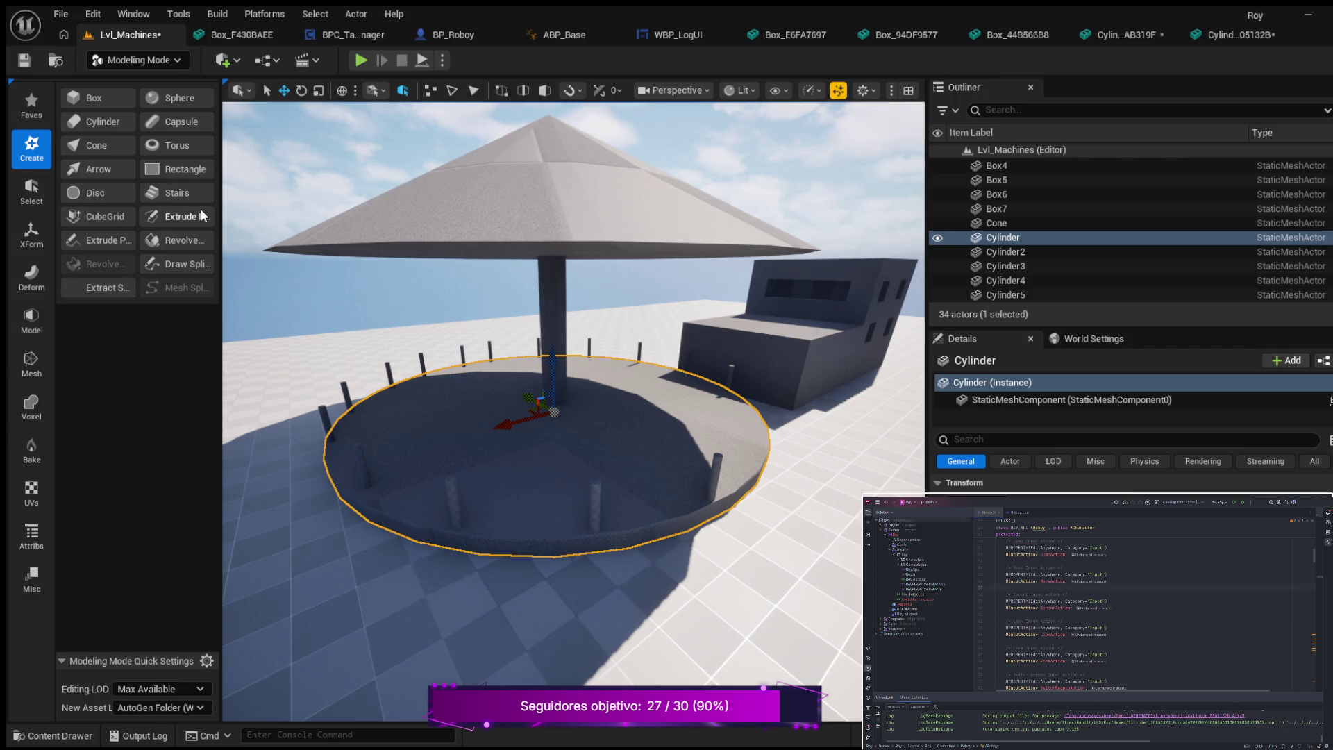
left_click(190, 147)
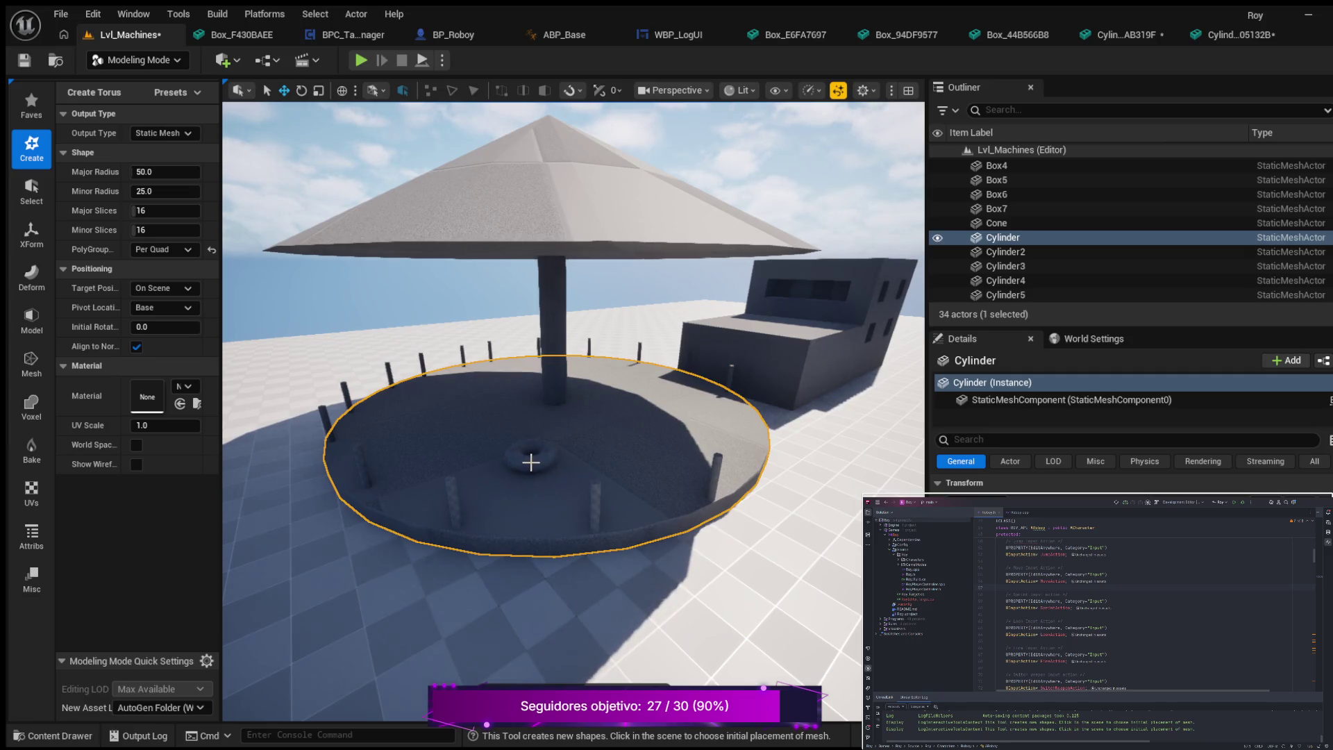
- Place the torus at the platform centre, reset minor radius to 25, and set major radius 800
left_click(531, 462)
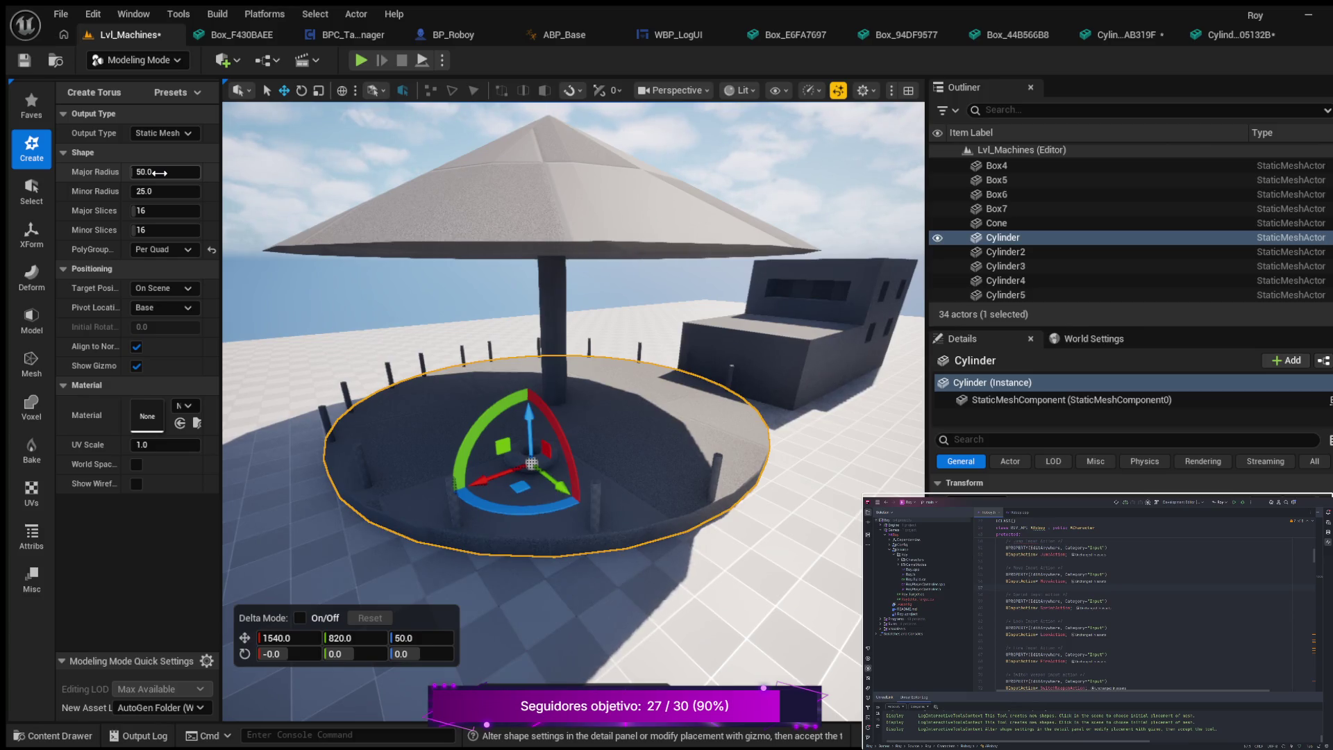
left_click_drag(156, 191, 208, 191)
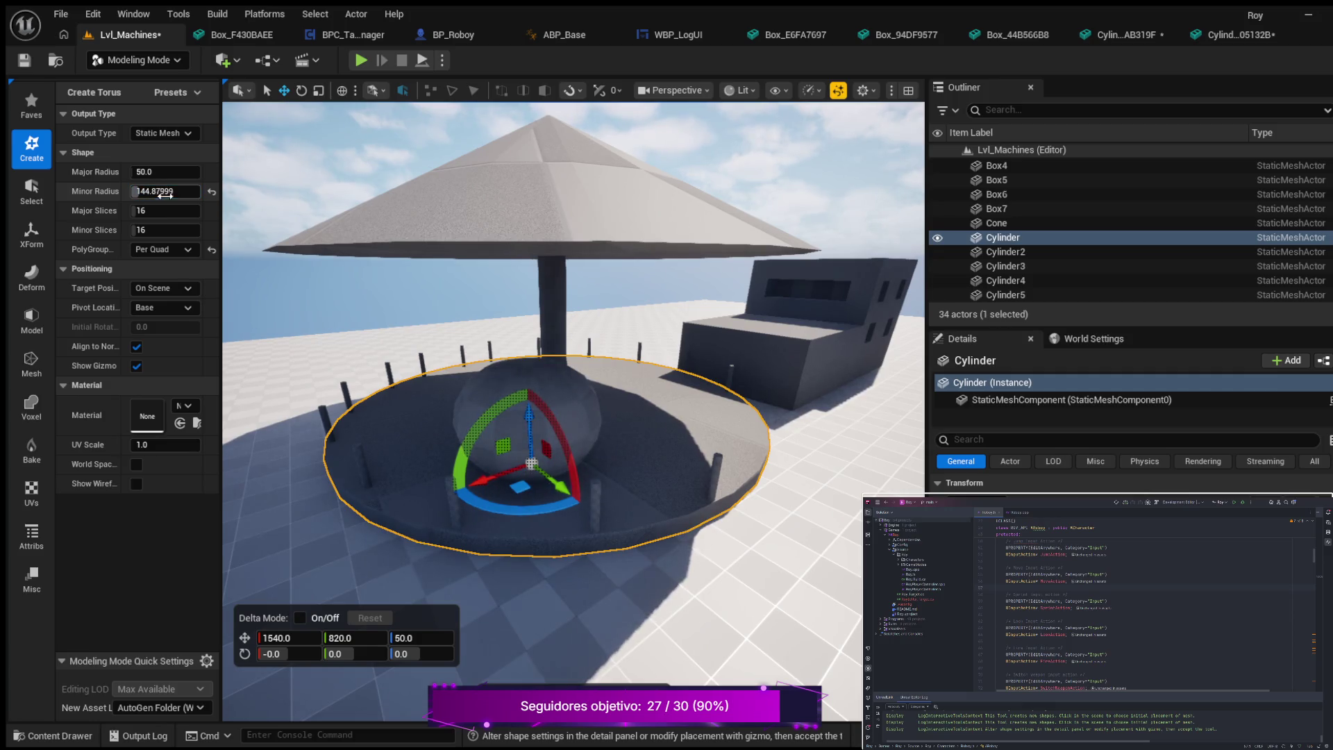
left_click(212, 192)
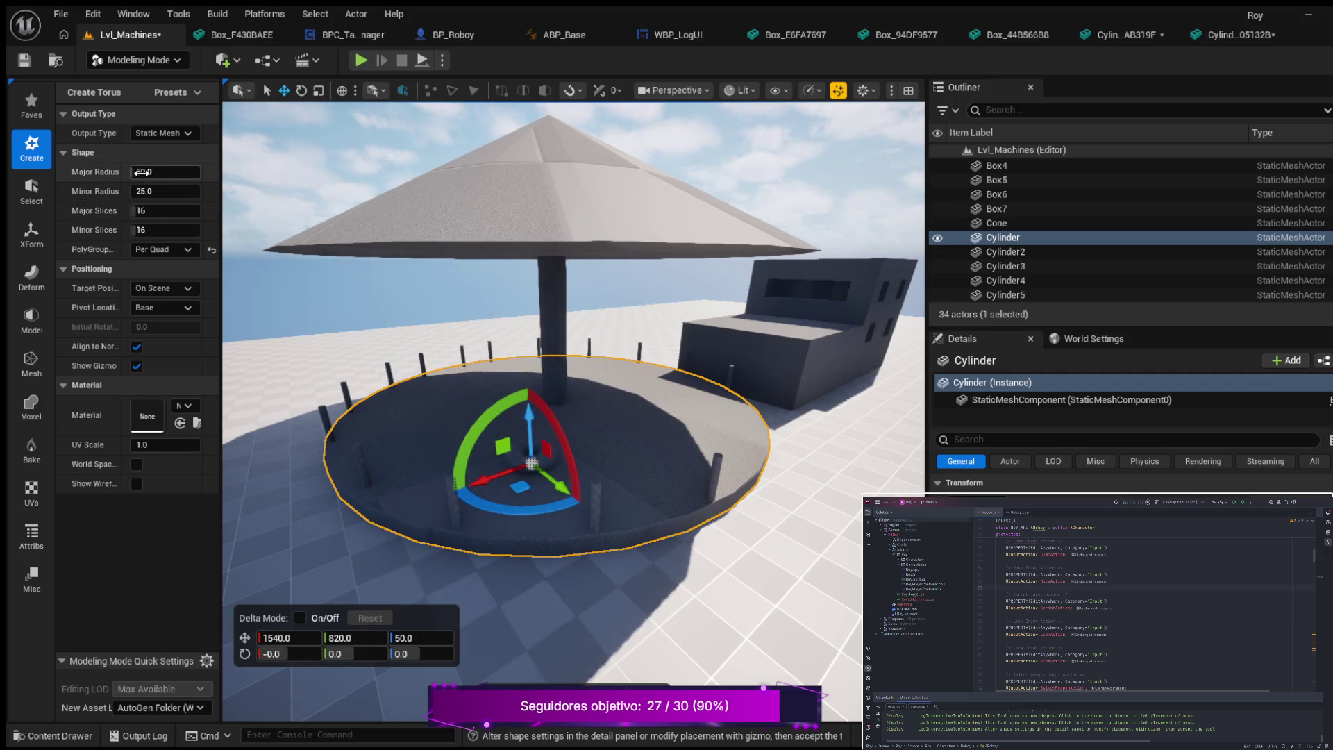
left_click_drag(139, 172, 177, 171)
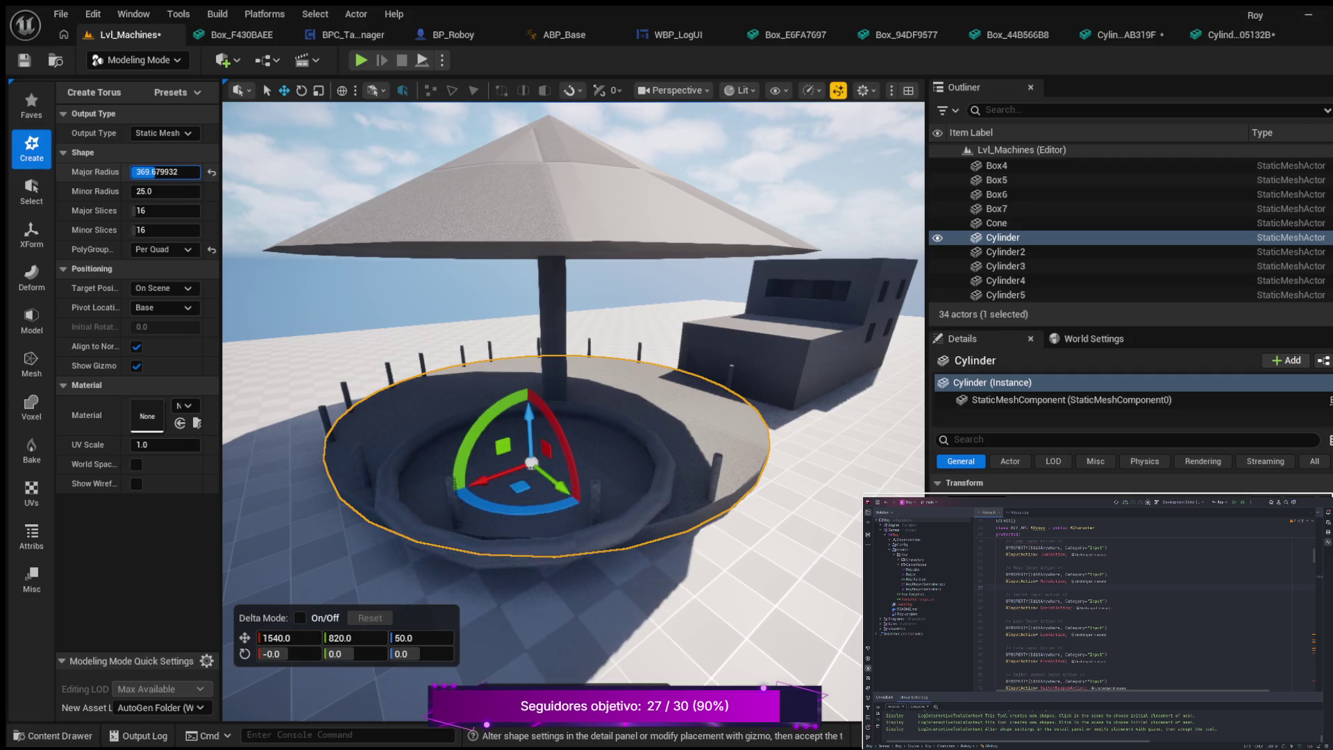
left_click(161, 175)
type("800.0")
key("Return")
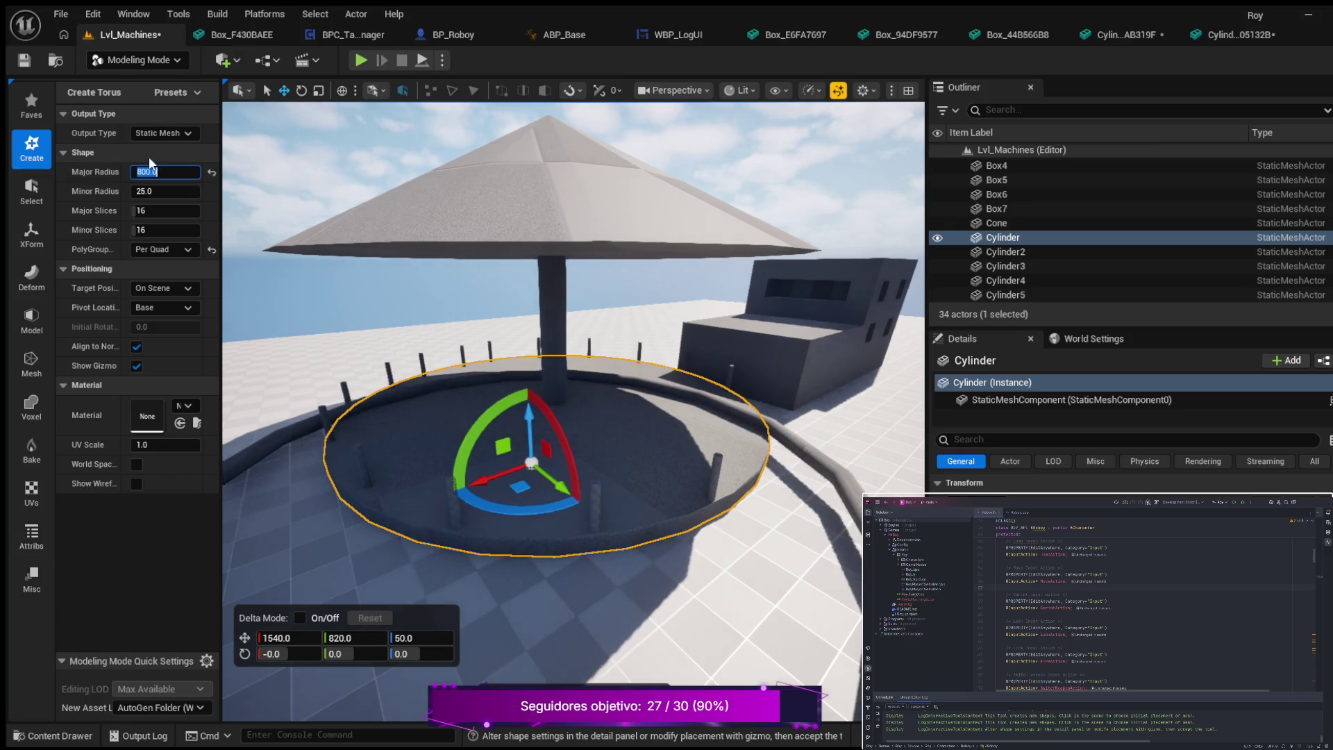
- Try major radius 400, then settle on 600, and slide the torus along X
scroll(559, 458, "down", 2)
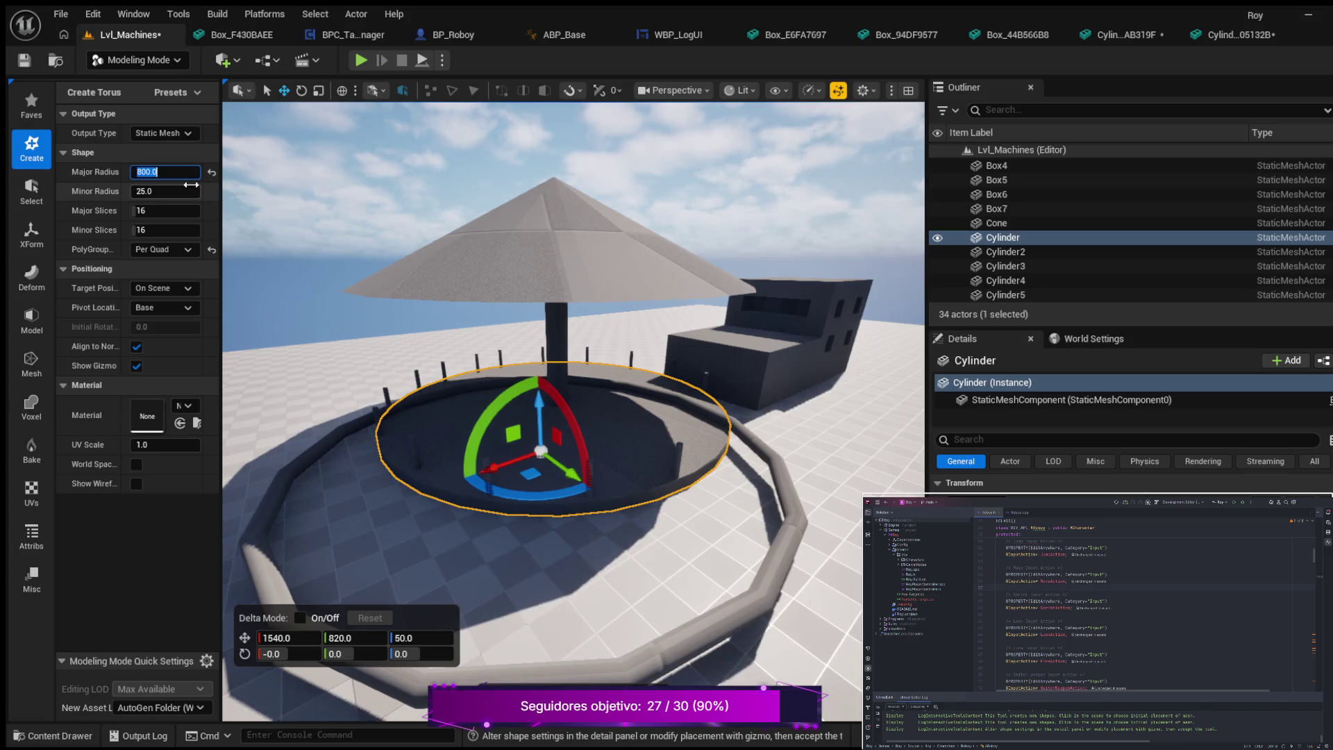
type("400")
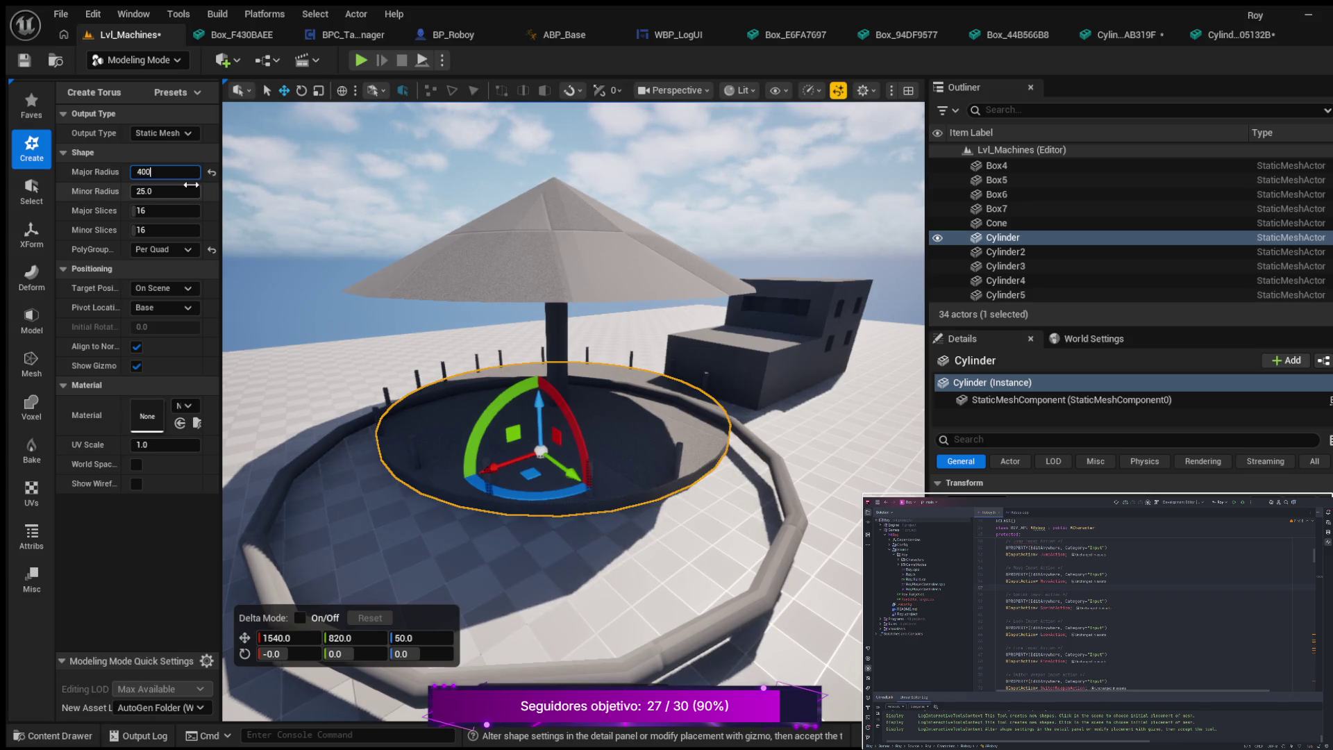
key("Return")
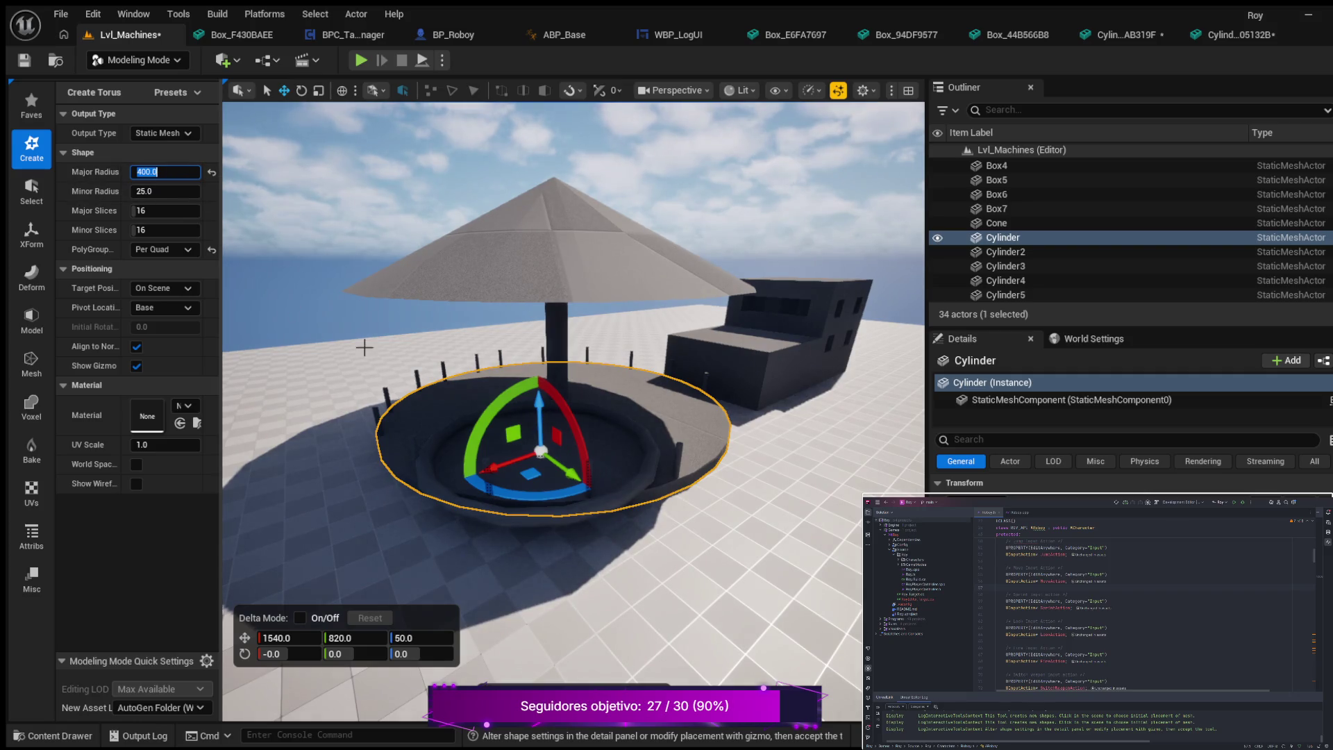
scroll(508, 462, "up", 5)
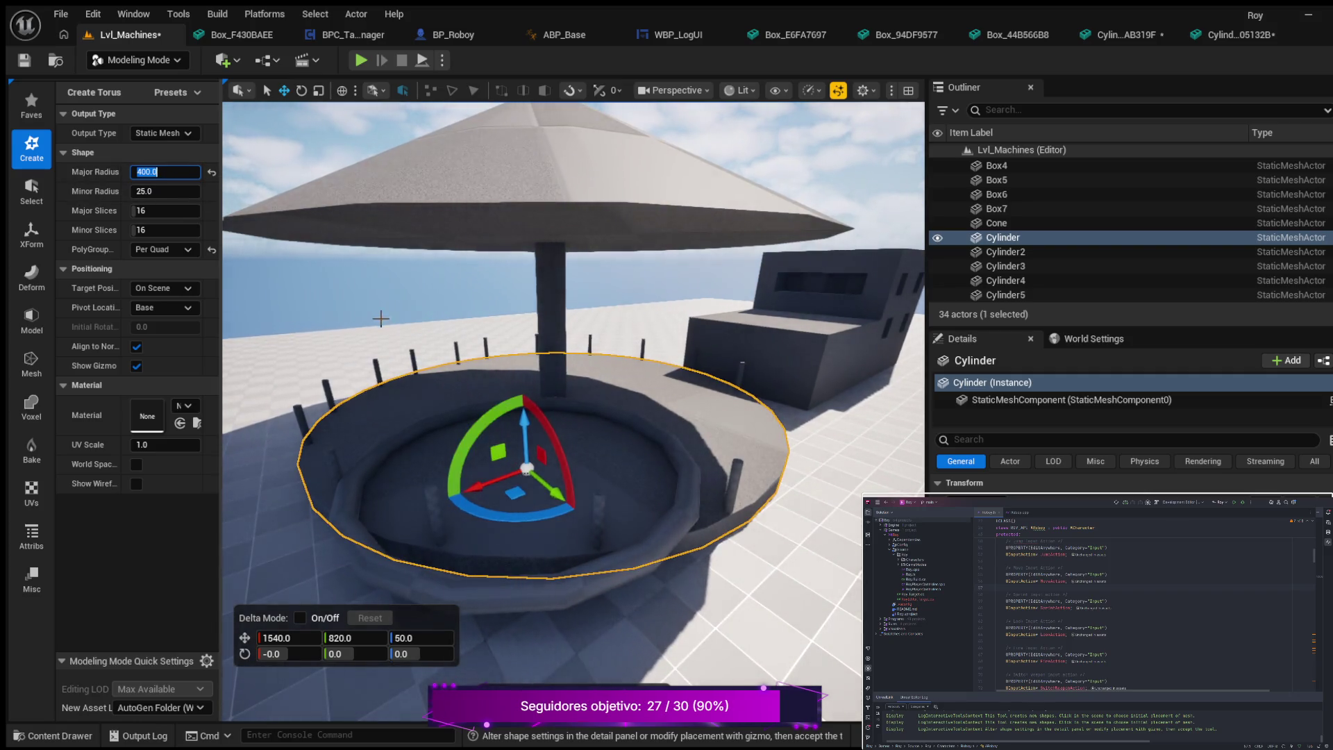
type("800")
key("Return")
type("6")
key("Return")
scroll(431, 402, "down", 2)
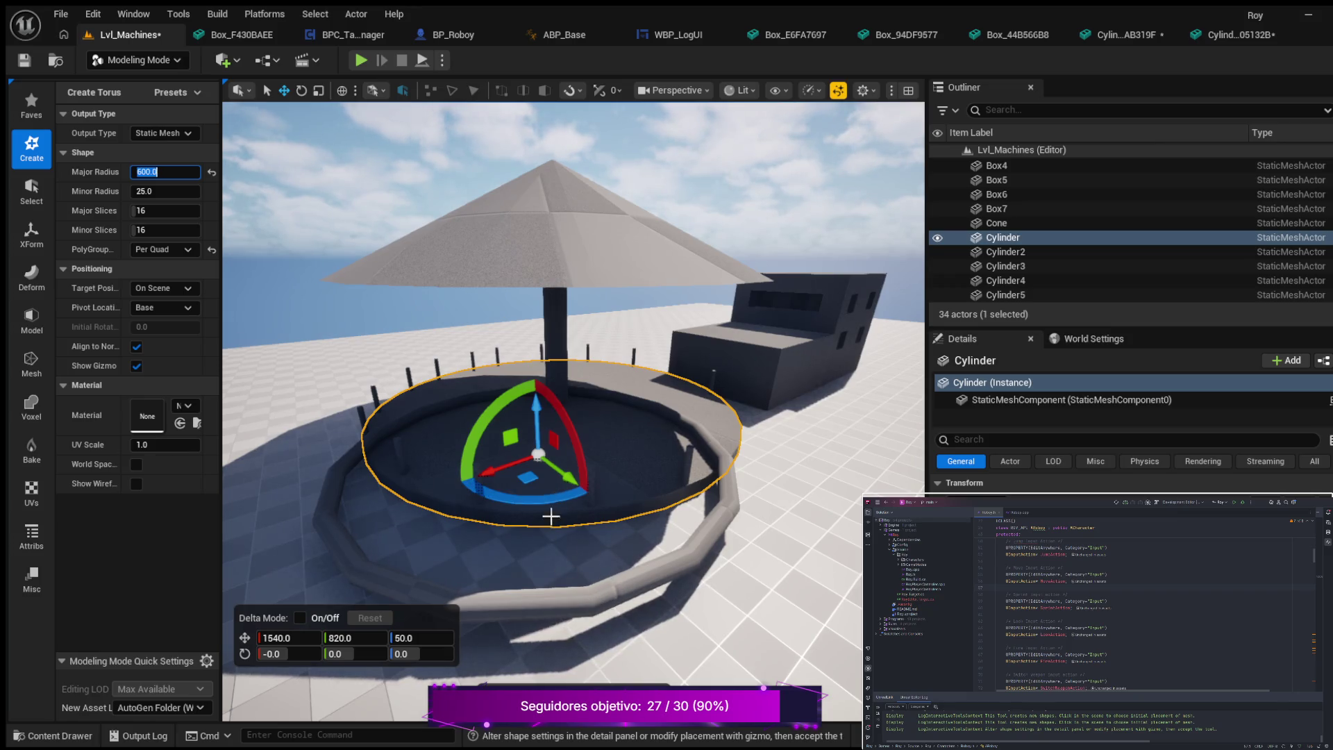
left_click_drag(486, 471, 525, 439)
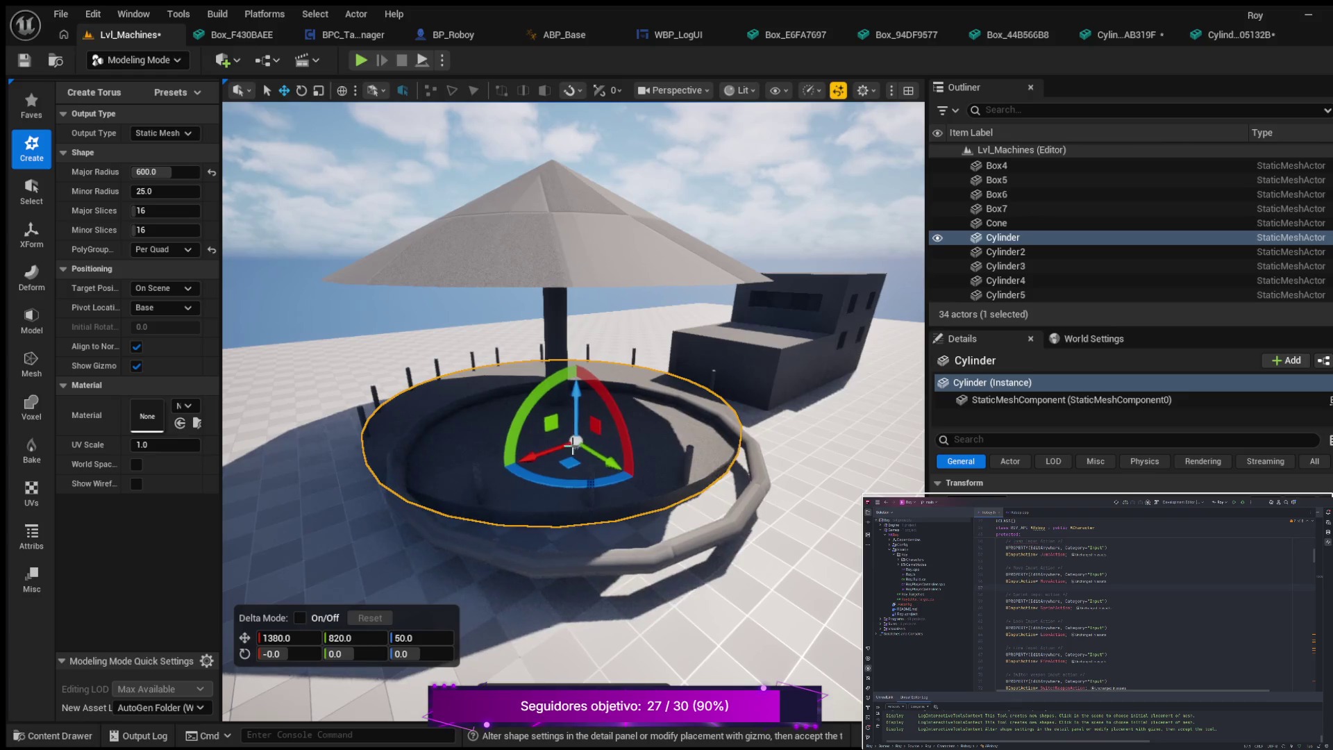
- Slide the torus along Y to centre it and drag the minor radius up to about 41
mouse_move(603, 452)
left_mouse_down()
mouse_move(569, 429)
mouse_move(581, 420)
left_mouse_up()
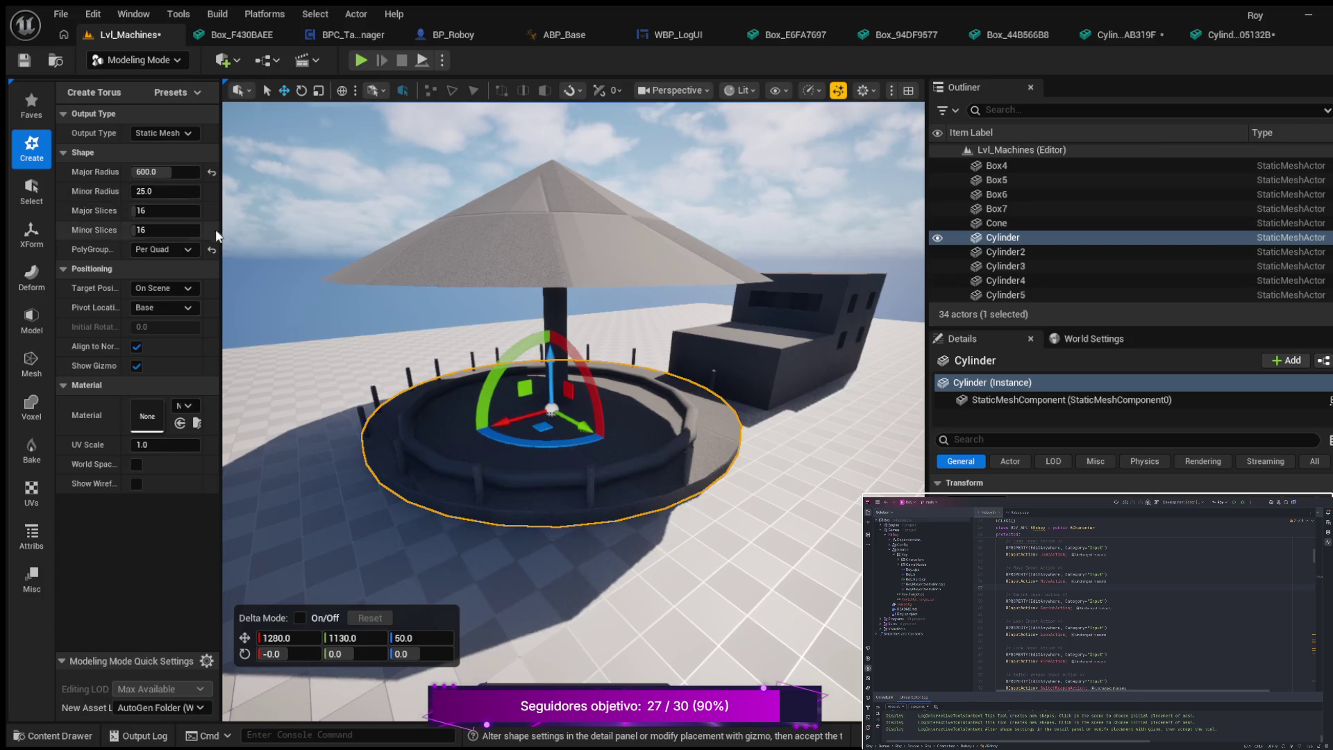
scroll(561, 388, "up", 5)
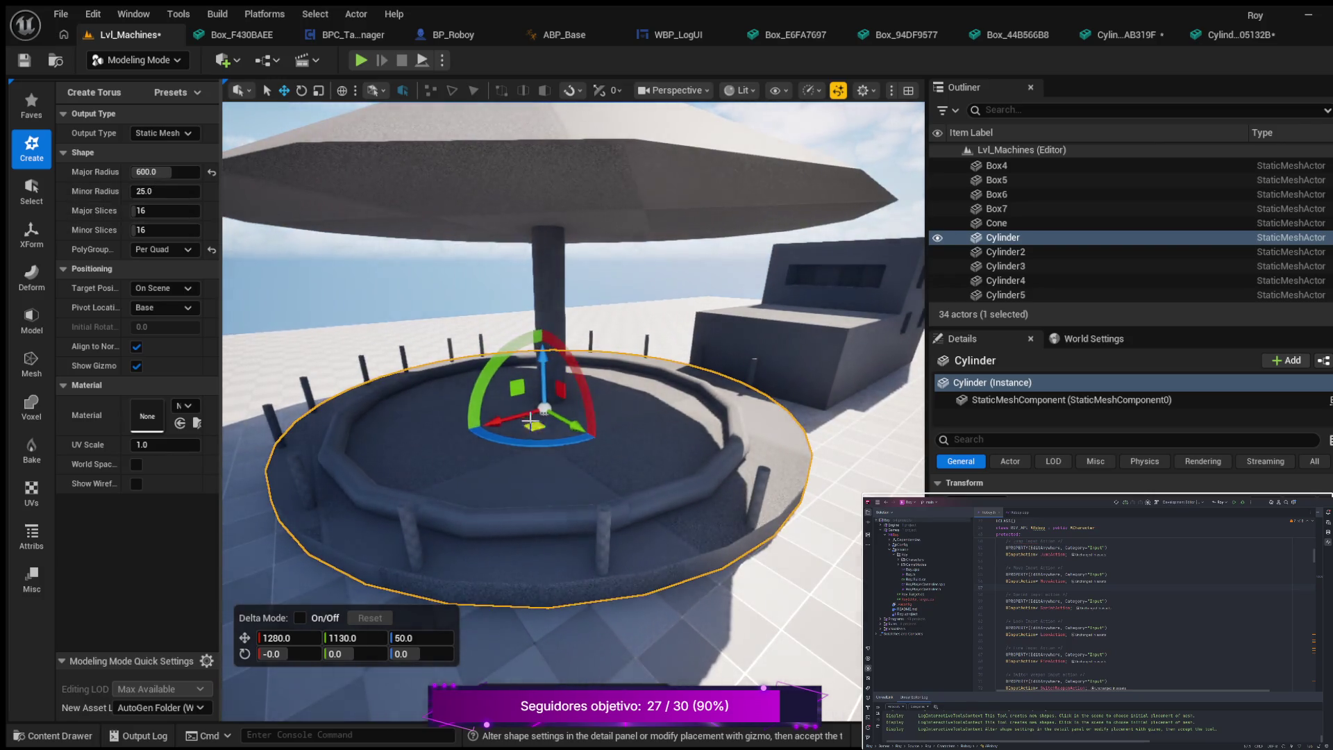
mouse_move(138, 192)
left_mouse_down()
mouse_move(167, 192)
mouse_move(138, 191)
left_mouse_up()
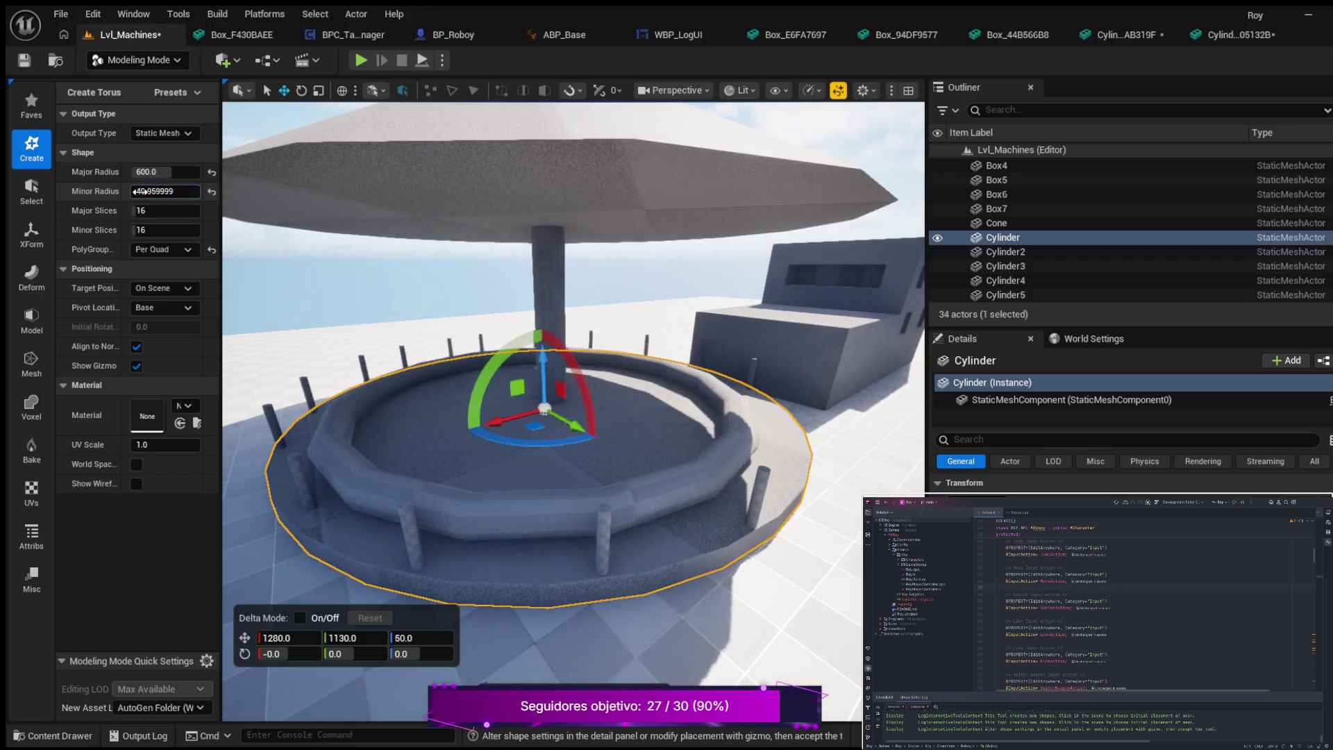
- Set the torus minor radius to 21 with 32 ring segments and 32 tube segments
left_click(212, 193)
left_click(146, 189)
type("20")
key("Return")
type("21")
key("Return")
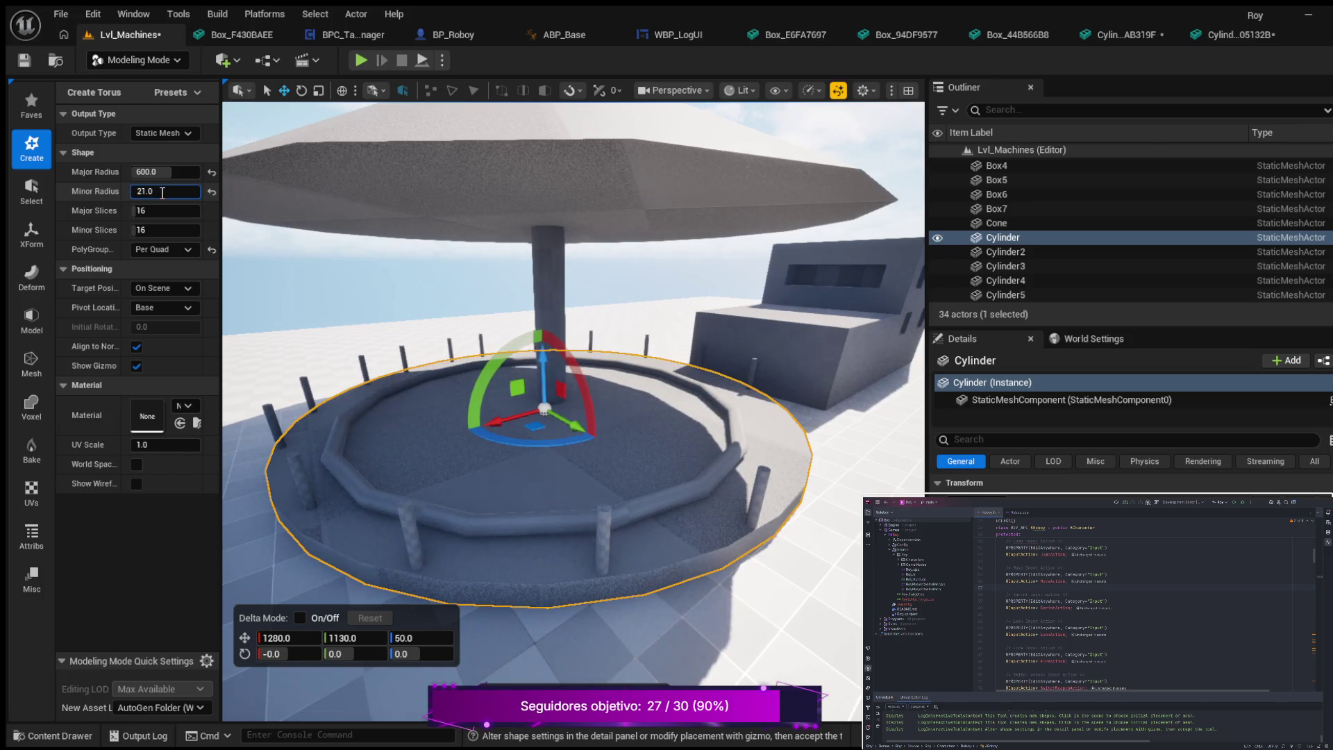
left_click(149, 209)
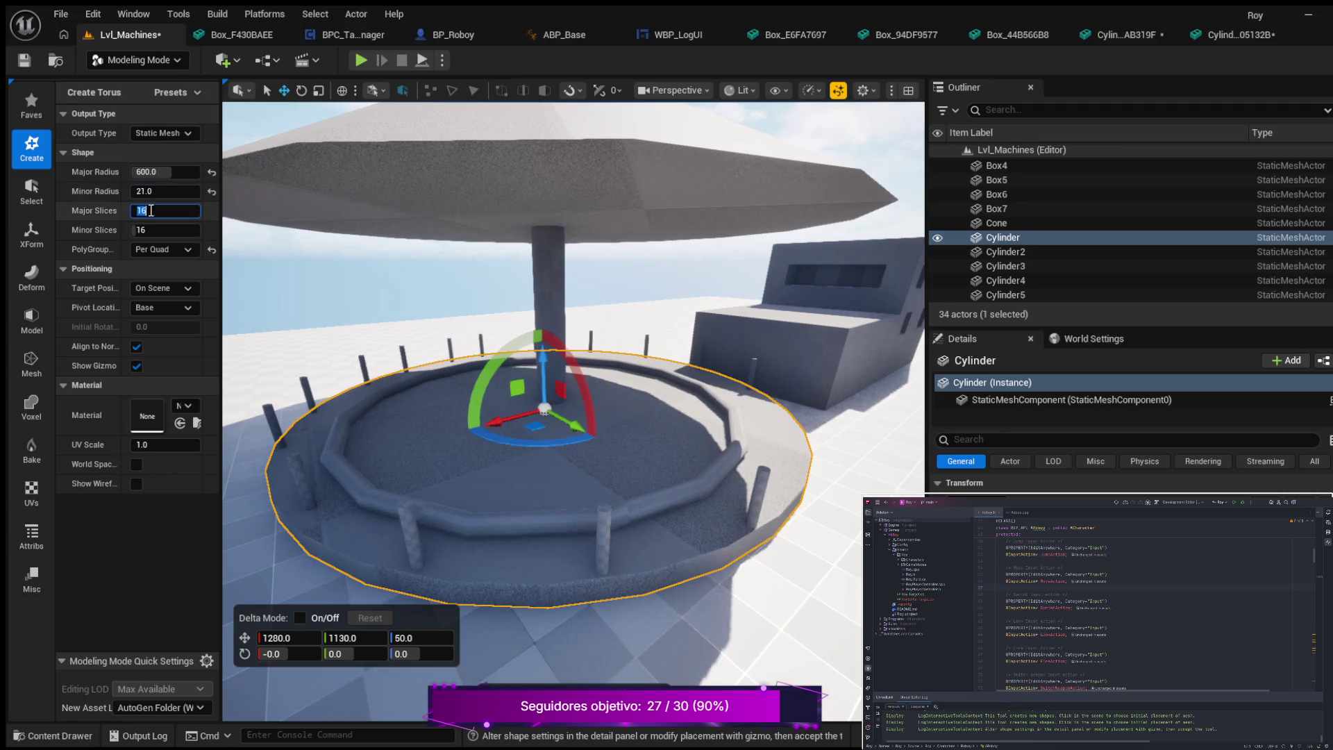
type("32")
key("Return")
left_click(145, 229)
key("Return")
- Reduce the tube minor radius to 16 and move the view closer to the torus preview
left_click(161, 194)
type("16")
key("Return")
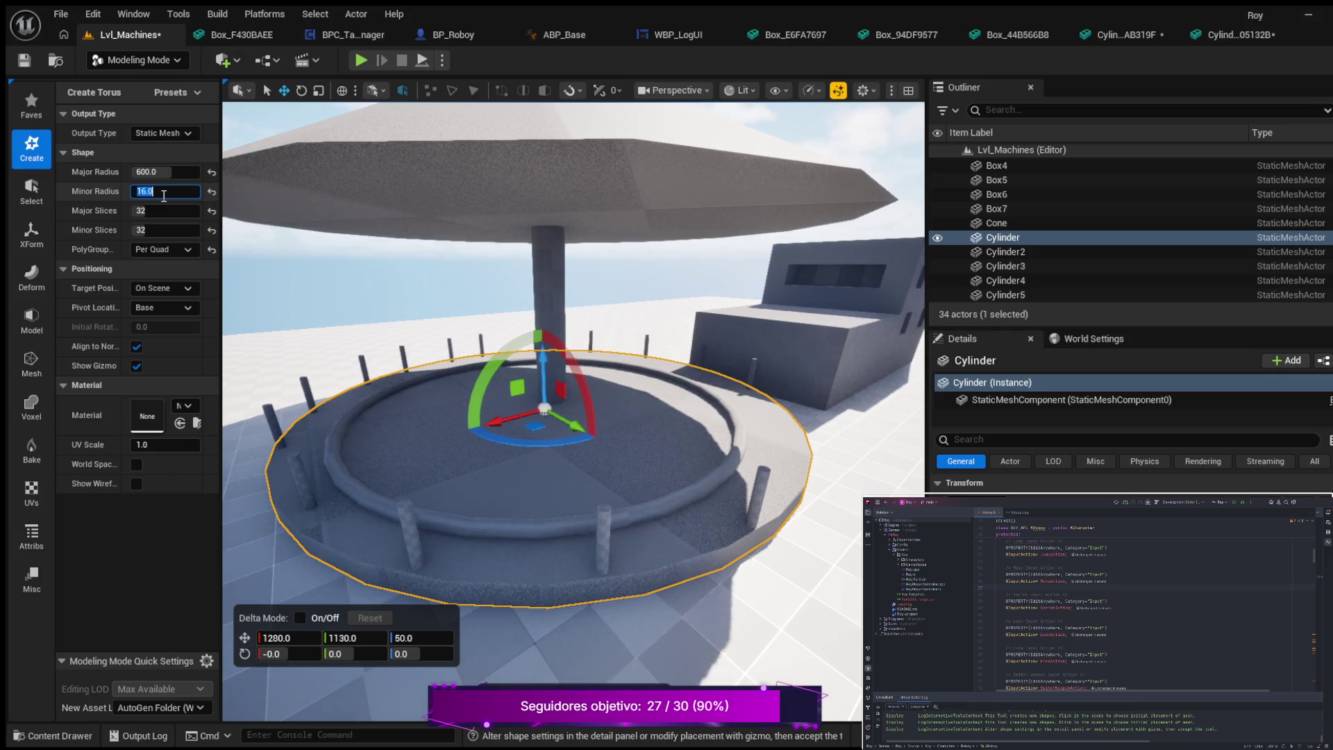
scroll(399, 337, "up", 4)
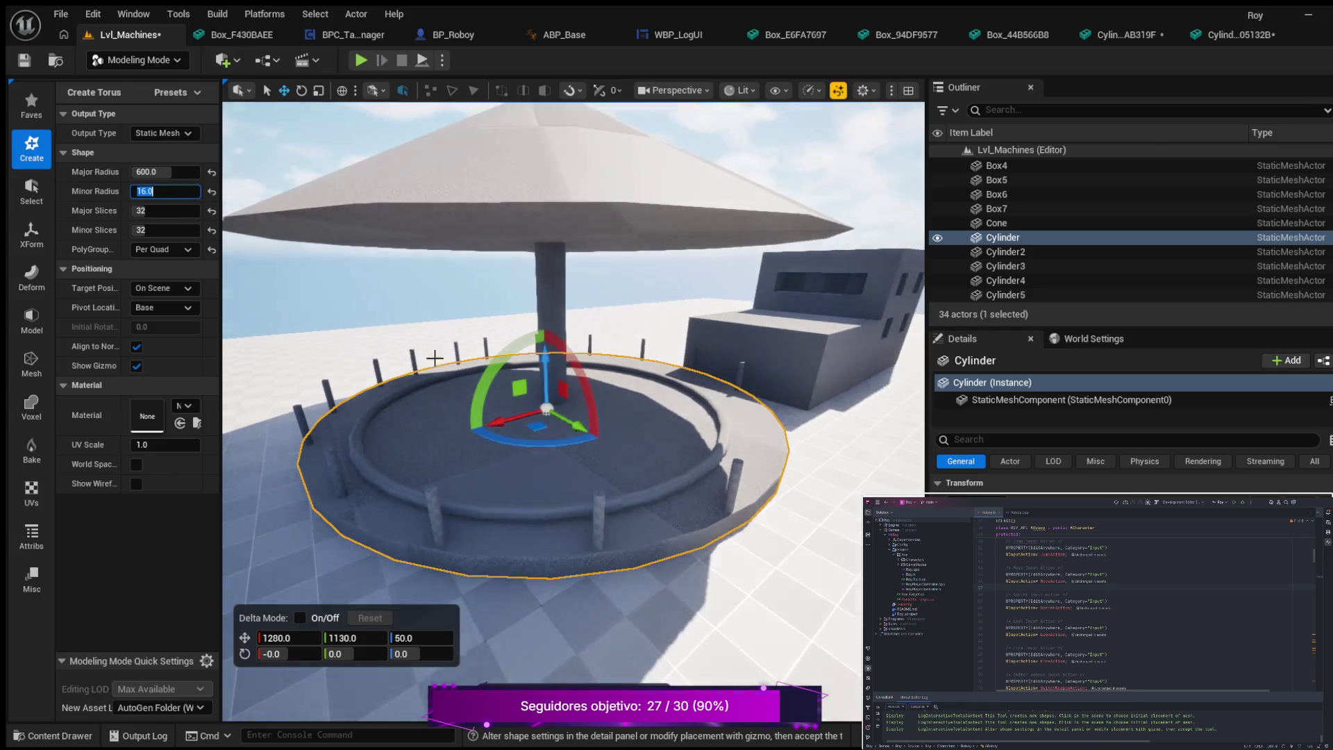
scroll(471, 381, "up", 2)
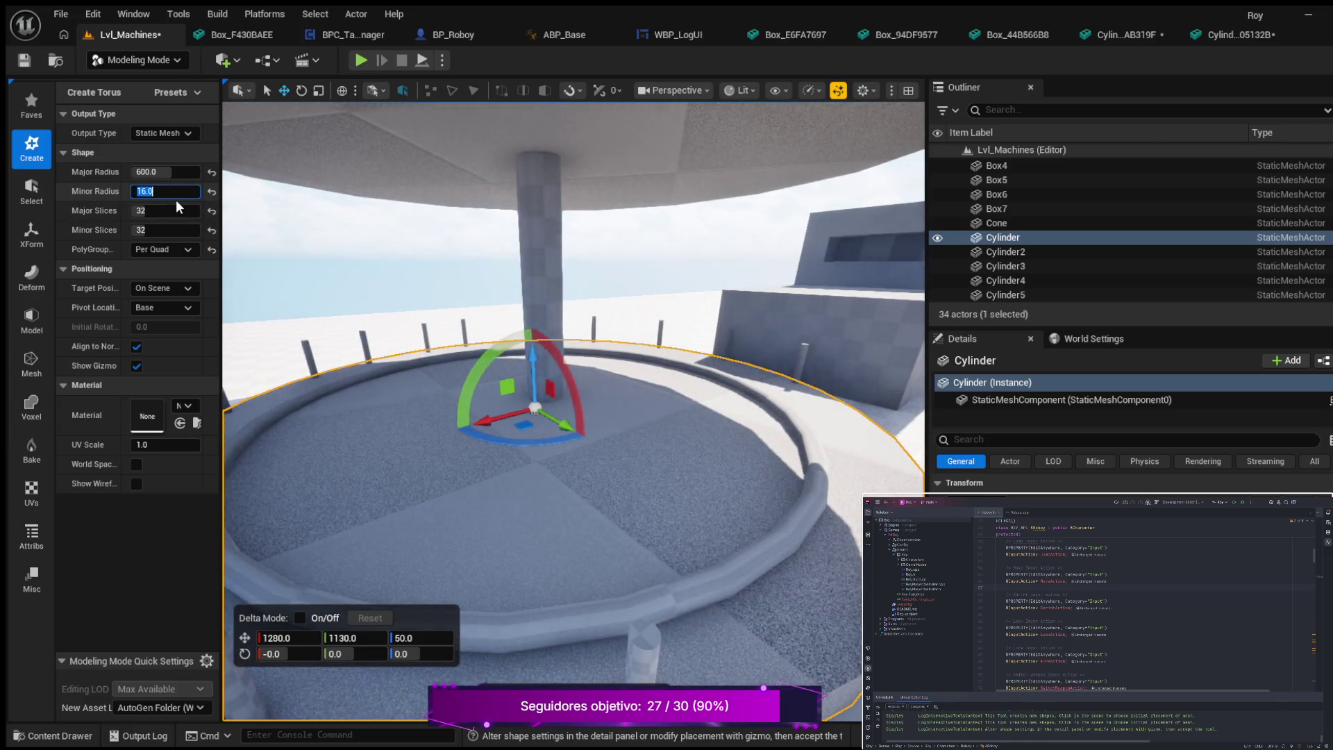
type("8")
key("Return")
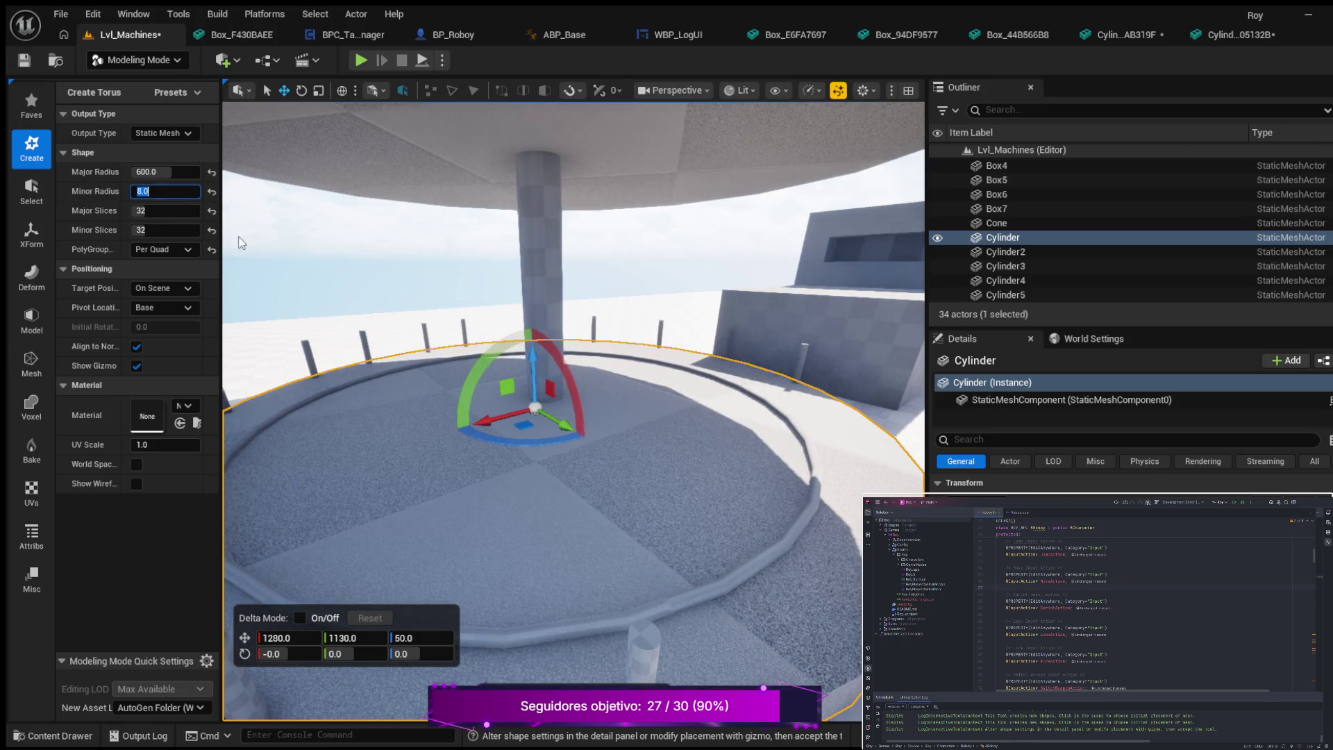
scroll(417, 365, "down", 2)
left_click_drag(417, 364, 416, 306)
scroll(573, 410, "down", 3)
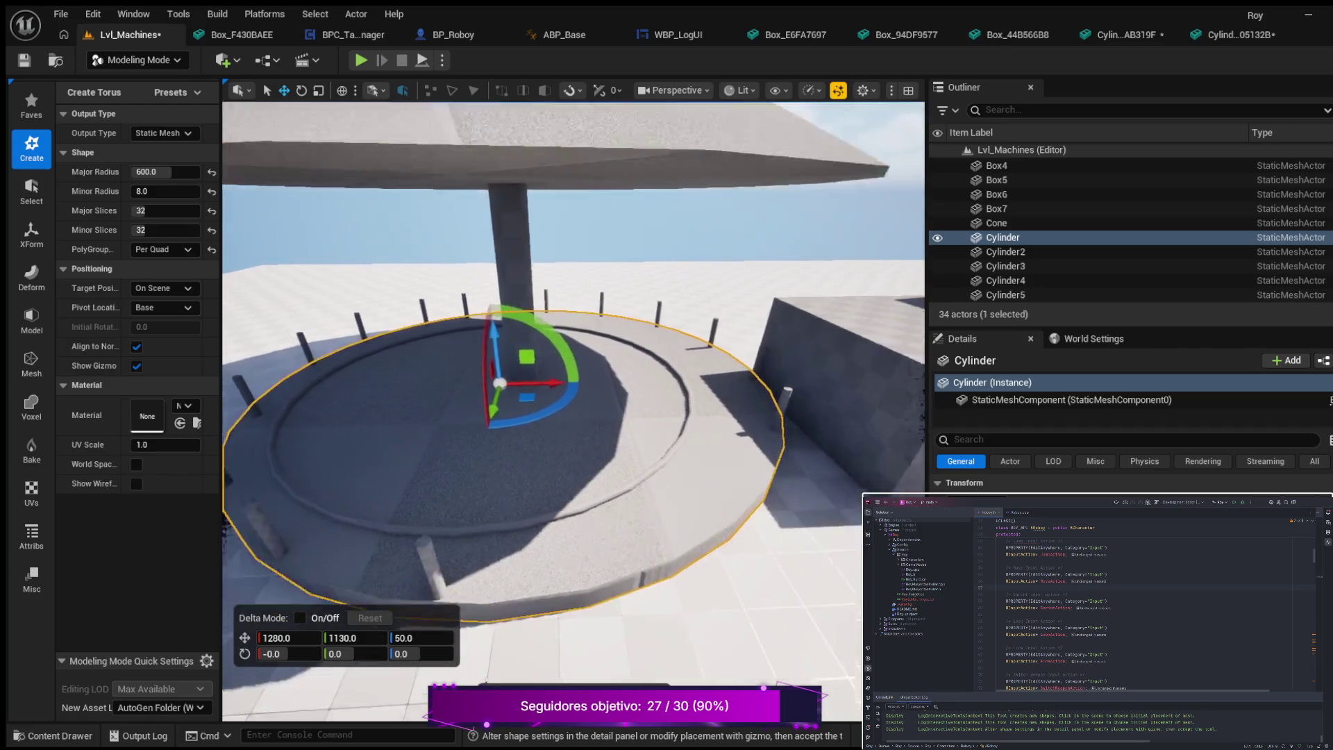
scroll(409, 349, "up", 5)
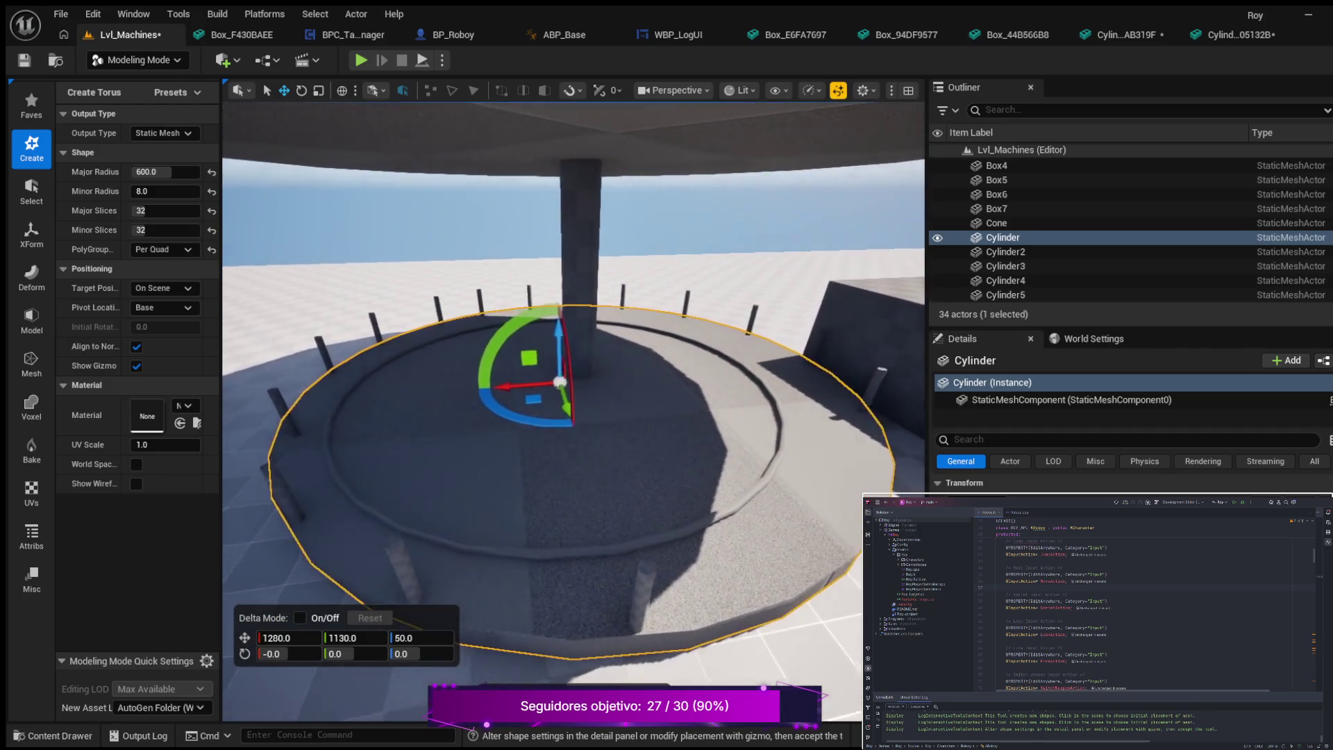
- Try a minor radius of 12, then settle on 8, and select the major radius field
left_click(160, 193)
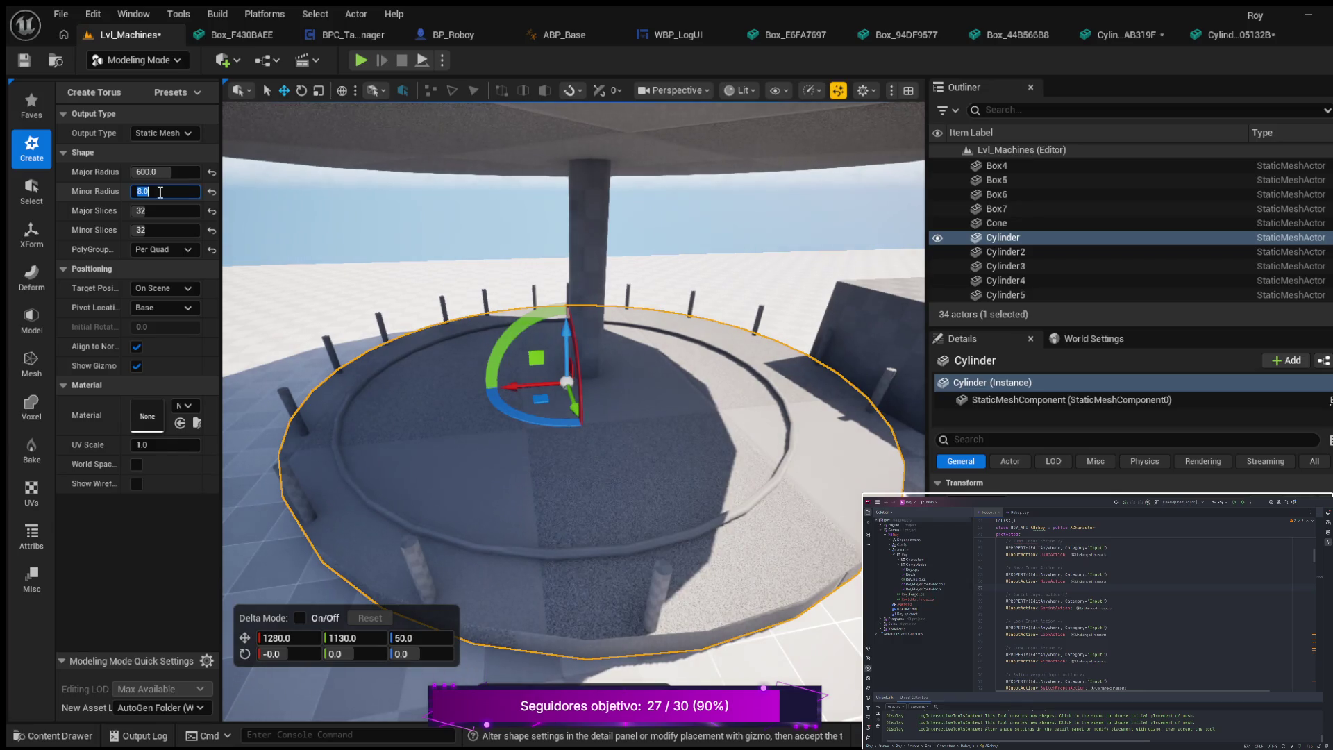
type("12")
key("Return")
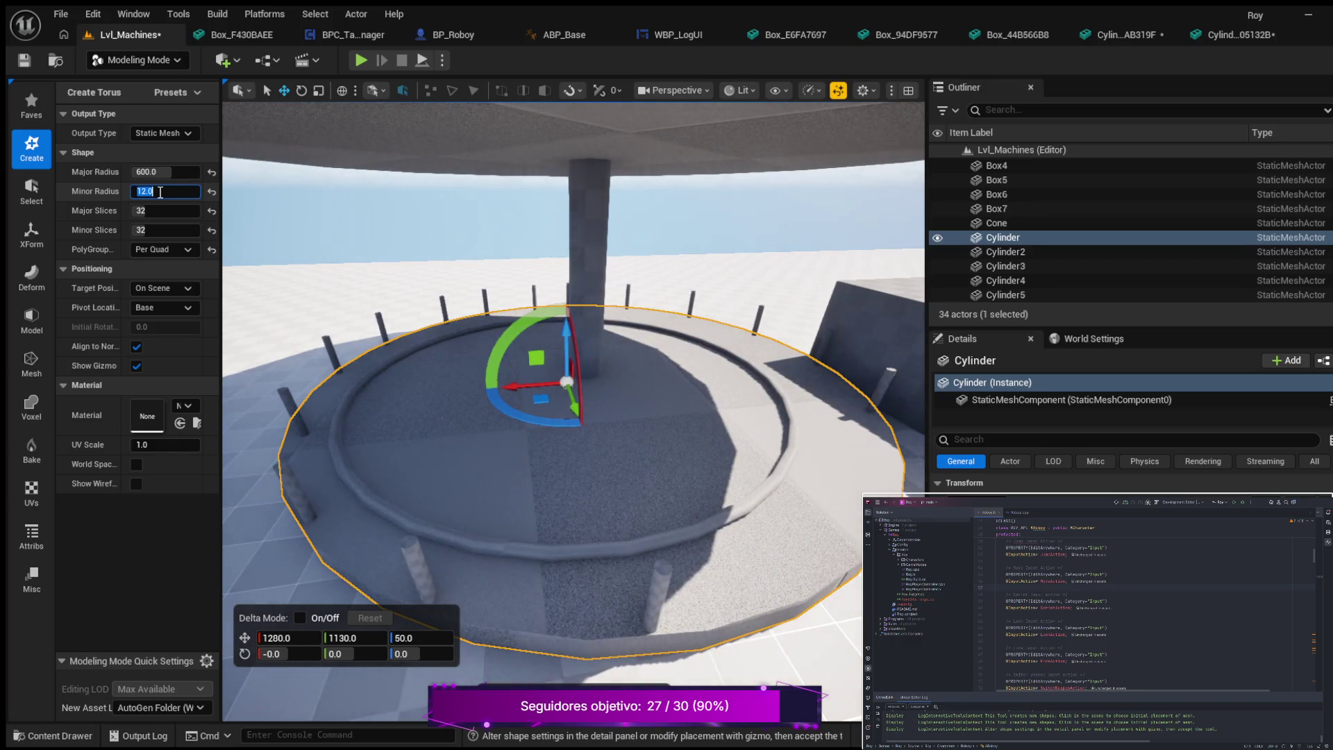
type("8")
key("Return")
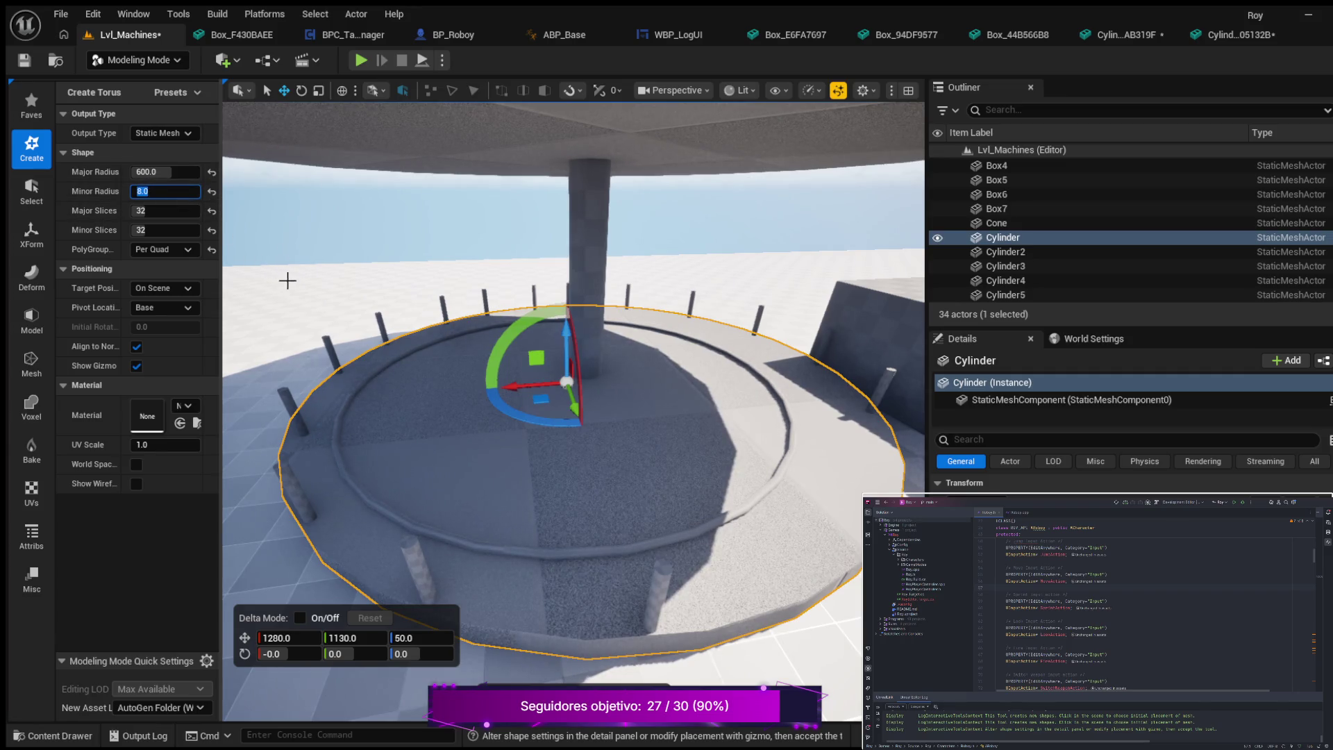
left_click(145, 172)
- Set the torus major radius to 700, then change it to 800
type("700")
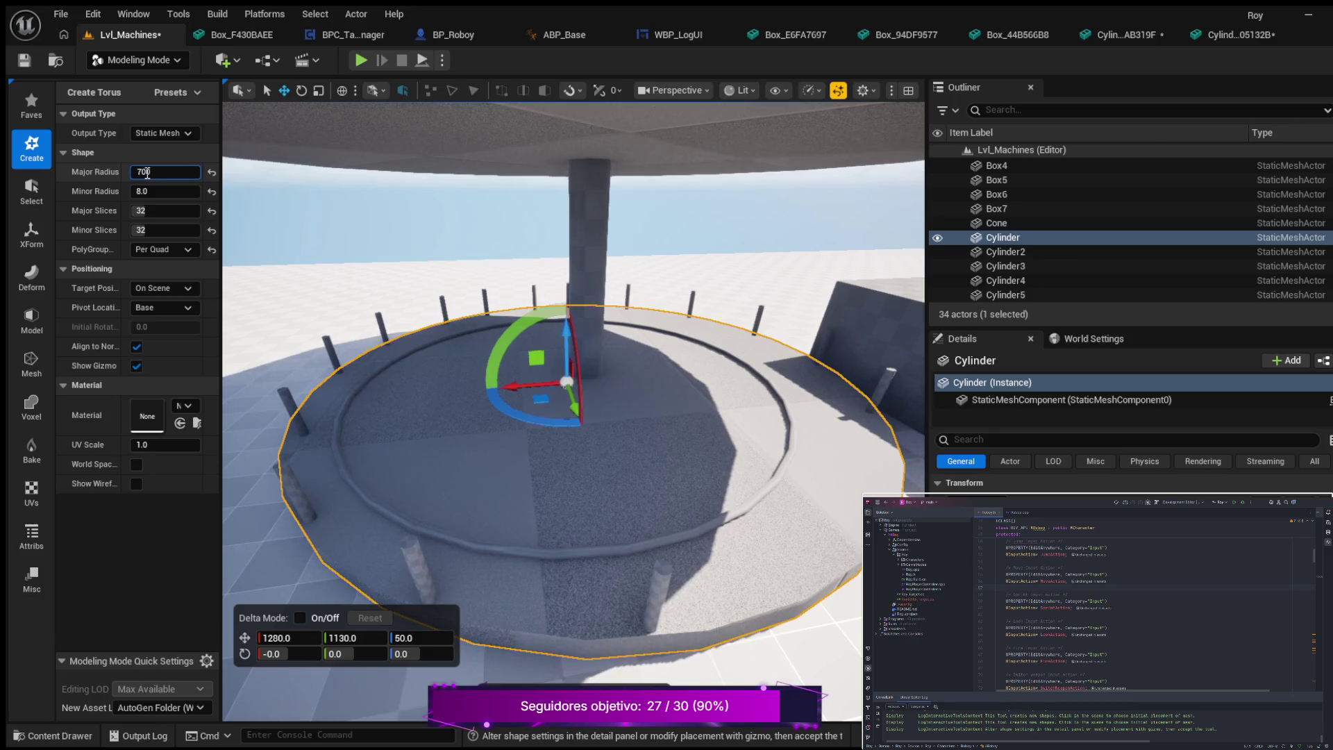
key("Return")
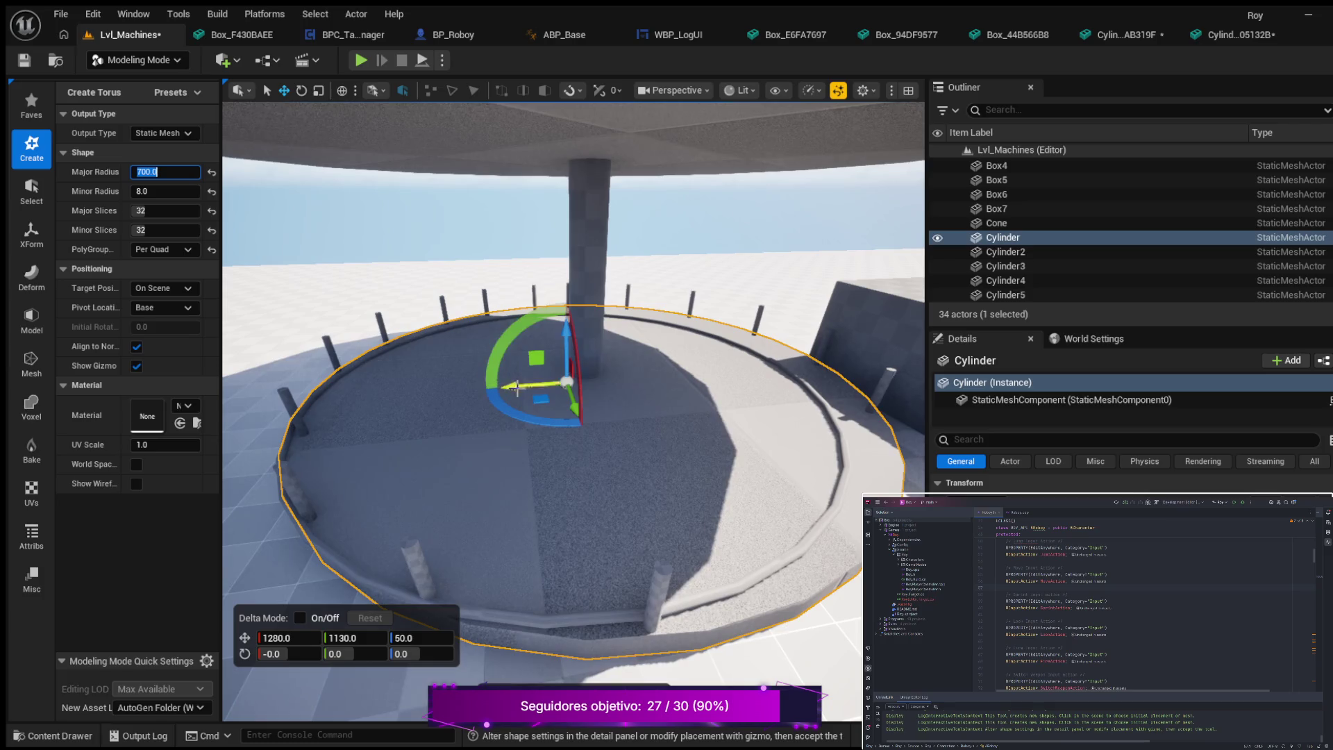
left_click_drag(512, 385, 536, 386)
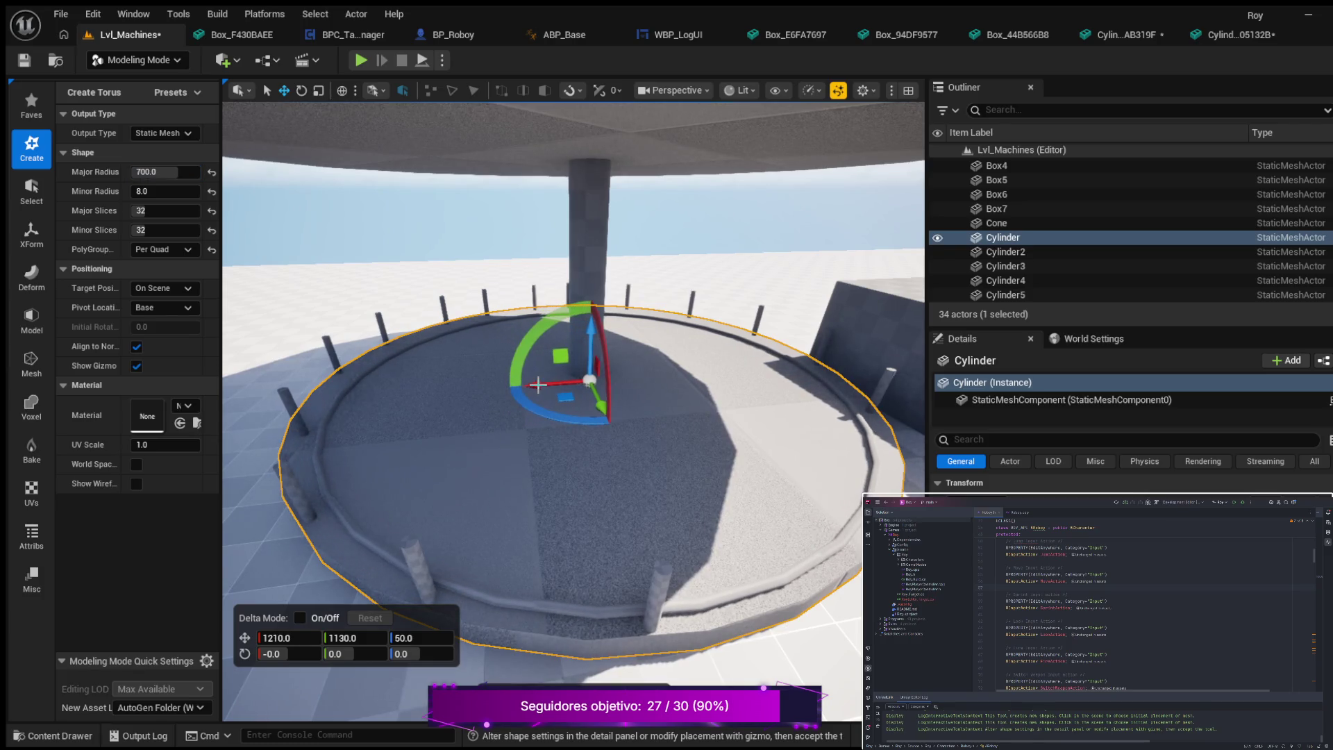
left_click(168, 175)
type("800")
key("Return")
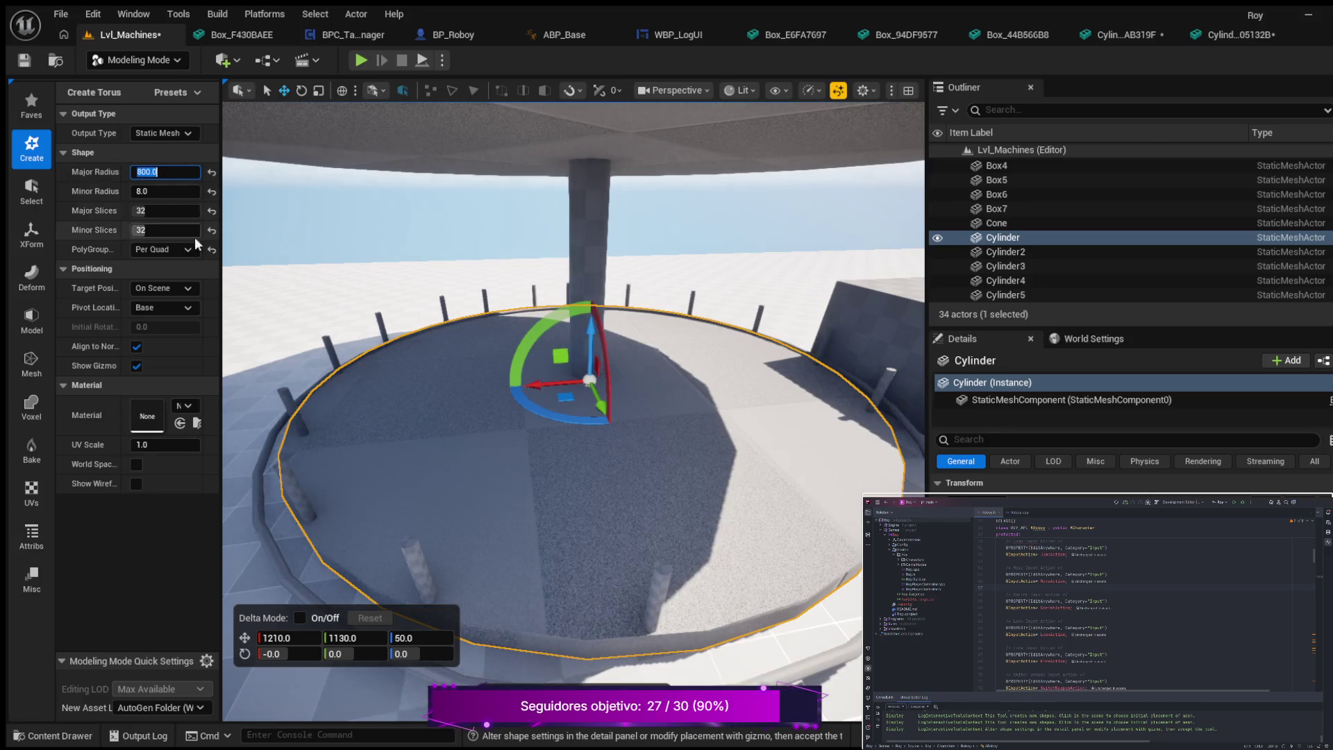
- Reposition the torus to X 1190, Y 1160 around the platform
mouse_move(548, 347)
left_mouse_down()
mouse_move(514, 323)
mouse_move(500, 281)
mouse_move(451, 281)
mouse_move(493, 281)
left_mouse_up()
left_click_drag(618, 317, 606, 317)
mouse_move(580, 369)
left_mouse_down()
mouse_move(552, 369)
mouse_move(552, 341)
mouse_move(552, 368)
mouse_move(580, 369)
left_mouse_up()
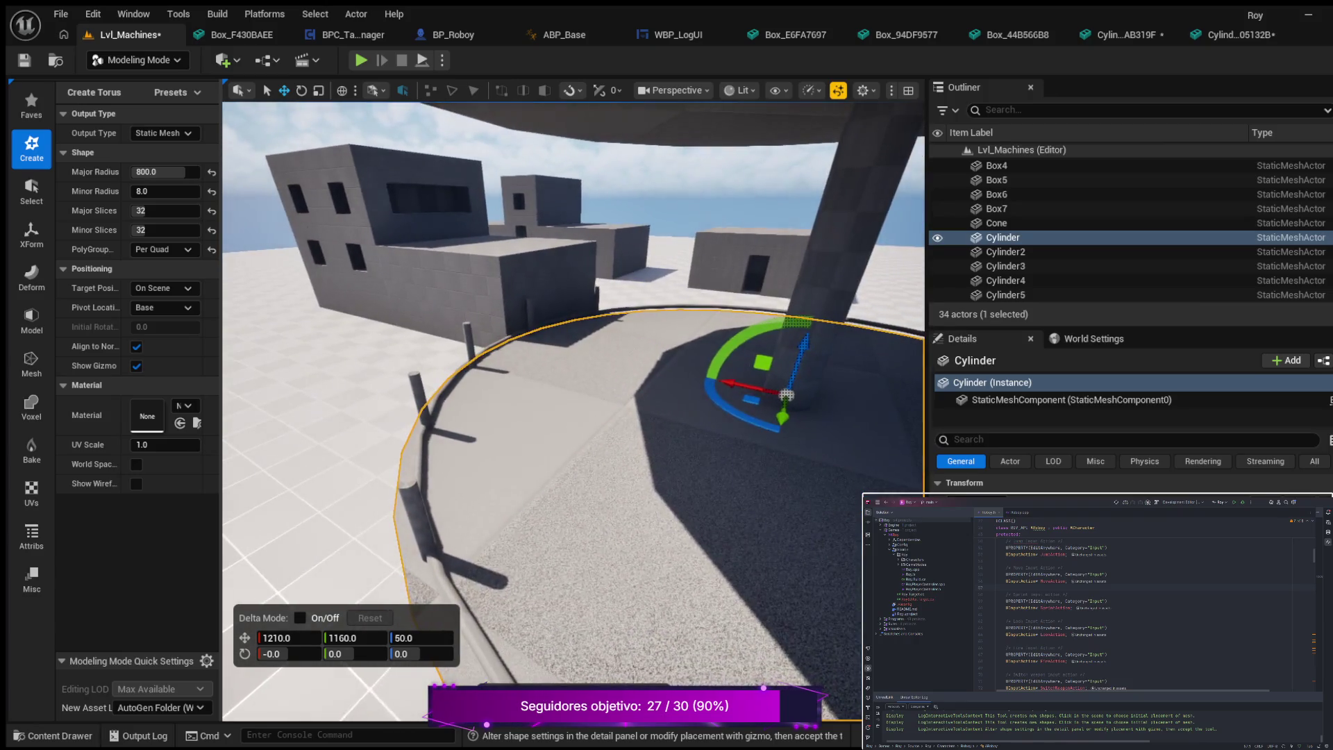
mouse_move(733, 383)
left_mouse_down()
mouse_move(681, 417)
mouse_move(681, 513)
left_mouse_up()
left_click_drag(370, 197, 370, 197)
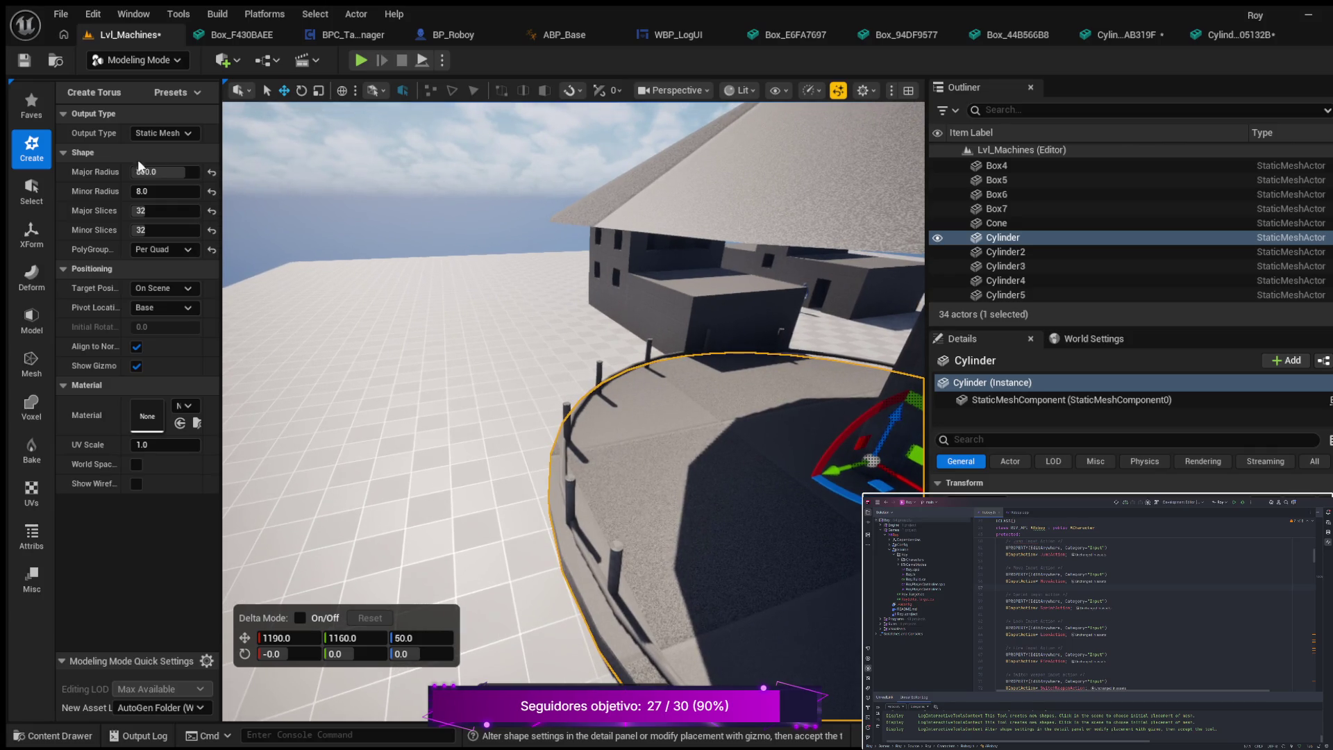
- Reduce the torus major radius to 780
left_click(175, 171)
type("780")
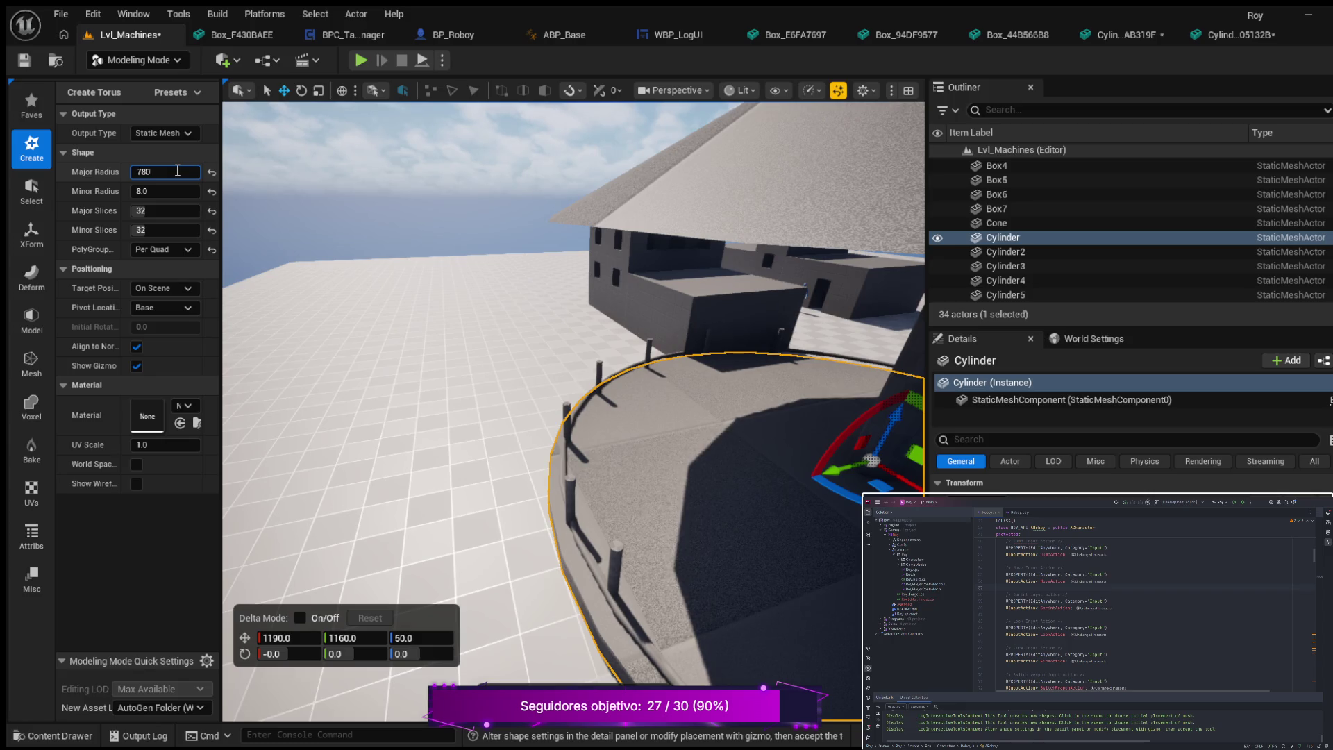
key("Return")
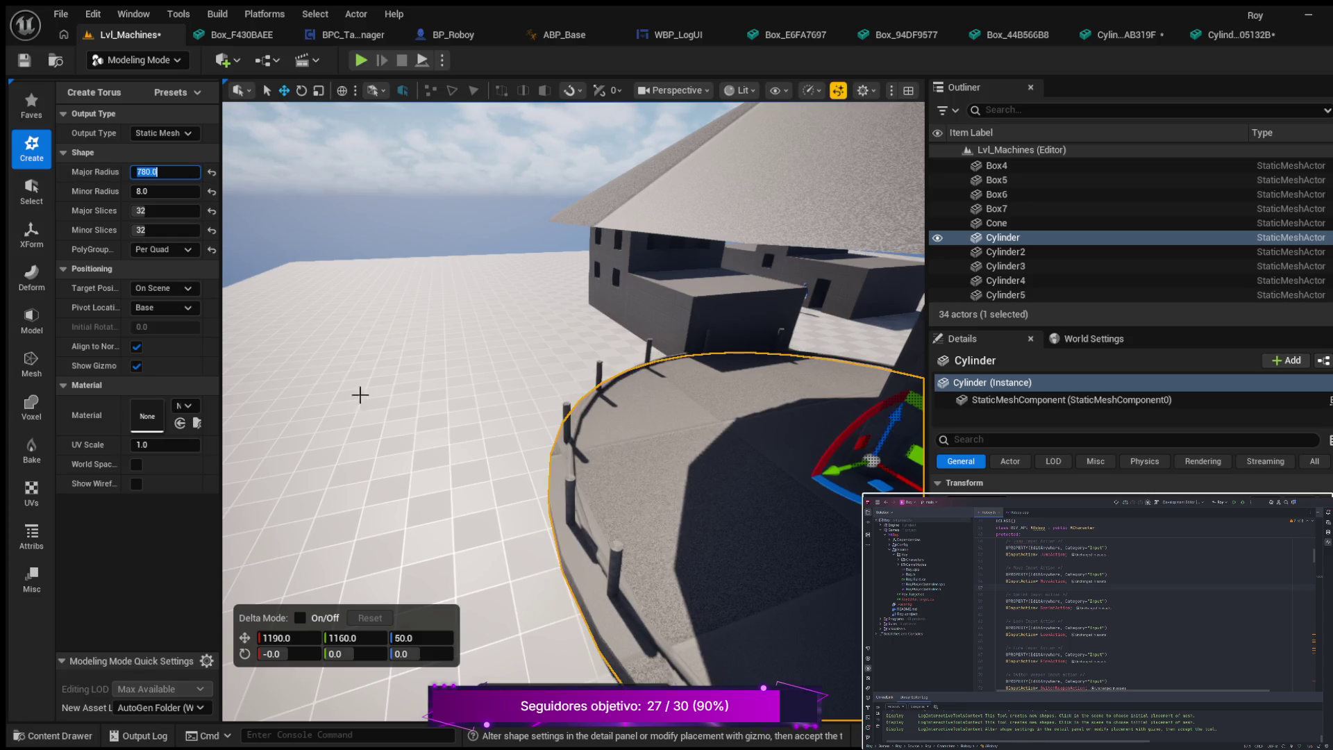
mouse_move(661, 462)
left_mouse_down()
mouse_move(641, 417)
mouse_move(648, 448)
left_mouse_up()
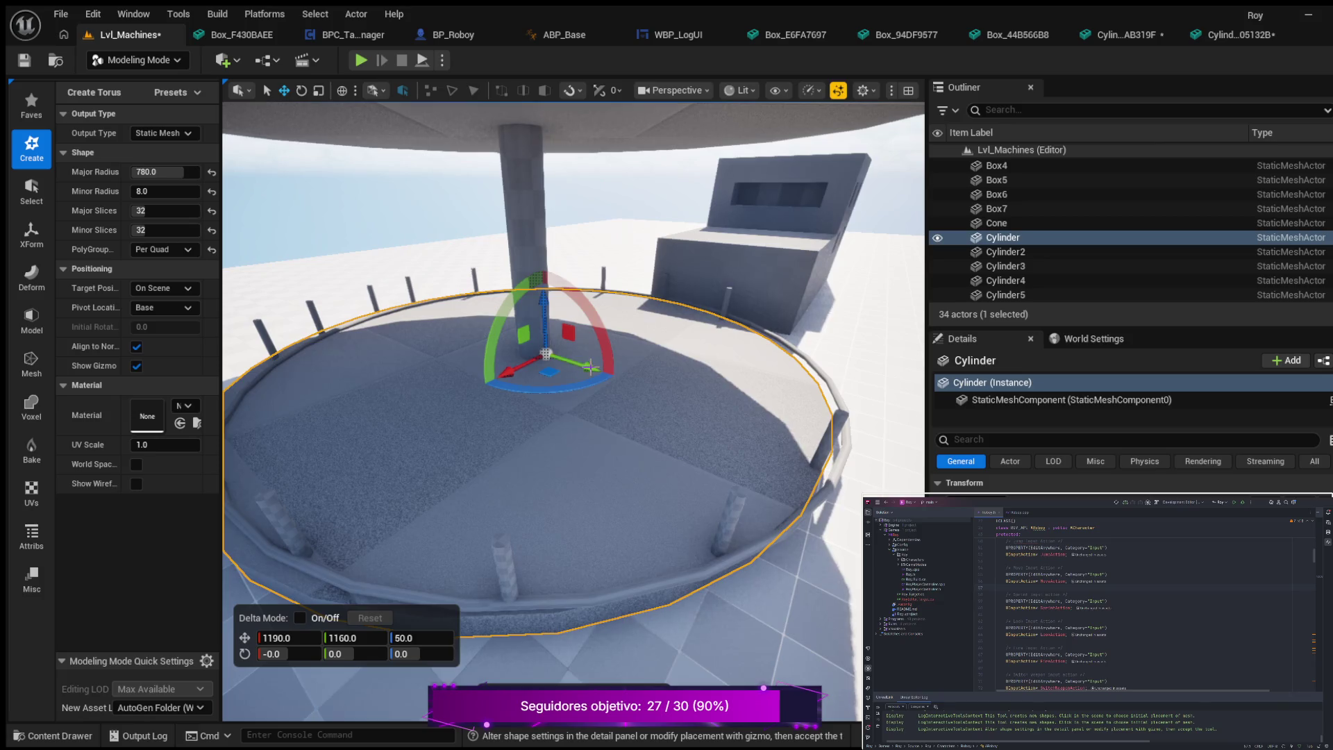
- Slide the torus along Y to 1190 so it follows the rim, then select Cylinder2
left_click_drag(591, 368, 588, 366)
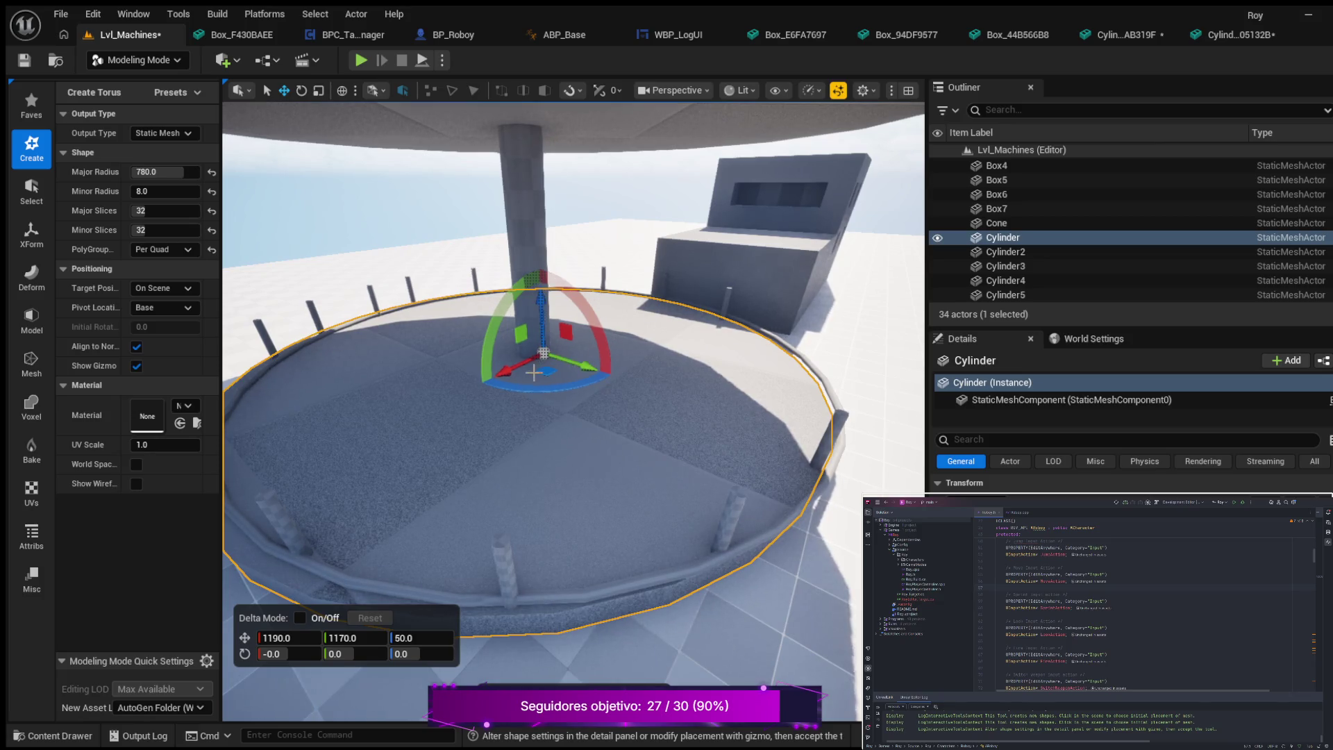
mouse_move(608, 401)
left_mouse_down()
mouse_move(590, 424)
mouse_move(605, 432)
left_mouse_up()
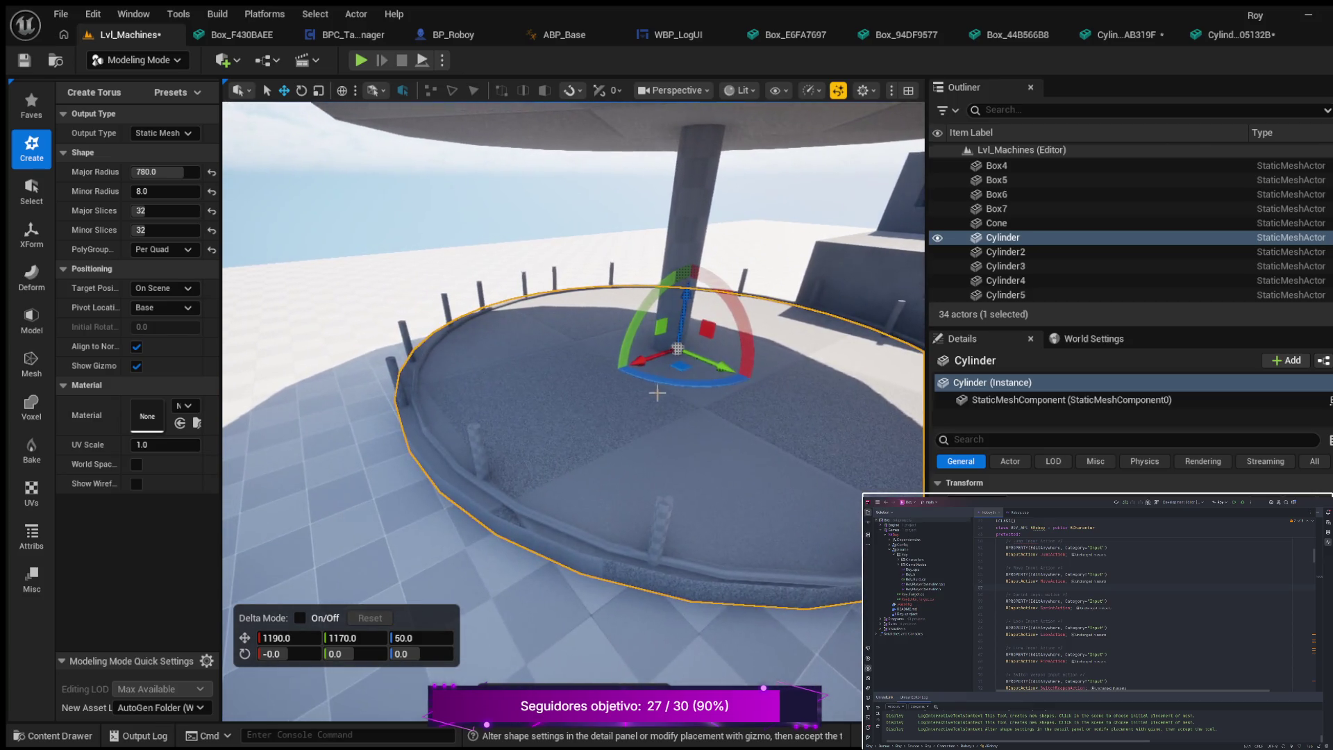
left_click_drag(725, 368, 722, 366)
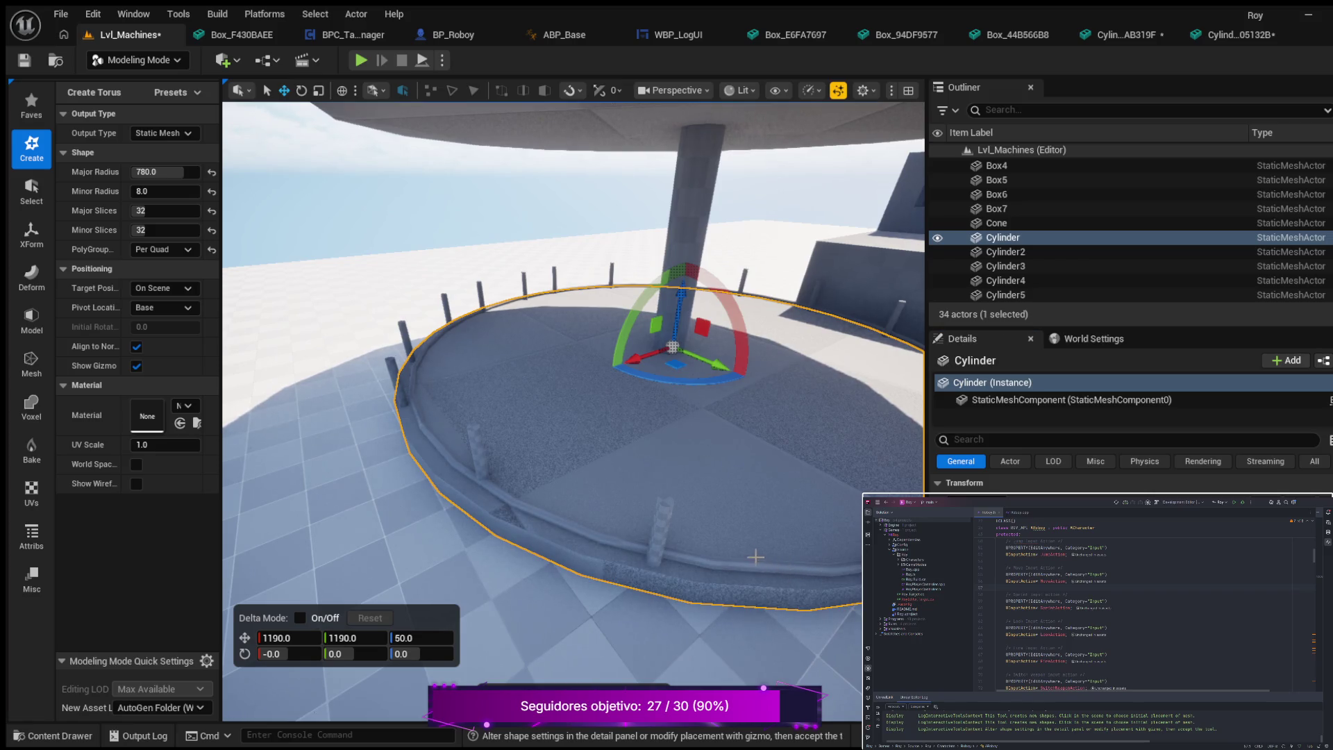
scroll(787, 566, "down", 3)
scroll(787, 516, "up", 3)
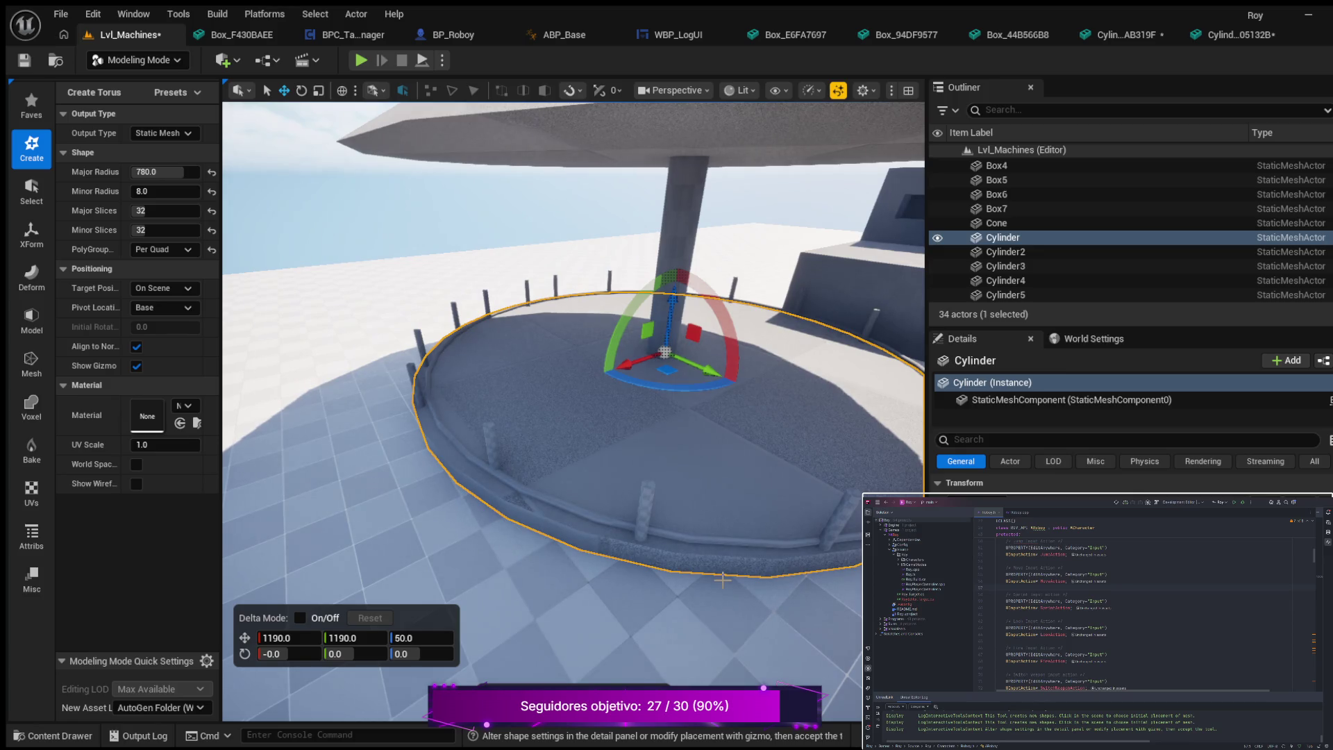
left_click(1021, 251)
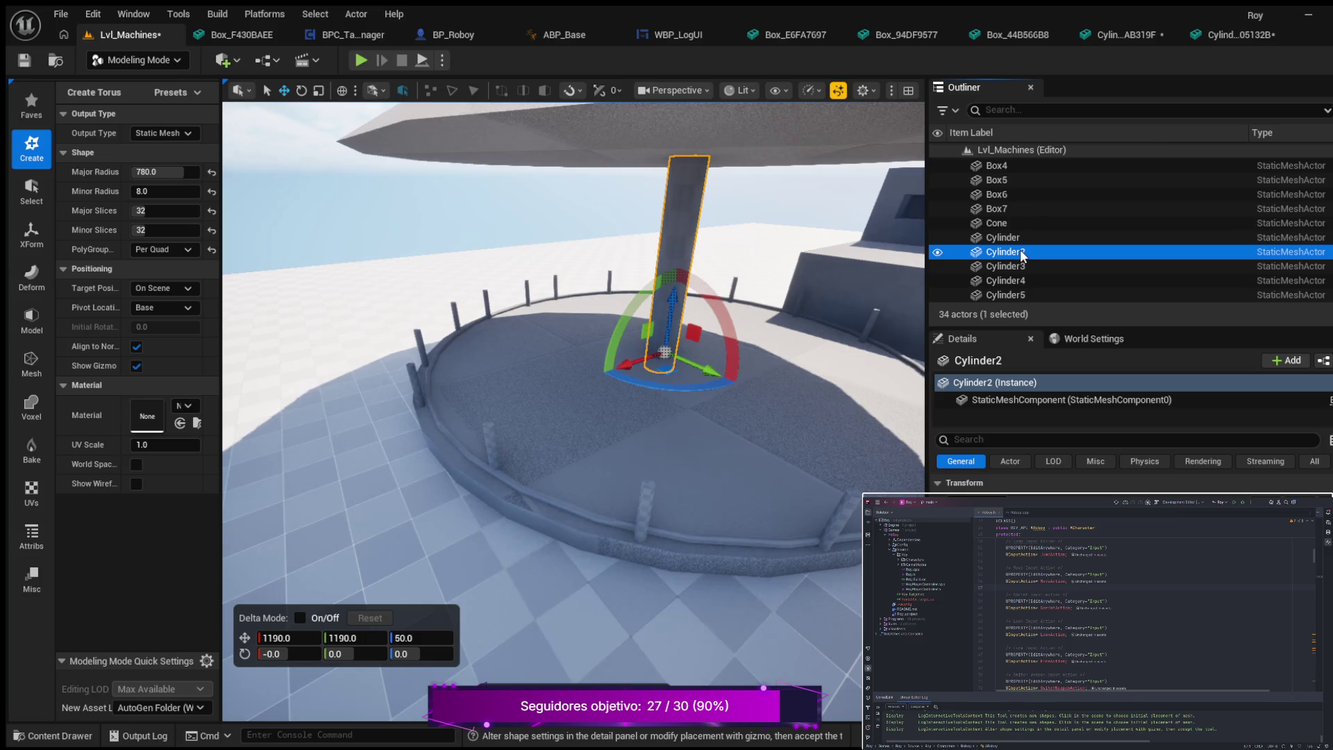
left_click(1015, 238)
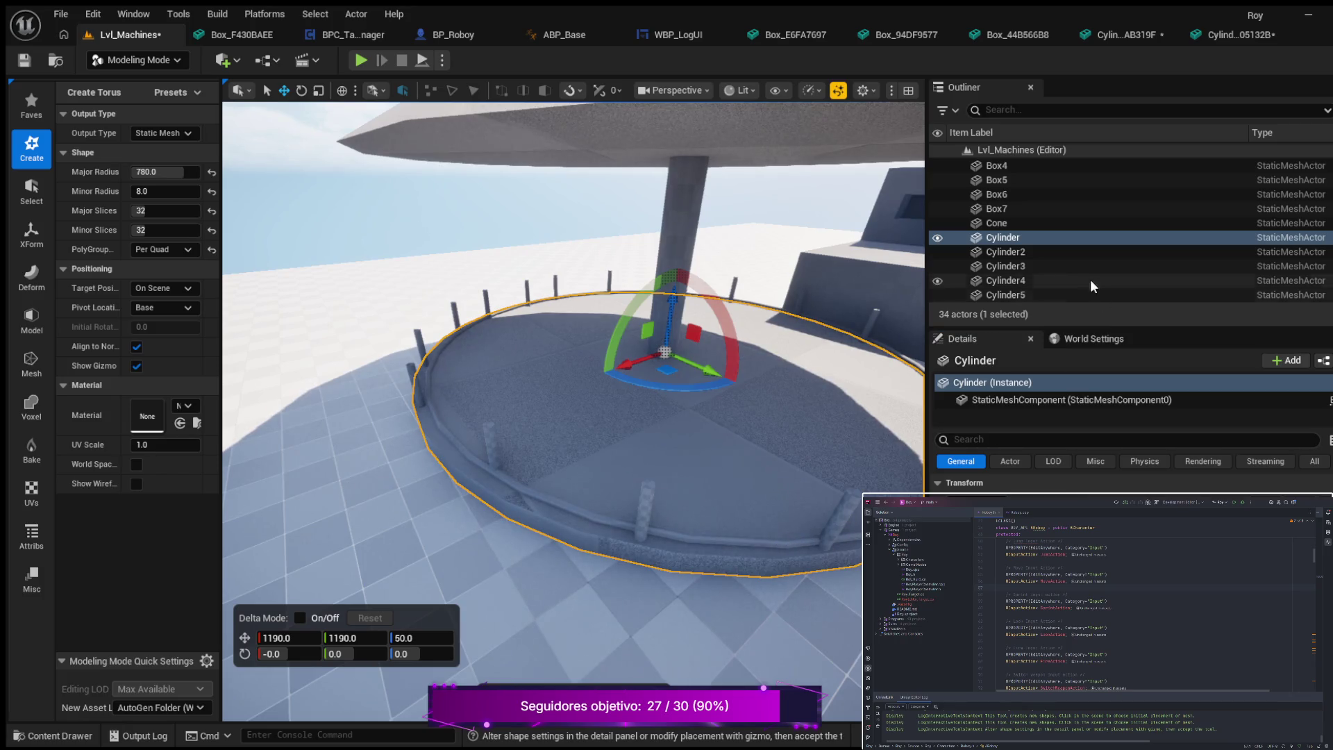
scroll(1048, 279, "down", 3)
scroll(1044, 292, "down", 3)
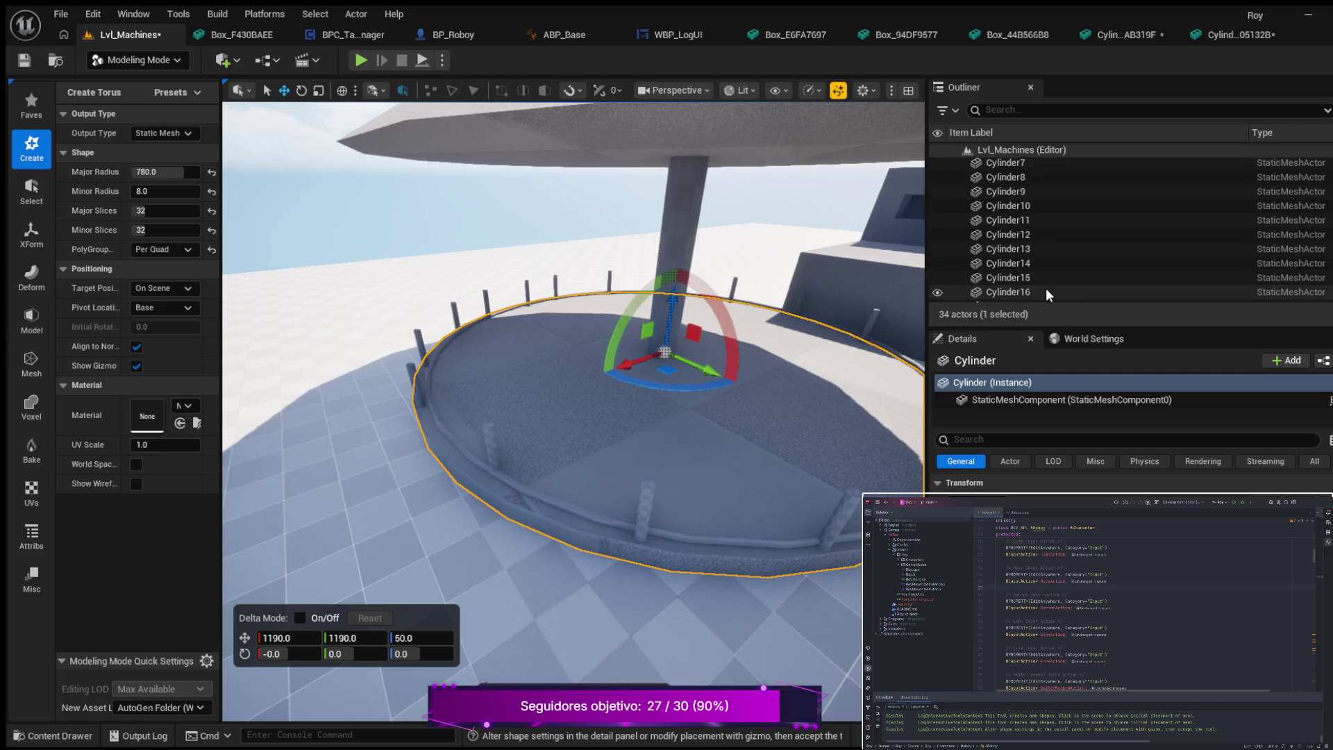
left_click(1031, 290)
scroll(1048, 286, "down", 1)
scroll(1048, 286, "down", 2)
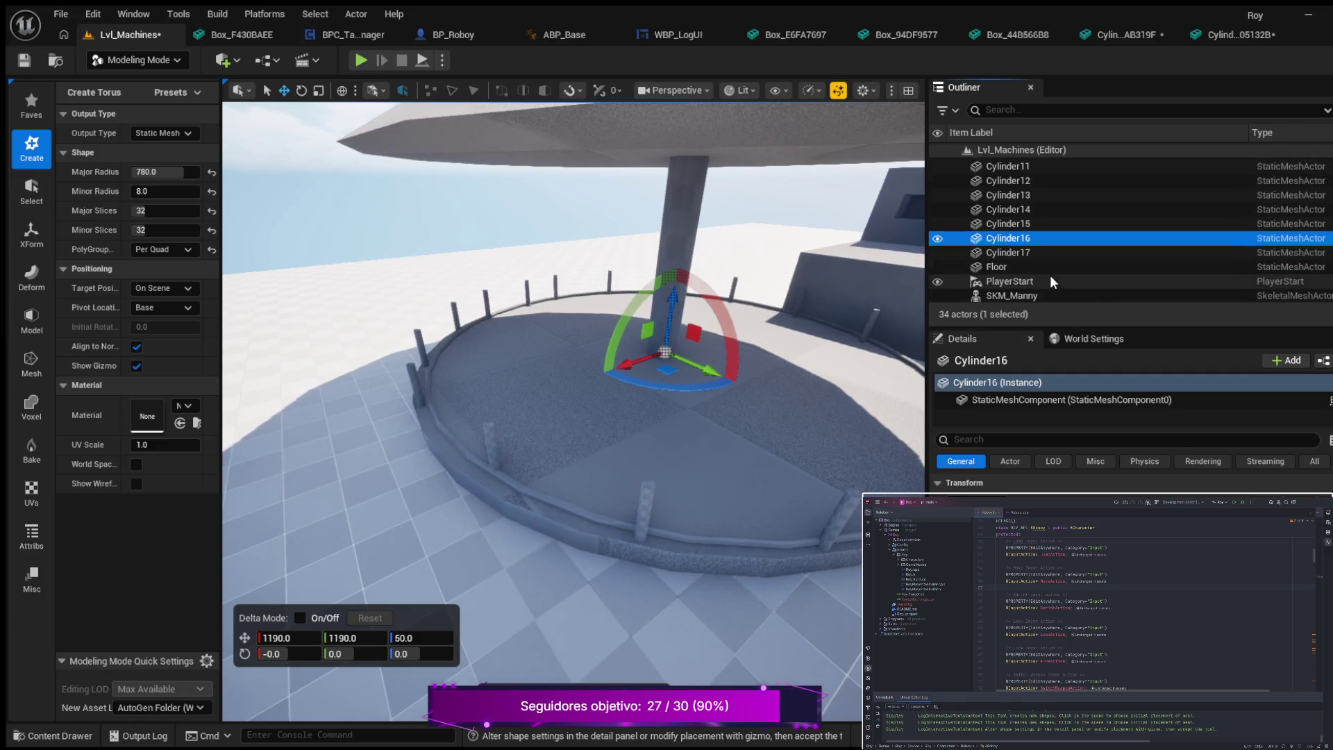
left_click(1023, 250)
scroll(1041, 278, "up", 5)
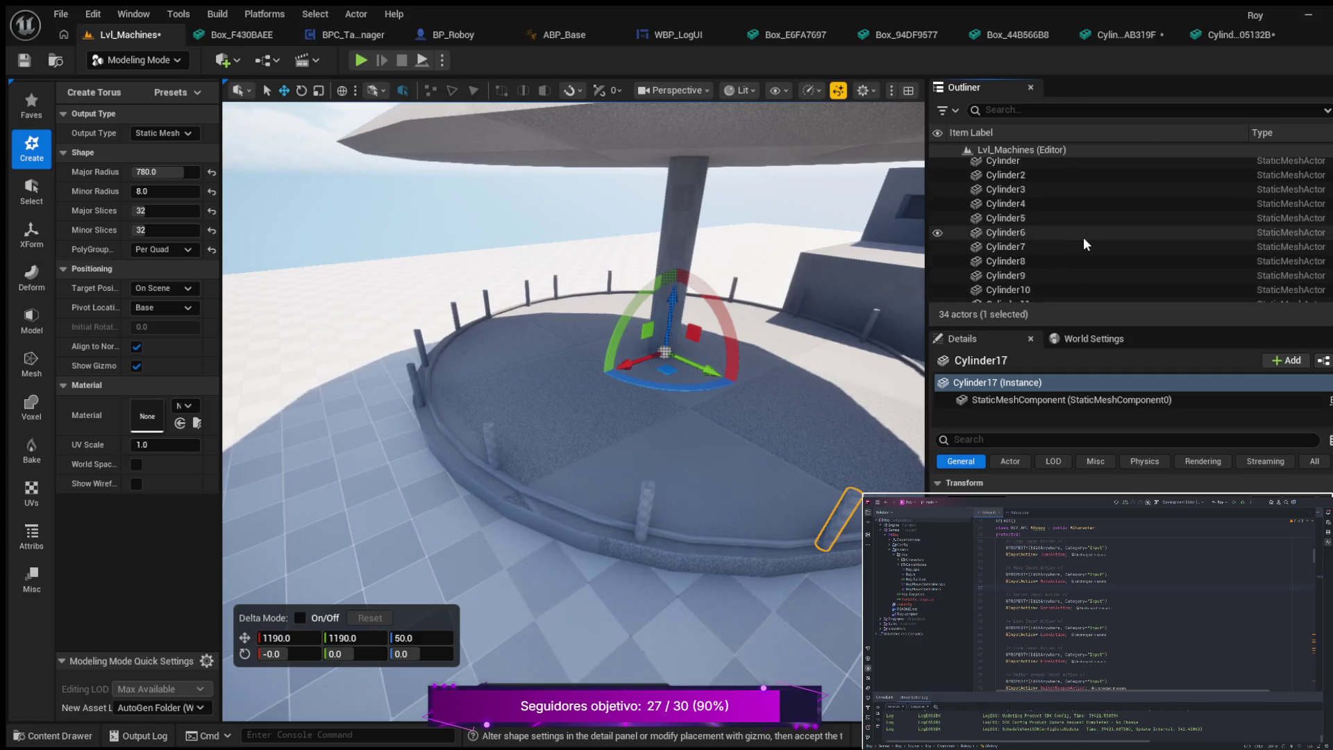
scroll(1084, 239, "up", 3)
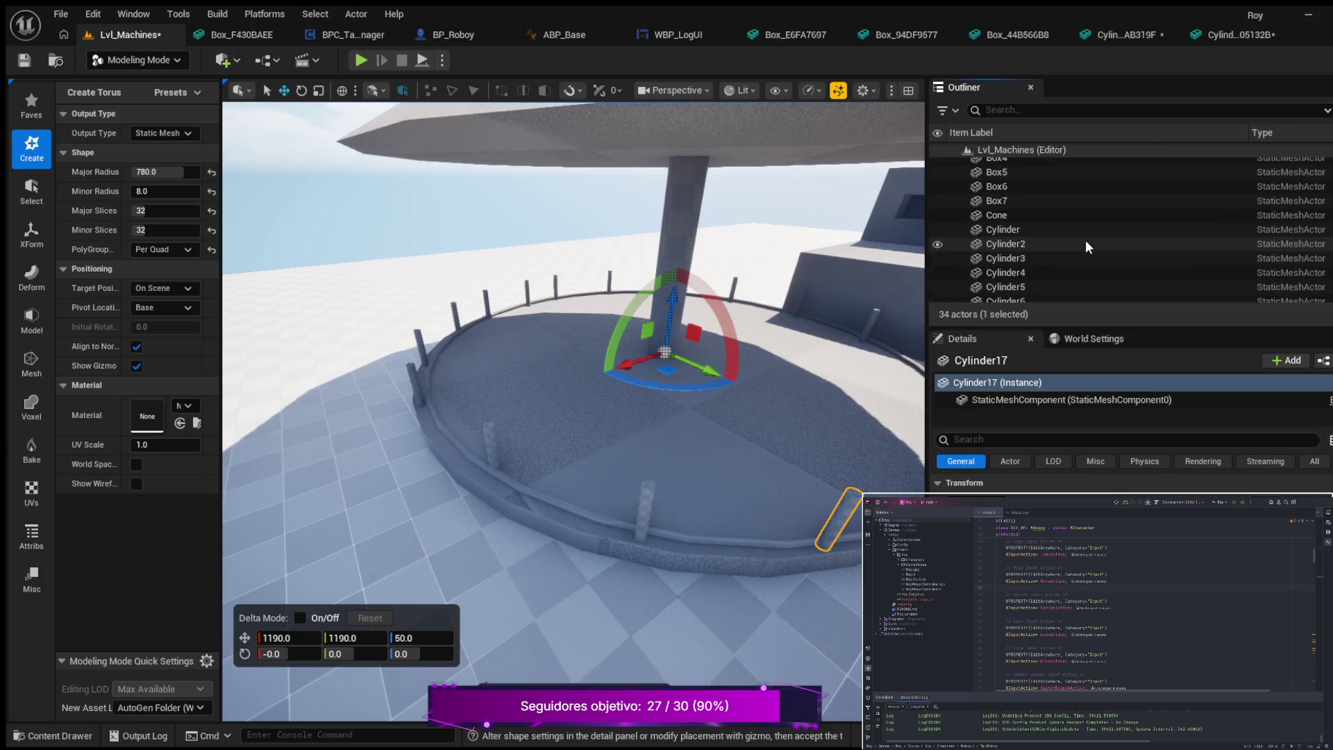
left_click(1010, 214)
scroll(1044, 246, "up", 3)
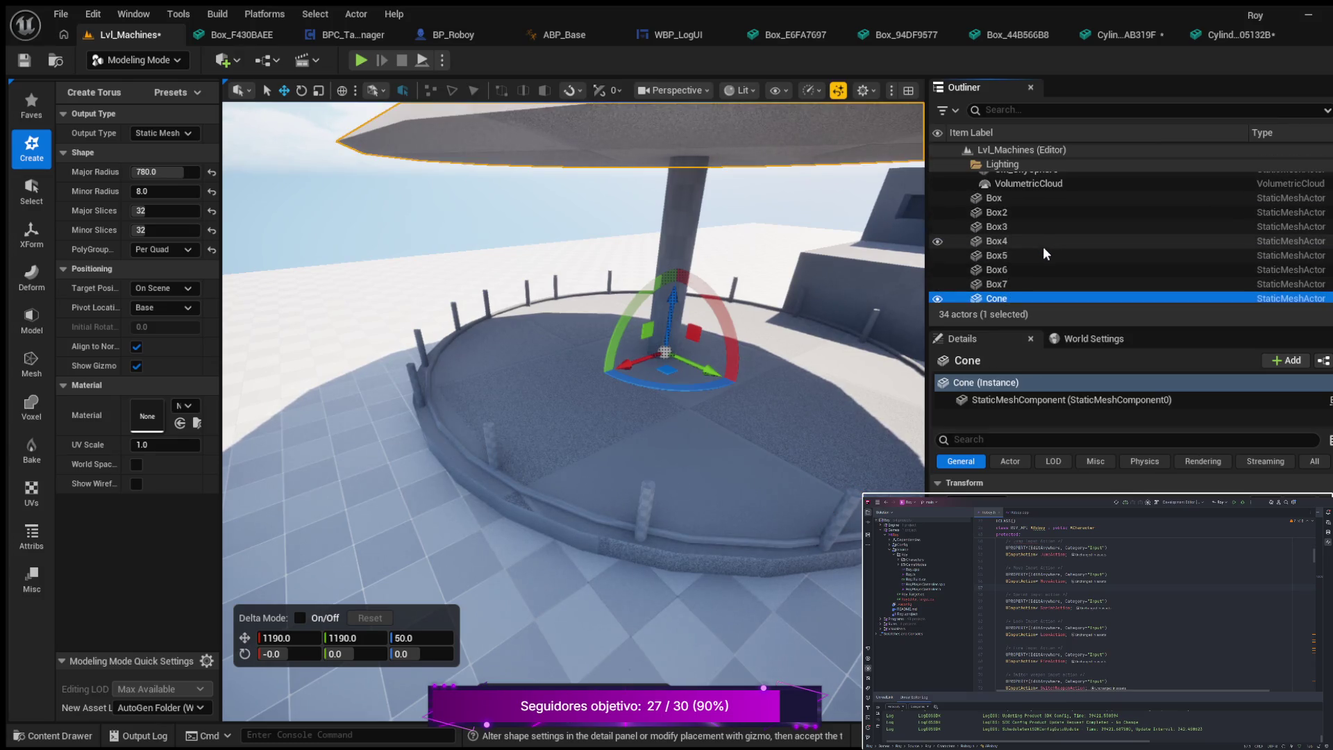
scroll(1027, 282, "up", 3)
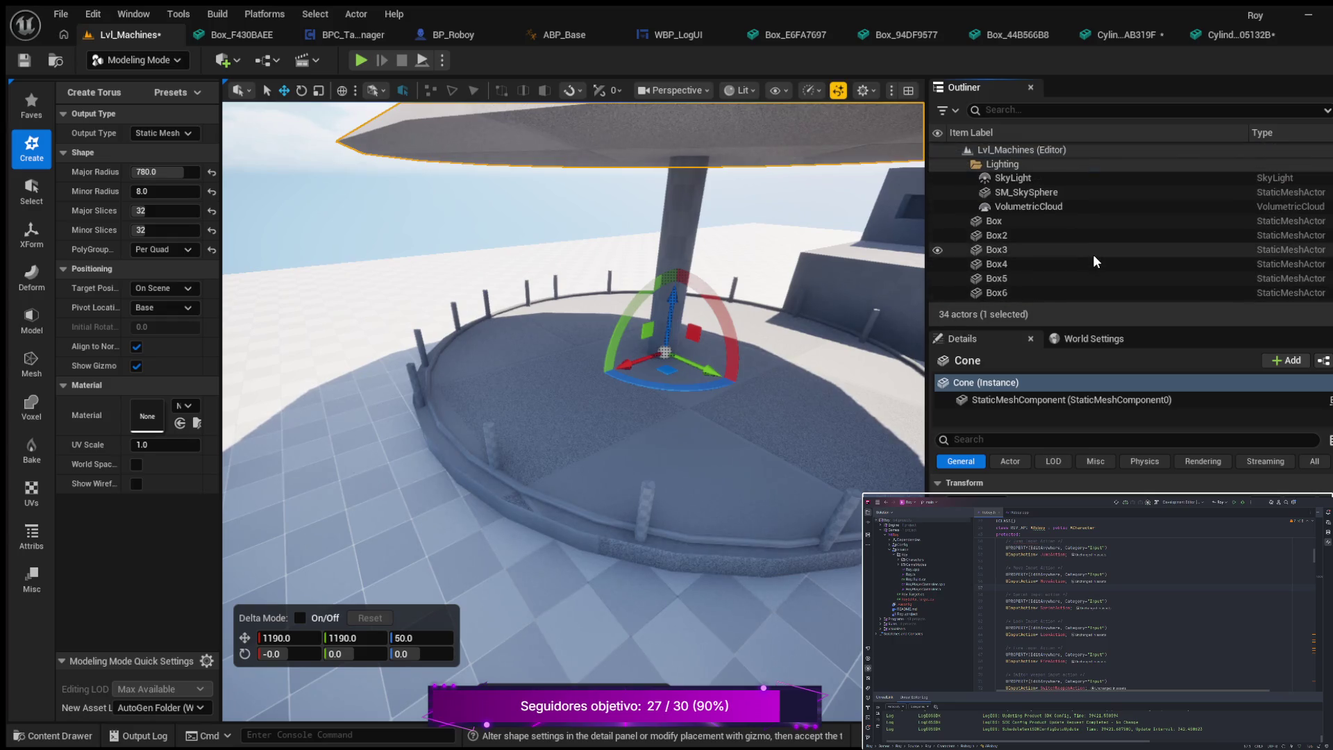
scroll(1094, 253, "down", 3)
scroll(1087, 239, "down", 2)
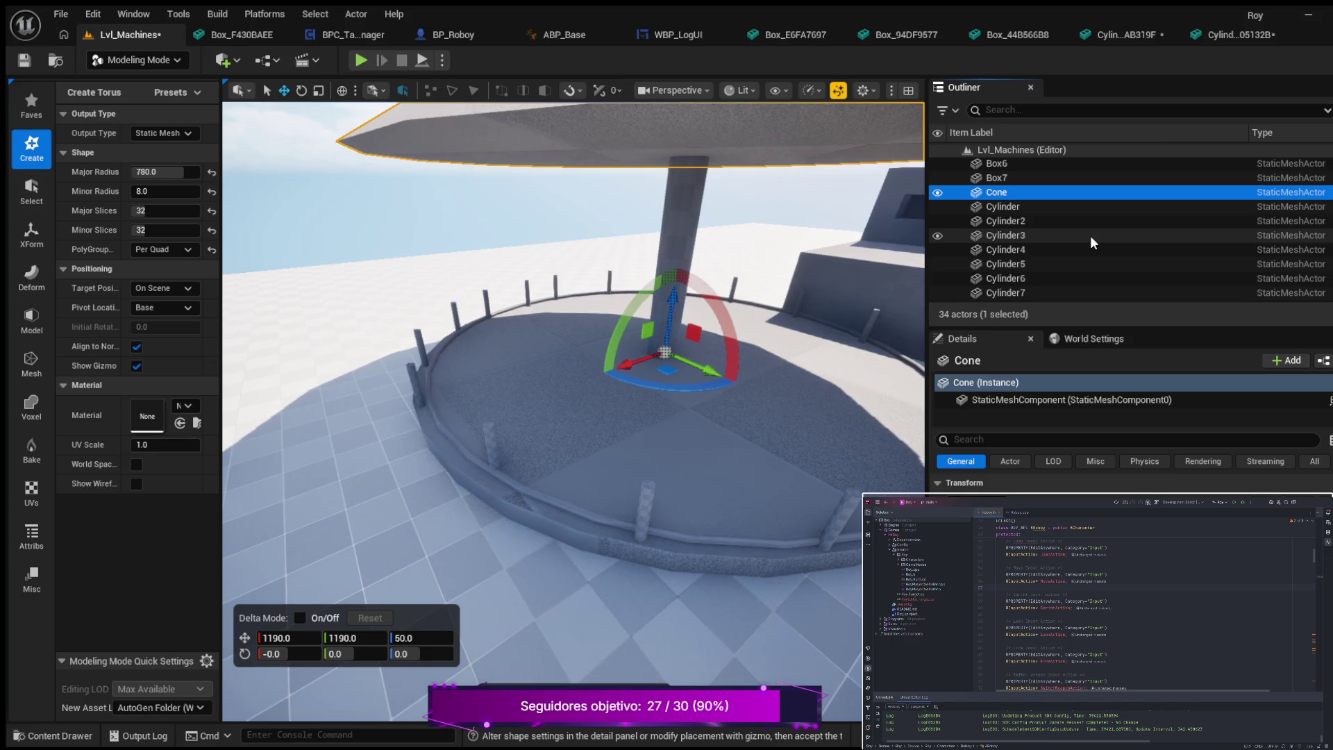
scroll(1091, 238, "down", 5)
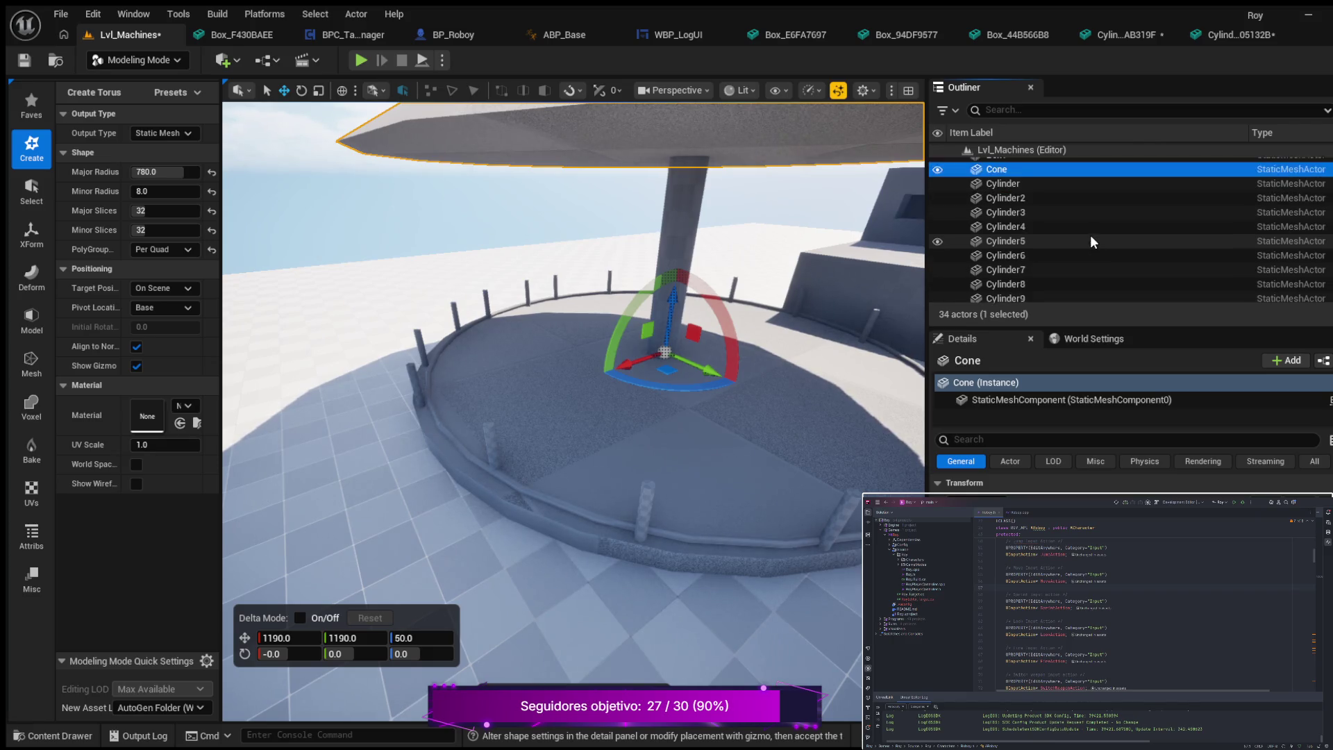
scroll(1092, 241, "down", 2)
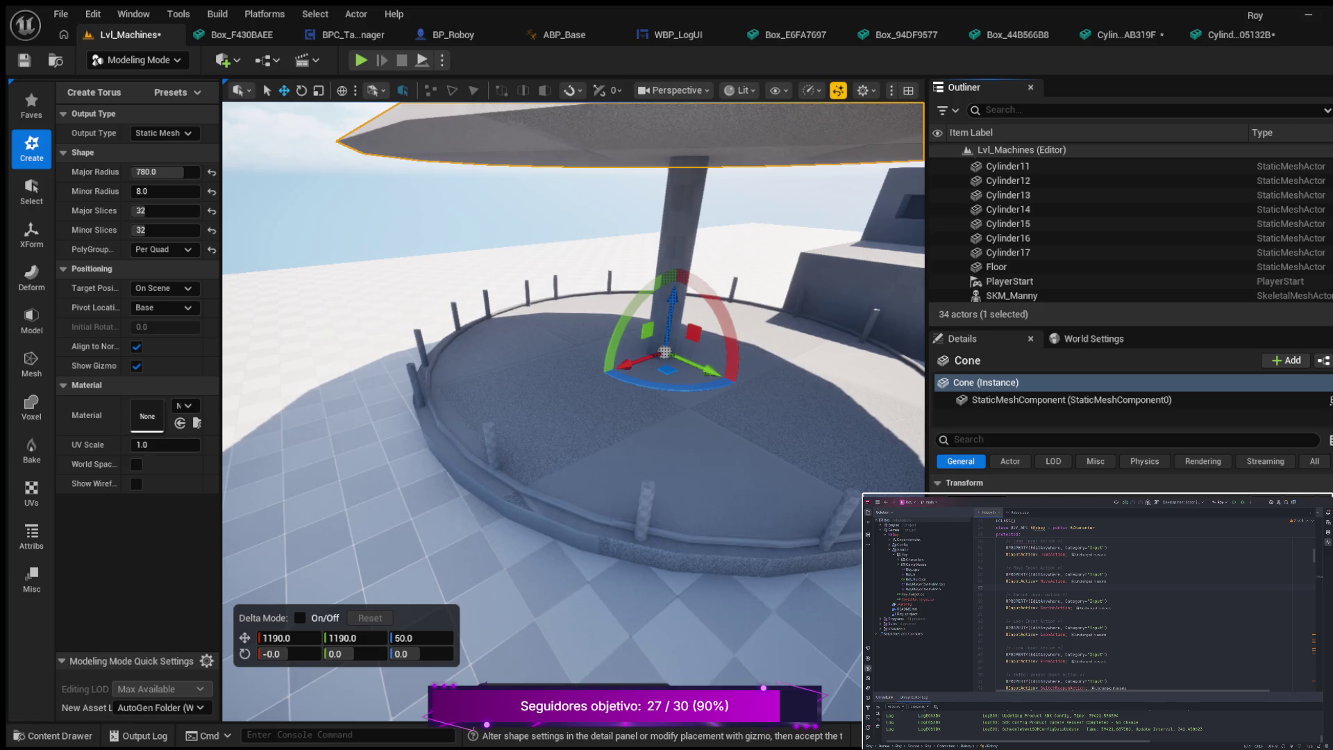
key("Return")
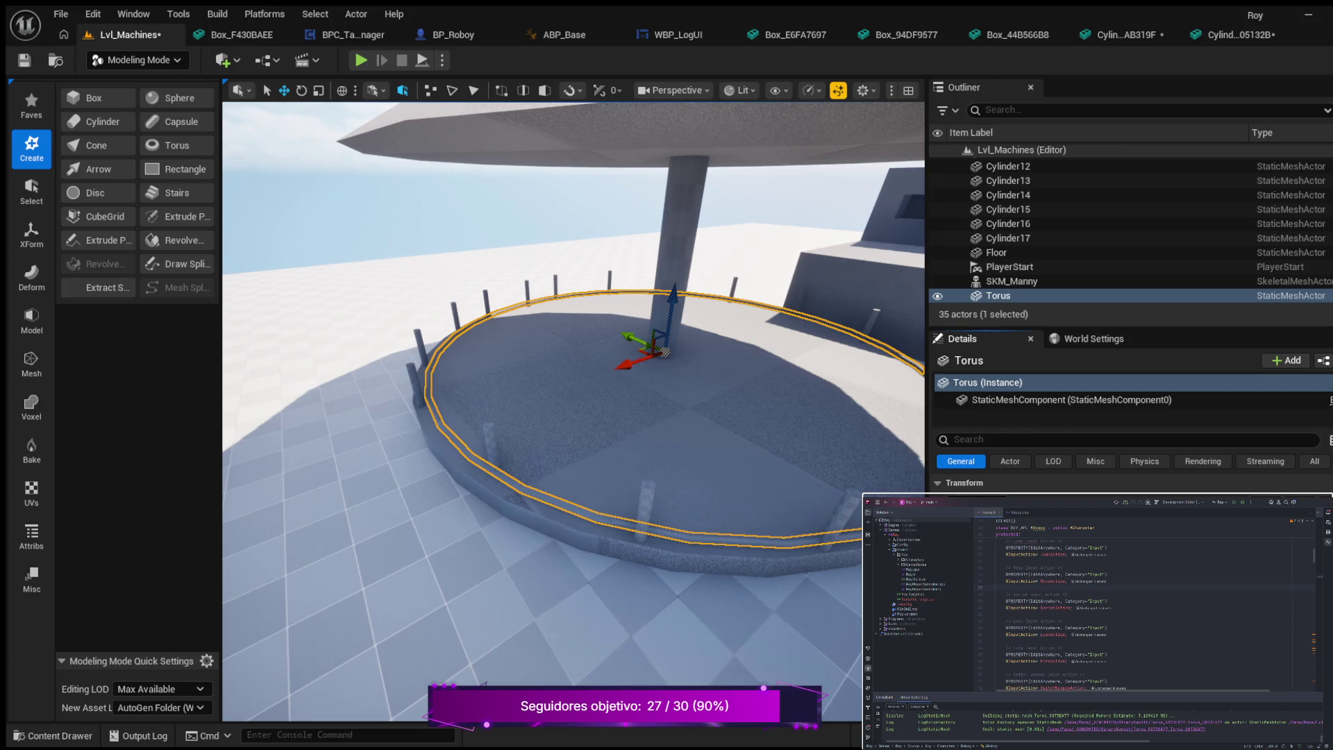
left_click_drag(574, 410, 573, 417)
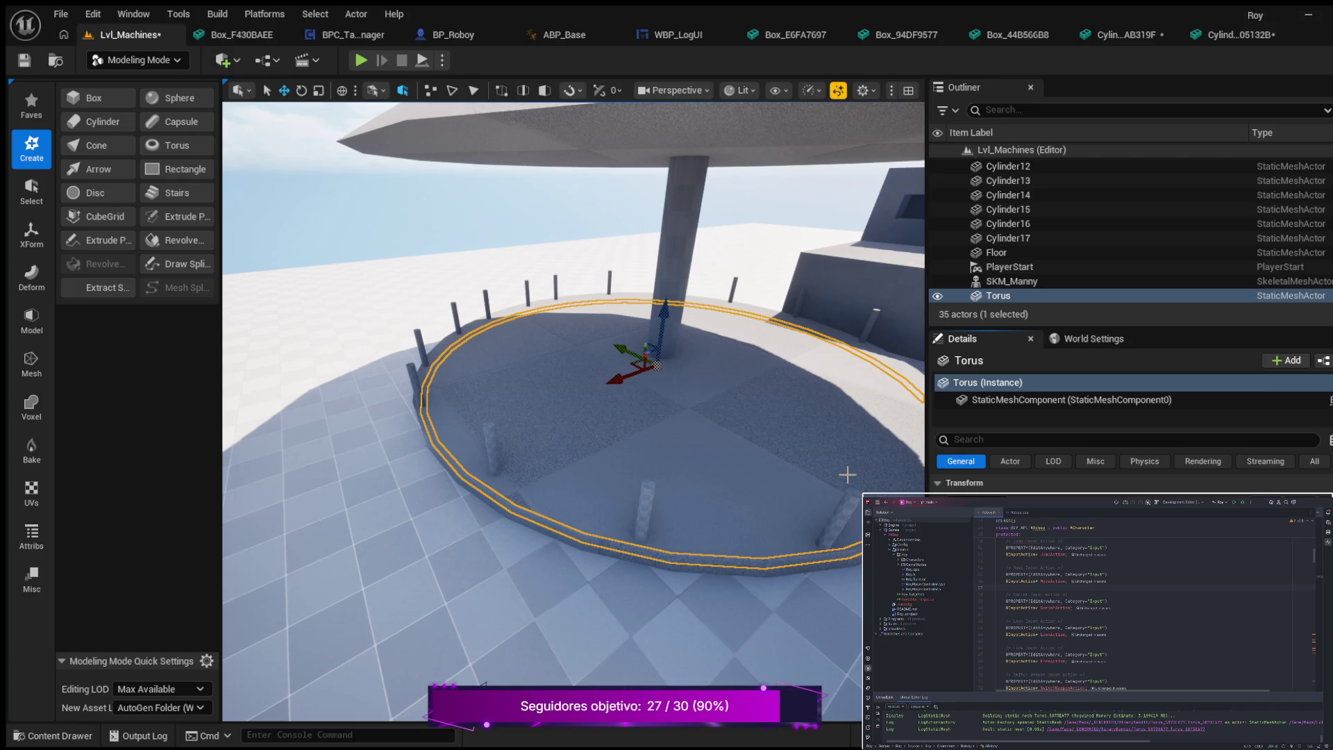
mouse_move(785, 482)
left_mouse_down()
mouse_move(757, 448)
mouse_move(757, 549)
mouse_move(757, 479)
left_mouse_up()
mouse_move(739, 300)
left_mouse_down()
mouse_move(740, 311)
mouse_move(715, 118)
left_mouse_up()
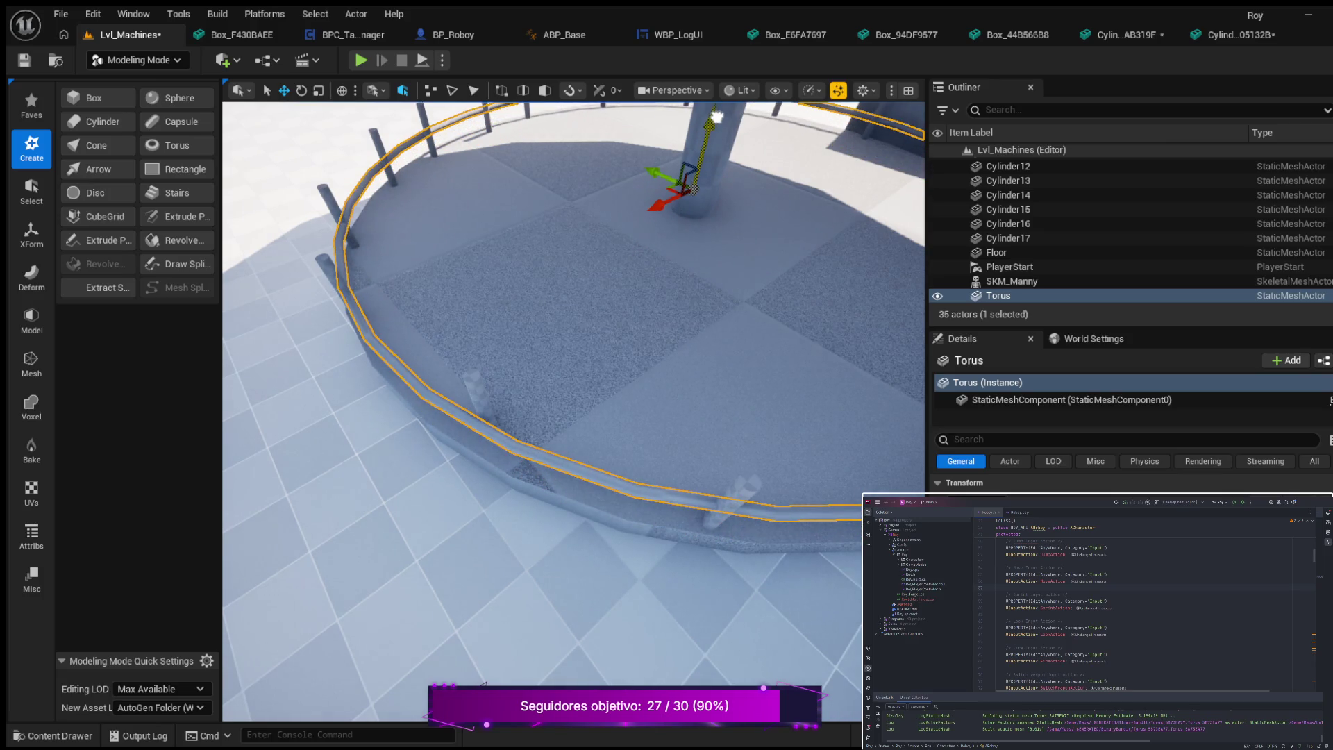
mouse_move(725, 328)
left_mouse_down()
mouse_move(719, 285)
mouse_move(764, 216)
left_mouse_up()
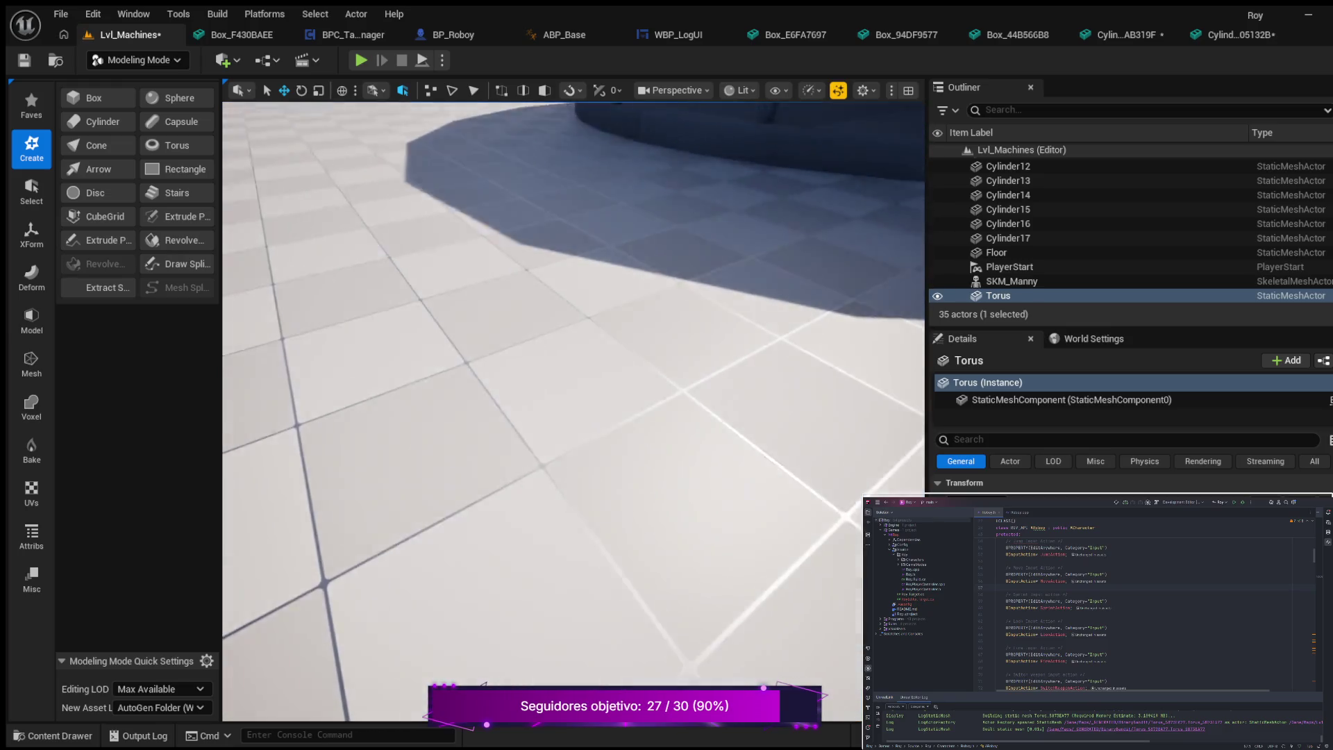
key("f")
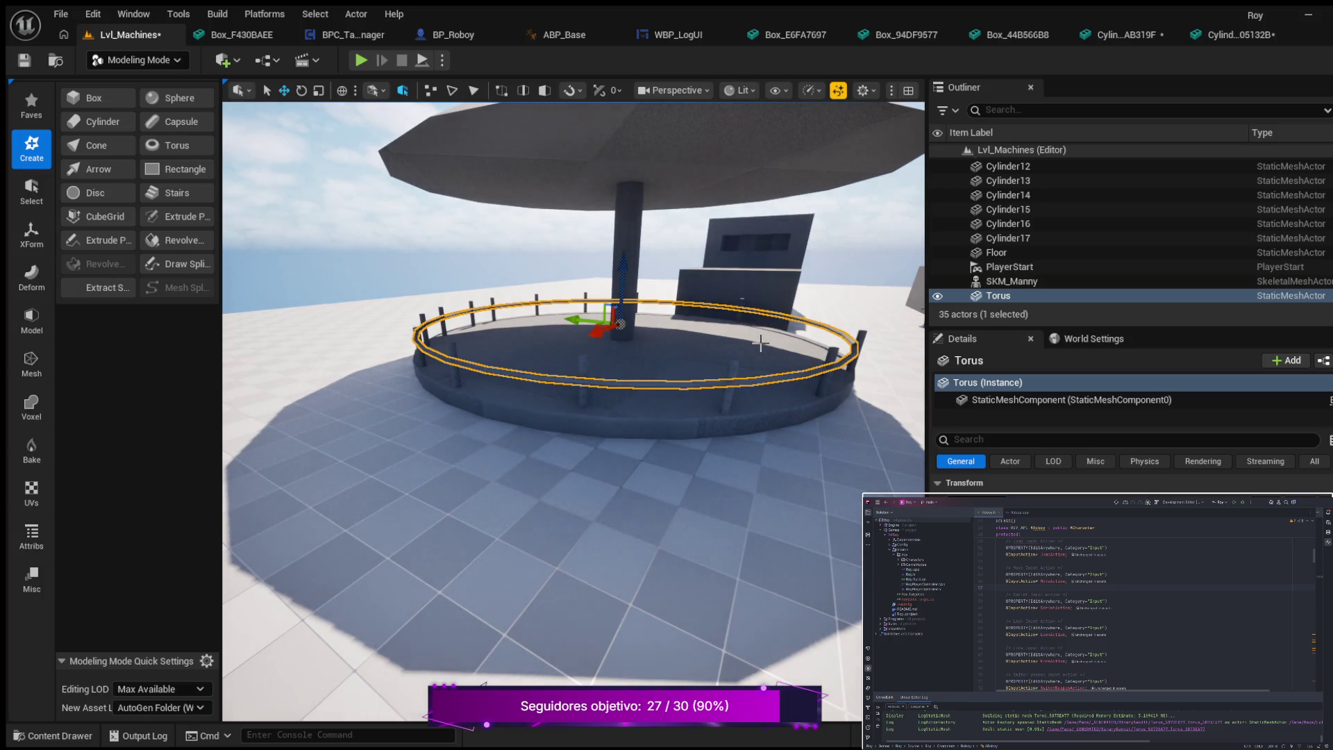
key("alt+j")
scroll(576, 475, "up", 5)
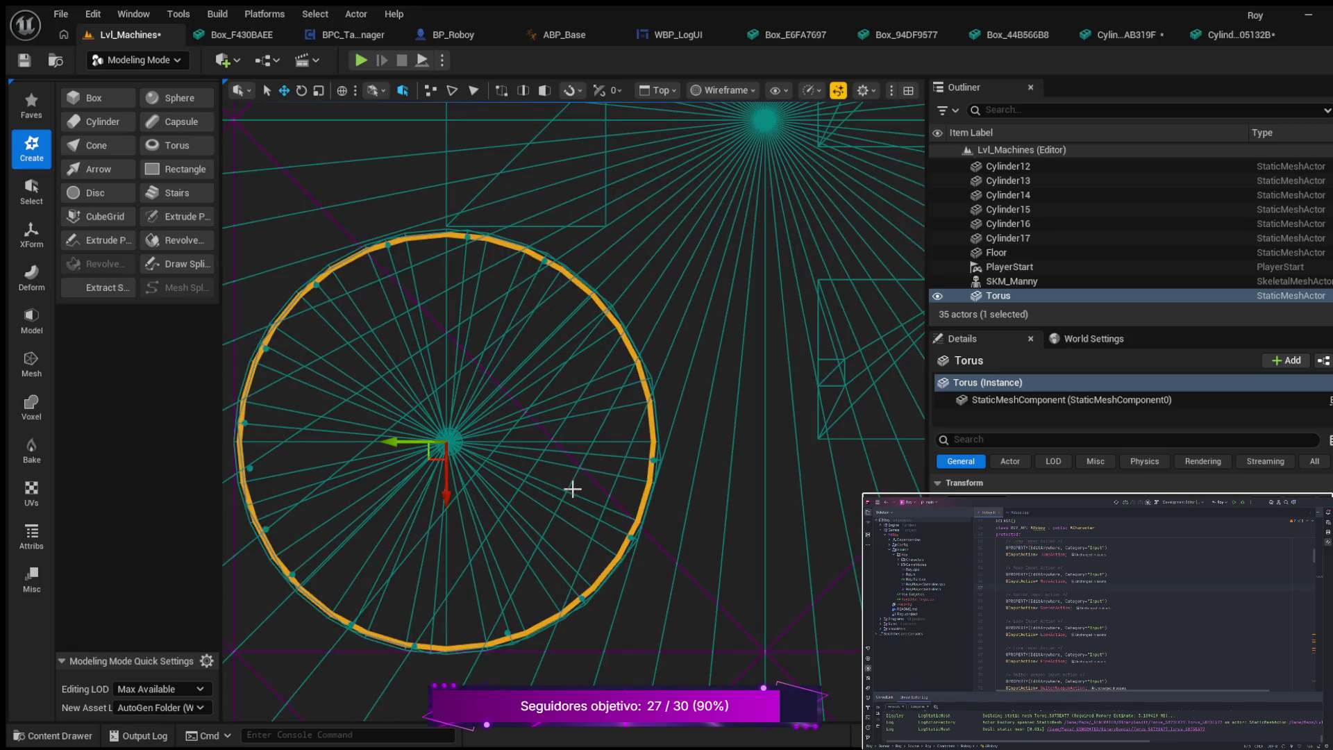
mouse_move(548, 491)
left_mouse_down()
mouse_move(649, 491)
mouse_move(512, 491)
left_mouse_up()
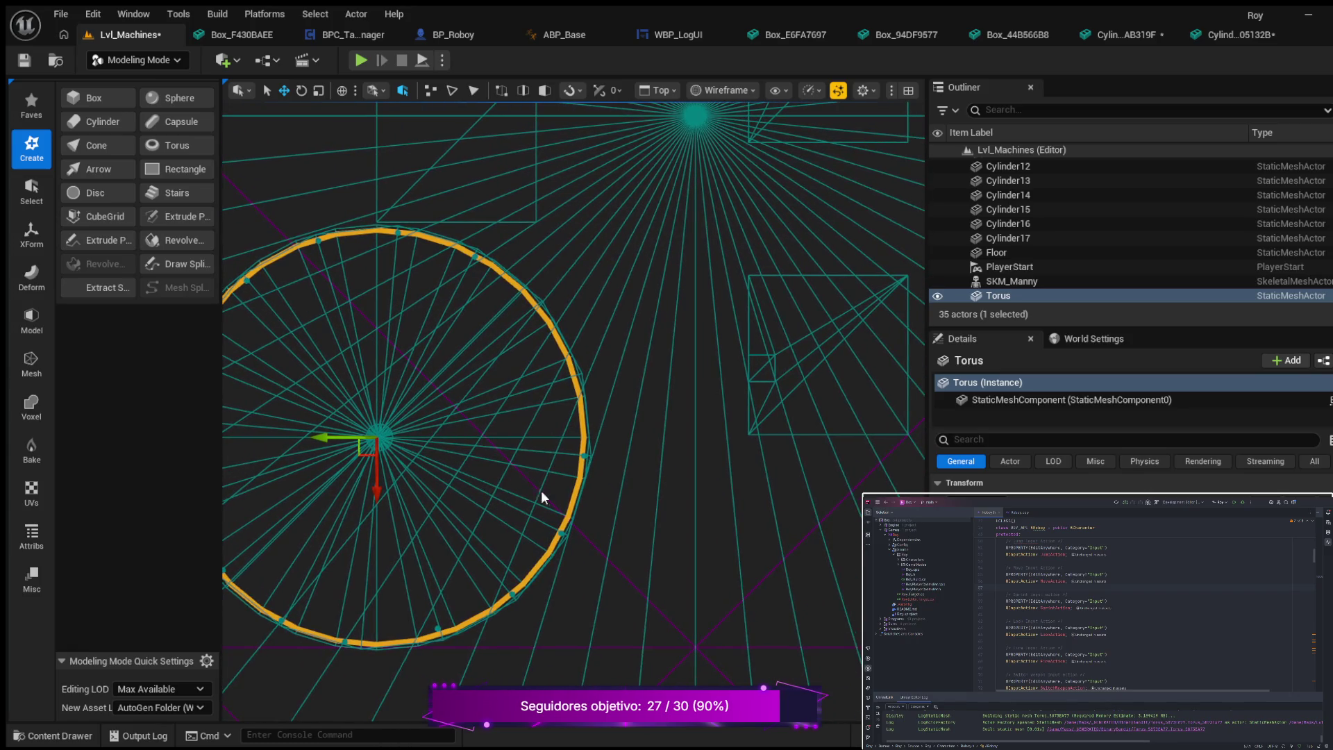
mouse_move(610, 509)
left_mouse_down()
mouse_move(759, 482)
mouse_move(910, 500)
mouse_move(905, 387)
left_mouse_up()
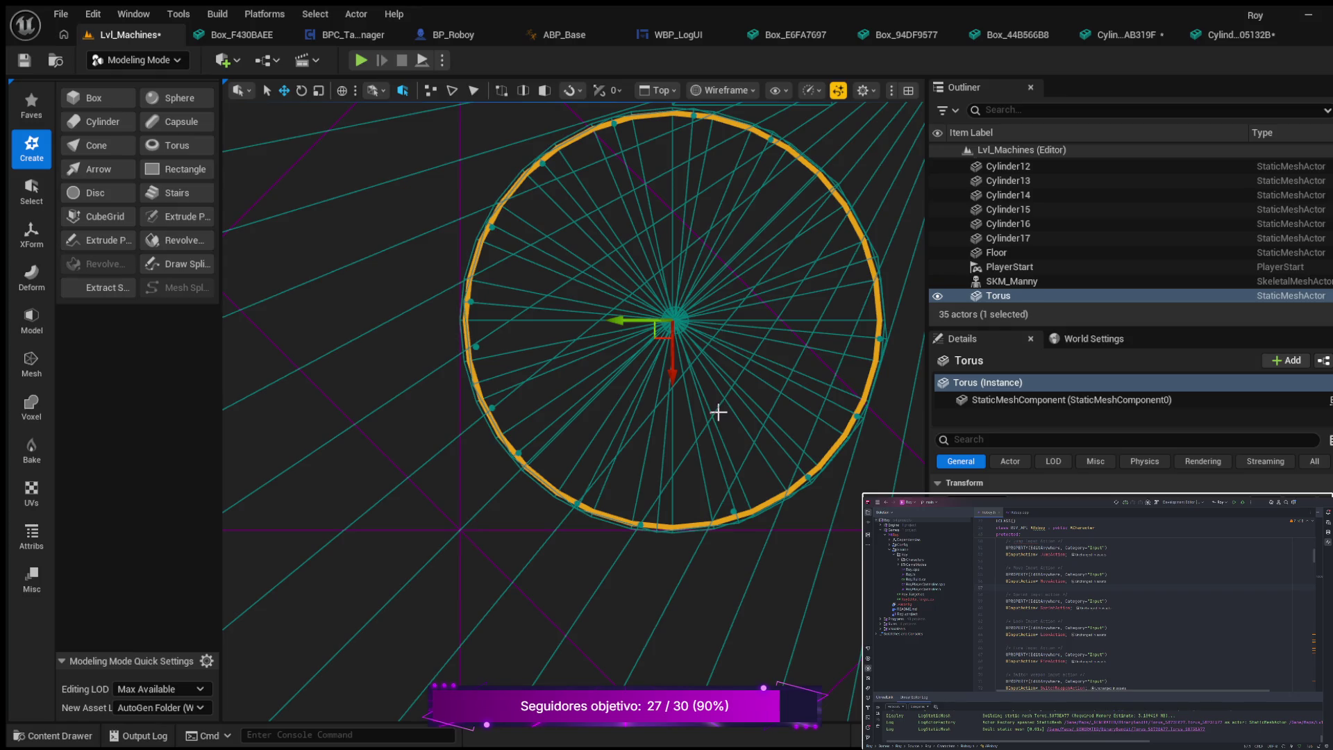
scroll(722, 421, "down", 1)
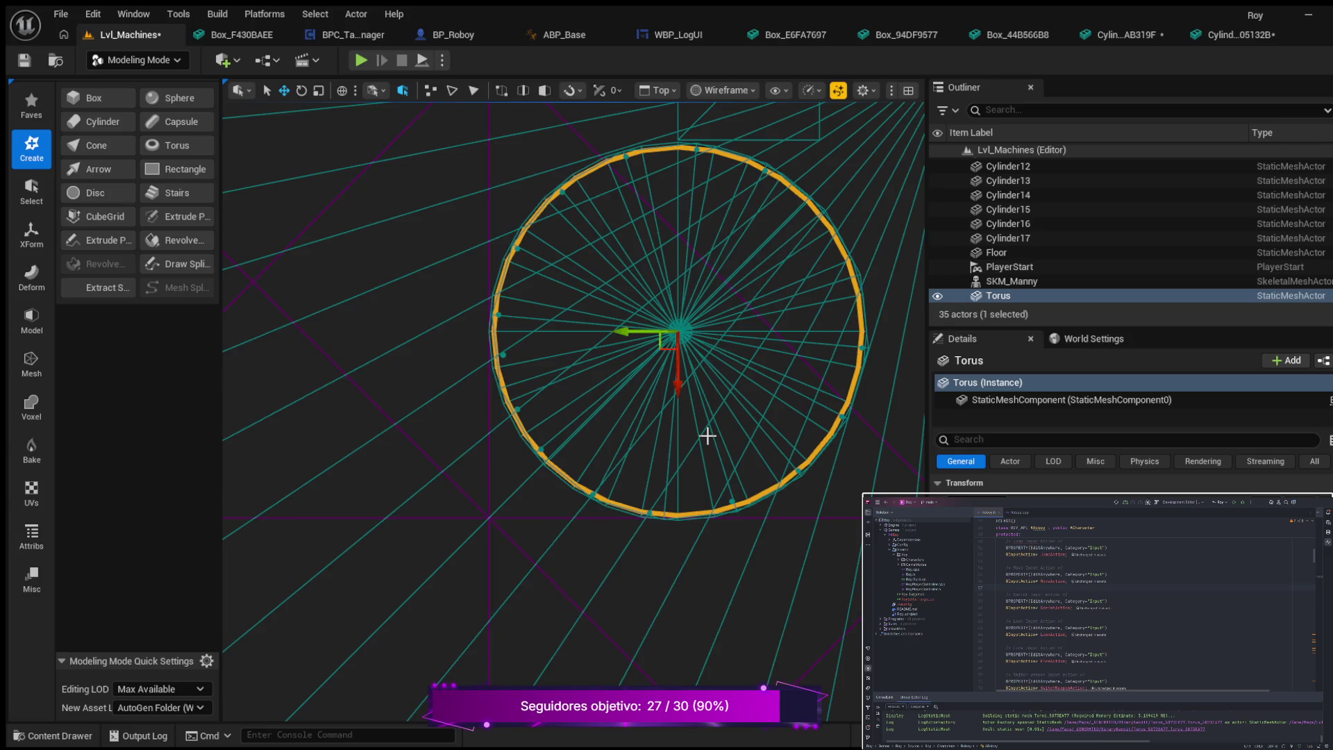
key("alt+g")
mouse_move(573, 412)
left_mouse_down()
mouse_move(632, 348)
mouse_move(393, 350)
left_mouse_up()
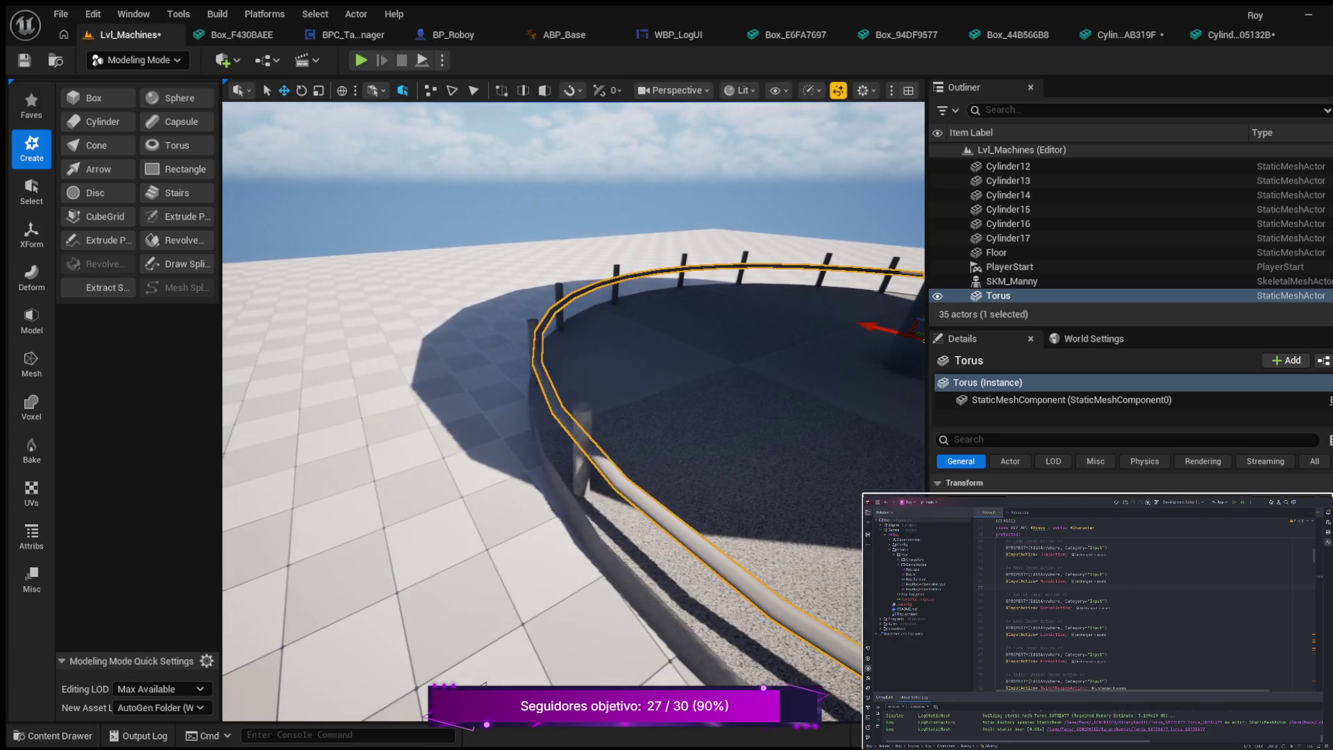
- Raise the torus railing along Z until it rests on the post tops
left_click(808, 445)
left_click_drag(844, 451, 757, 484)
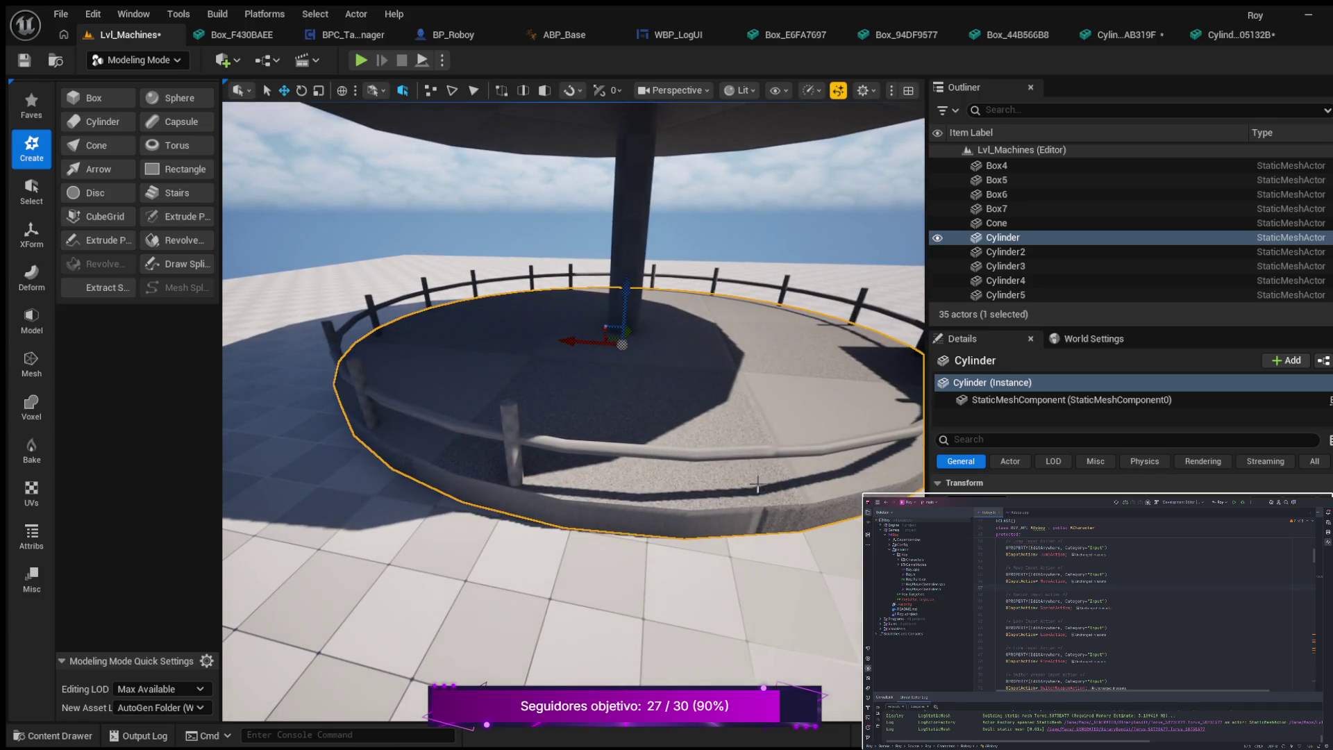
left_click(686, 455)
mouse_move(627, 261)
left_mouse_down()
mouse_move(630, 245)
mouse_move(615, 242)
mouse_move(295, 274)
left_mouse_up()
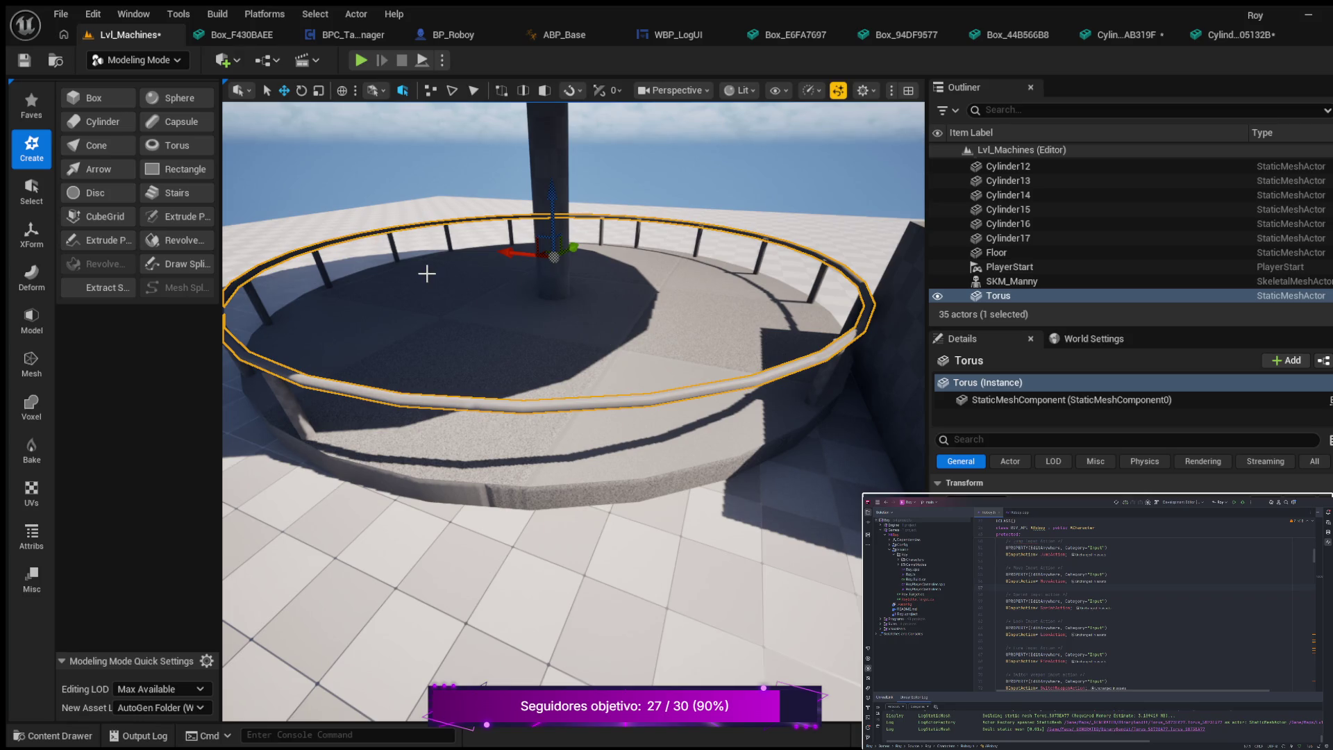
left_click_drag(396, 339, 368, 339)
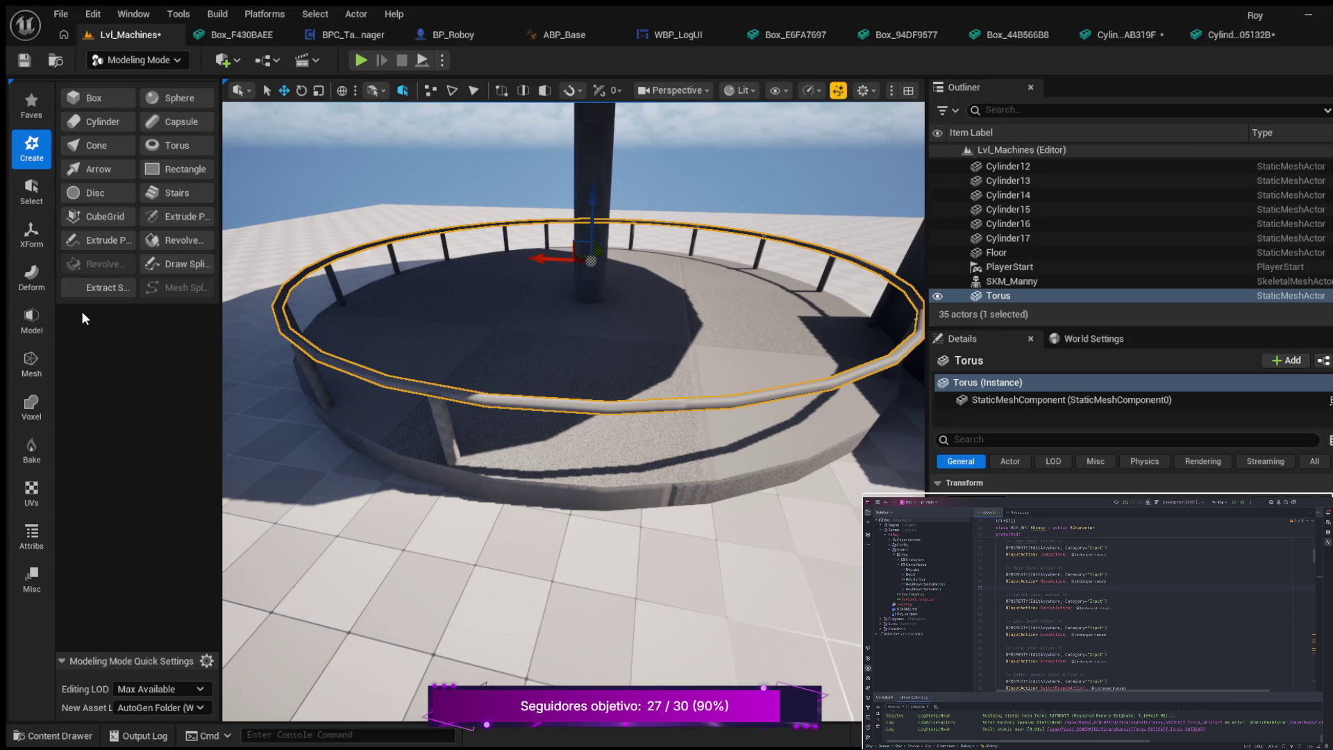
left_click(32, 236)
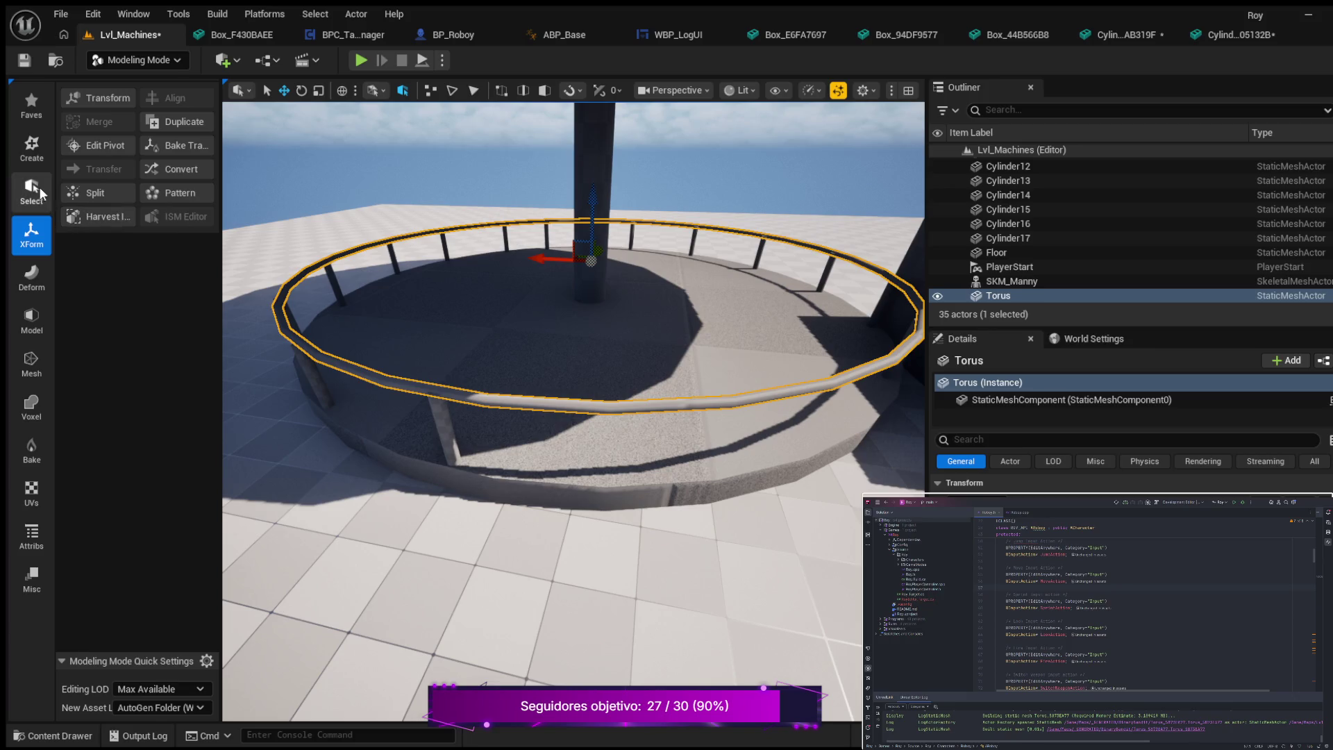
left_click(36, 189)
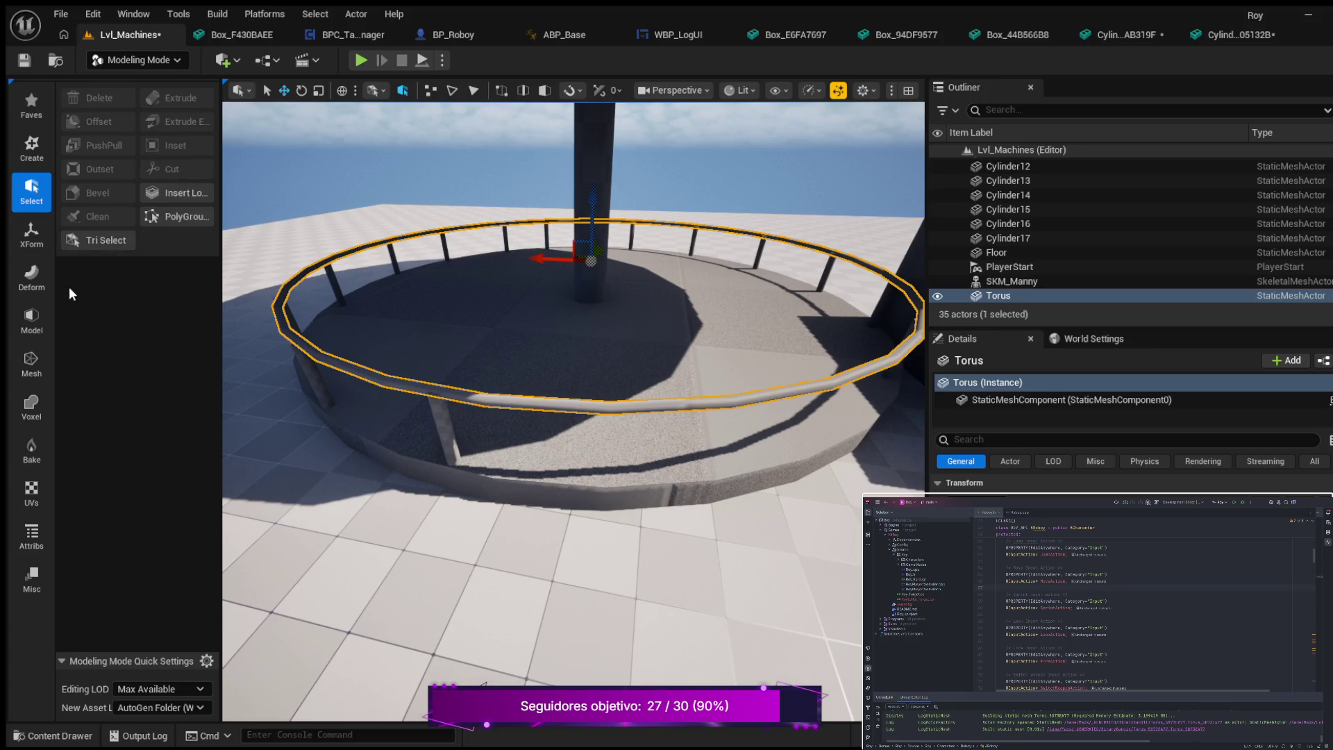
left_click(173, 192)
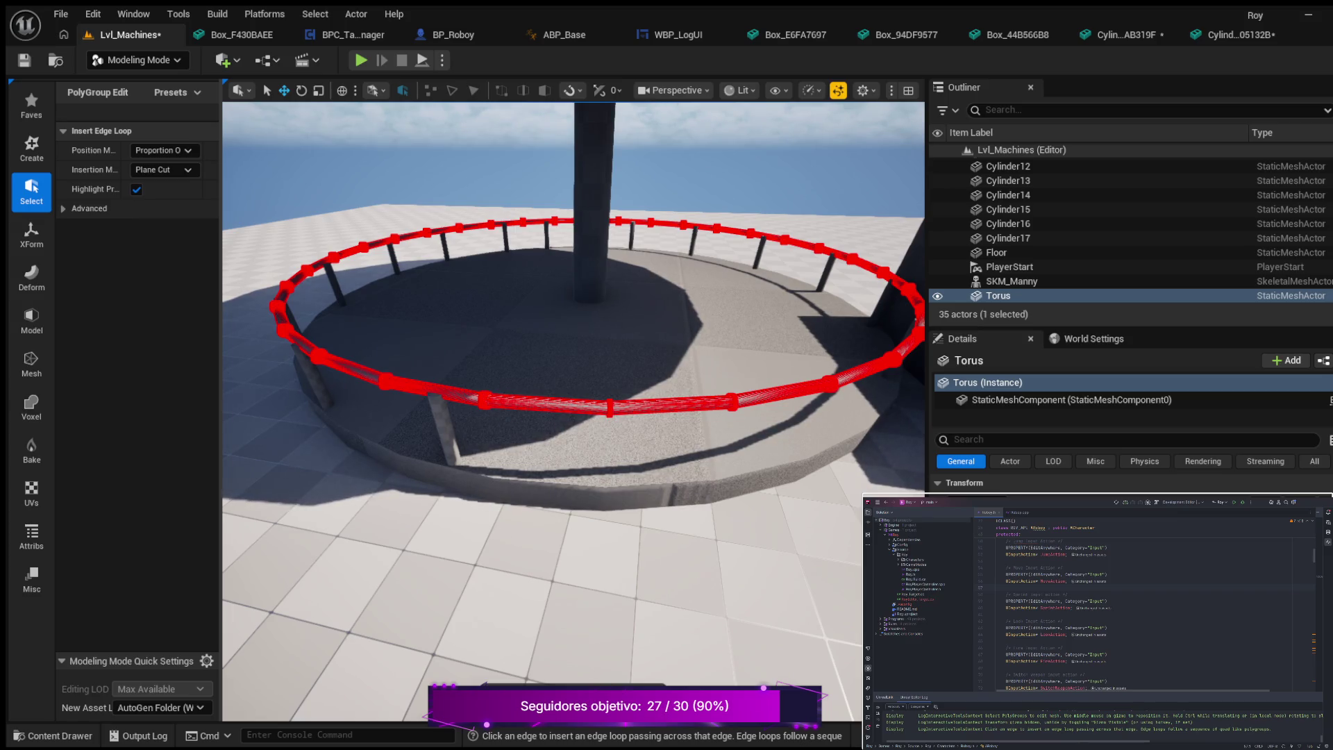
key("Return")
scroll(477, 372, "up", 3)
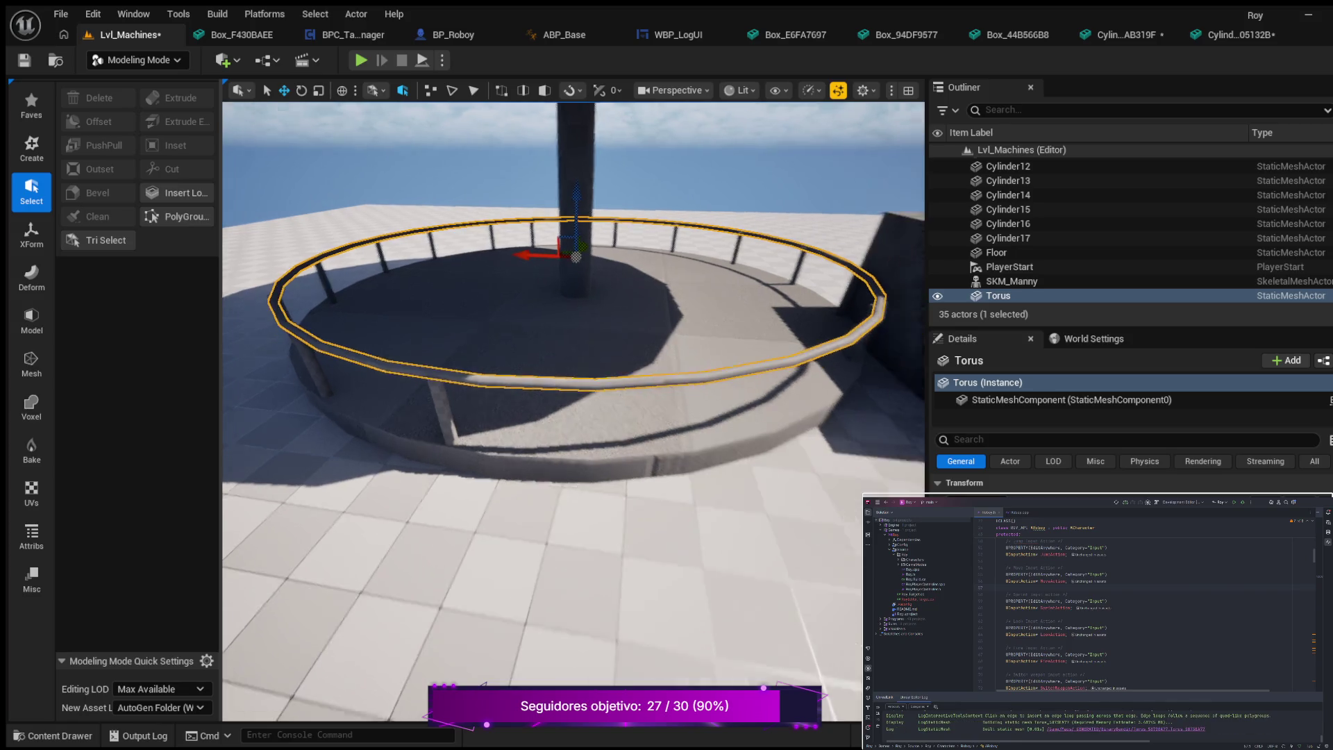
left_click_drag(378, 334, 416, 334)
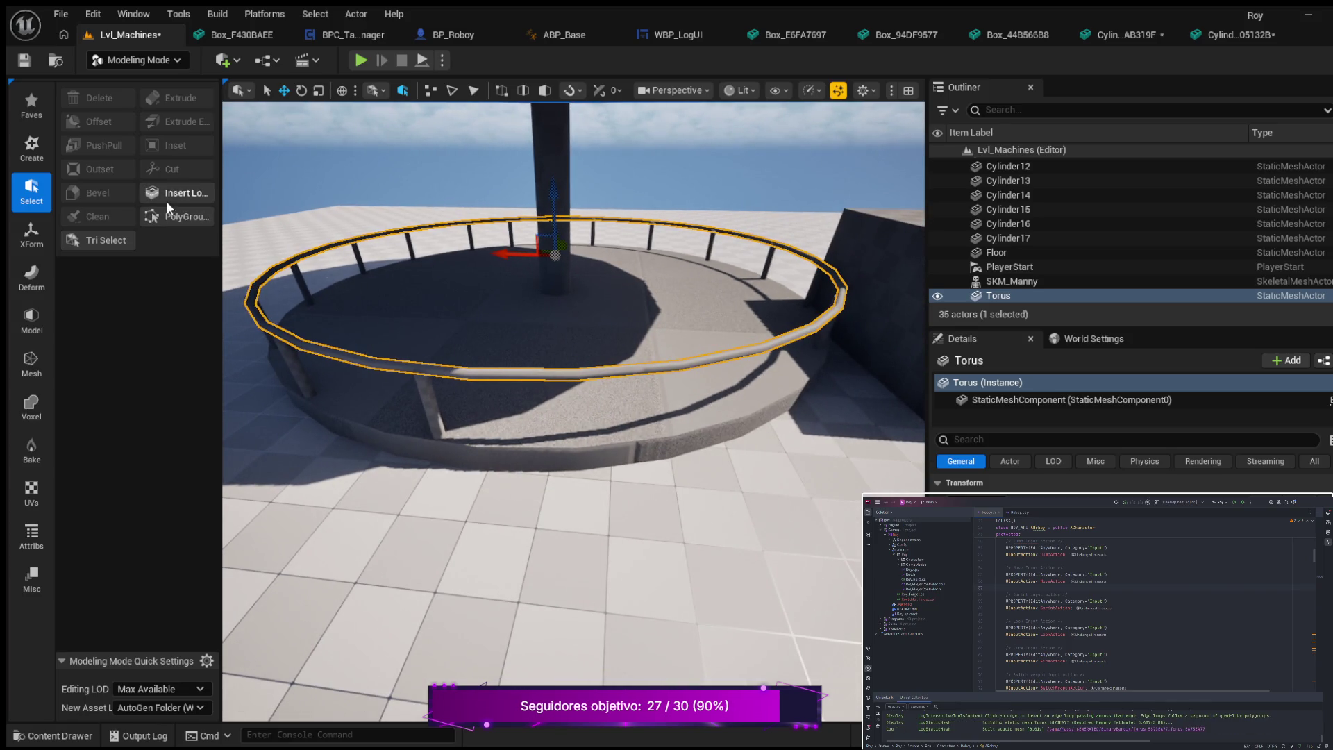
left_click(107, 240)
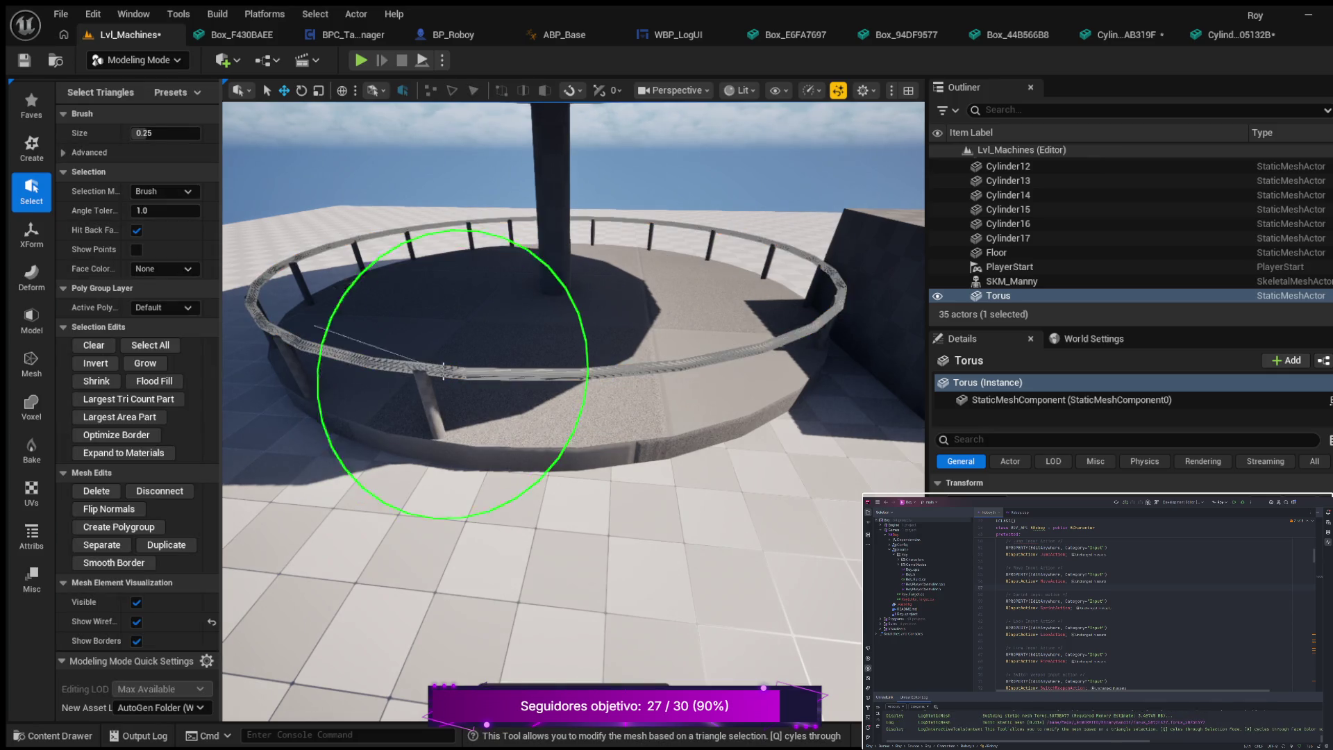
scroll(455, 362, "up", 5)
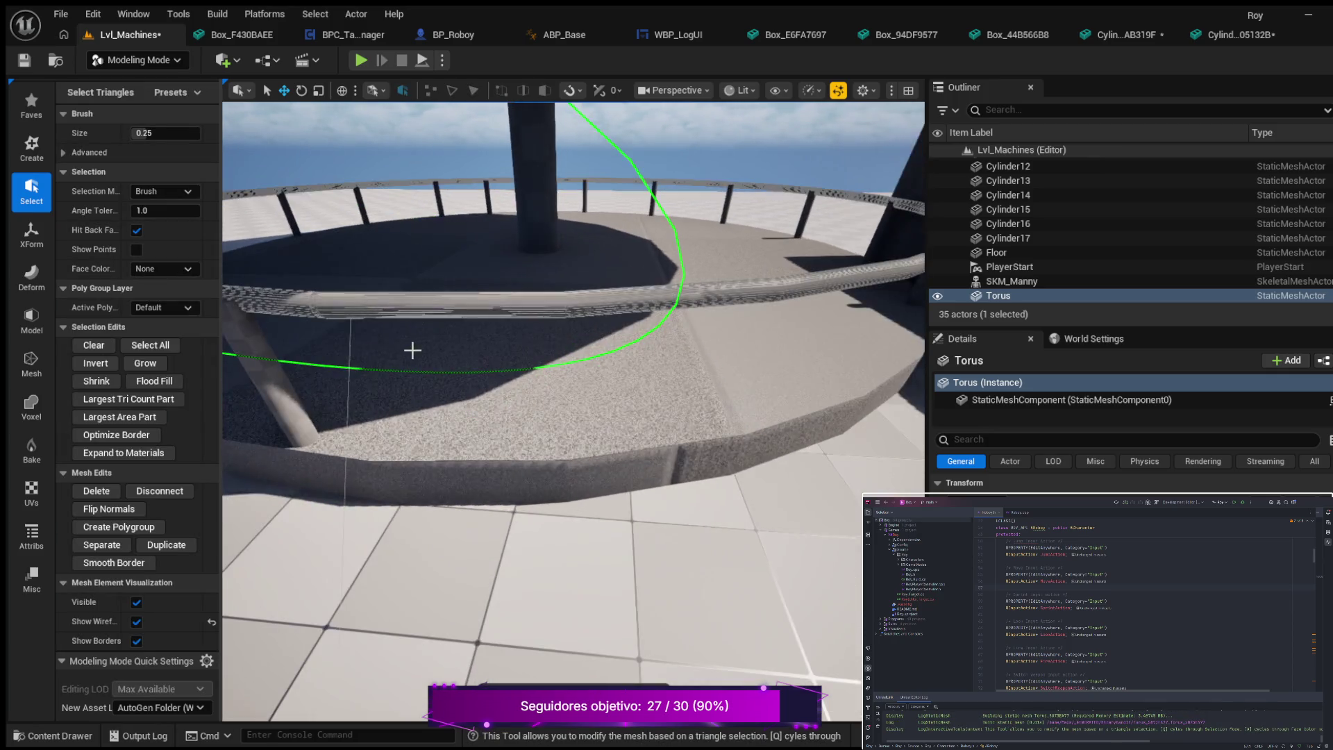
scroll(381, 347, "down", 4)
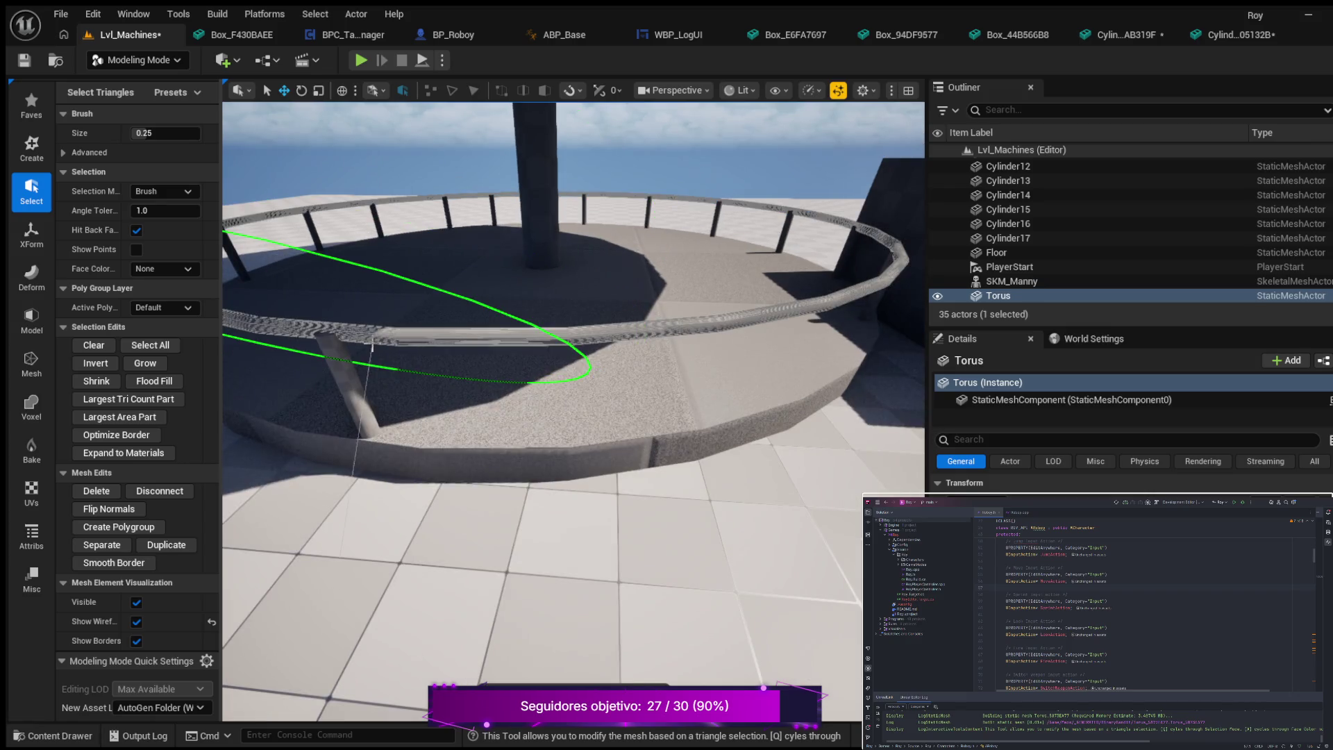
key("Escape")
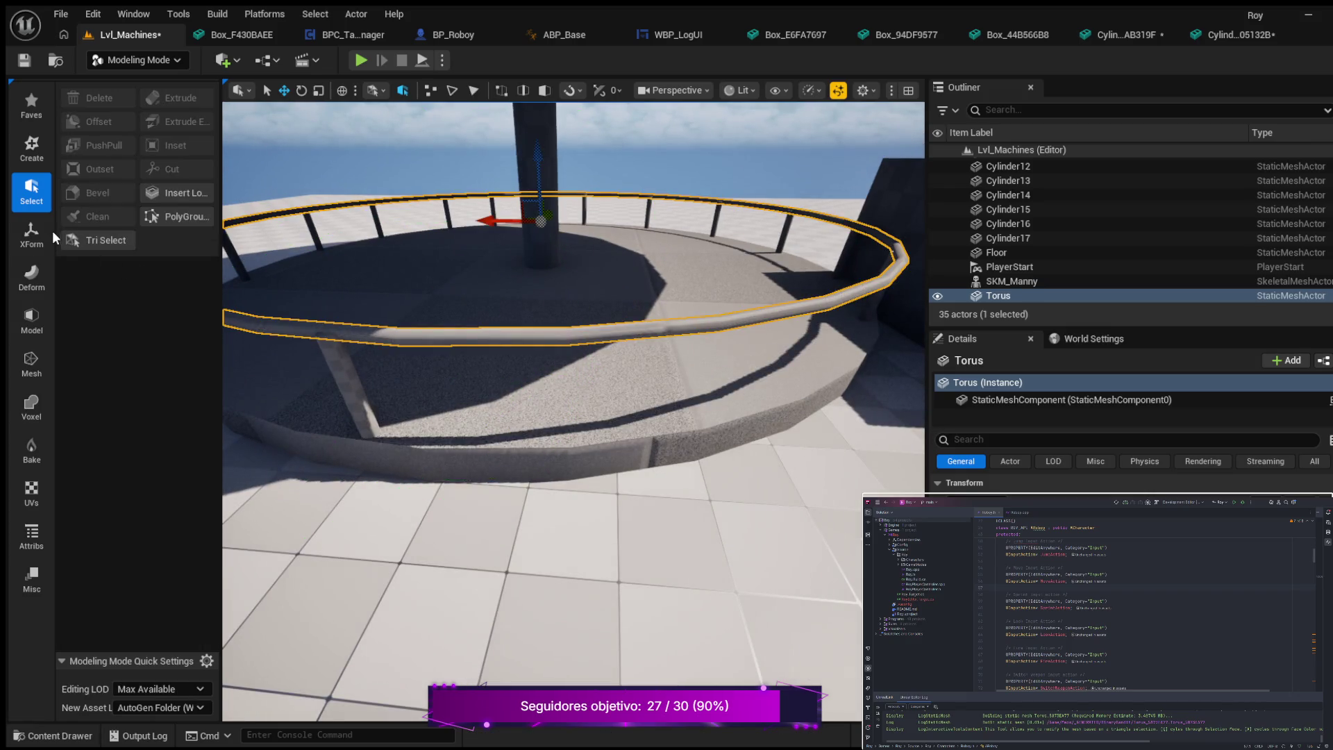
left_click(32, 150)
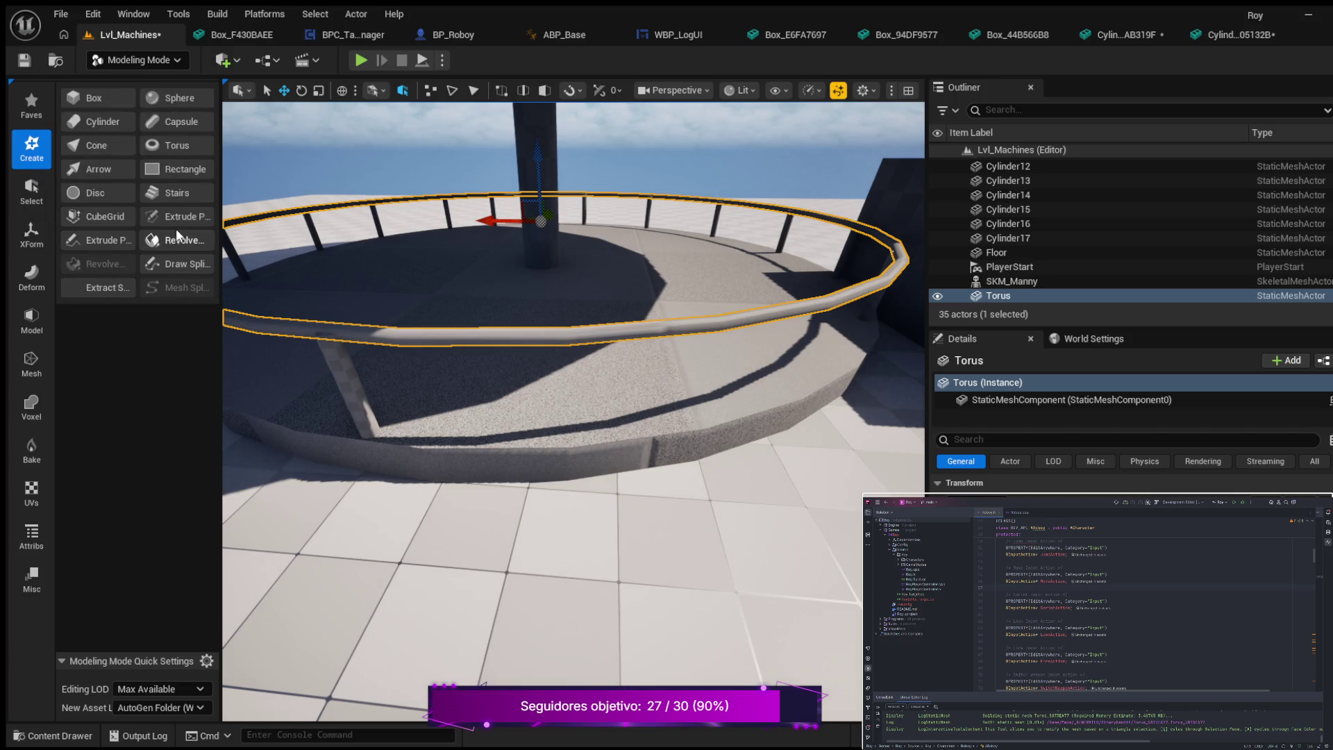
left_click(36, 240)
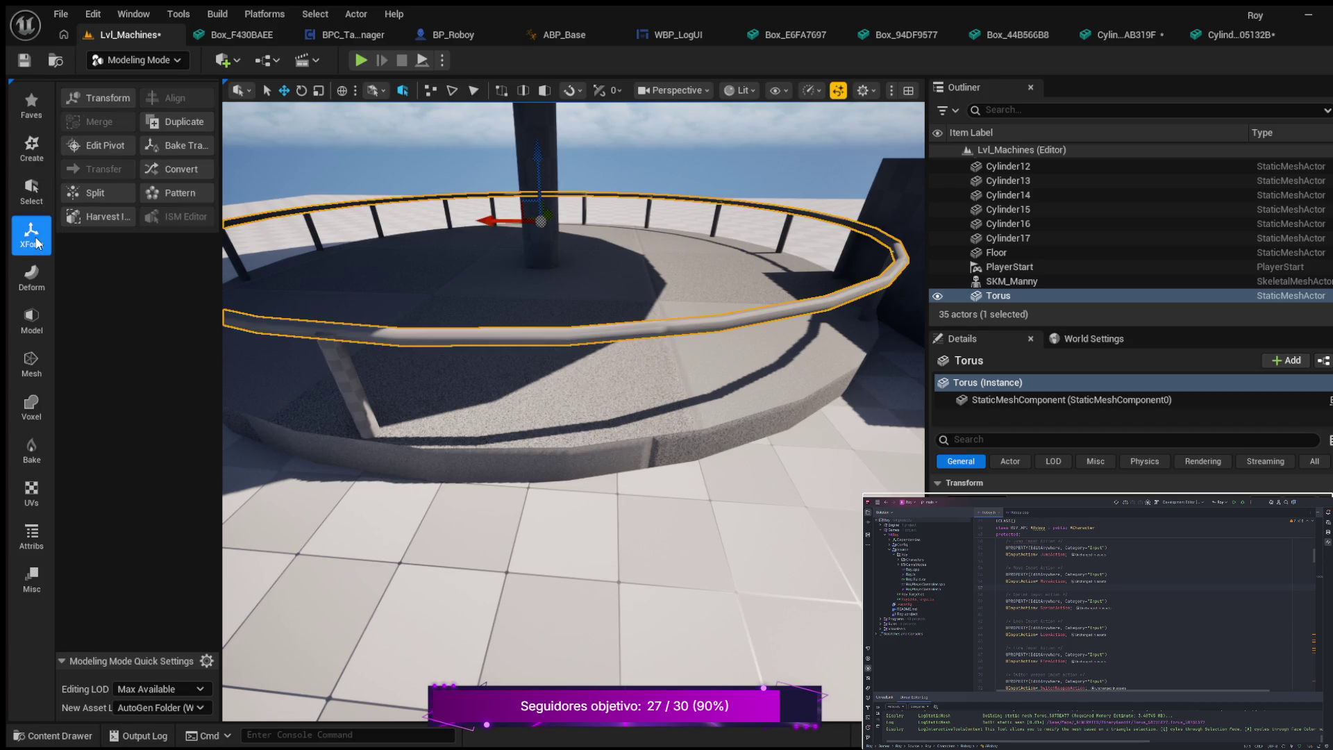
- Try a PolyCut on the torus railing from the Model tools, then cancel it
left_click(37, 272)
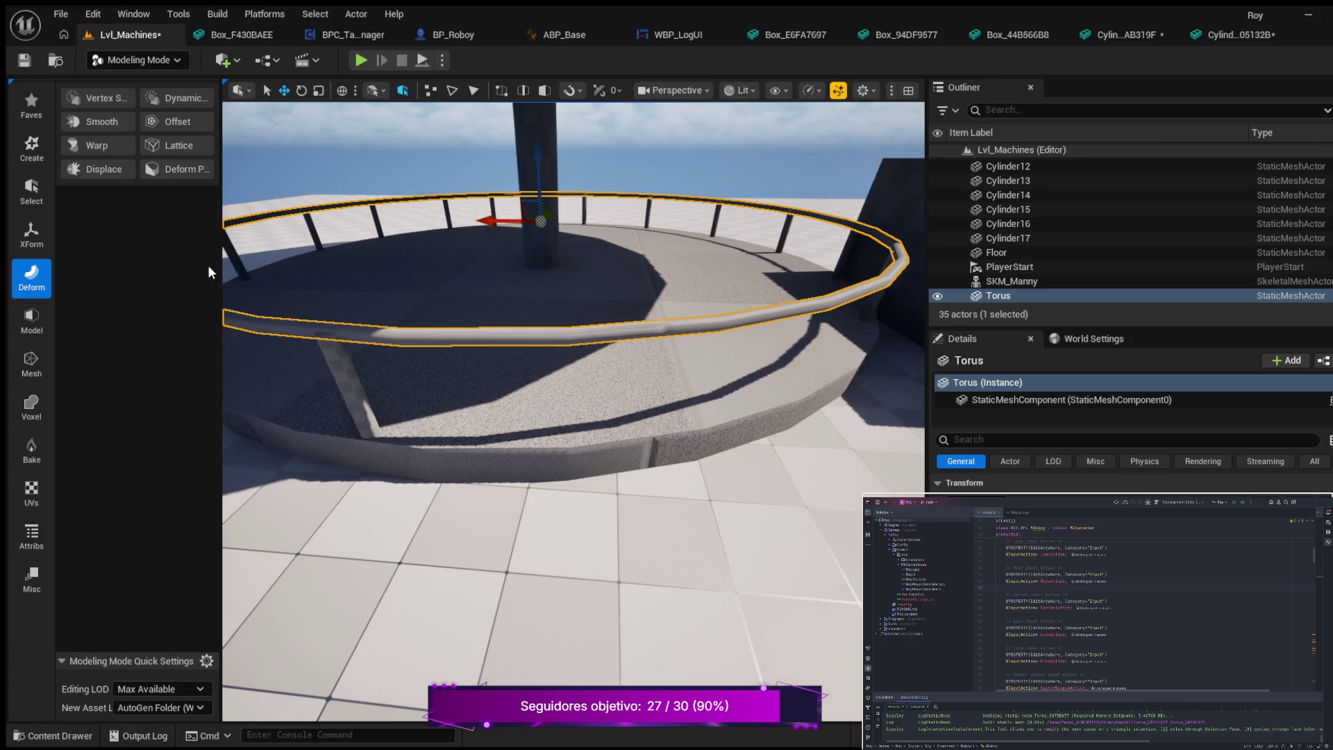
left_click_drag(369, 312, 369, 340)
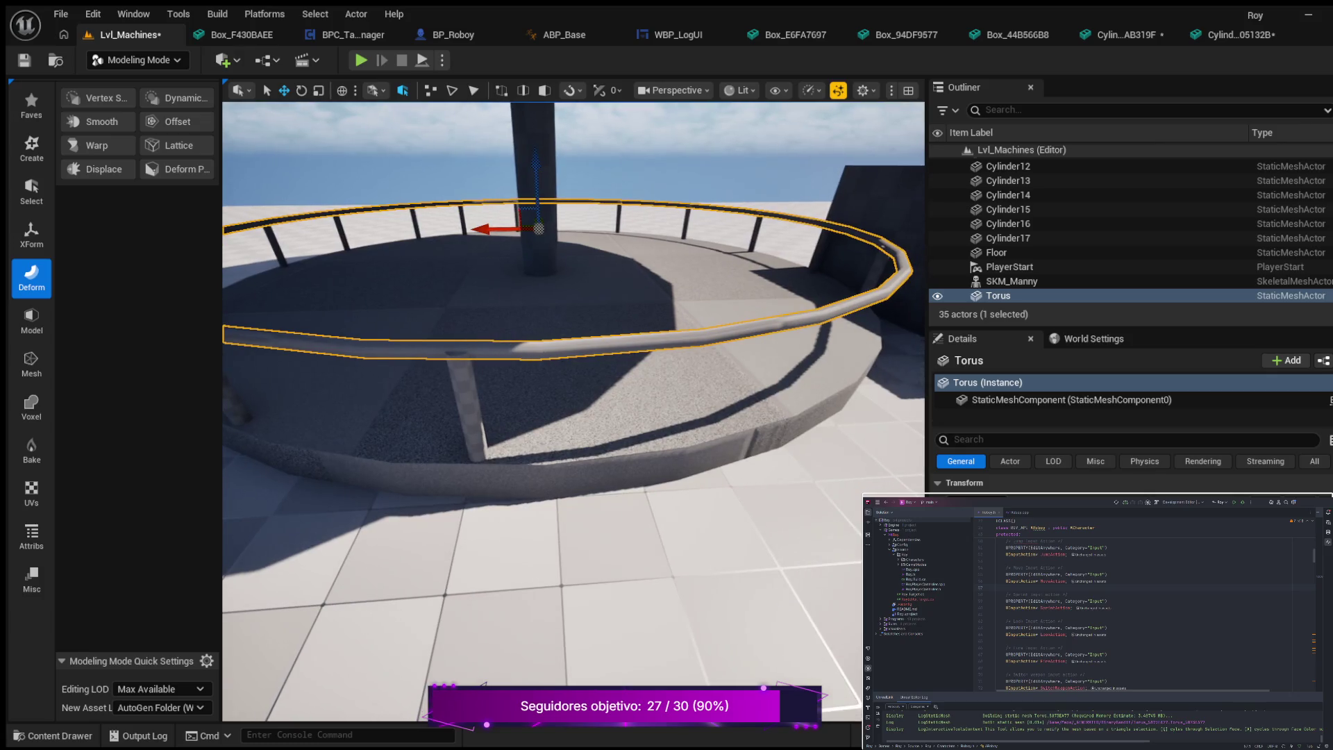
left_click_drag(375, 312, 375, 313)
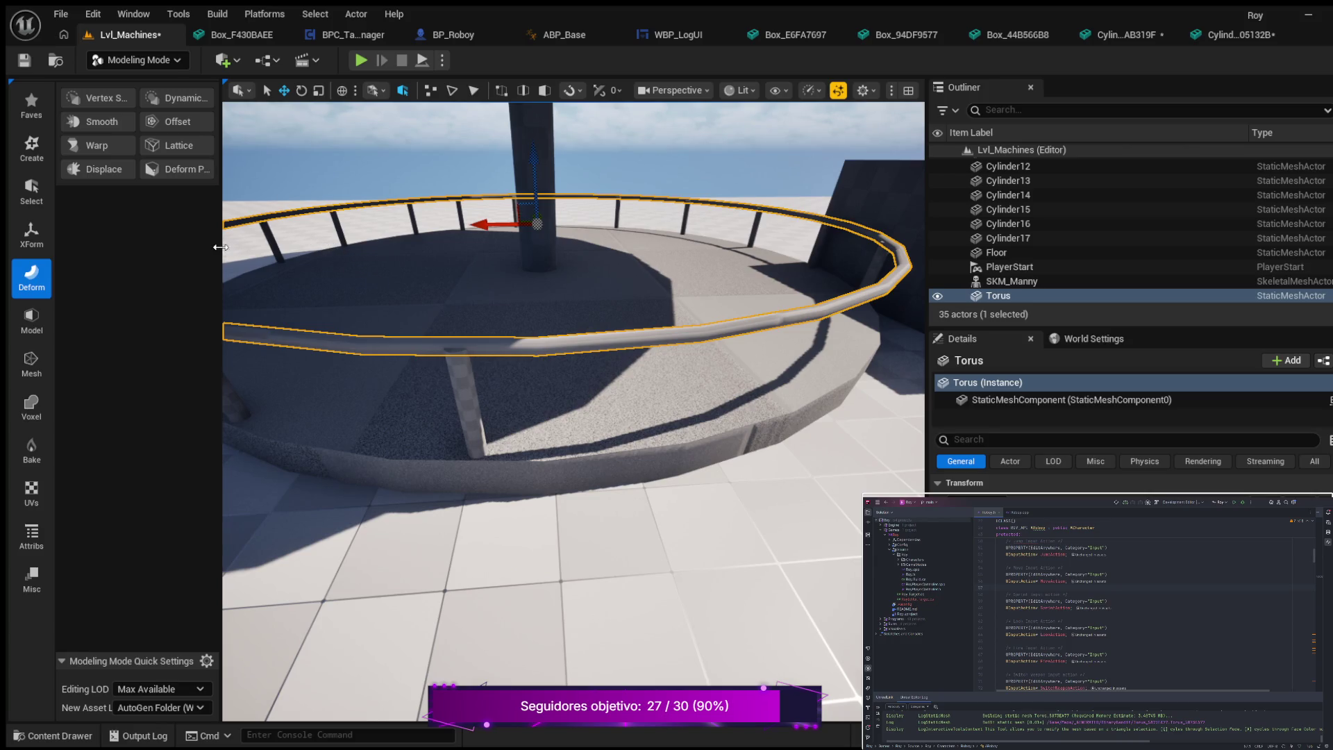
left_click(32, 320)
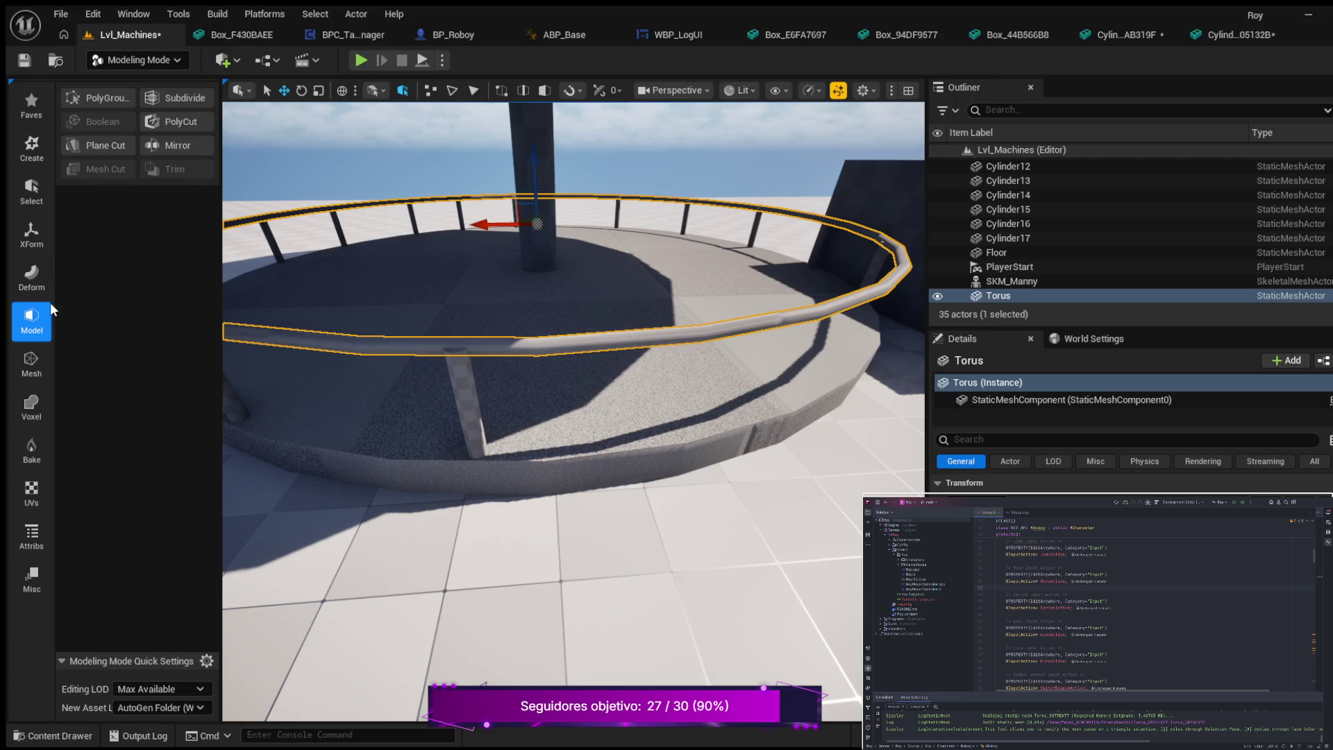
left_click(189, 125)
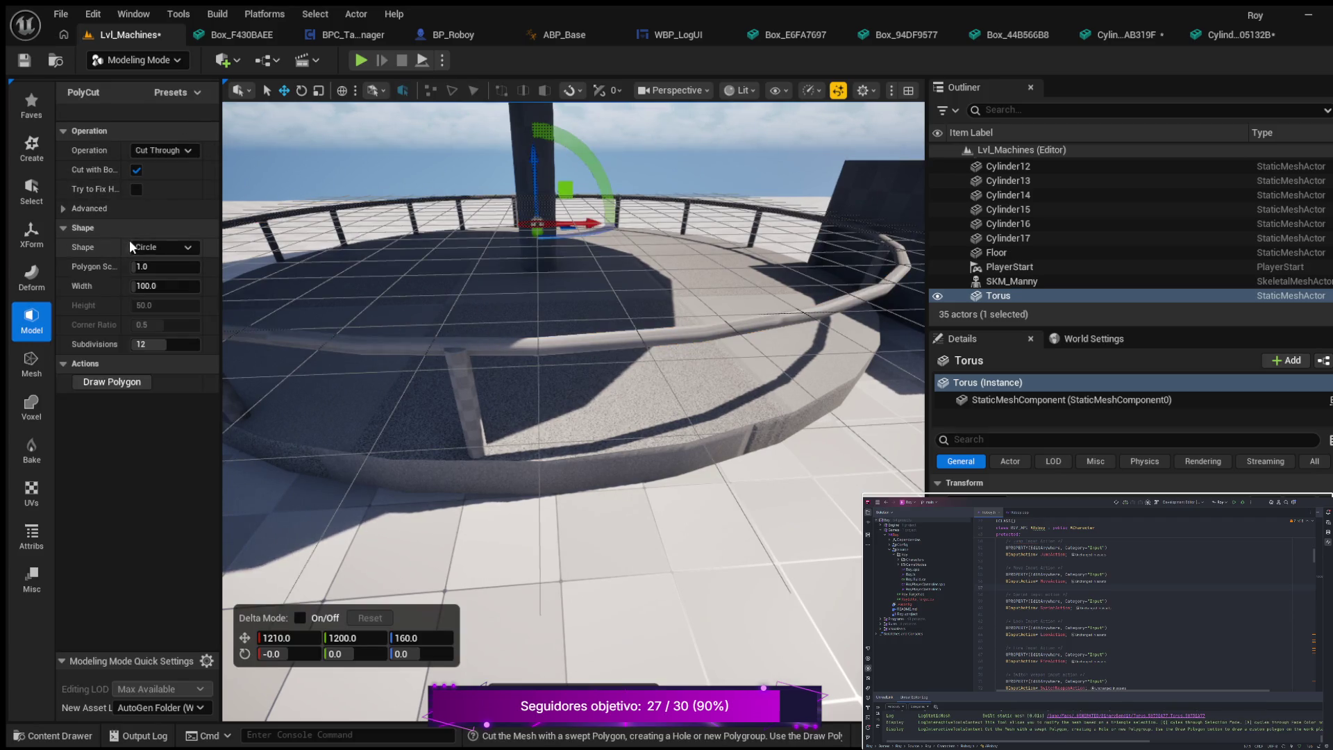
key("Escape")
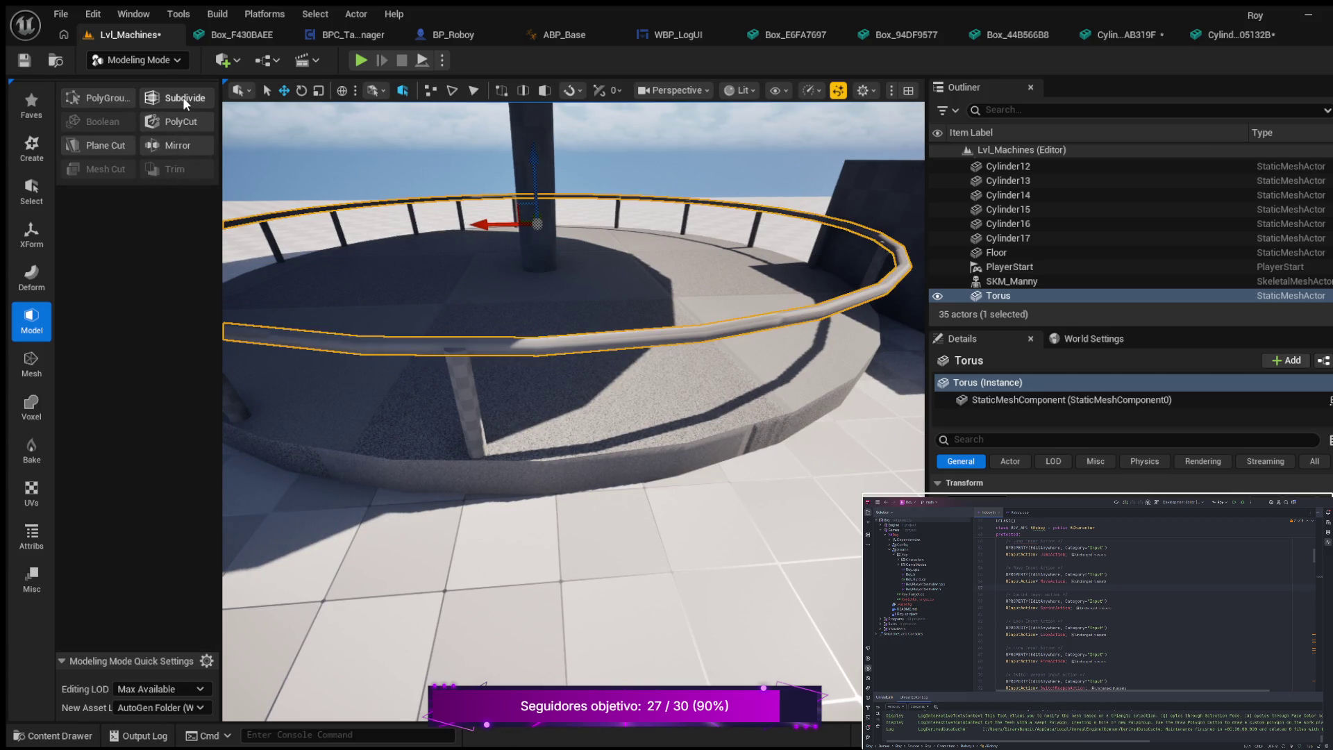
- Switch through the Deform and Transform categories to the Select tools
left_click(25, 272)
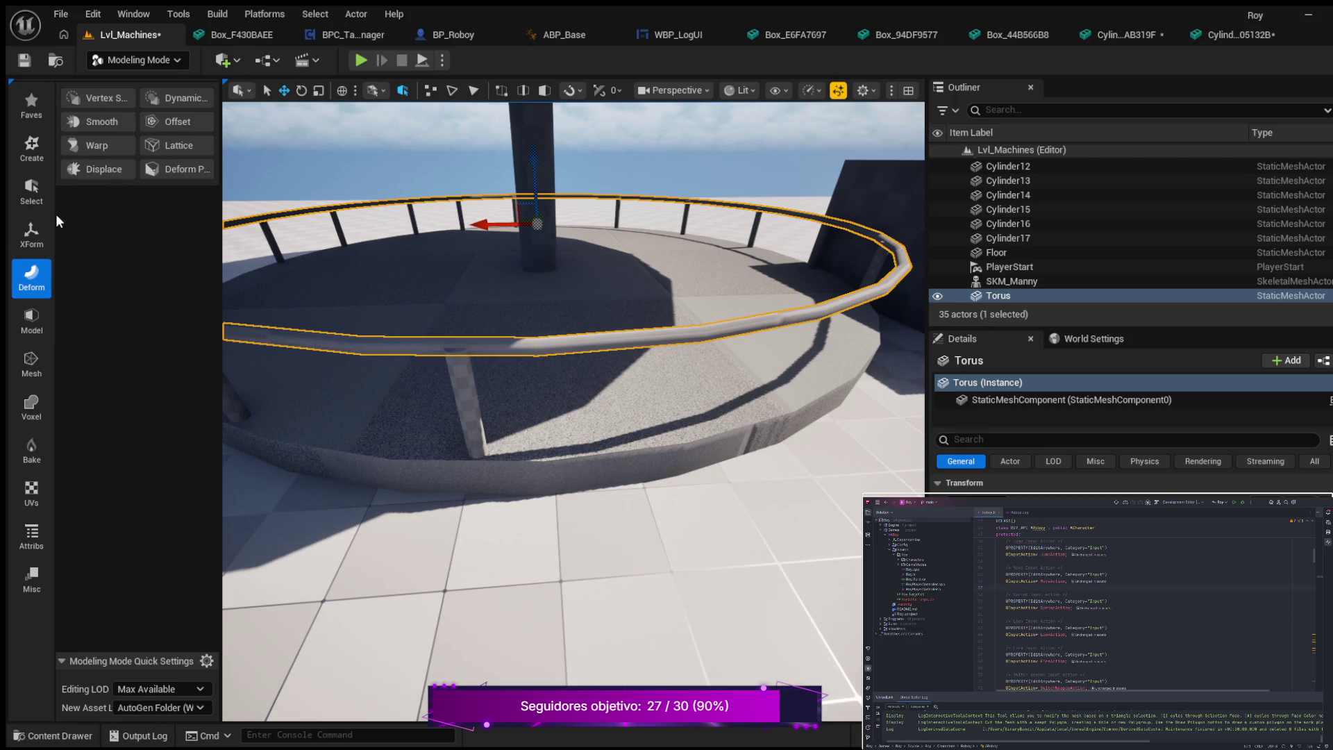
left_click(40, 224)
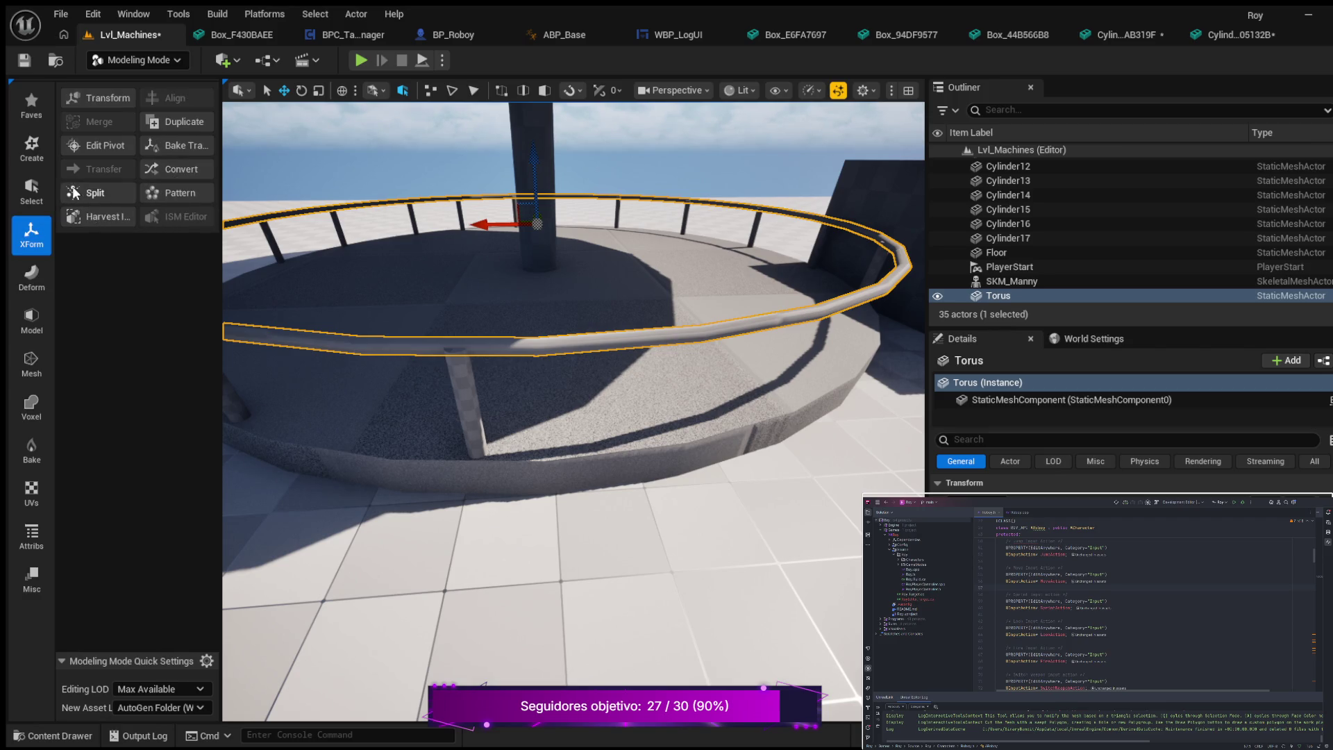
left_click(32, 191)
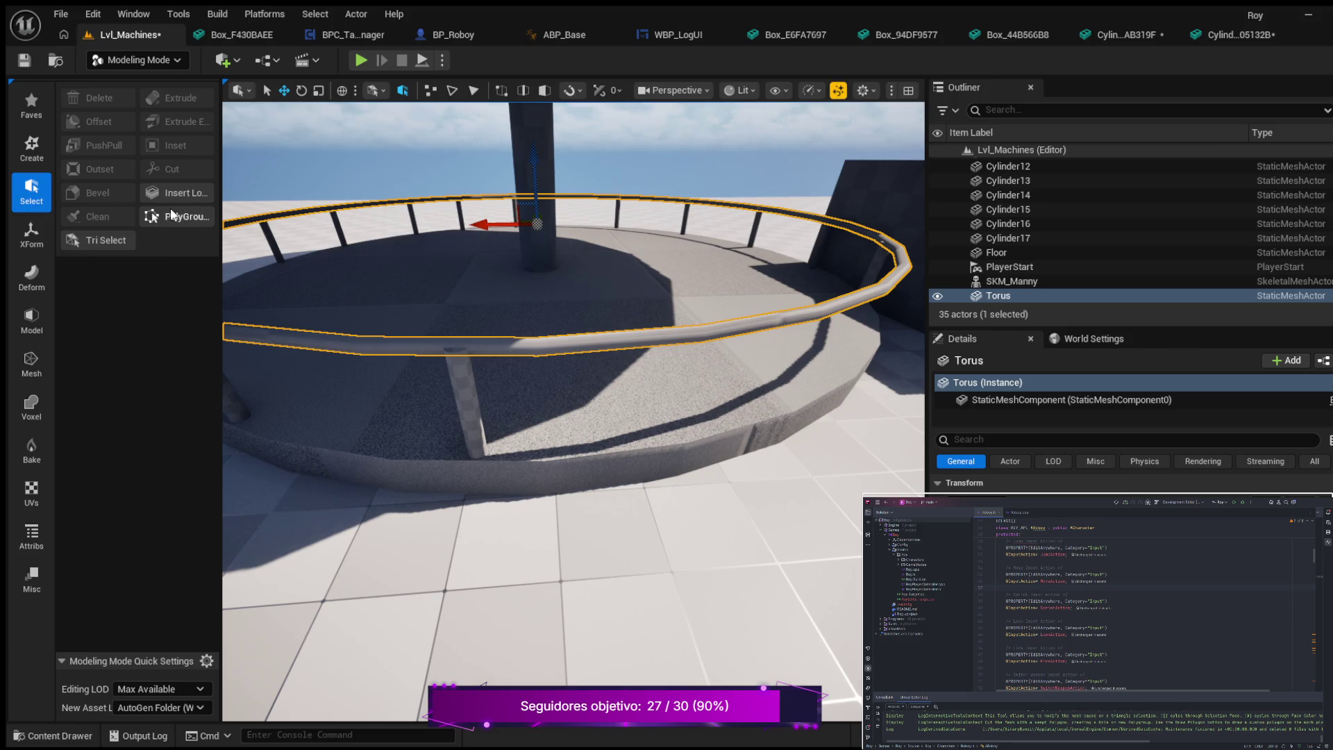
- Brush-select railing triangles with Tri Select, undo and exit, then return to the Create tools
left_click(115, 238)
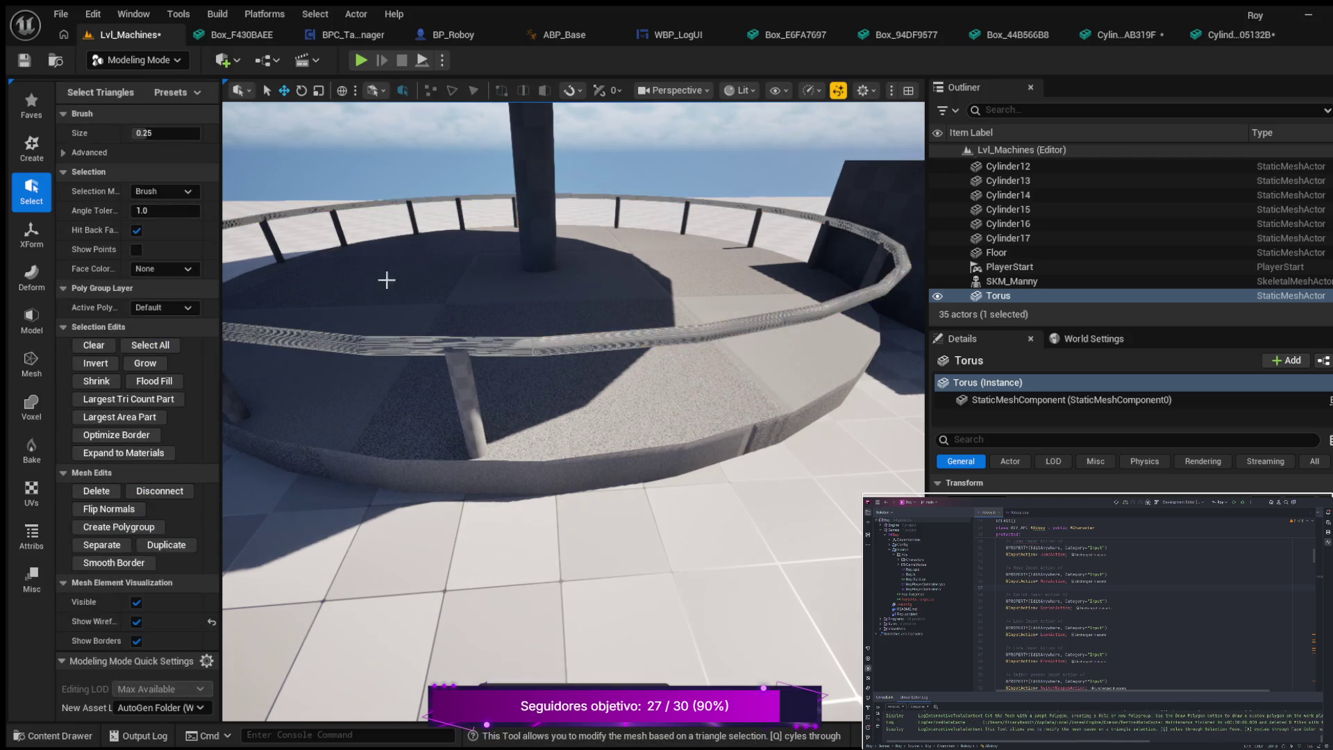
left_click_drag(500, 344, 539, 345)
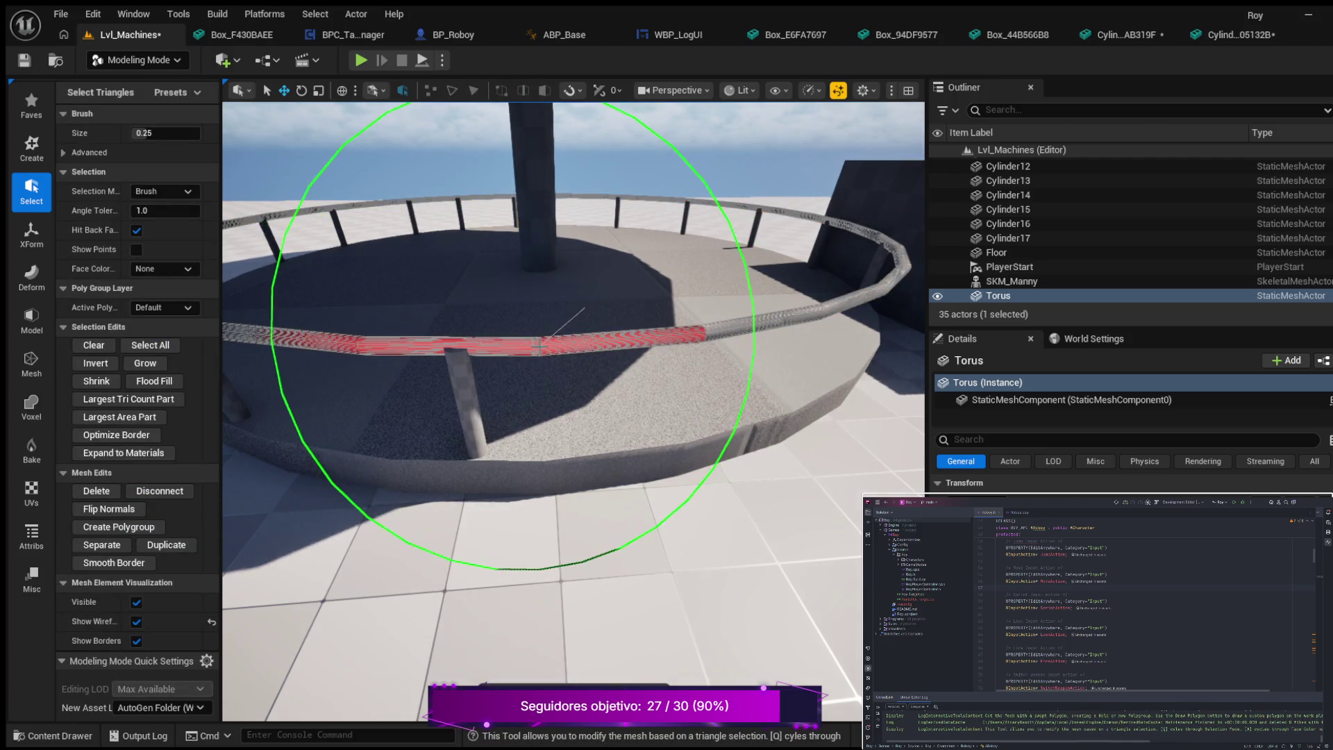
key("ctrl+z")
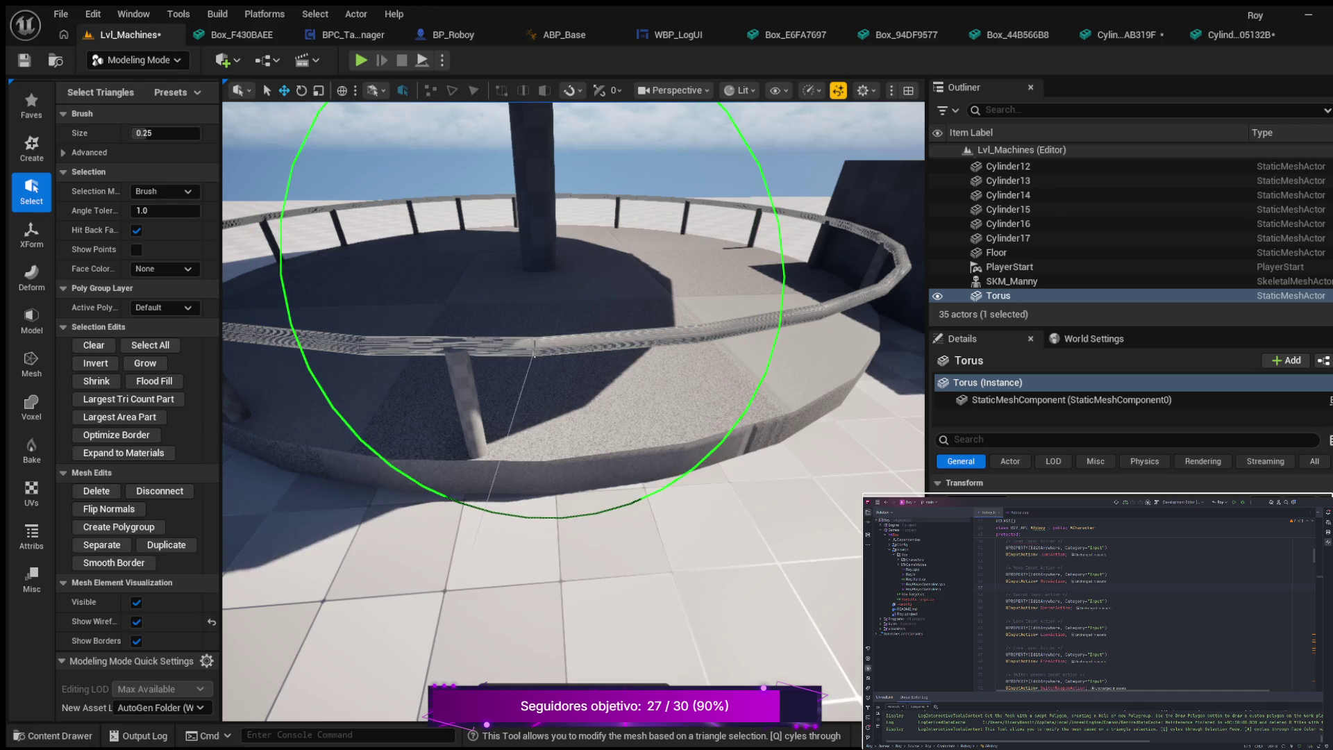
key("Escape")
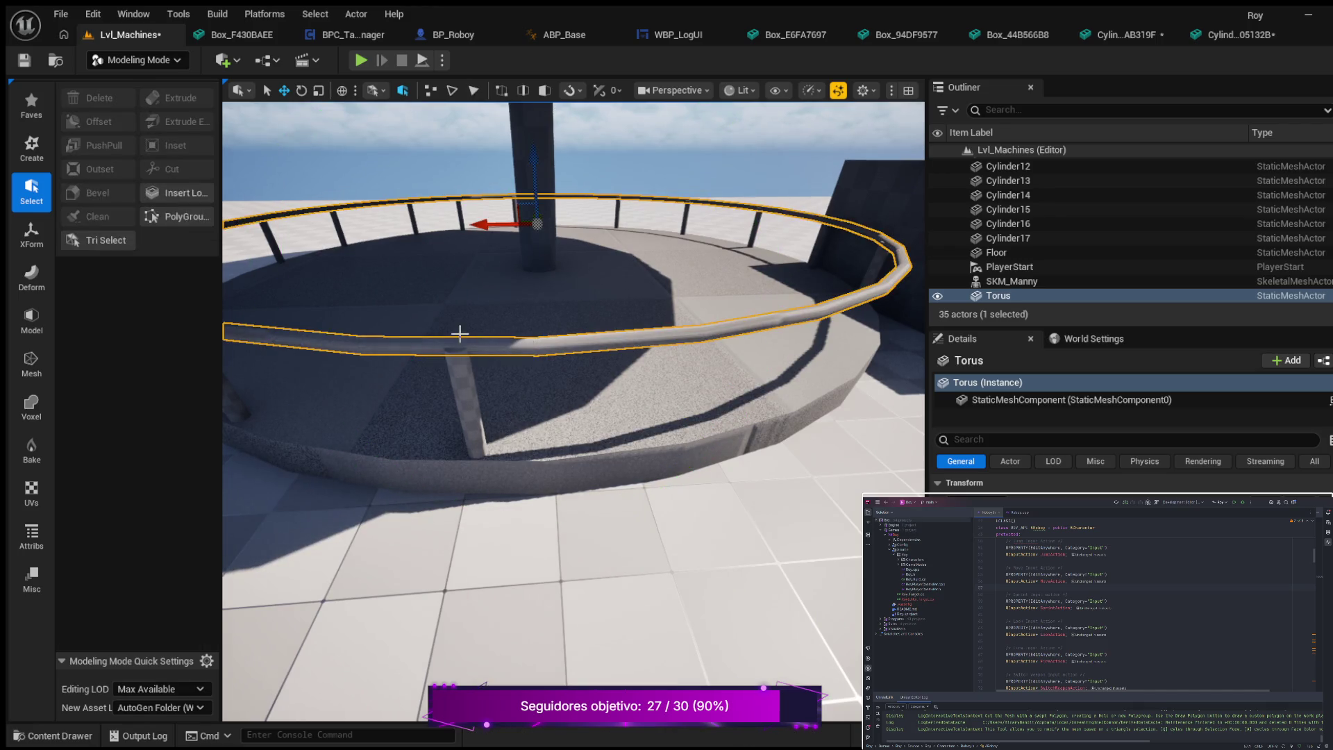
scroll(548, 334, "up", 3)
scroll(548, 333, "down", 3)
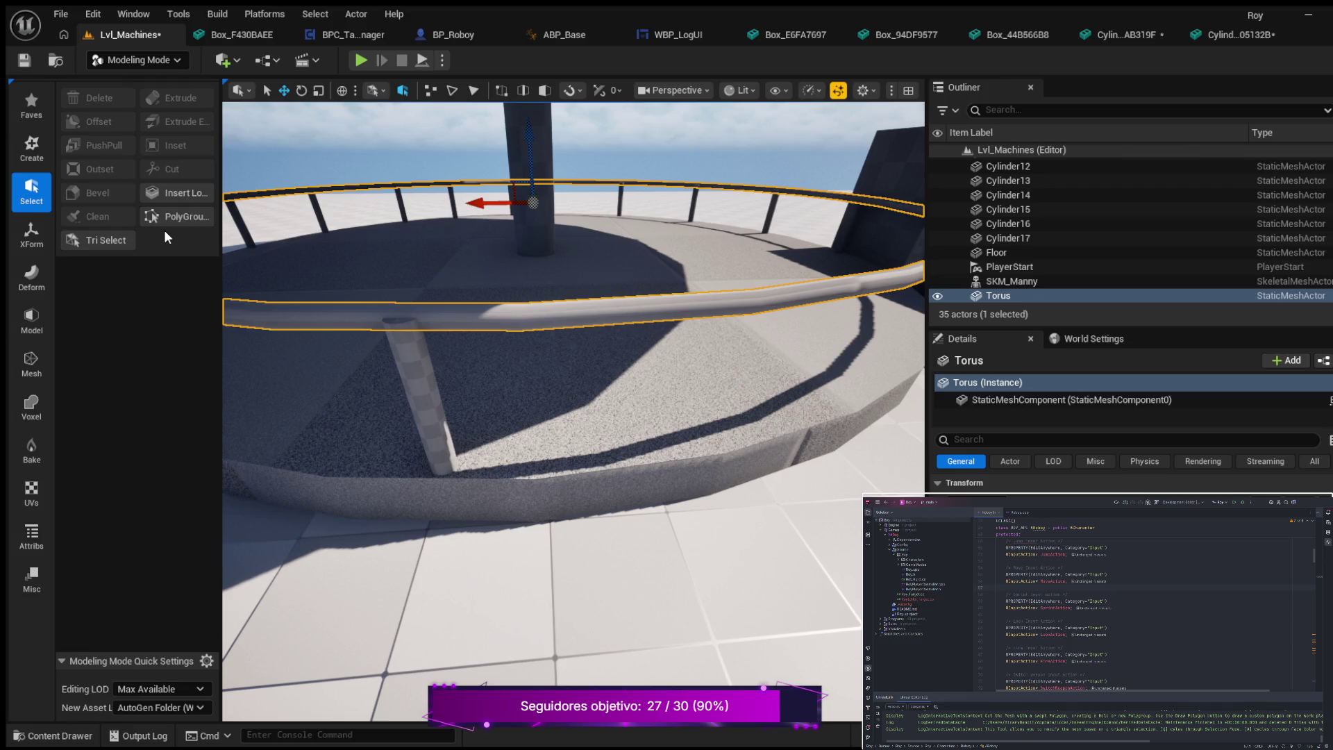
left_click(34, 159)
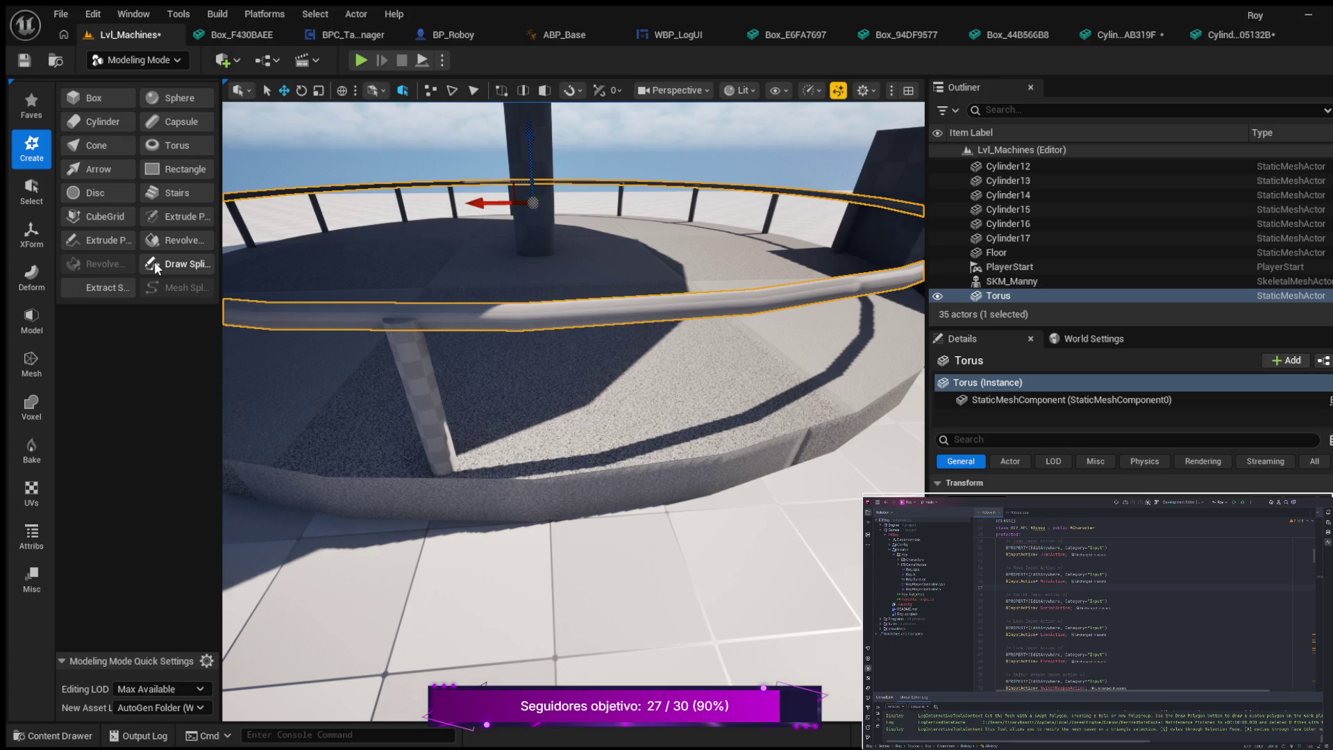
left_click(94, 215)
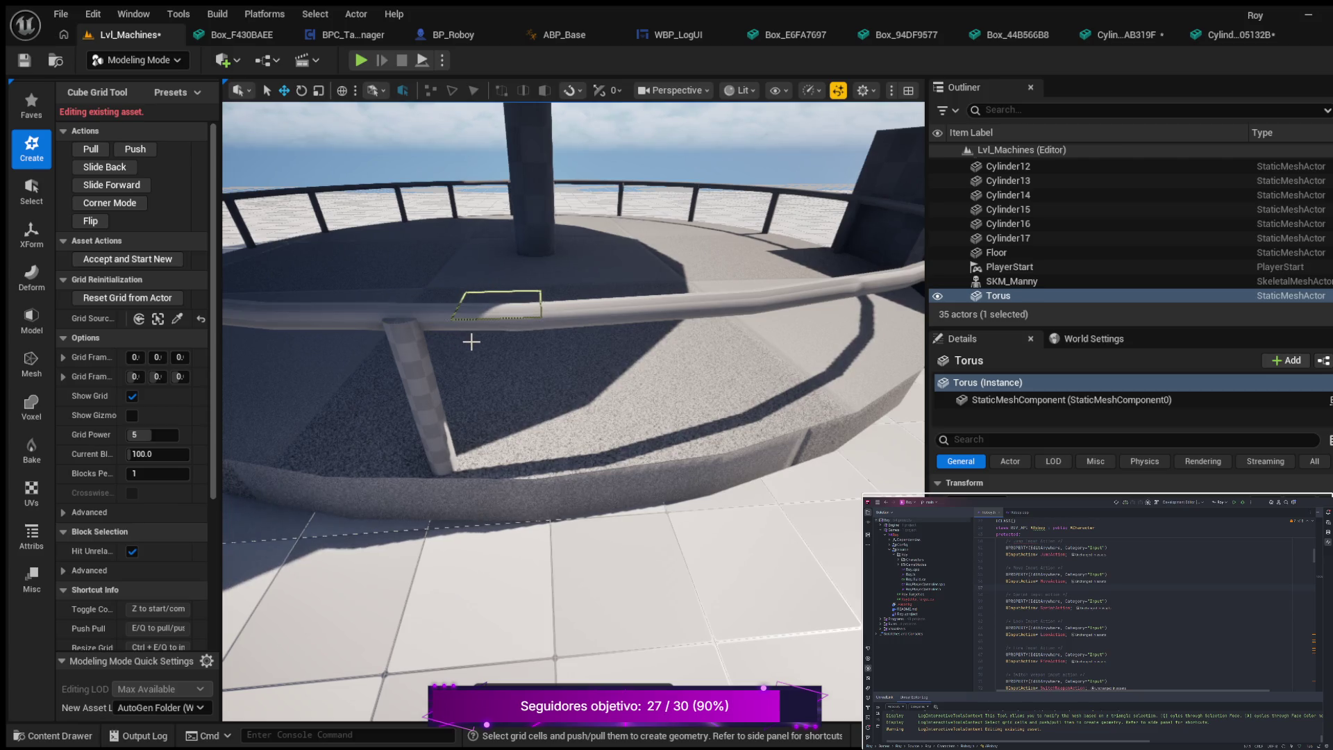
left_click(472, 341)
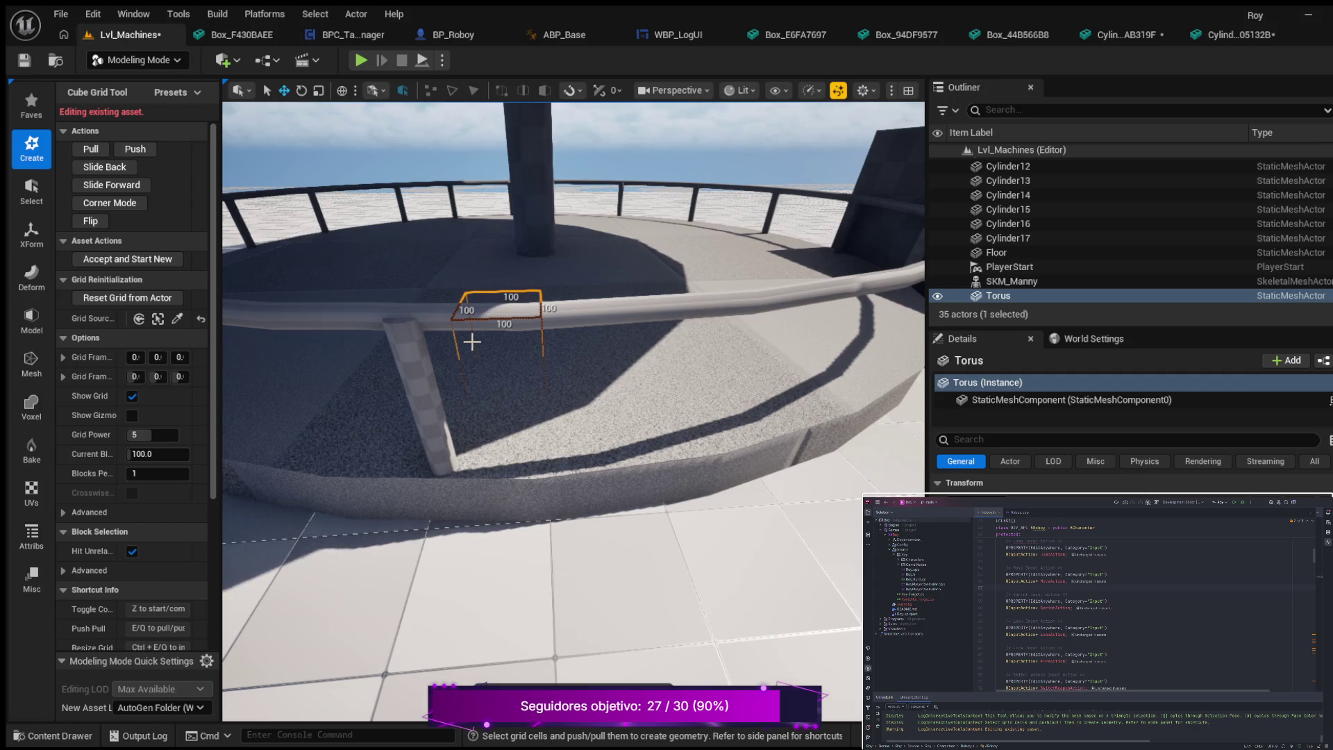
key("Escape")
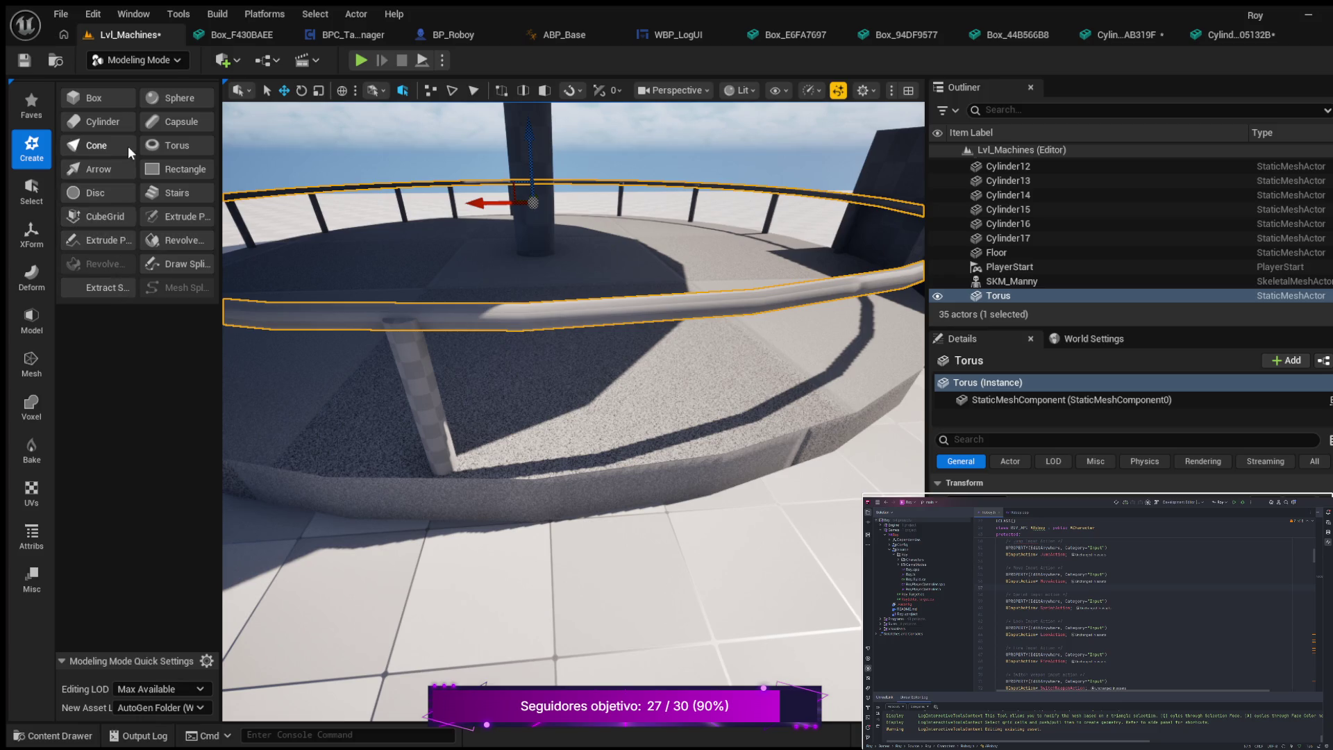
- Place a new box near the railing sized 100 × 100 × 100
left_click(98, 98)
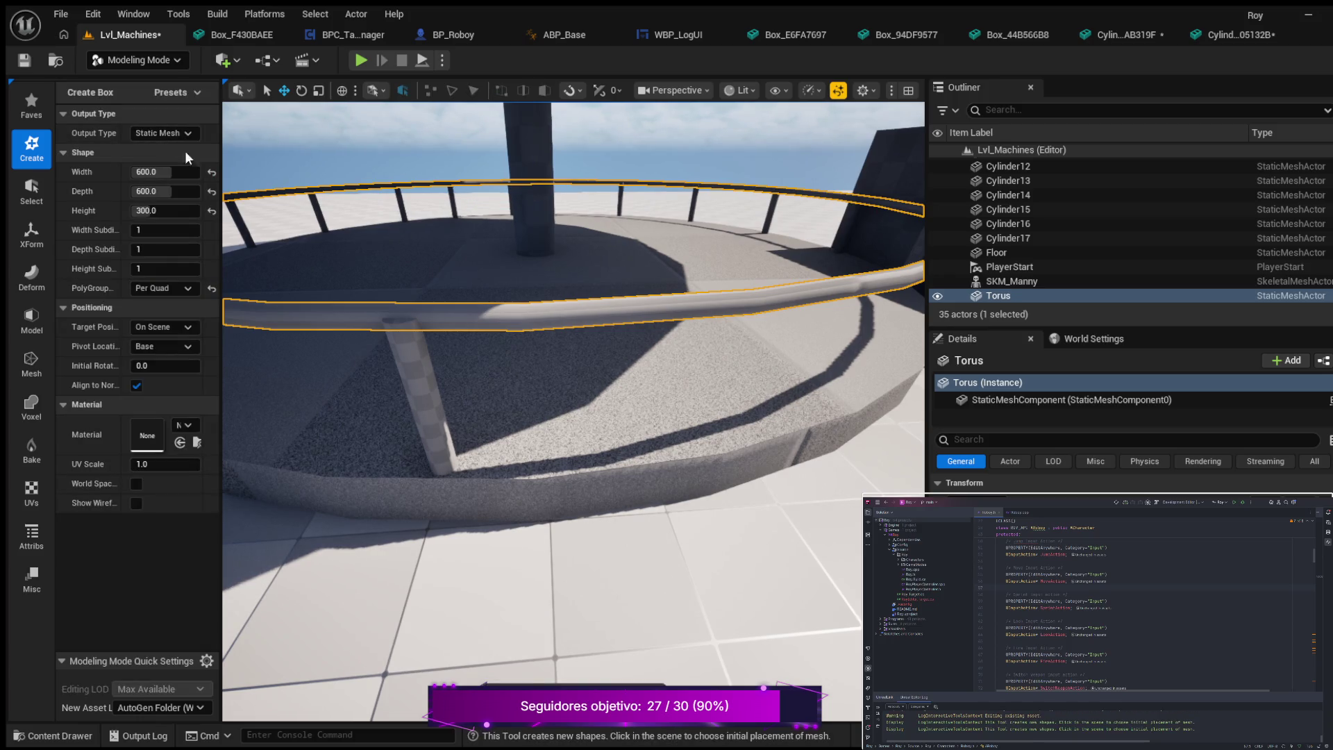
left_click(466, 291)
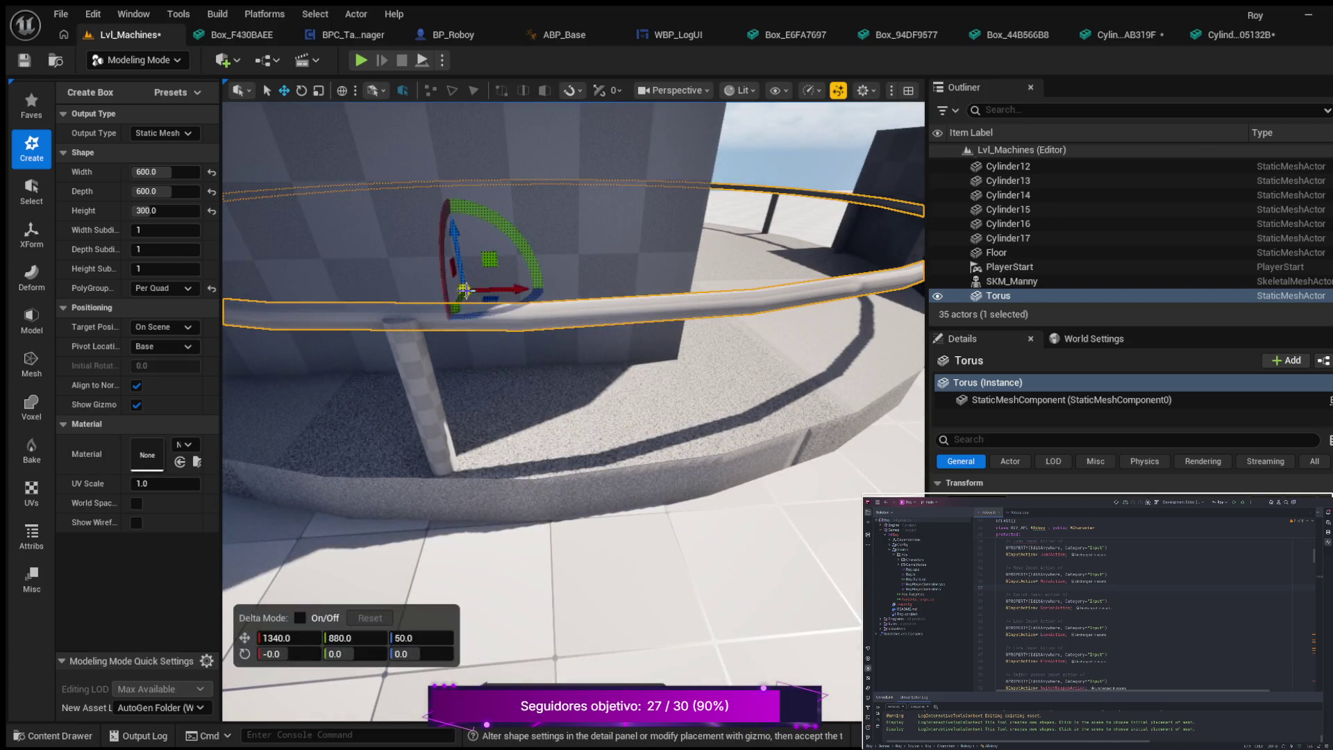
left_click(153, 174)
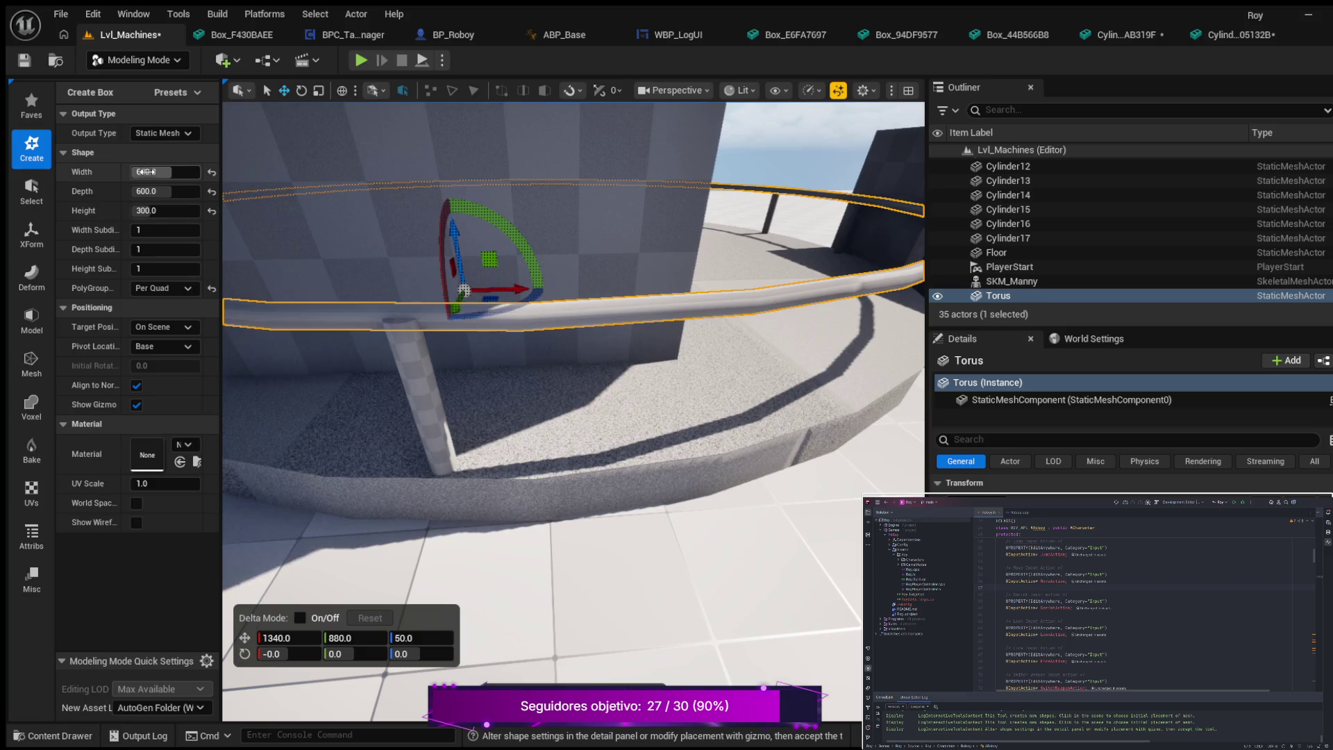
type("100")
key("Return")
left_click(157, 190)
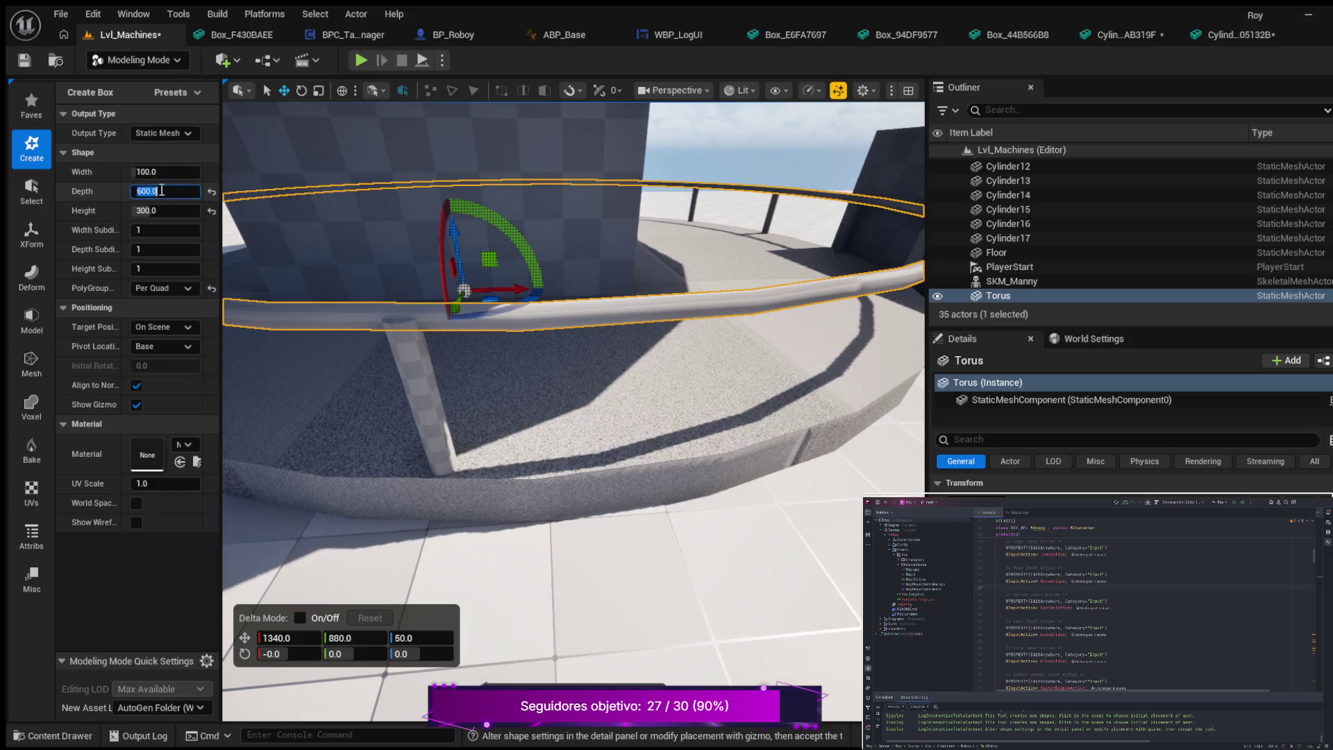
type("100")
key("Return")
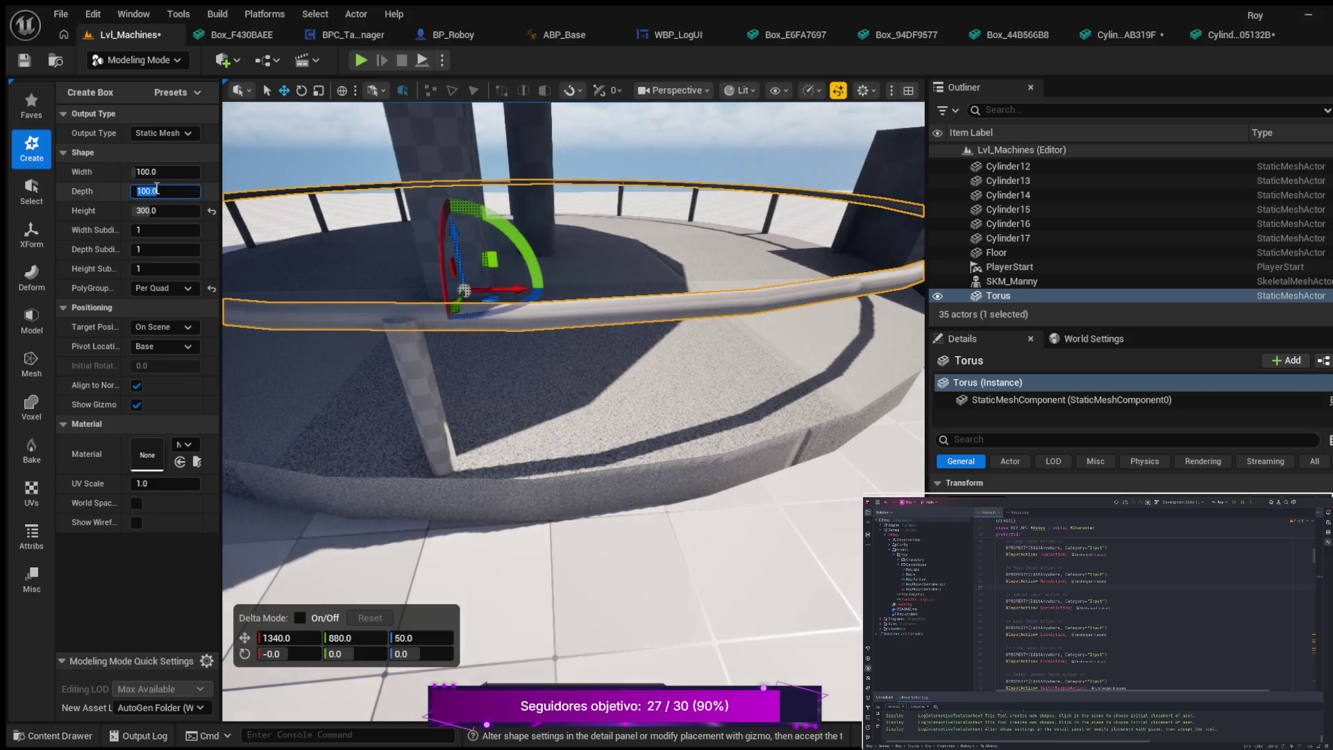
left_click(159, 212)
type("100")
key("Return")
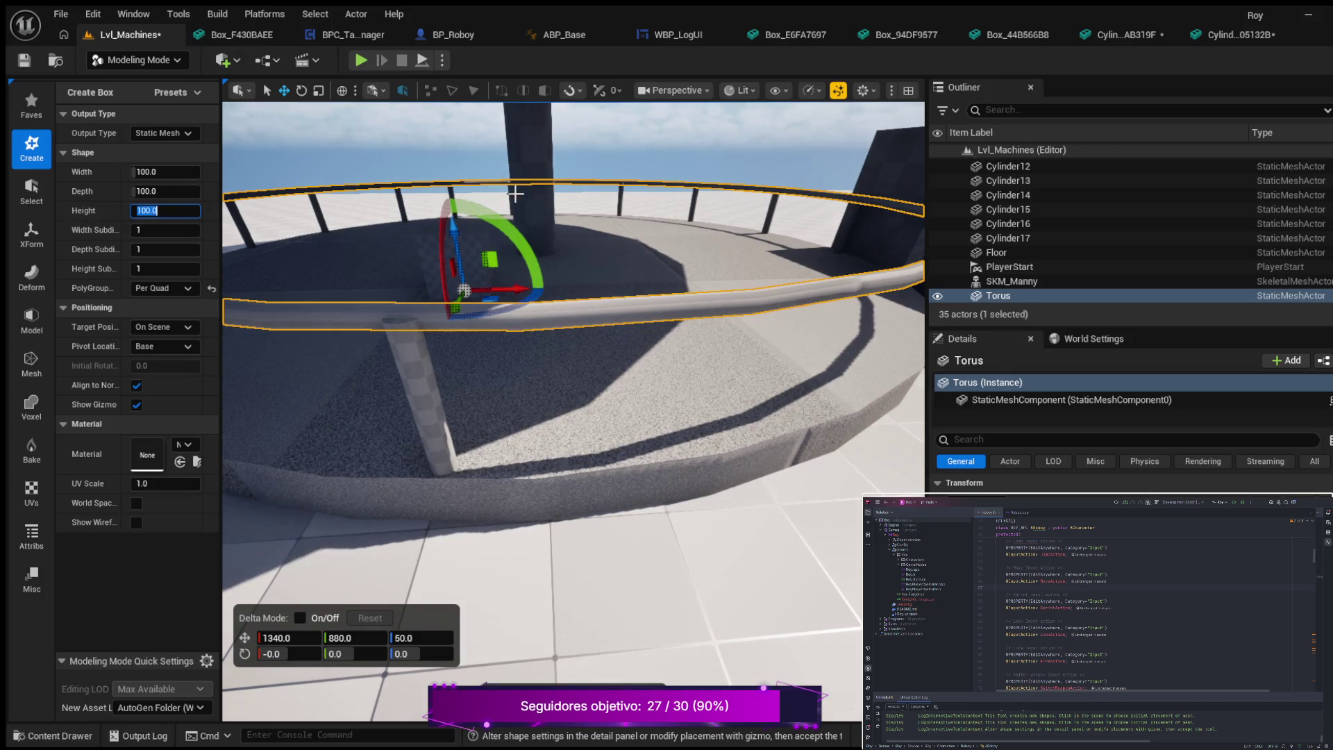
- Move the box so it straddles the railing and accept it as Box8
mouse_move(464, 292)
left_mouse_down()
mouse_move(417, 376)
mouse_move(507, 379)
mouse_move(443, 445)
mouse_move(512, 437)
left_mouse_up()
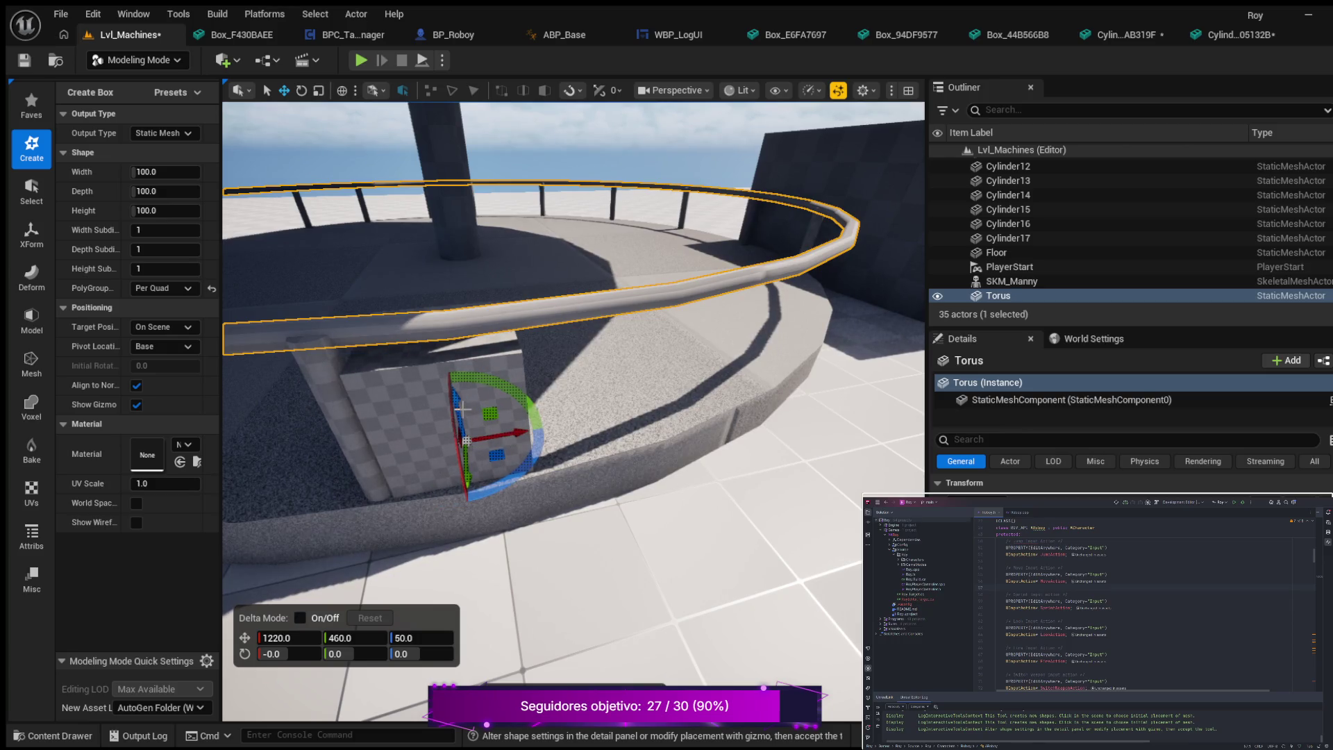
scroll(454, 411, "up", 2)
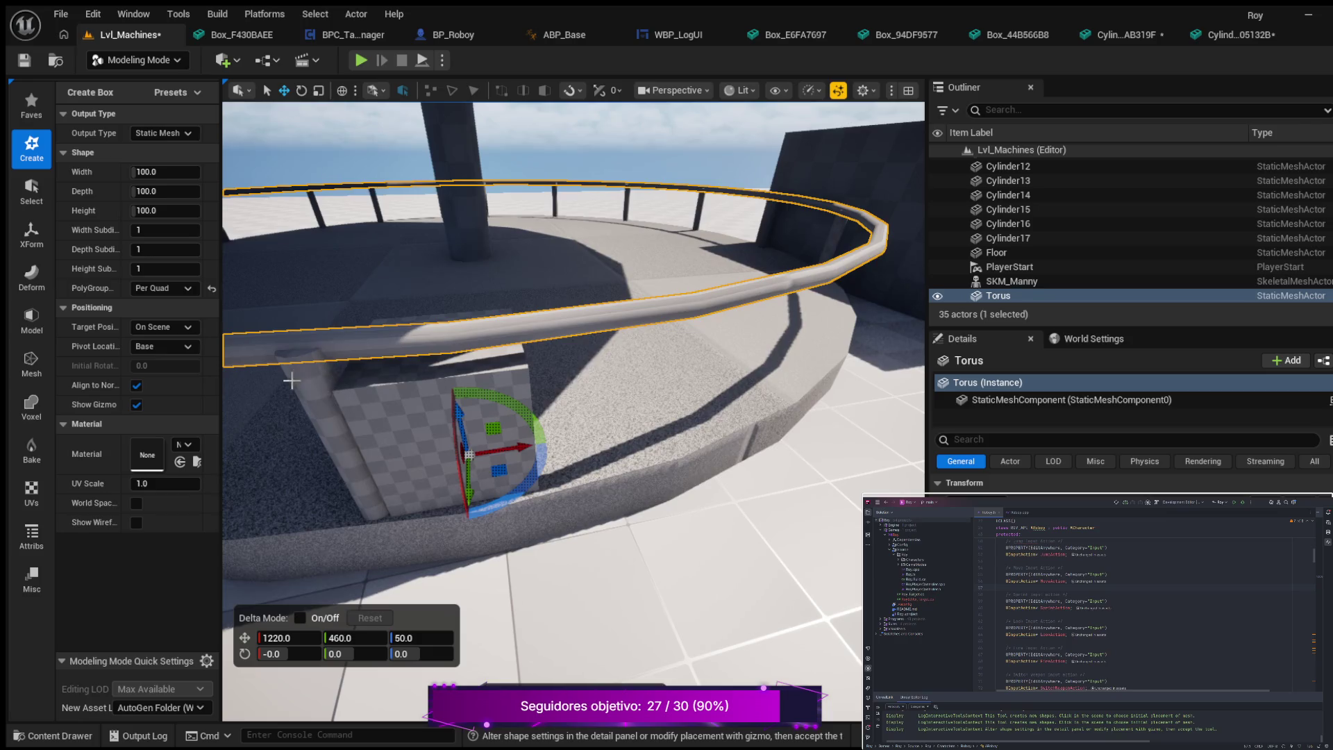
mouse_move(269, 449)
left_mouse_down()
mouse_move(223, 466)
mouse_move(250, 462)
left_mouse_up()
left_click_drag(510, 462, 536, 464)
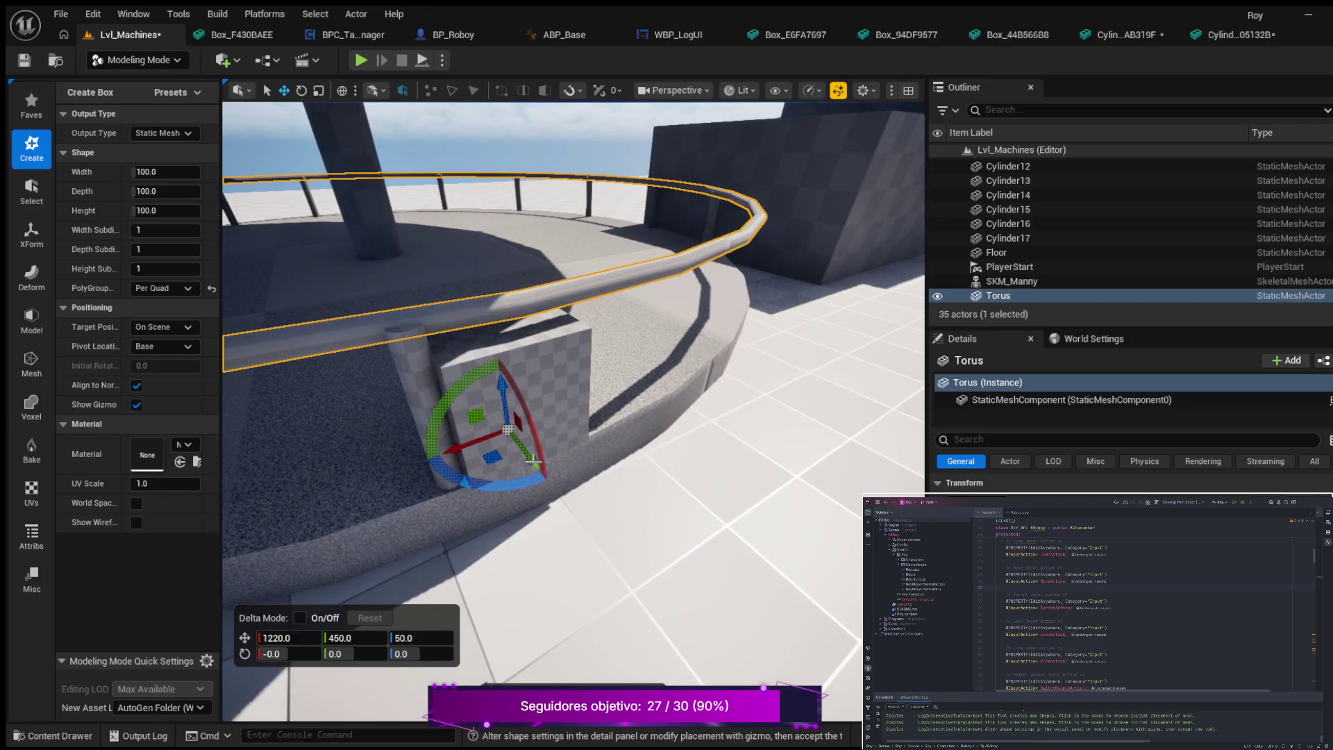
left_click_drag(500, 399, 492, 332)
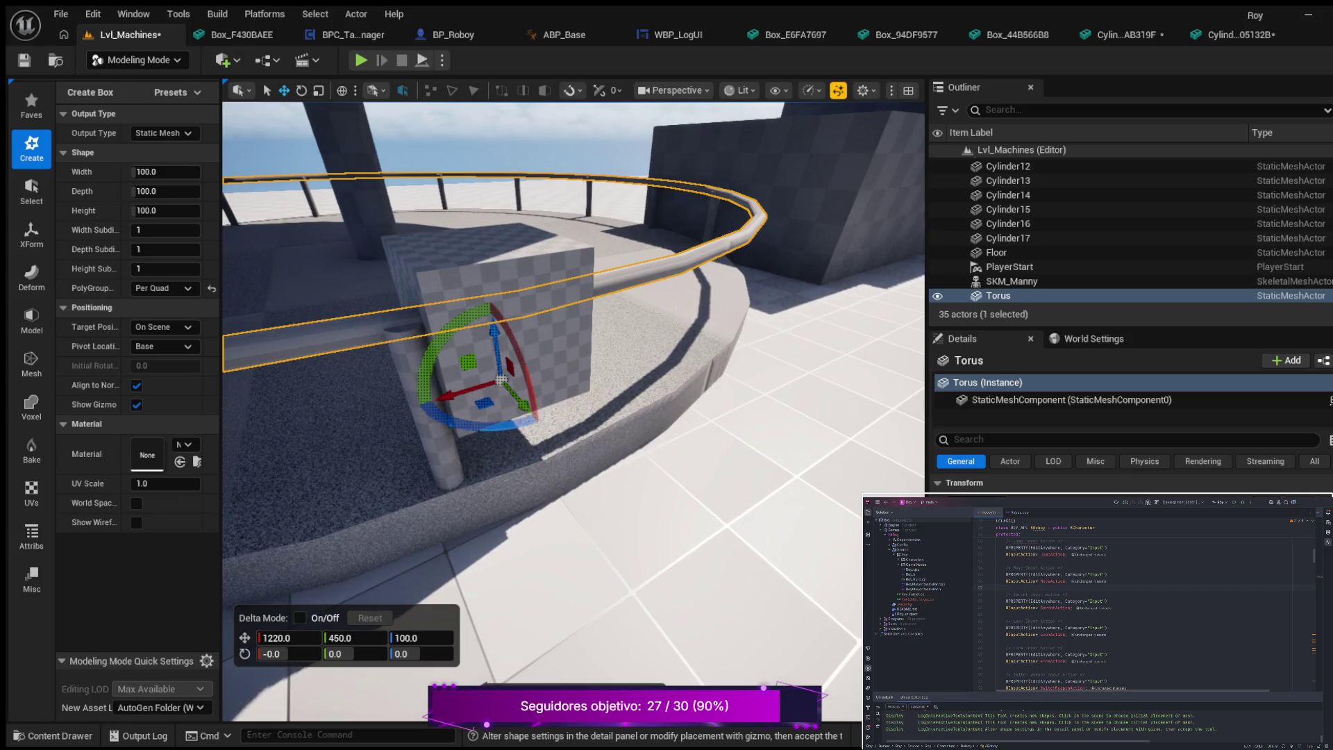
key("Return")
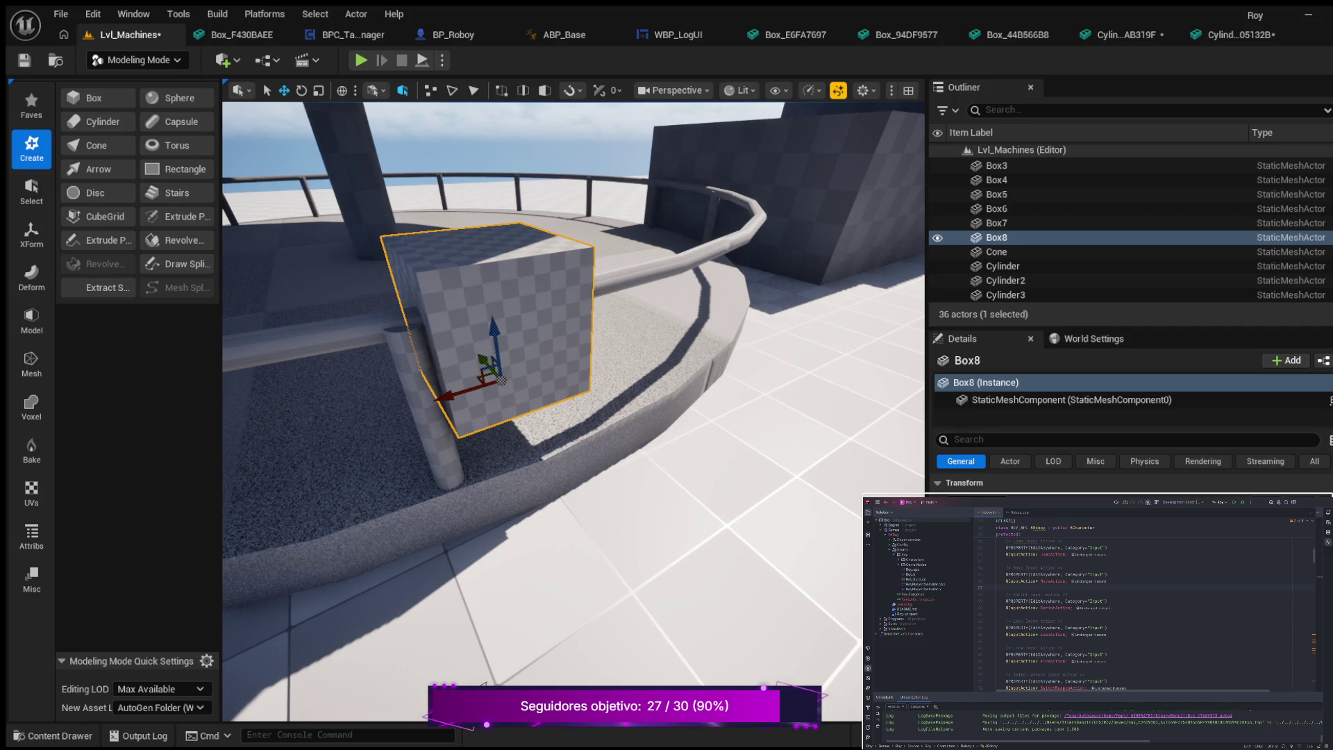
left_click(338, 330)
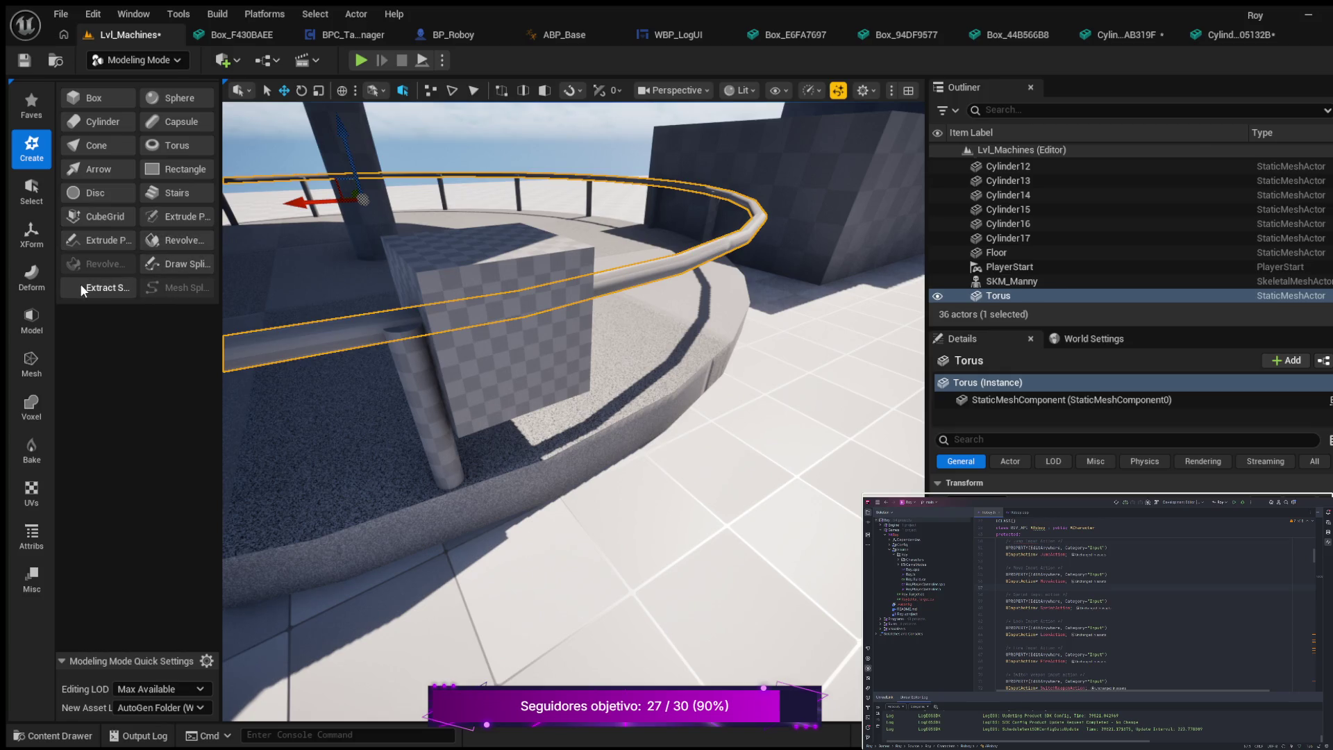
- Browse the Transform, Deform, Model, Edit, Voxel and Create tool categories
left_click(39, 240)
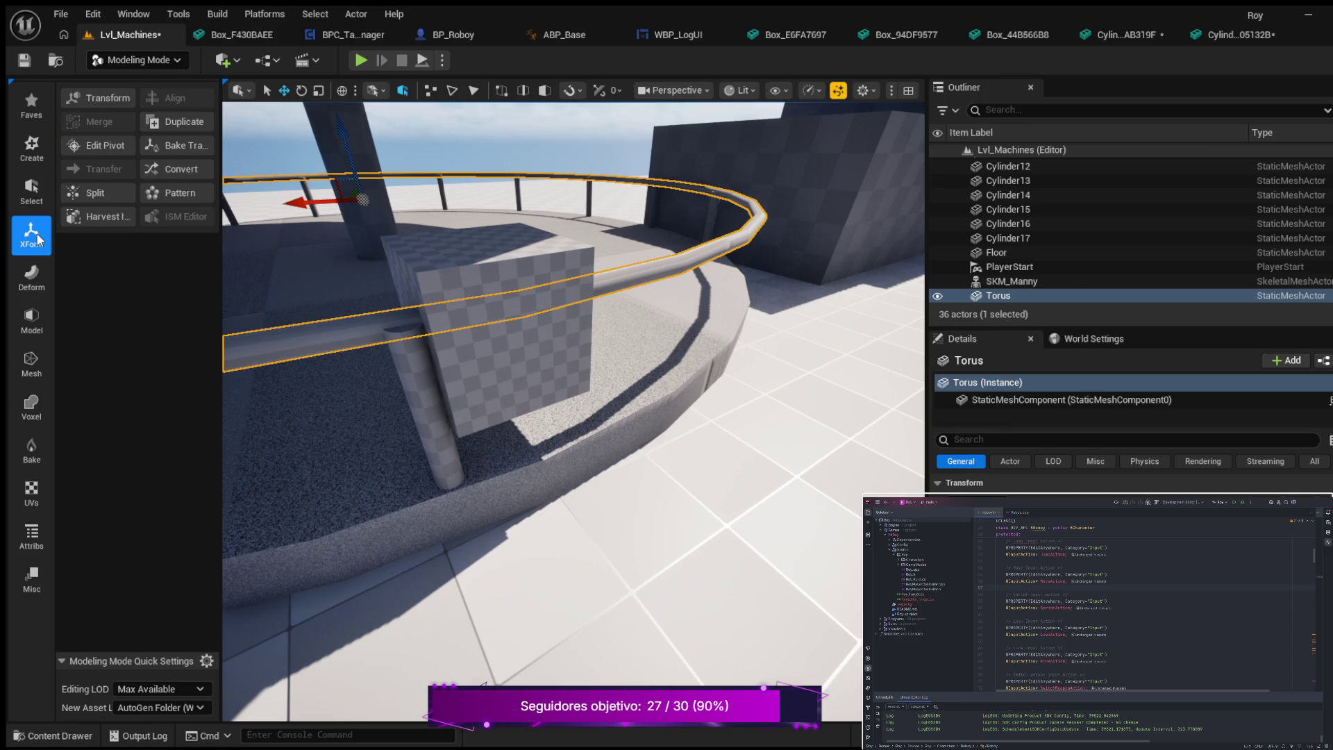
left_click(31, 273)
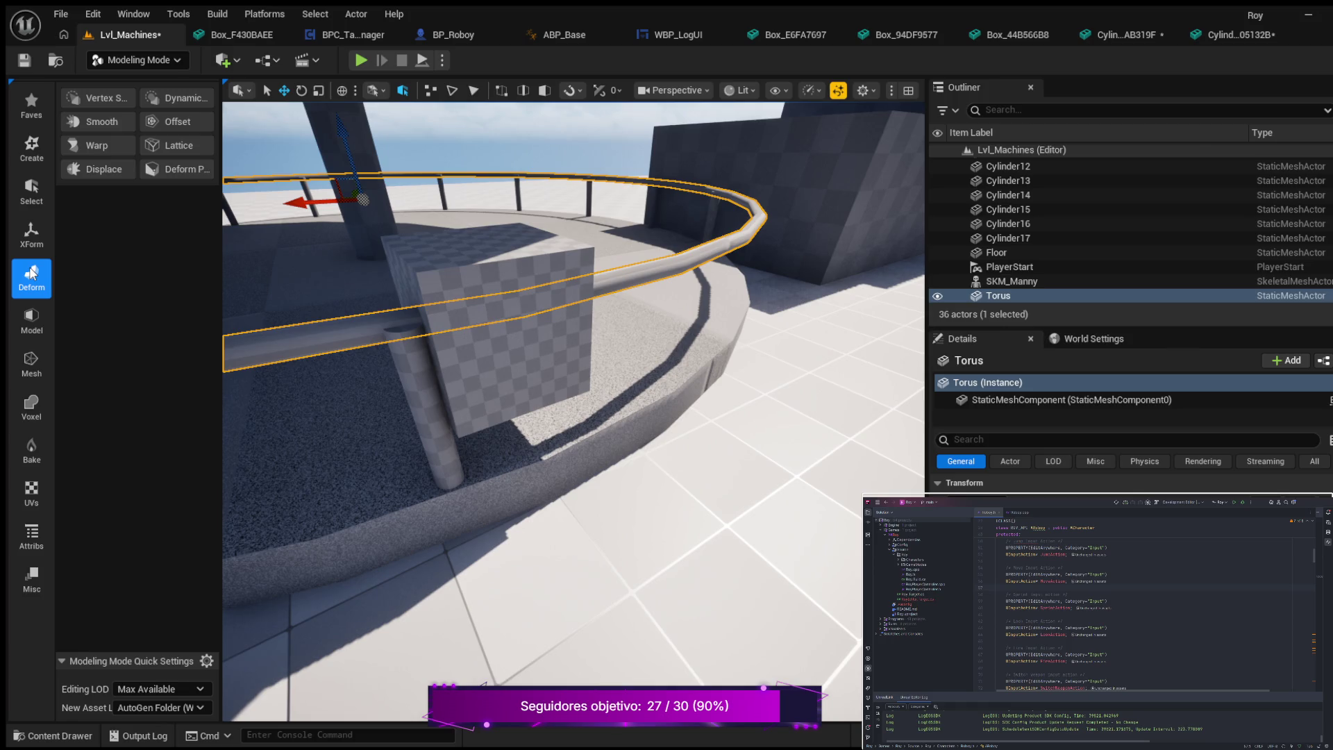
left_click(34, 324)
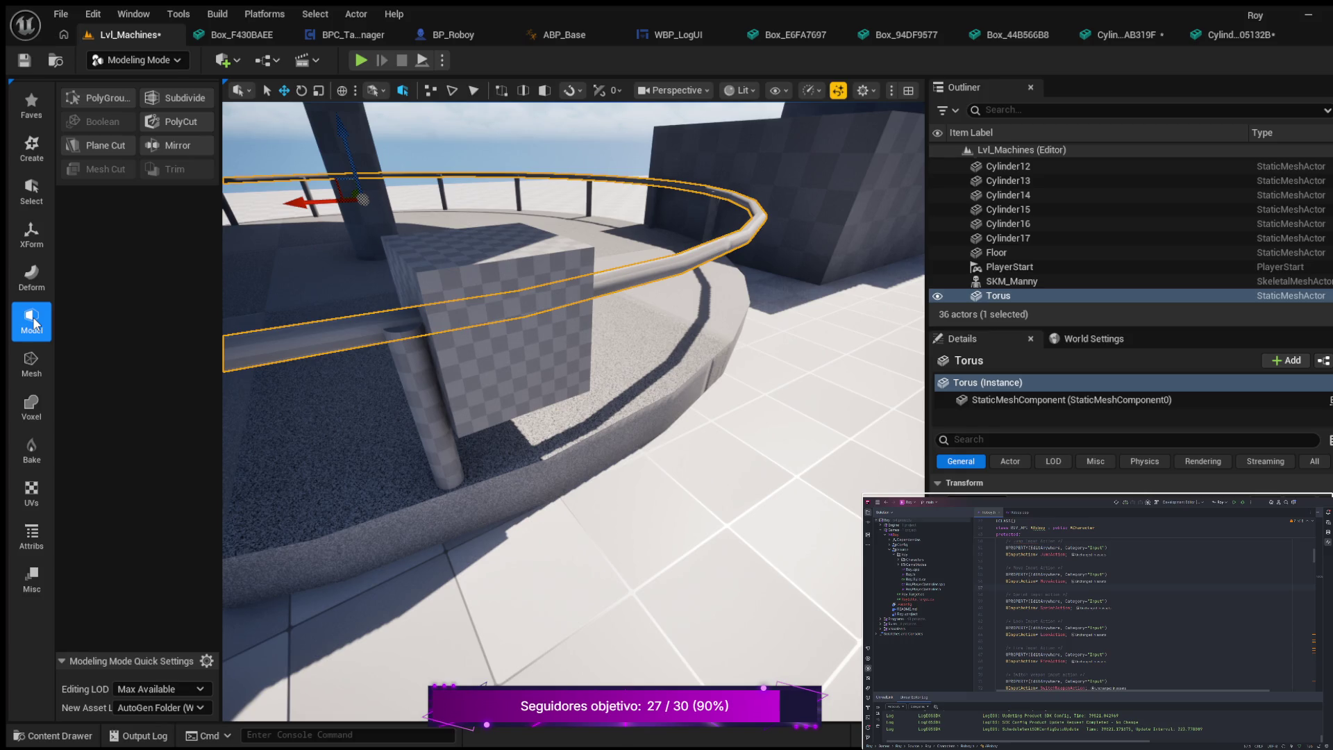
left_click(38, 364)
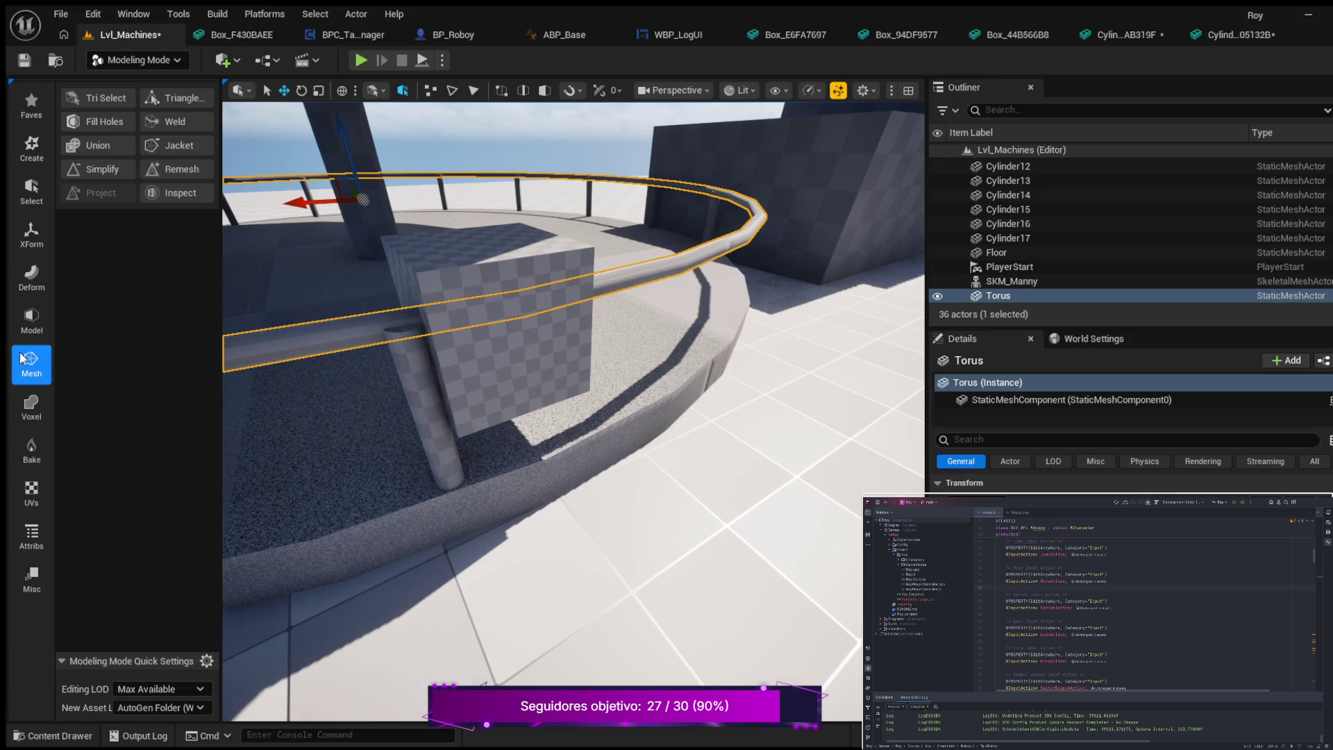
left_click(30, 403)
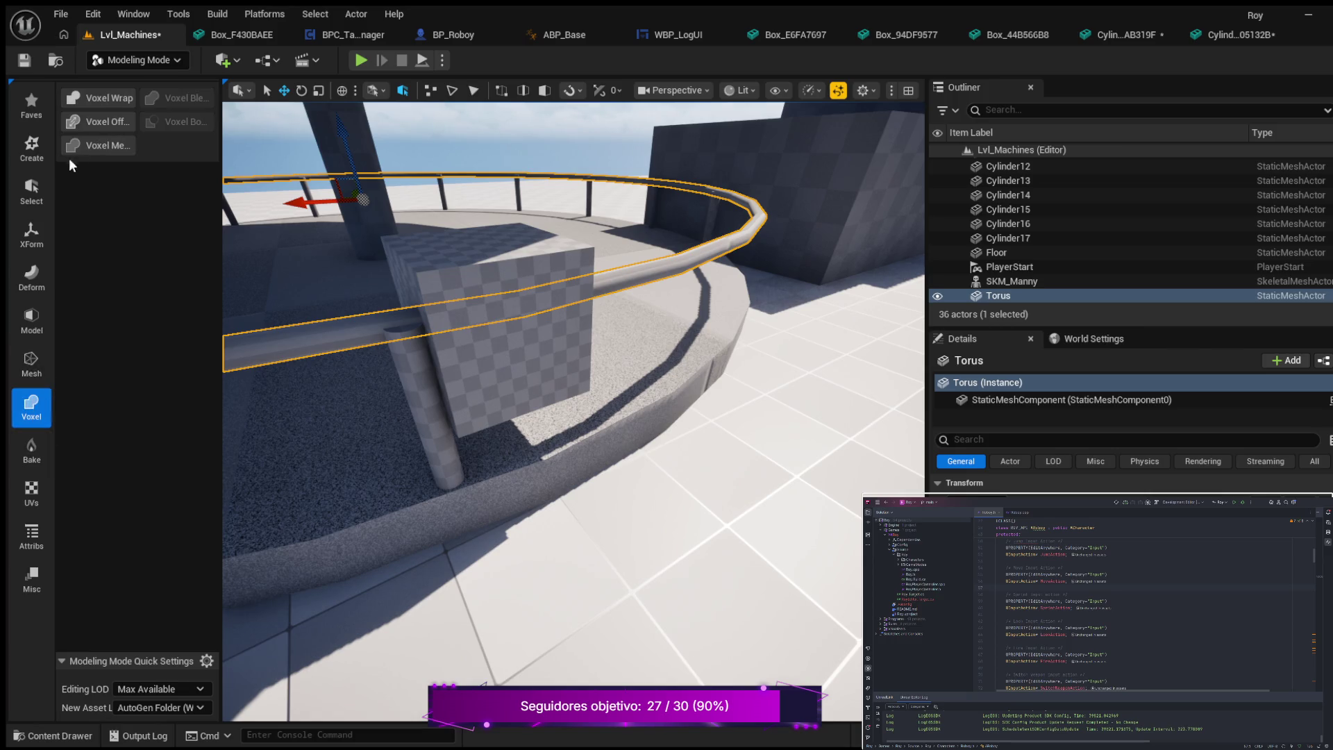
left_click(43, 140)
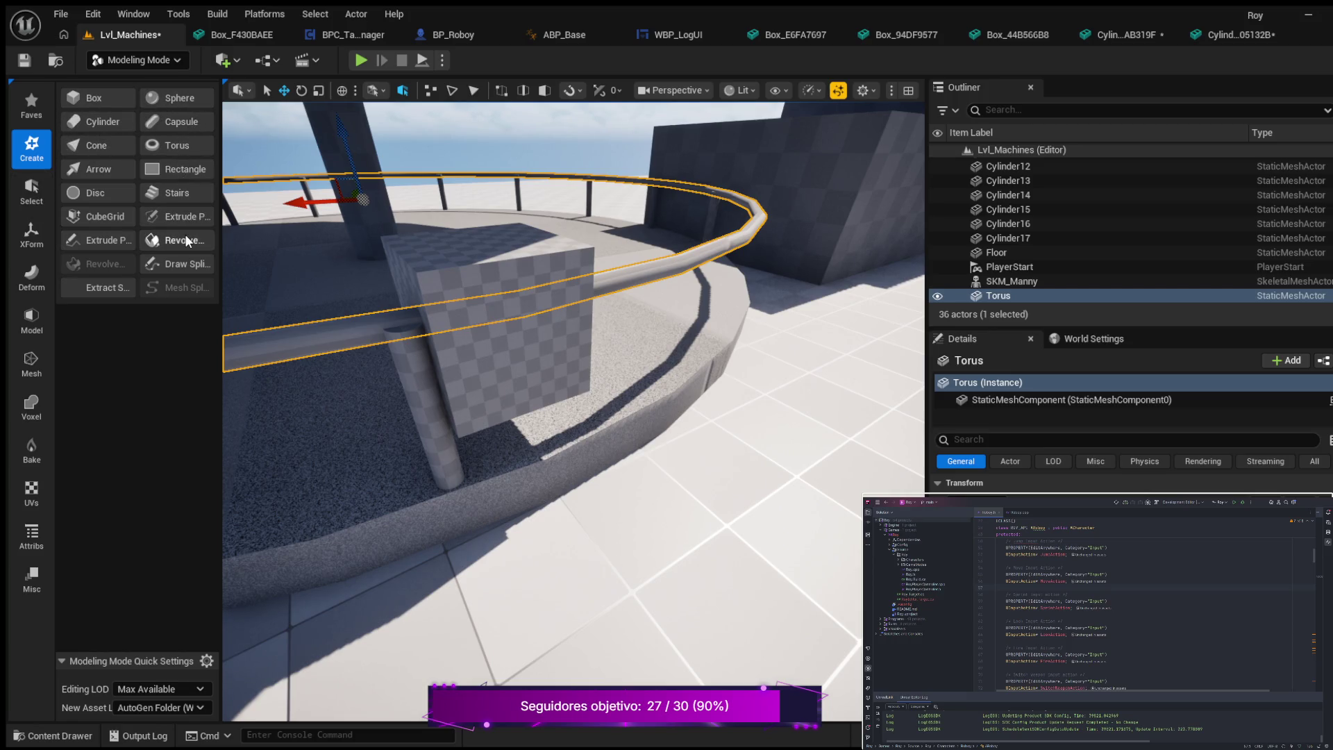
- Open PolyCut on the Torus railing with a 100-wide, 12-subdivision circle cut shape
left_click(33, 194)
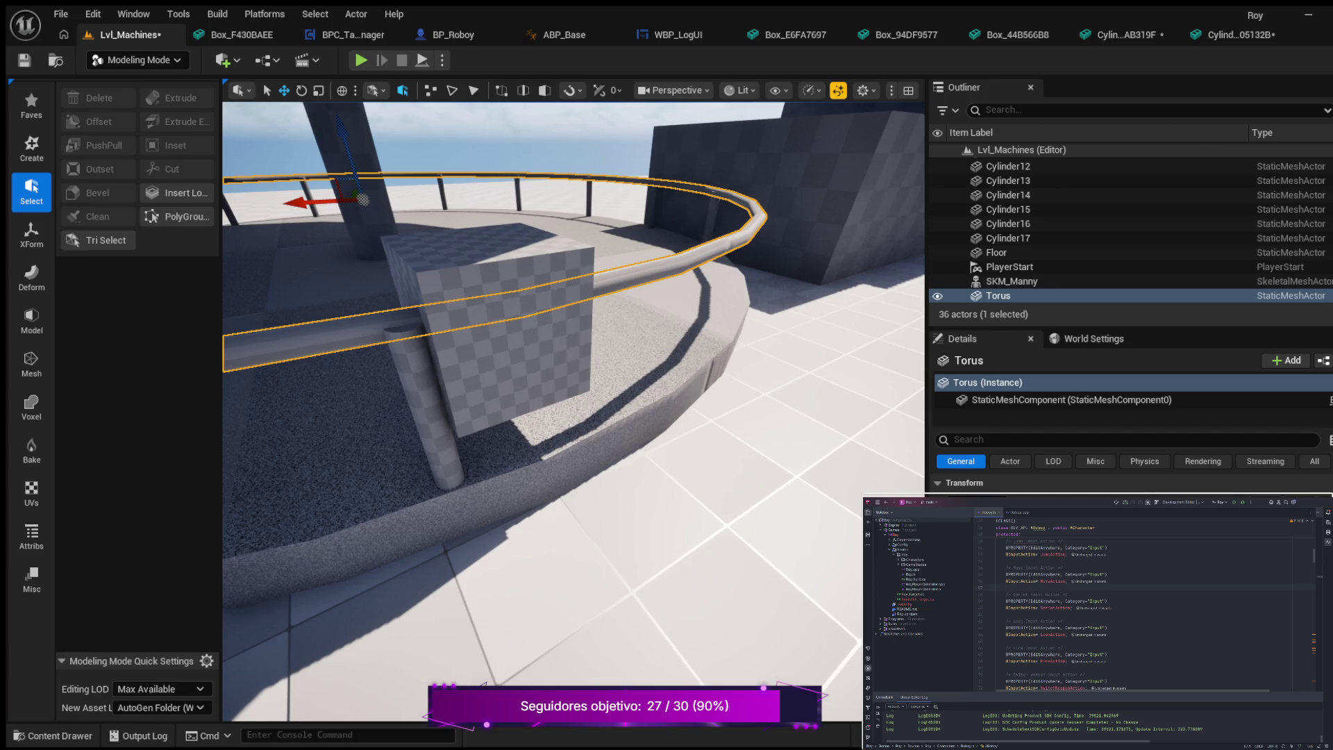
left_click(36, 242)
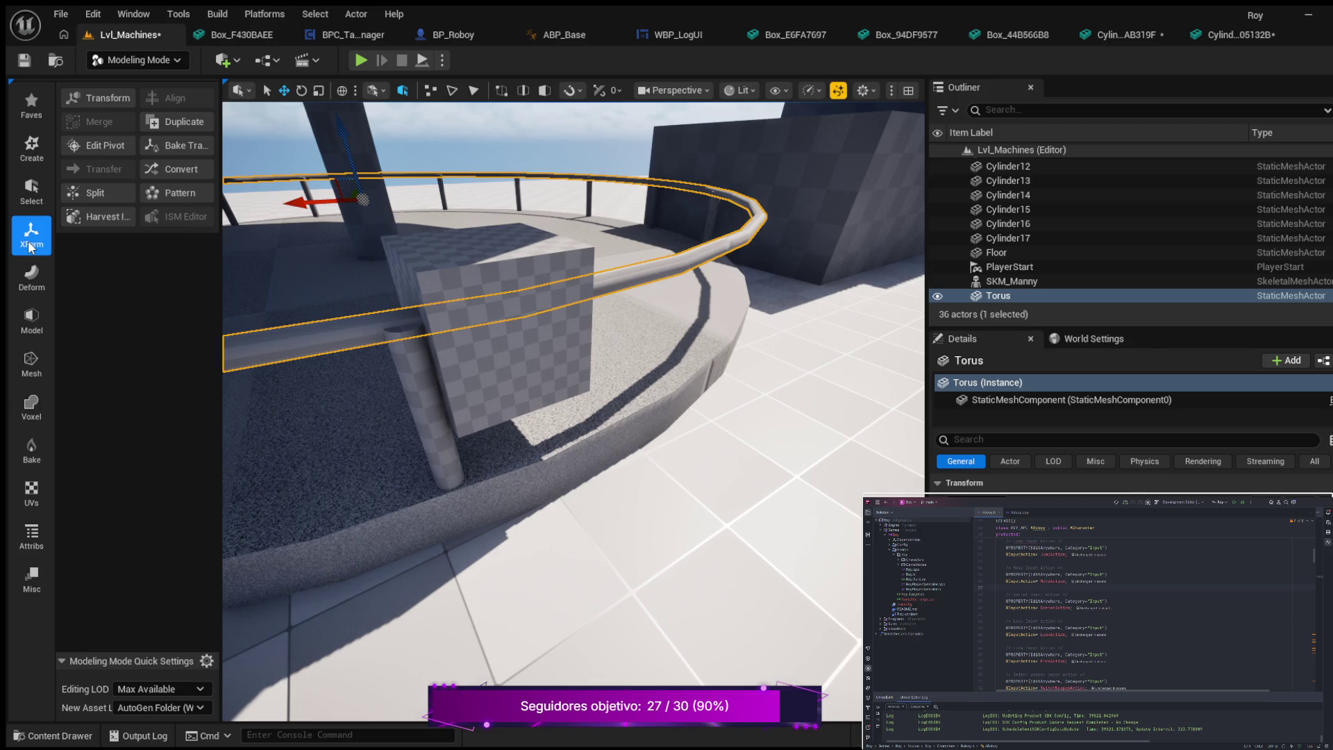
left_click(32, 278)
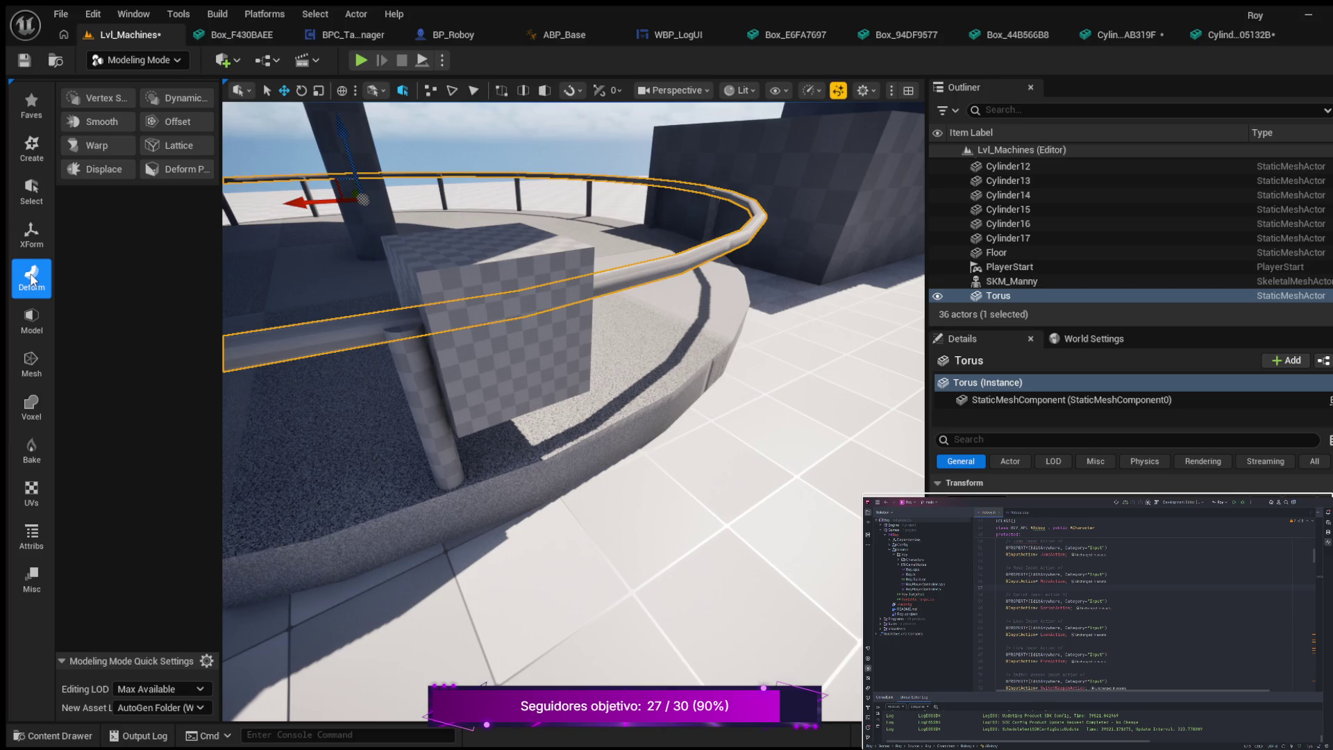
left_click(36, 318)
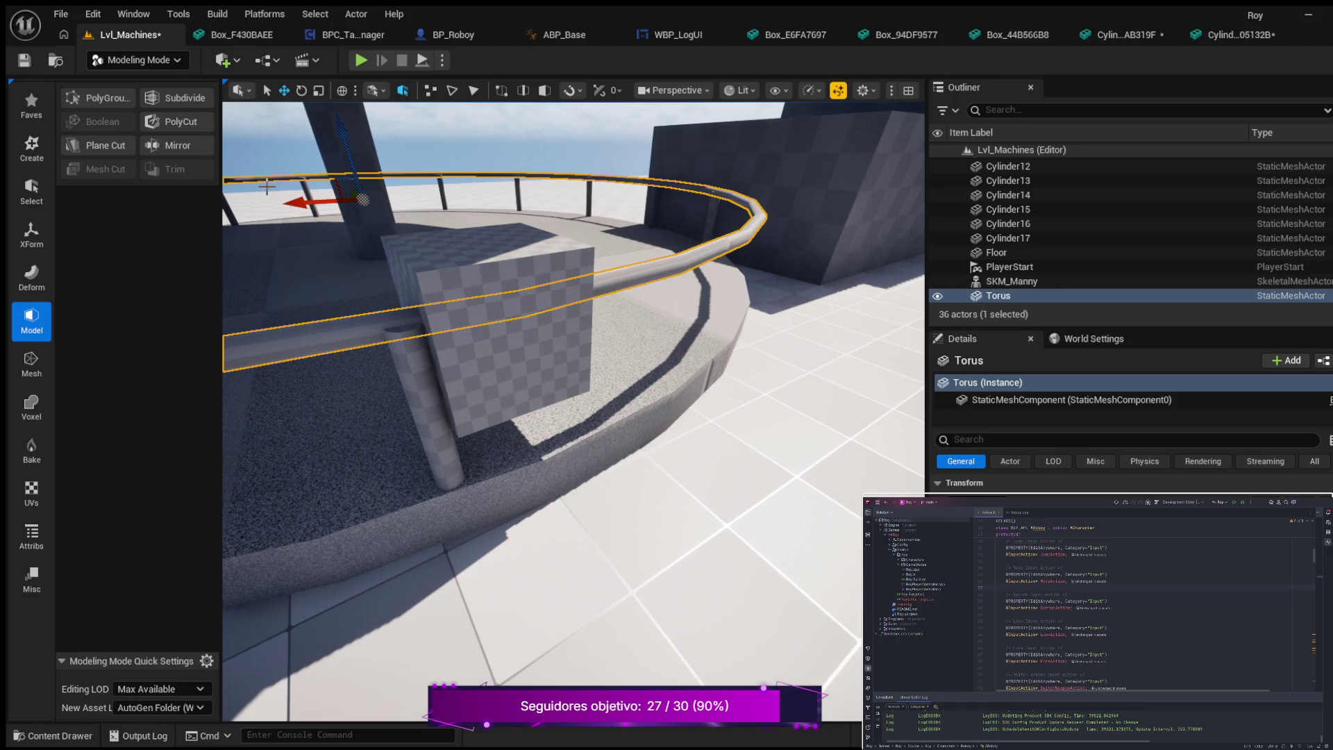
left_click(182, 122)
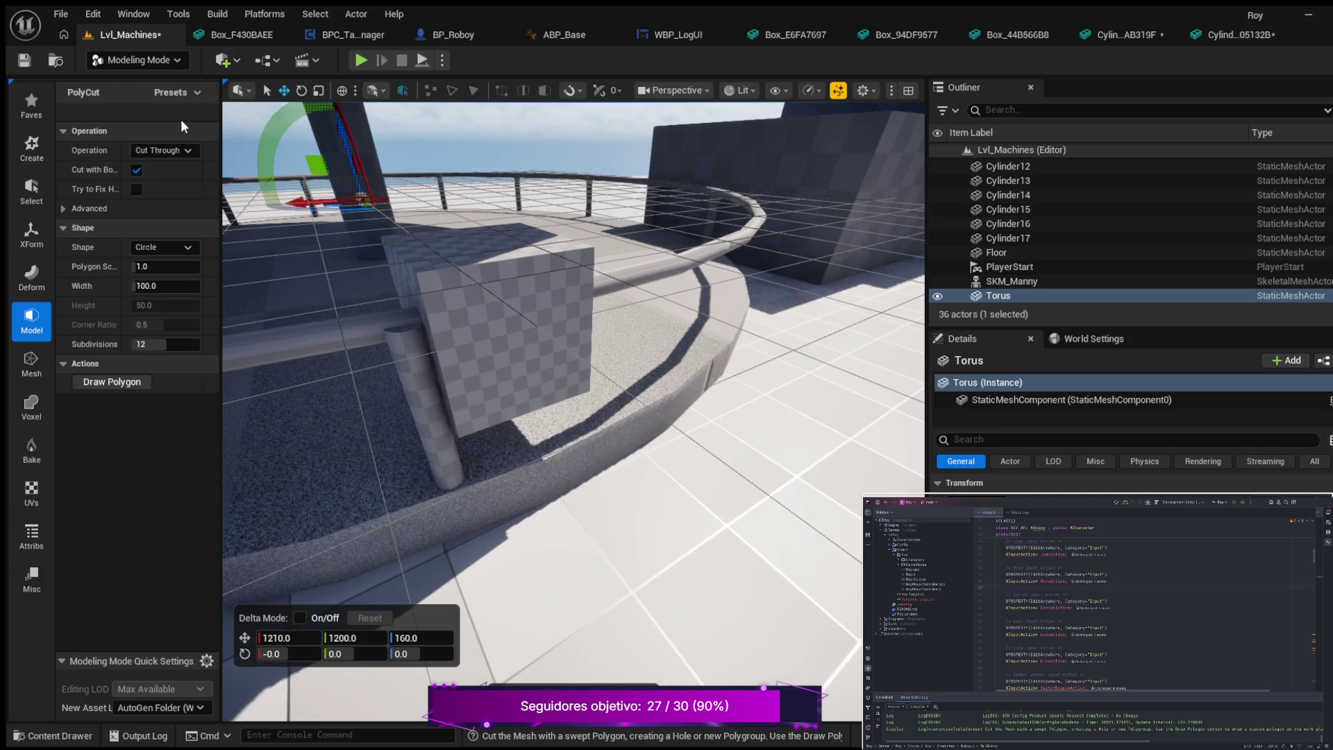
- Cancel PolyCut, try and cancel Plane Cut, then show the Select tools
key("Escape")
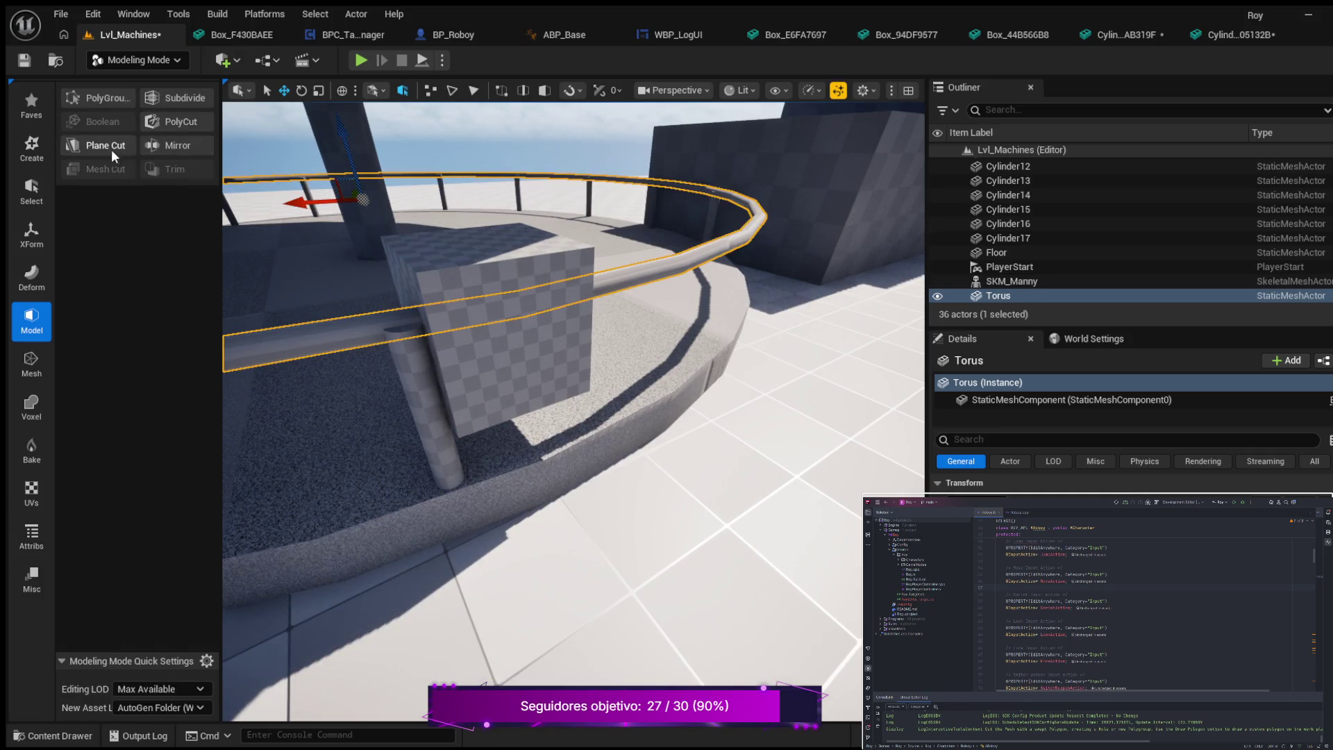
left_click(105, 146)
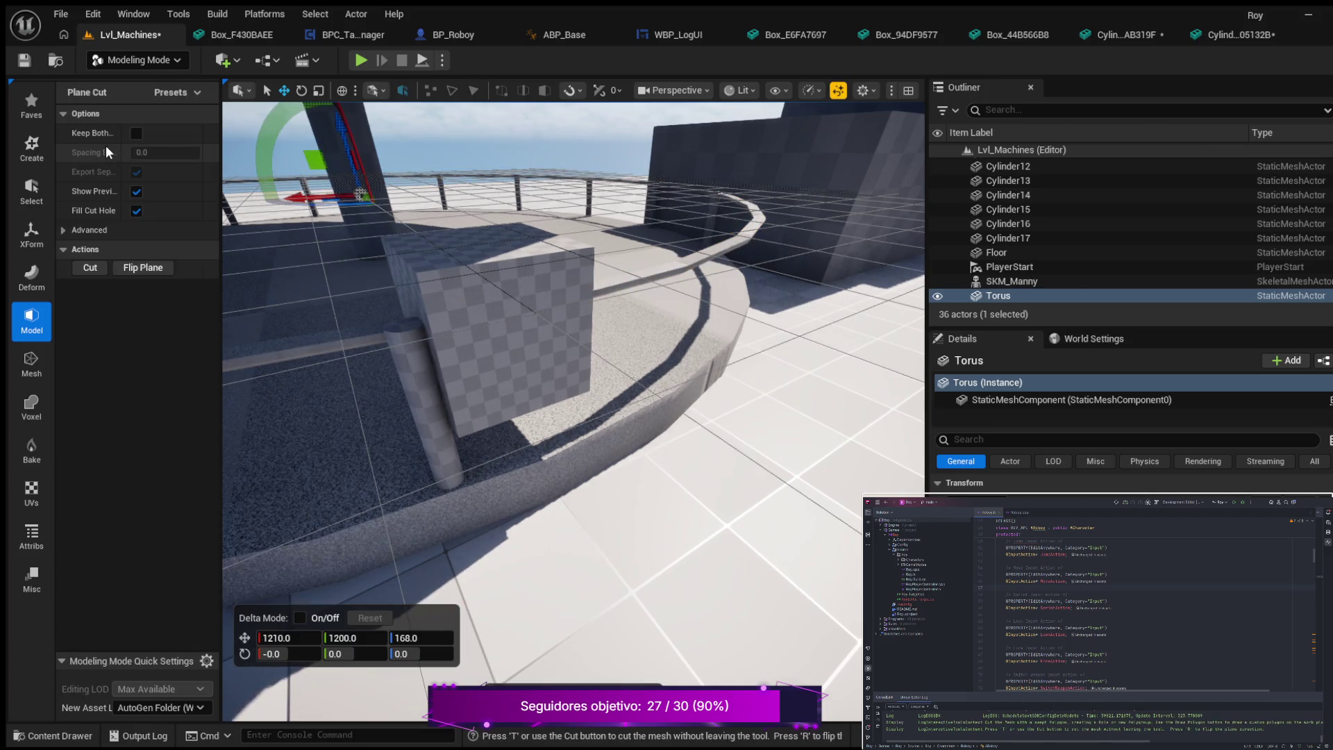
key("Escape")
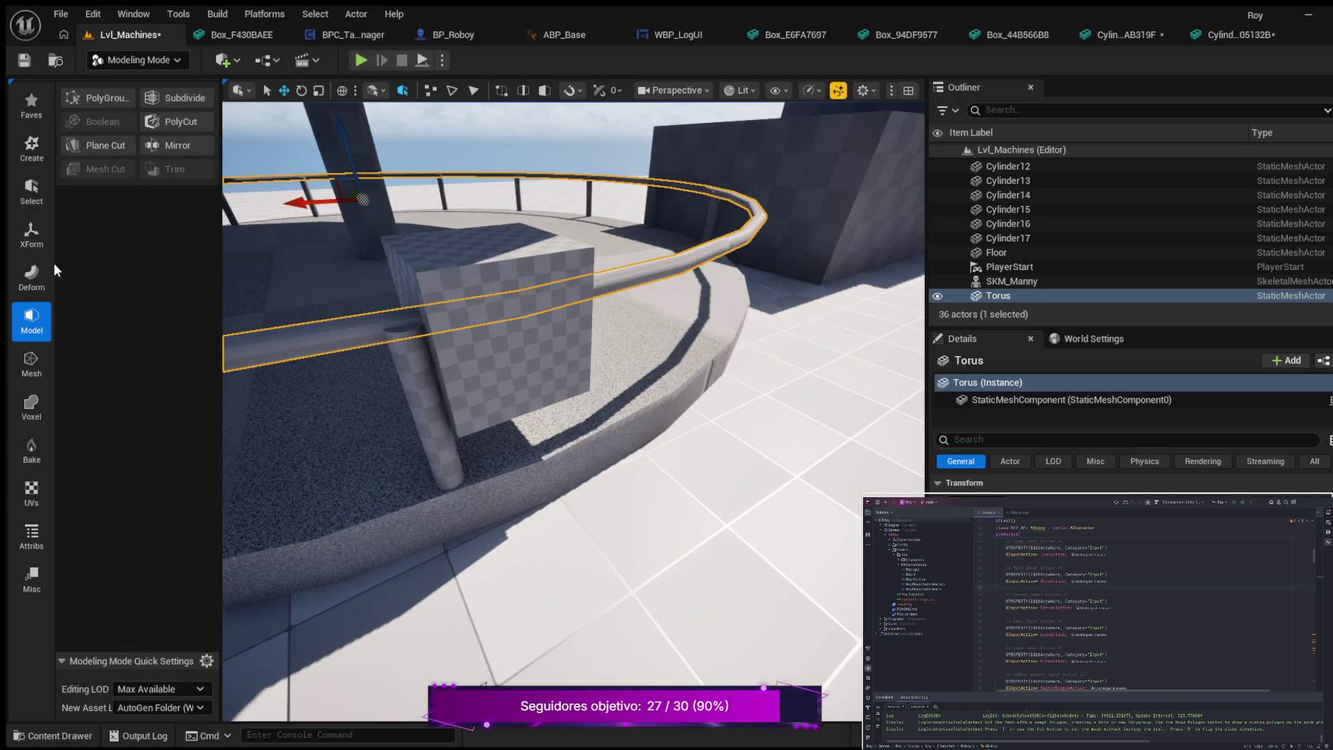
left_click(35, 168)
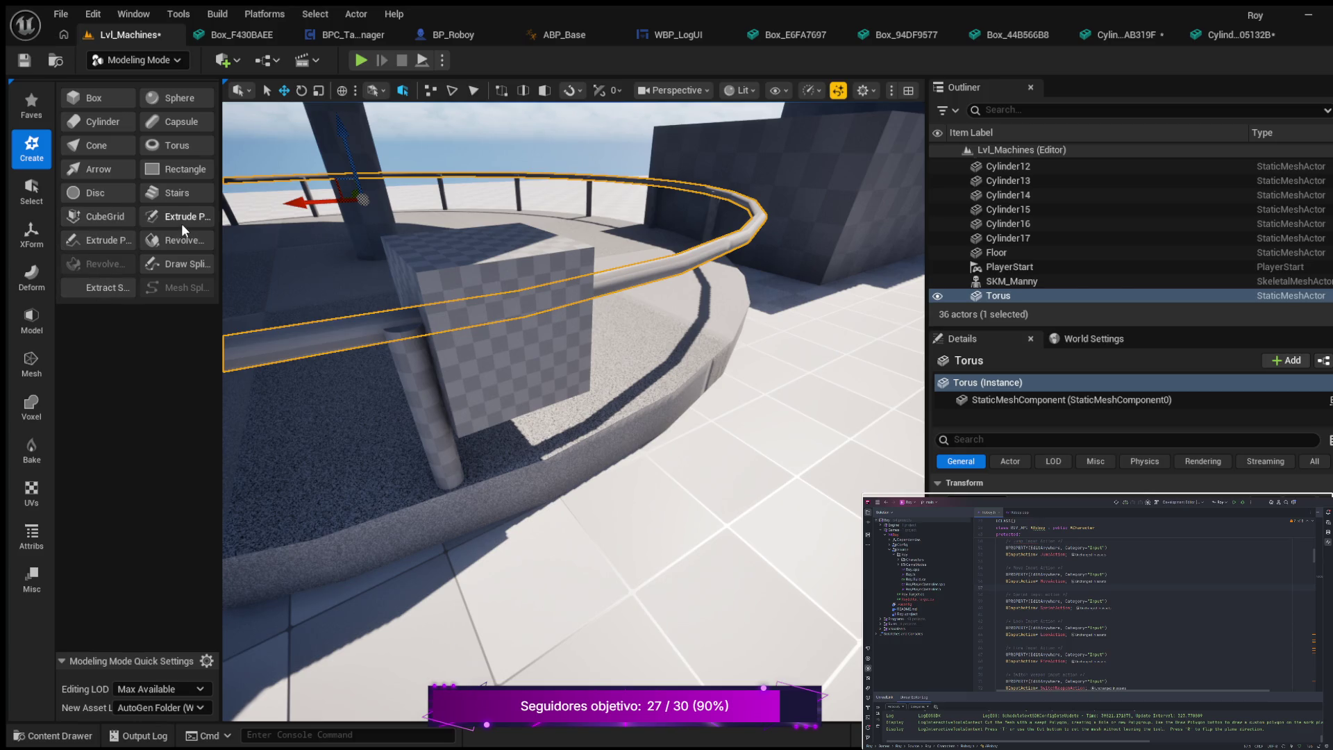
left_click(31, 187)
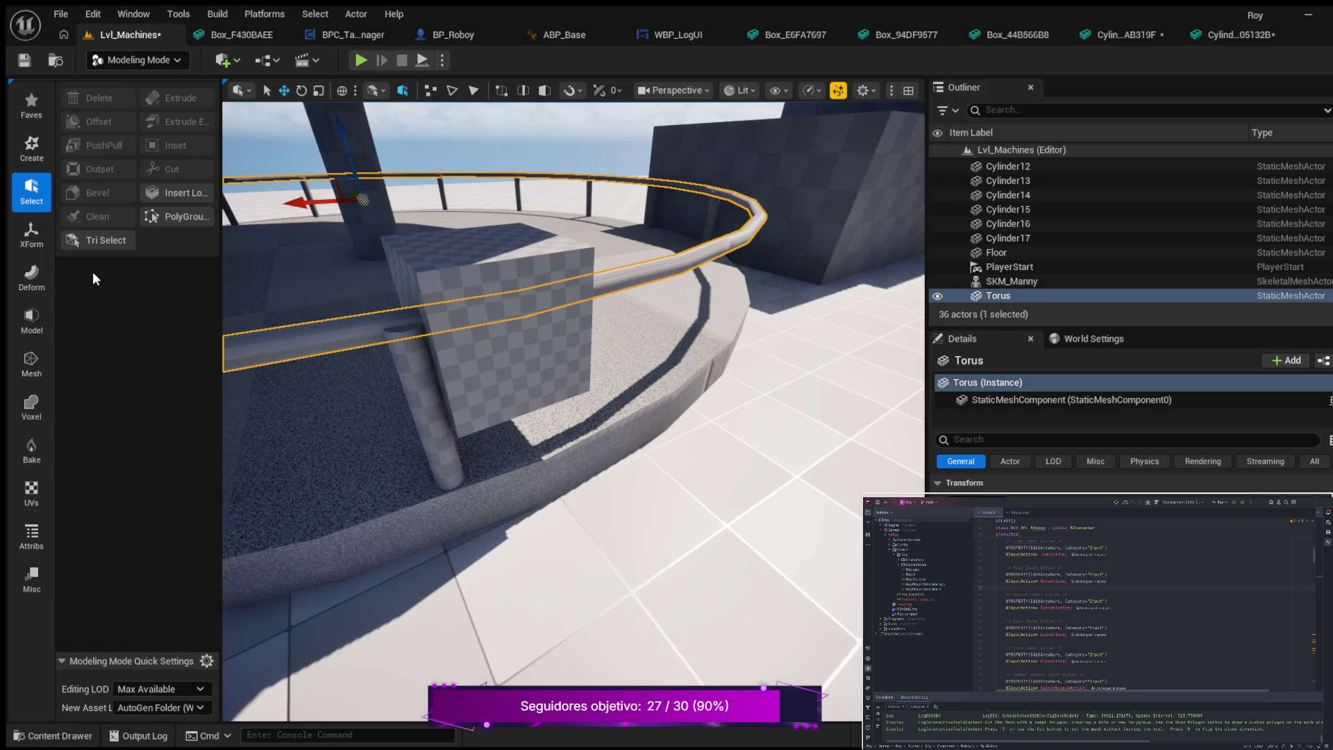
left_click(189, 193)
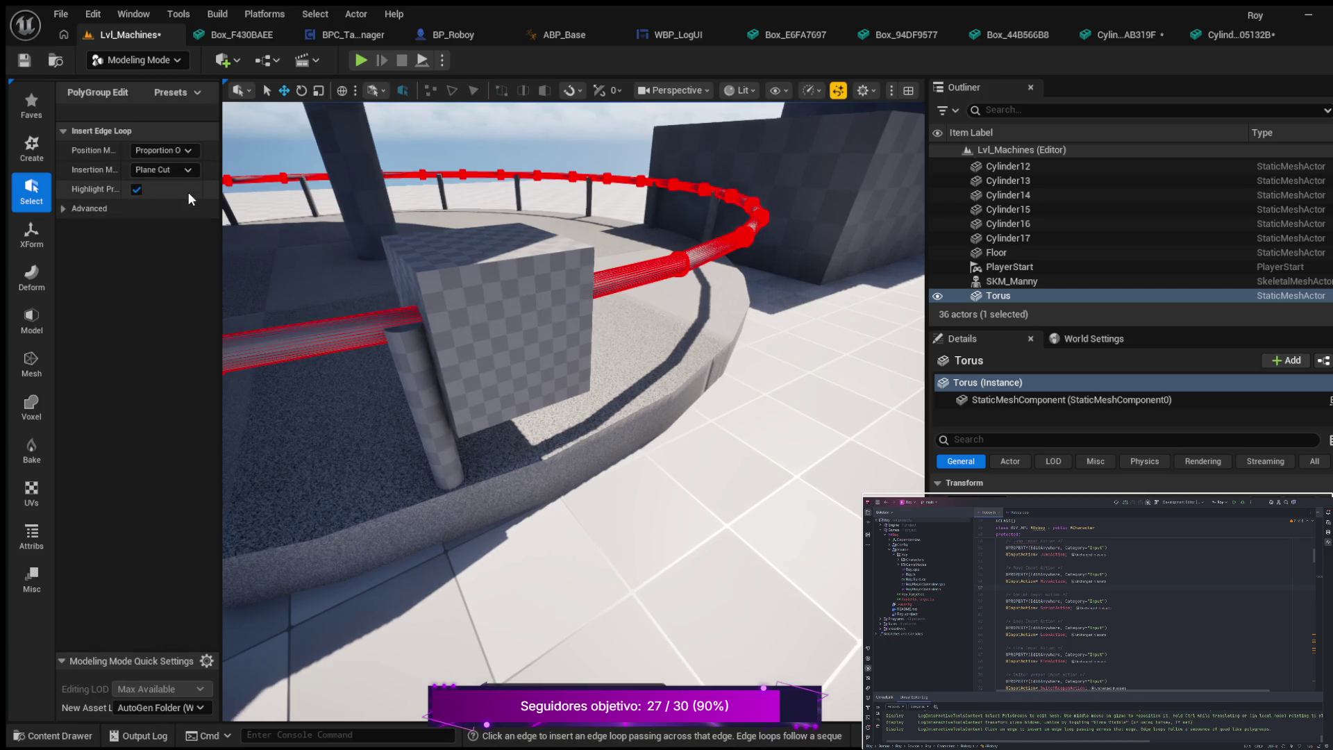
key("Escape")
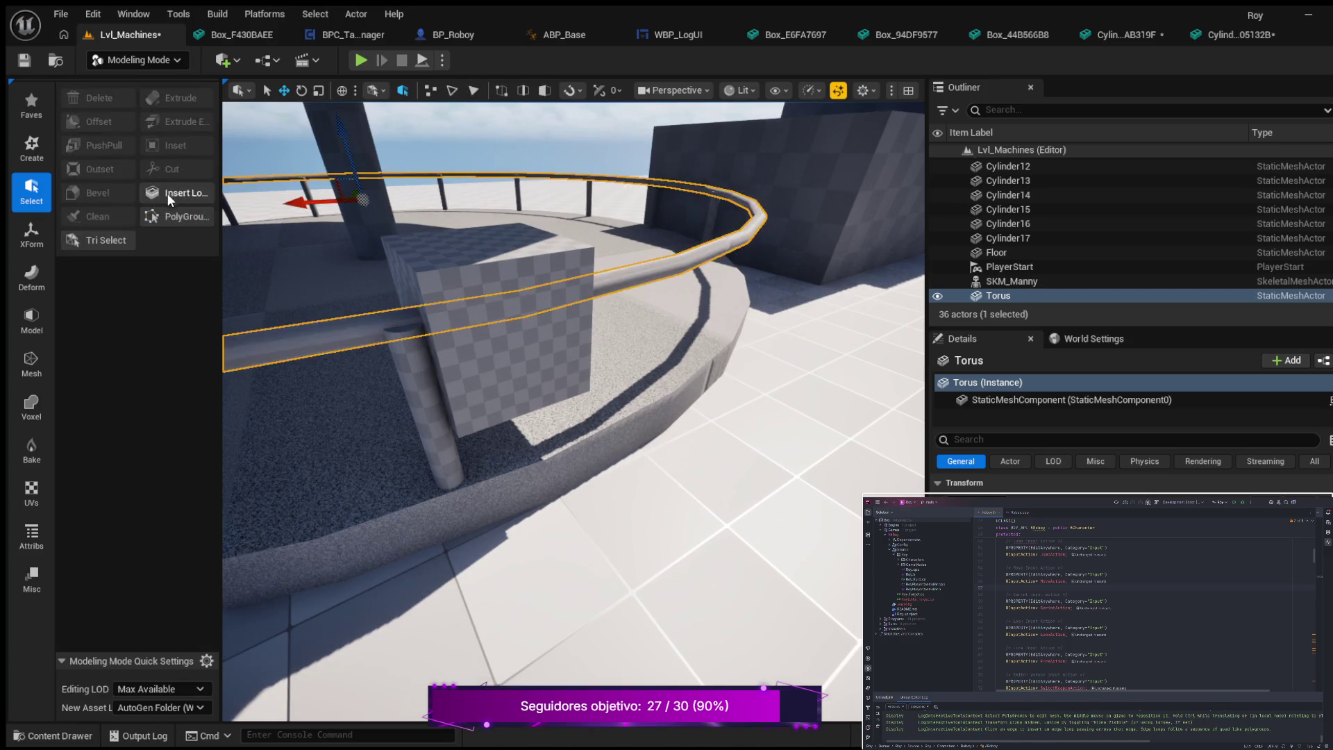
left_click(39, 237)
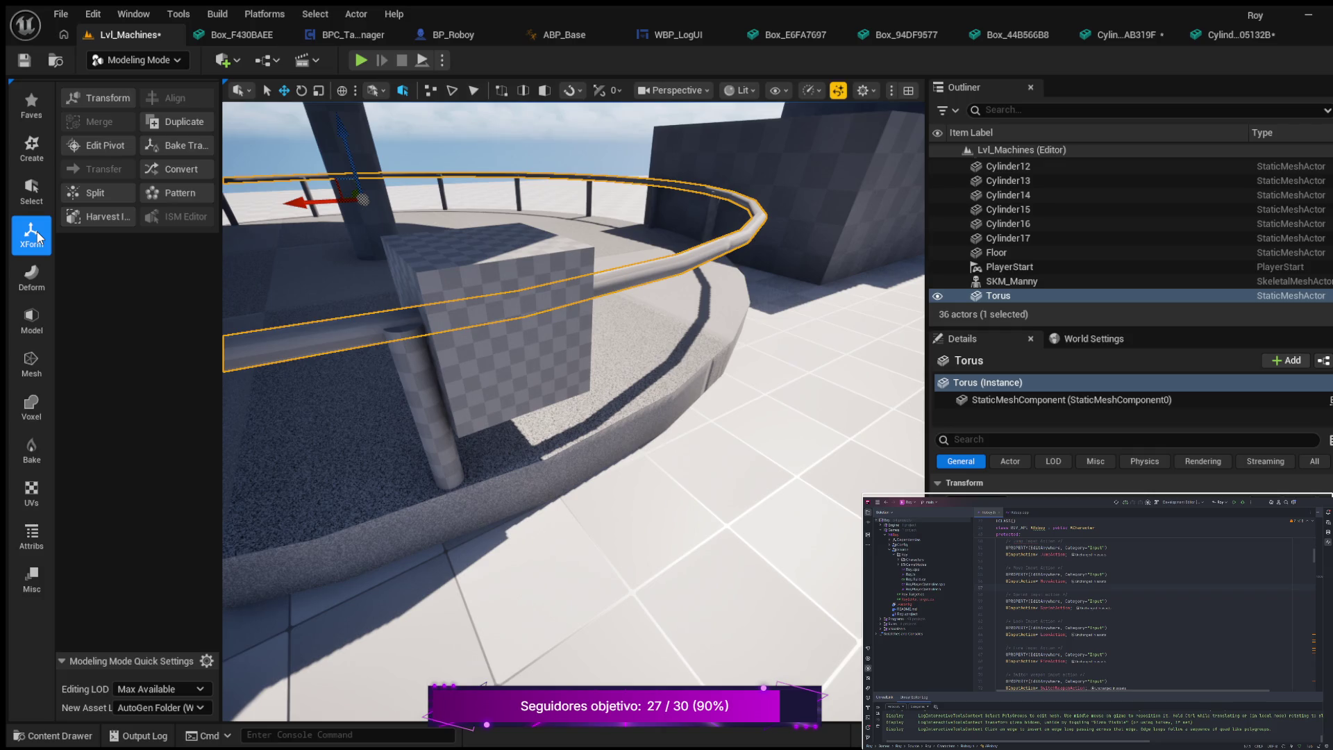
left_click(98, 97)
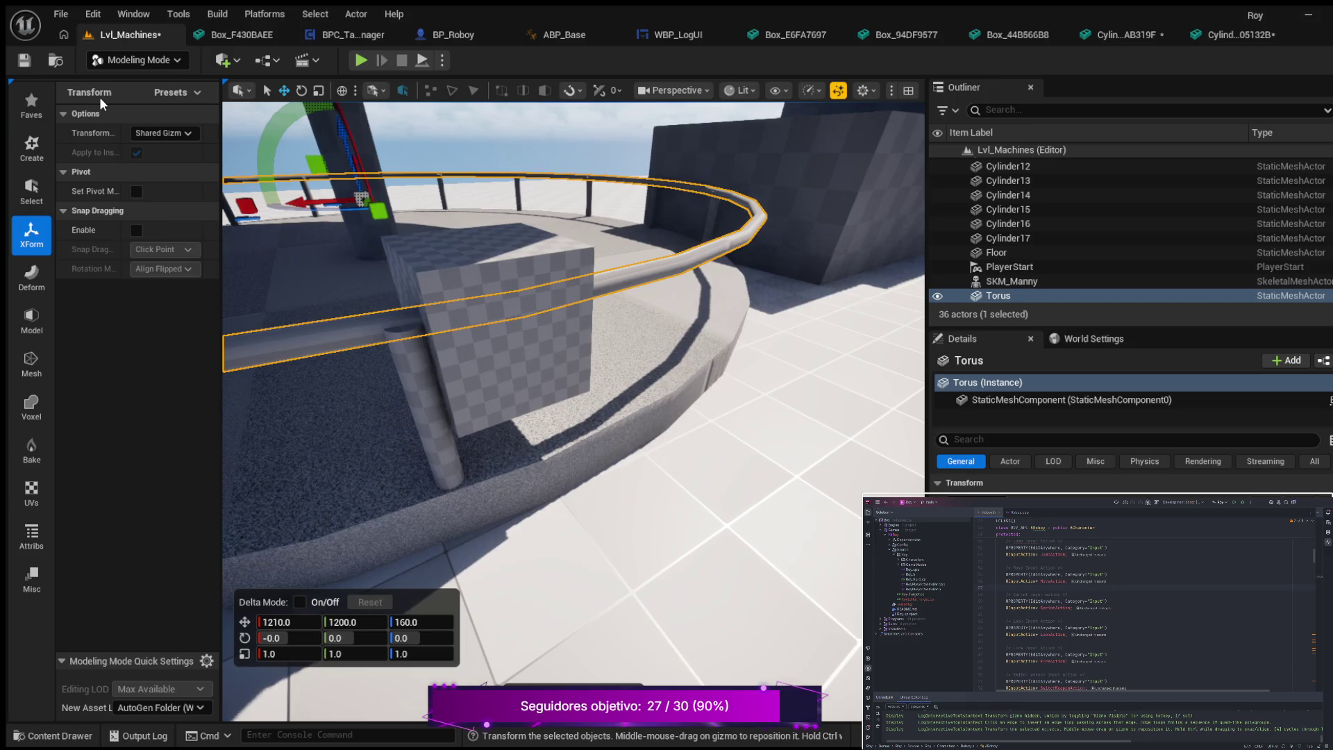
key("Escape")
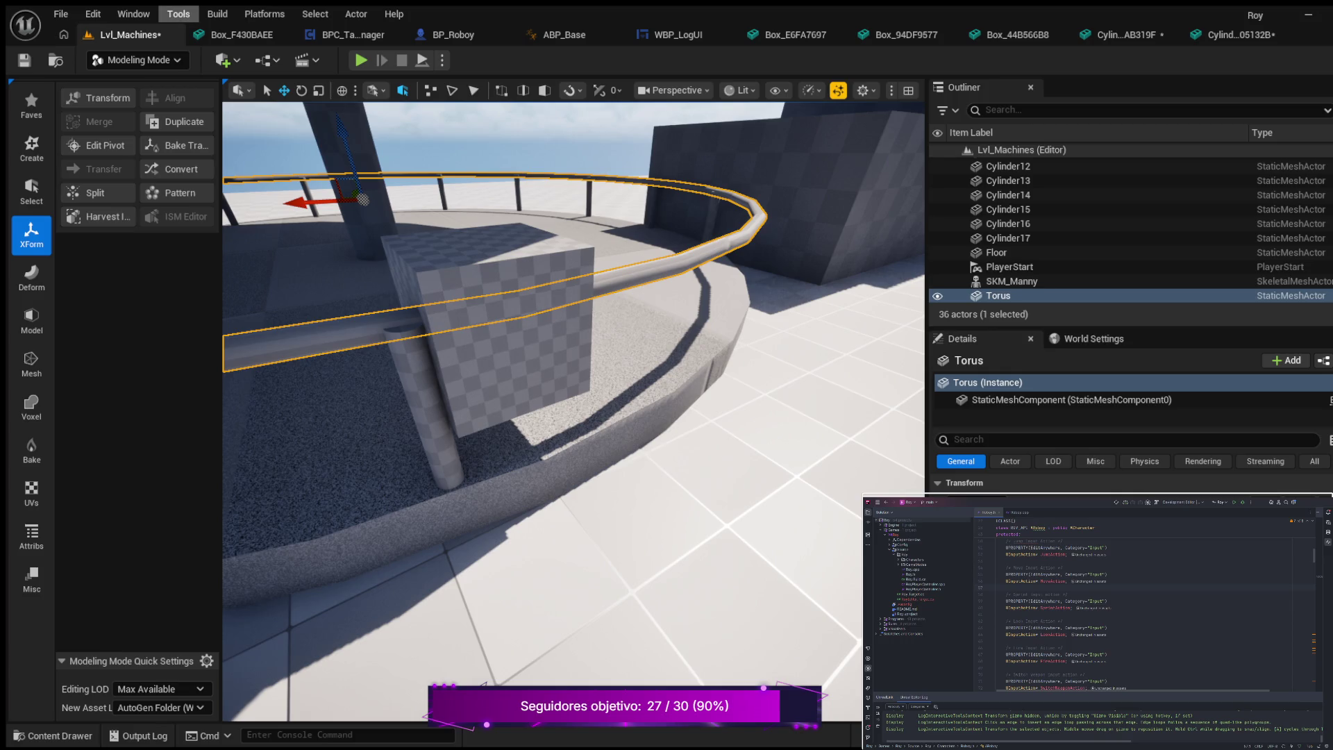
left_click(93, 14)
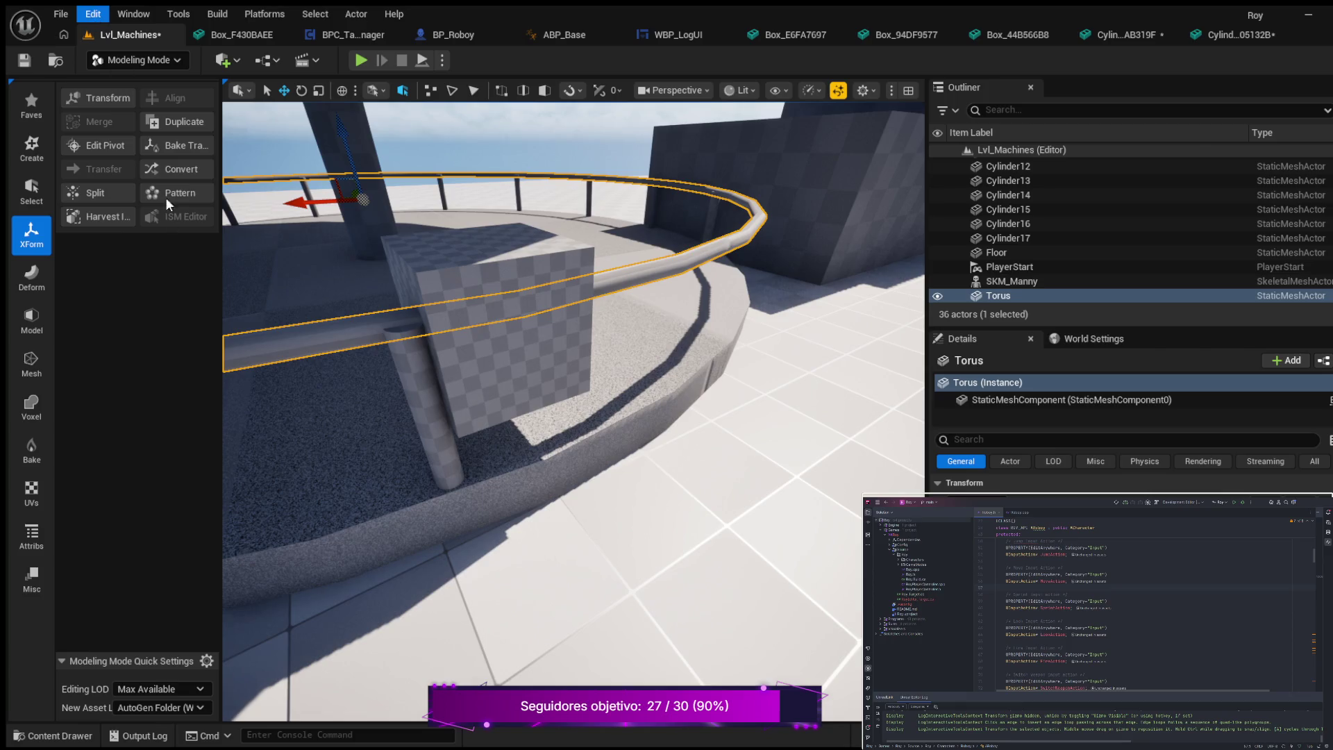
- Open the Plugins browser, search for a 'boolean' plugin, then clear the search
left_click(161, 256)
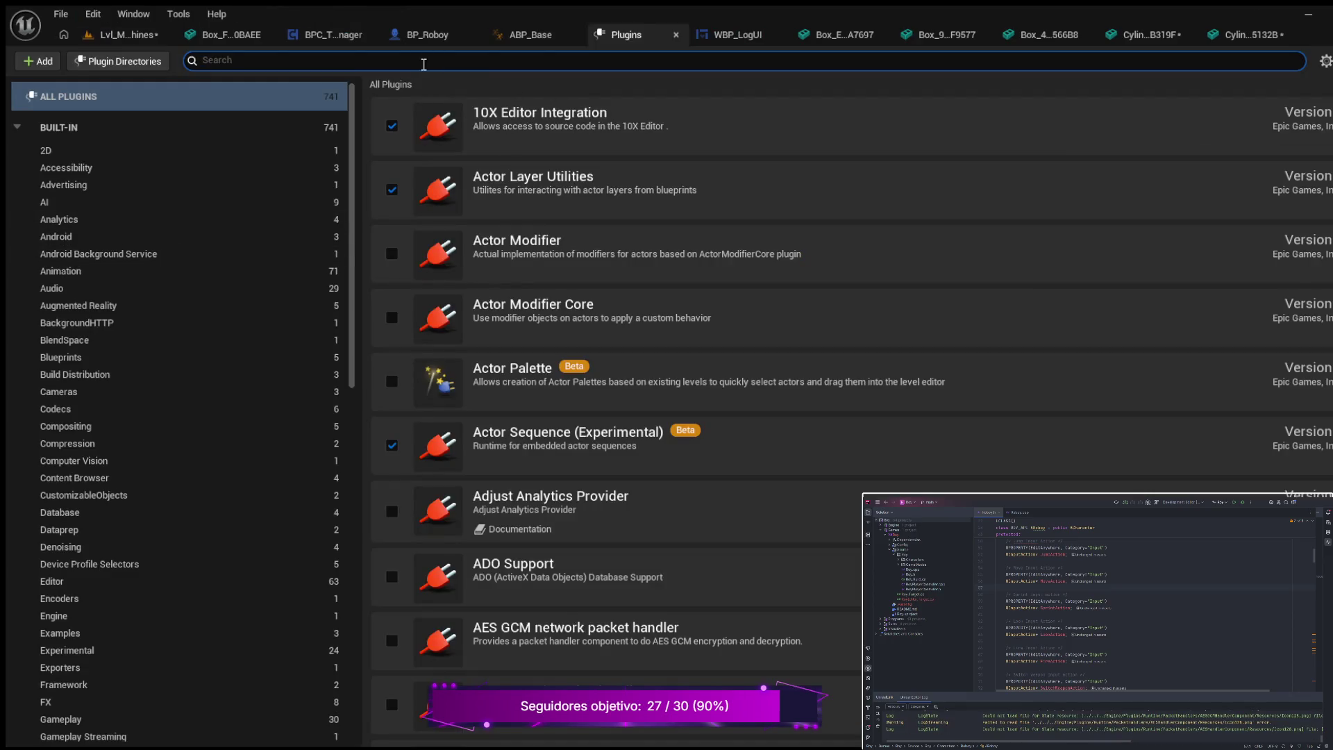
type("bool")
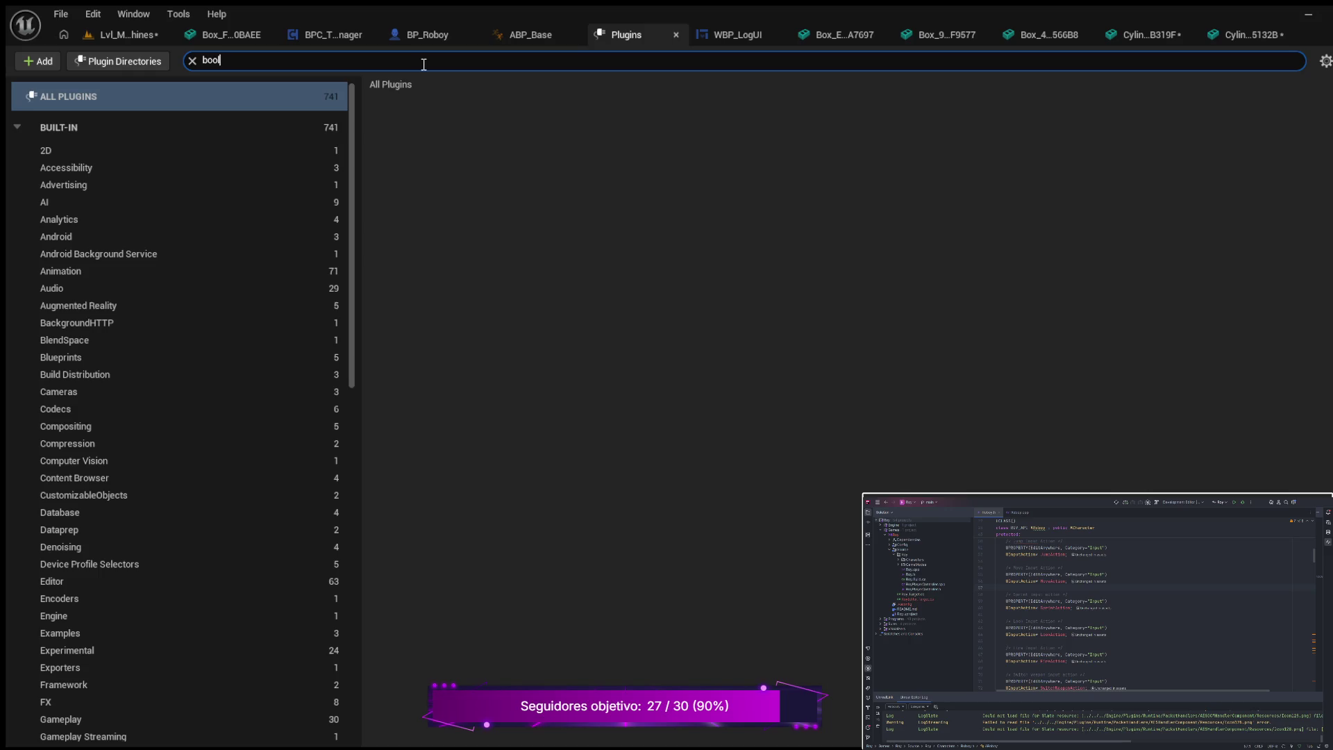
key("BackSpace")
key("BackSpace")
type("olean")
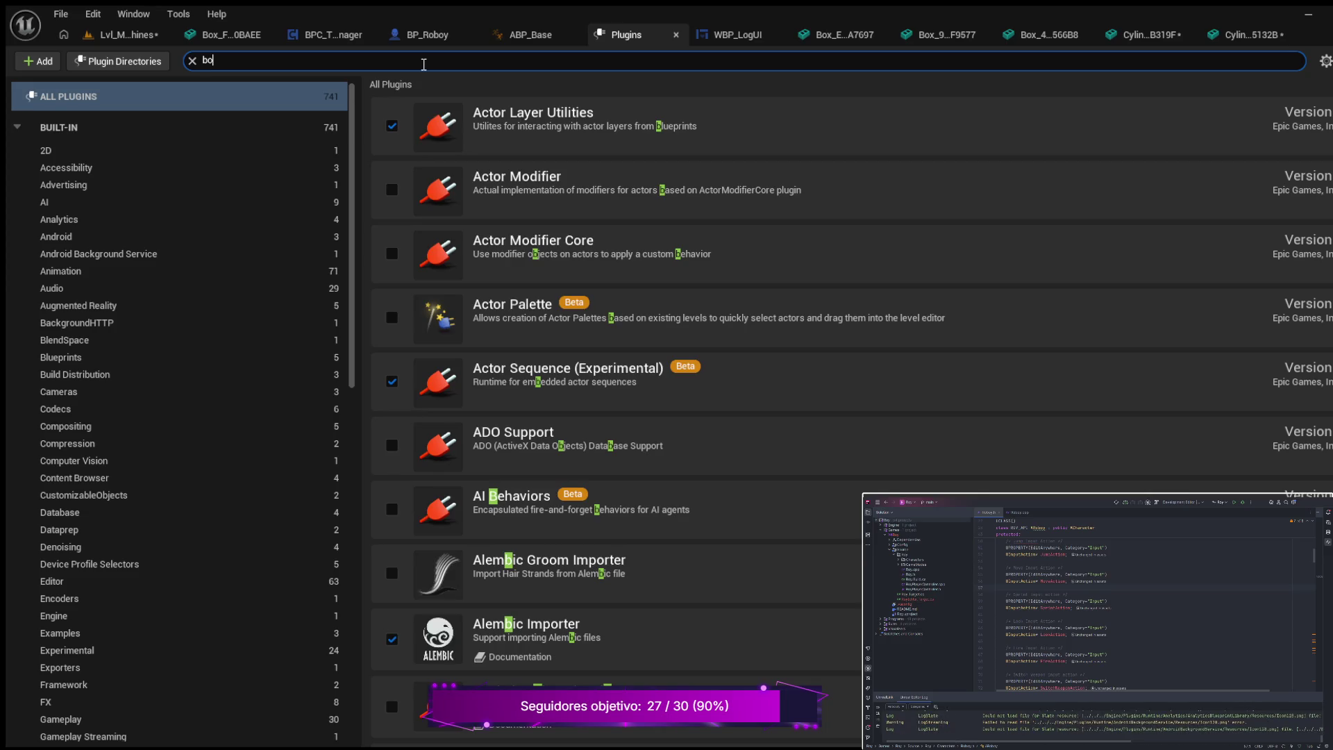
key("BackSpace")
key("BackSpace")
key("BackSpace")
type("o")
key("BackSpace")
key("BackSpace")
key("BackSpace")
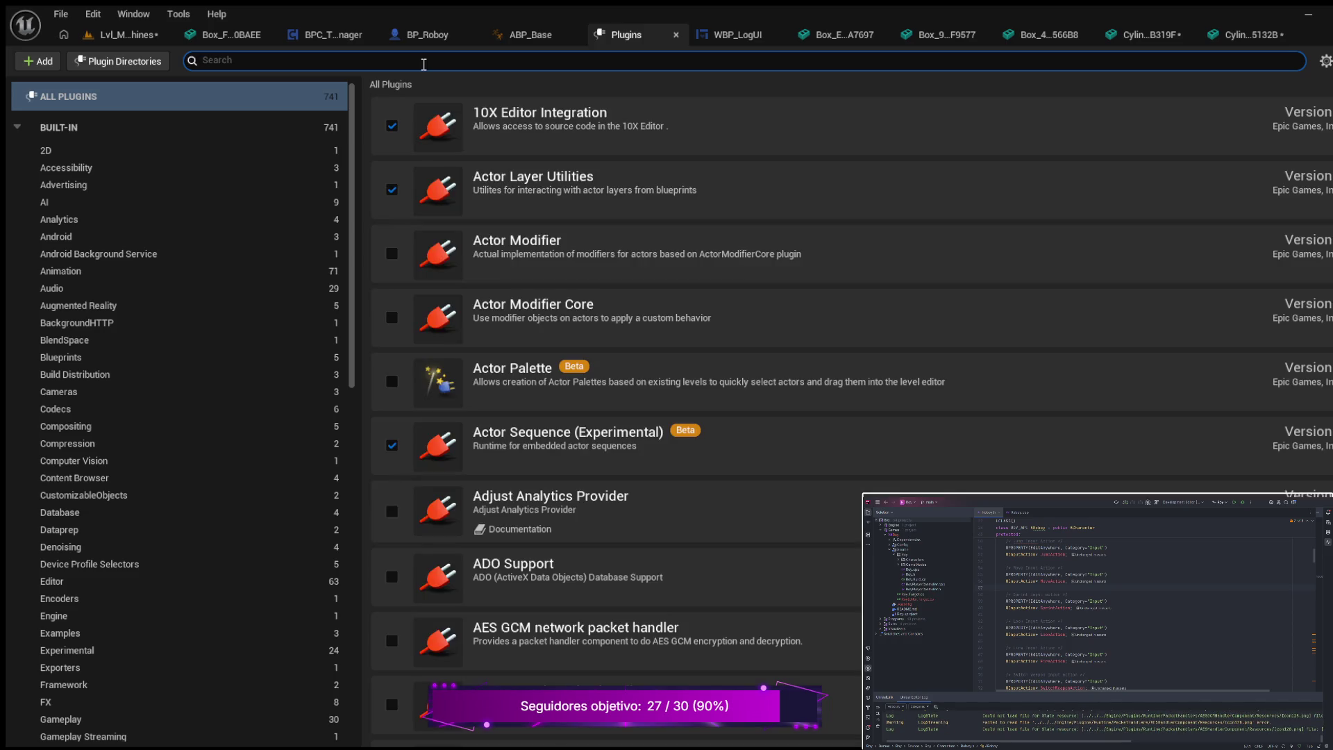
left_click(135, 35)
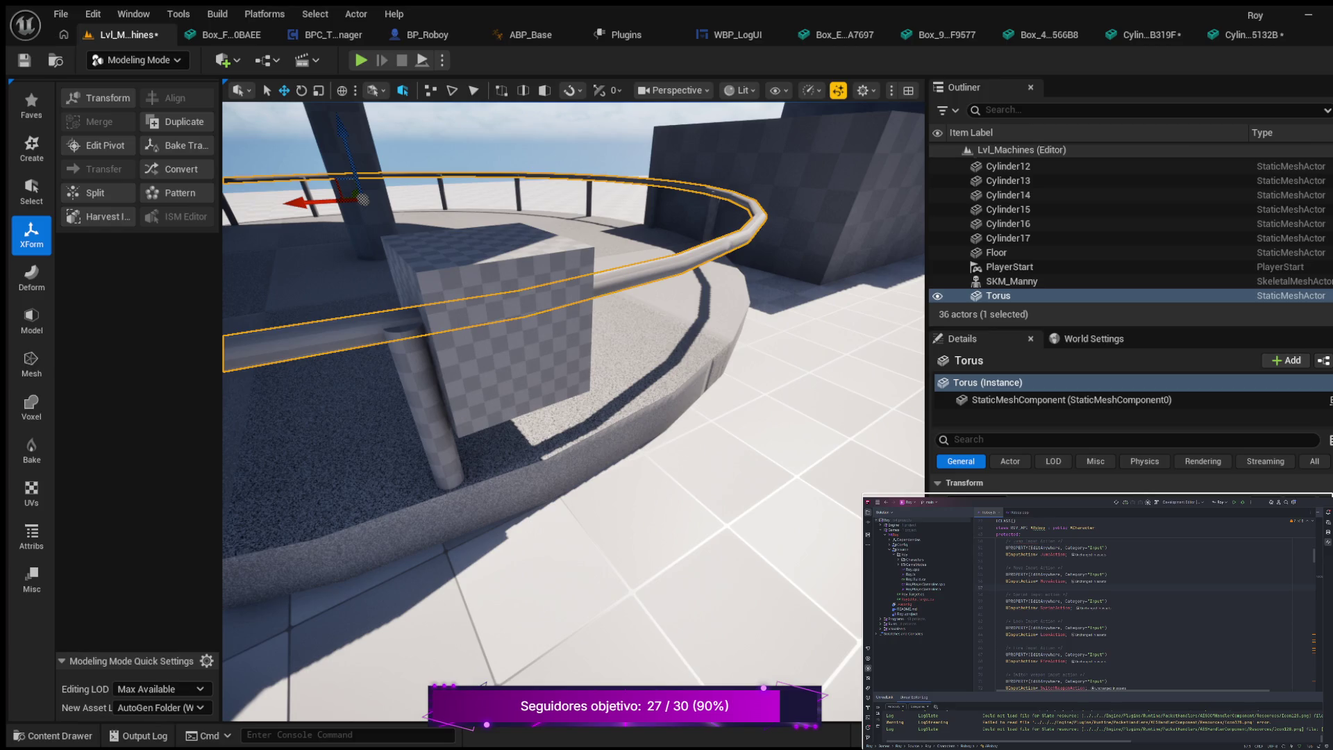
- Delete Box8 from the level, leaving 35 actors, and reselect the Torus railing
left_click(518, 338)
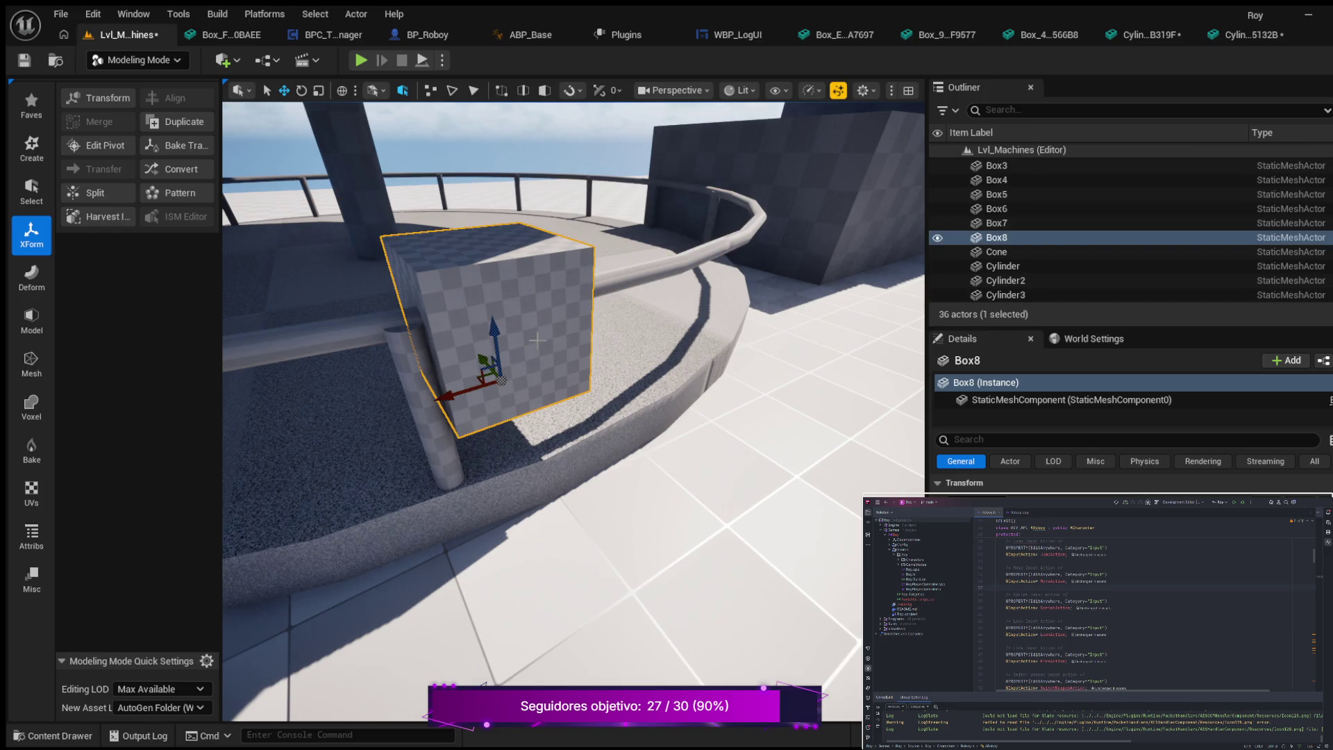
key("Delete")
left_click_drag(538, 340, 538, 313)
mouse_move(564, 369)
left_mouse_down()
mouse_move(565, 387)
mouse_move(565, 369)
left_mouse_up()
left_click(467, 297)
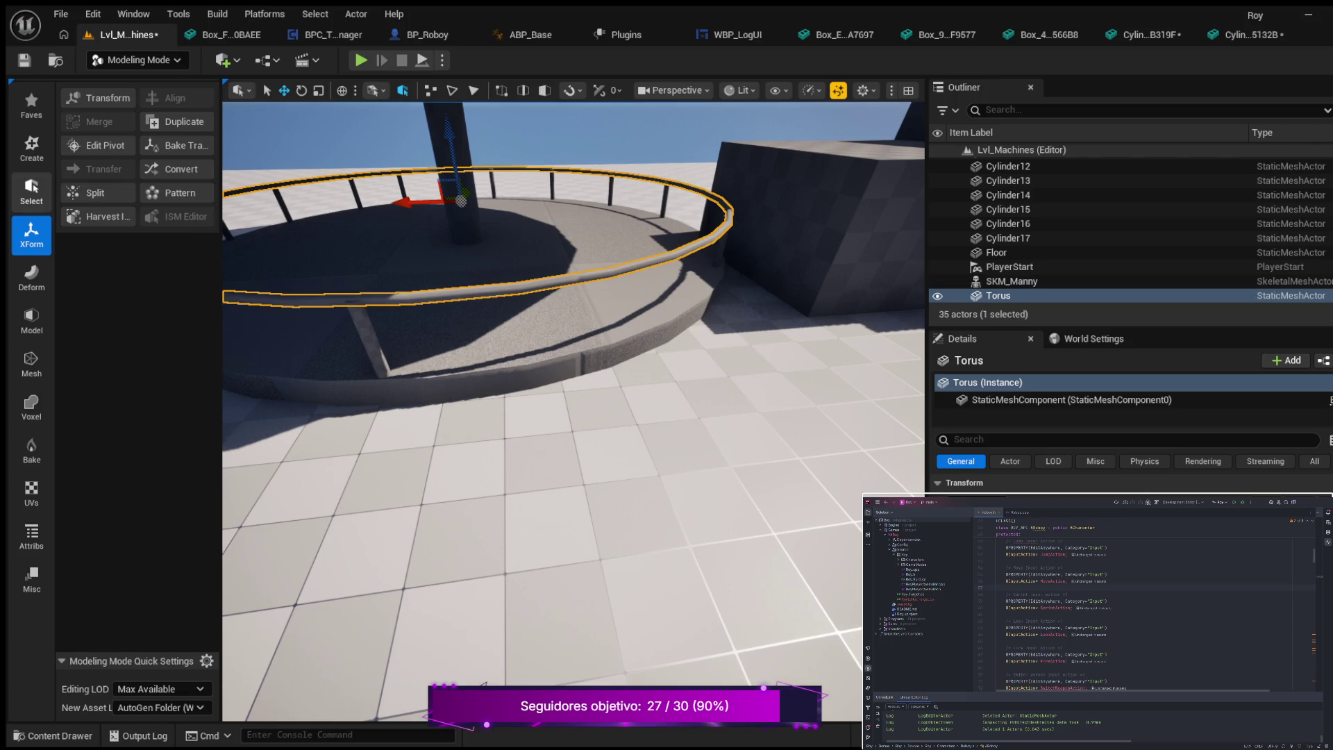
- Browse the Select, Create, Deform and XForm tool categories, then start PolyCut on the Torus railing
left_click(31, 189)
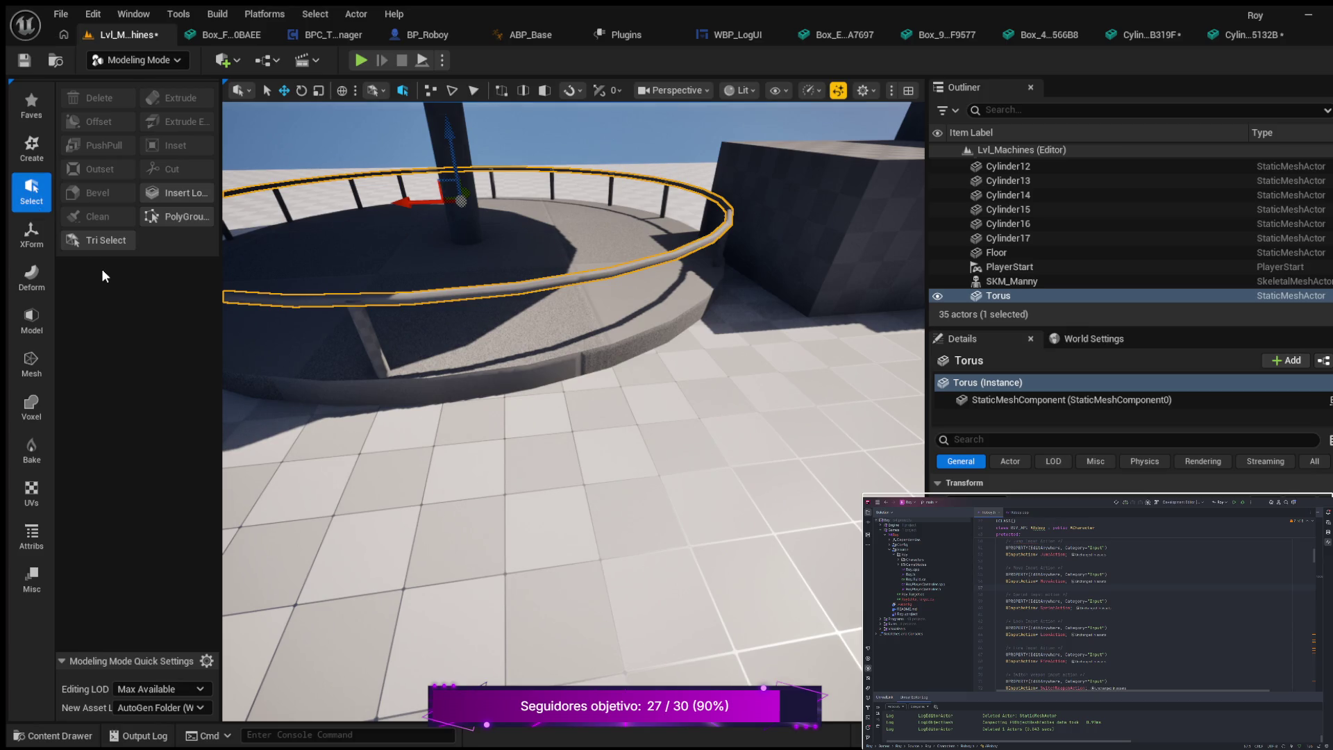
left_click(31, 147)
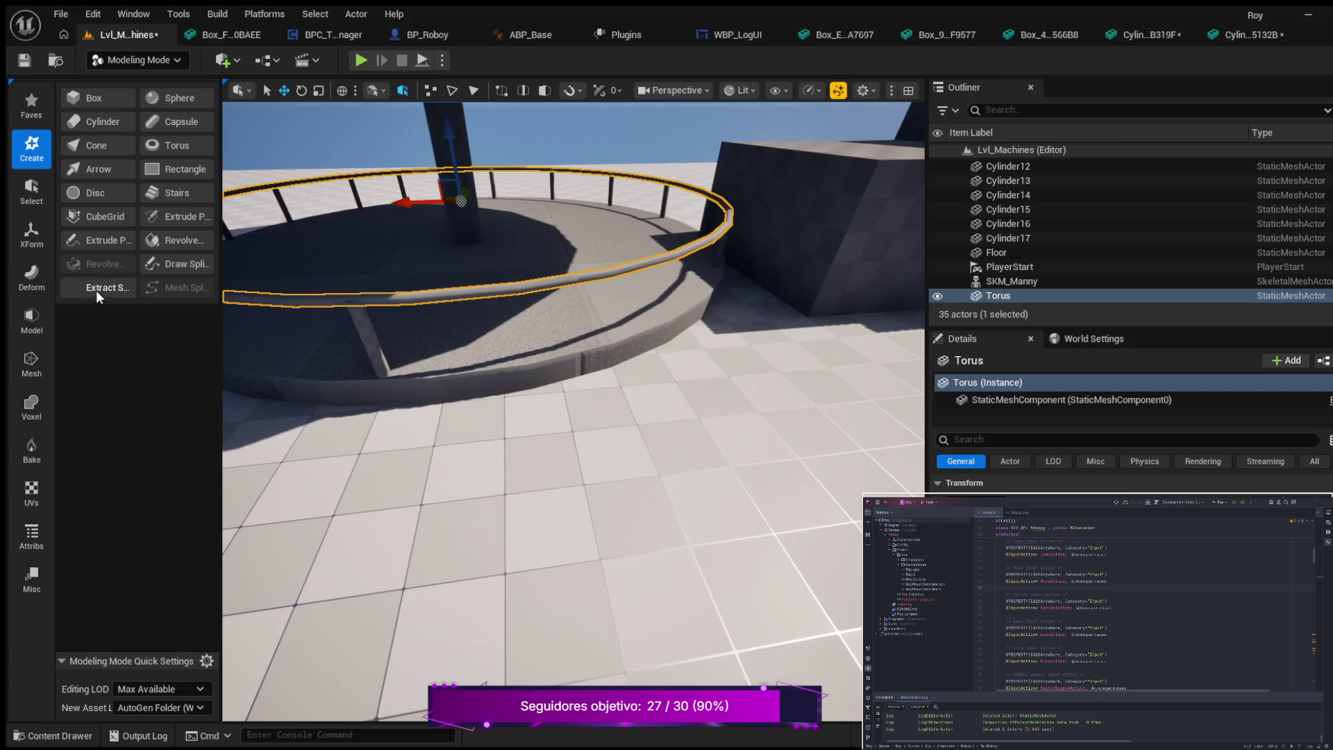
left_click(39, 282)
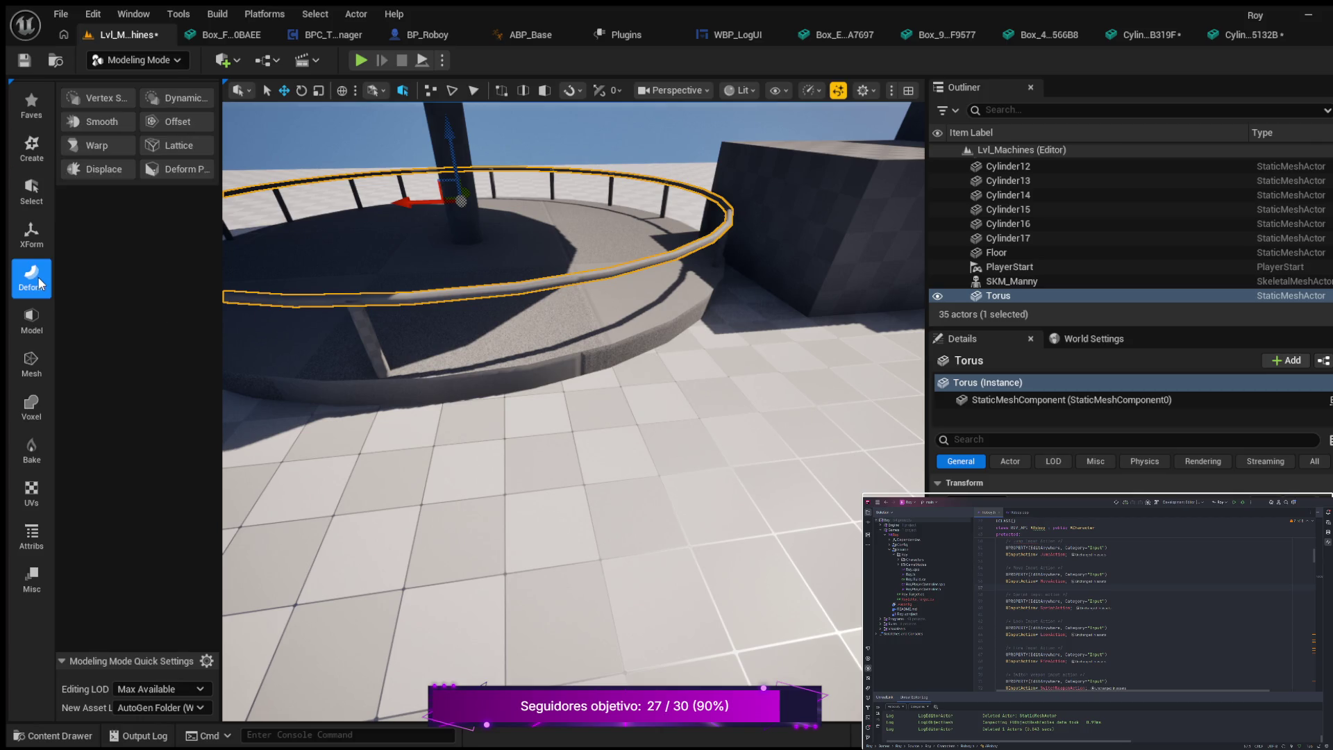
left_click(25, 241)
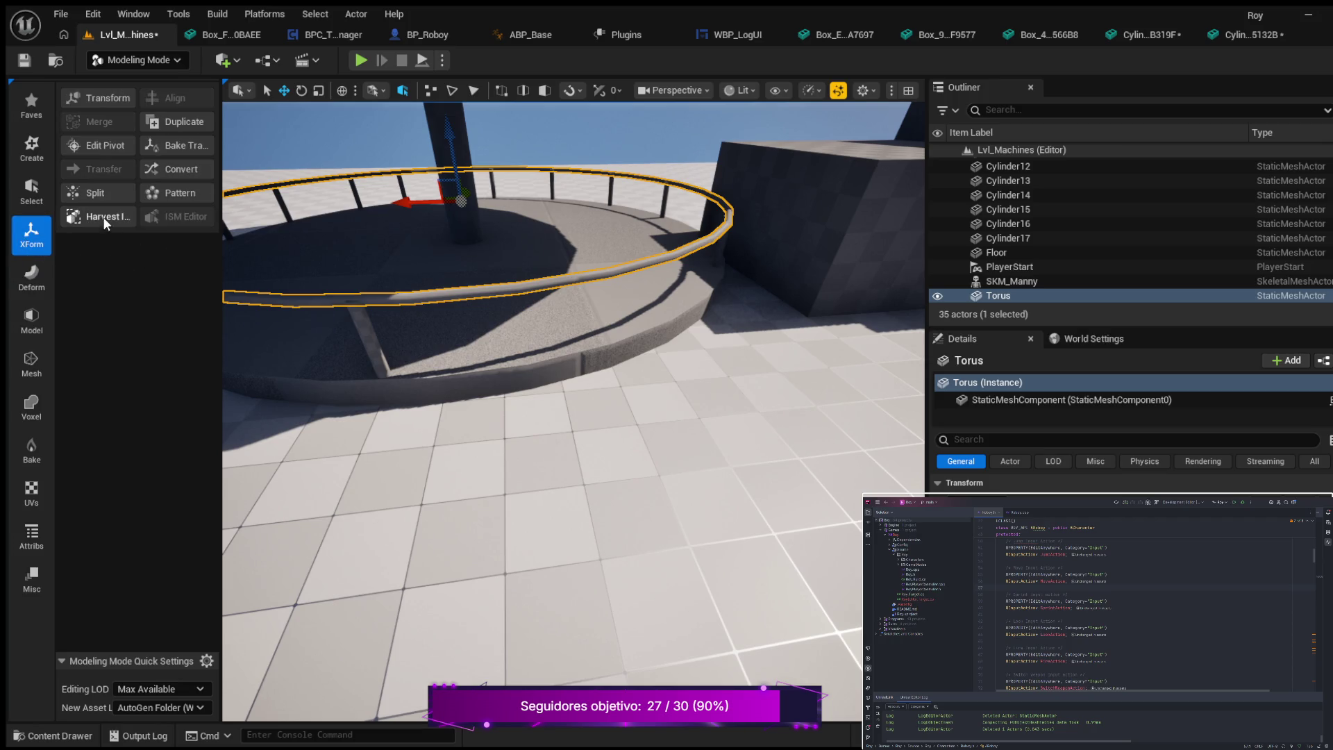
left_click(40, 316)
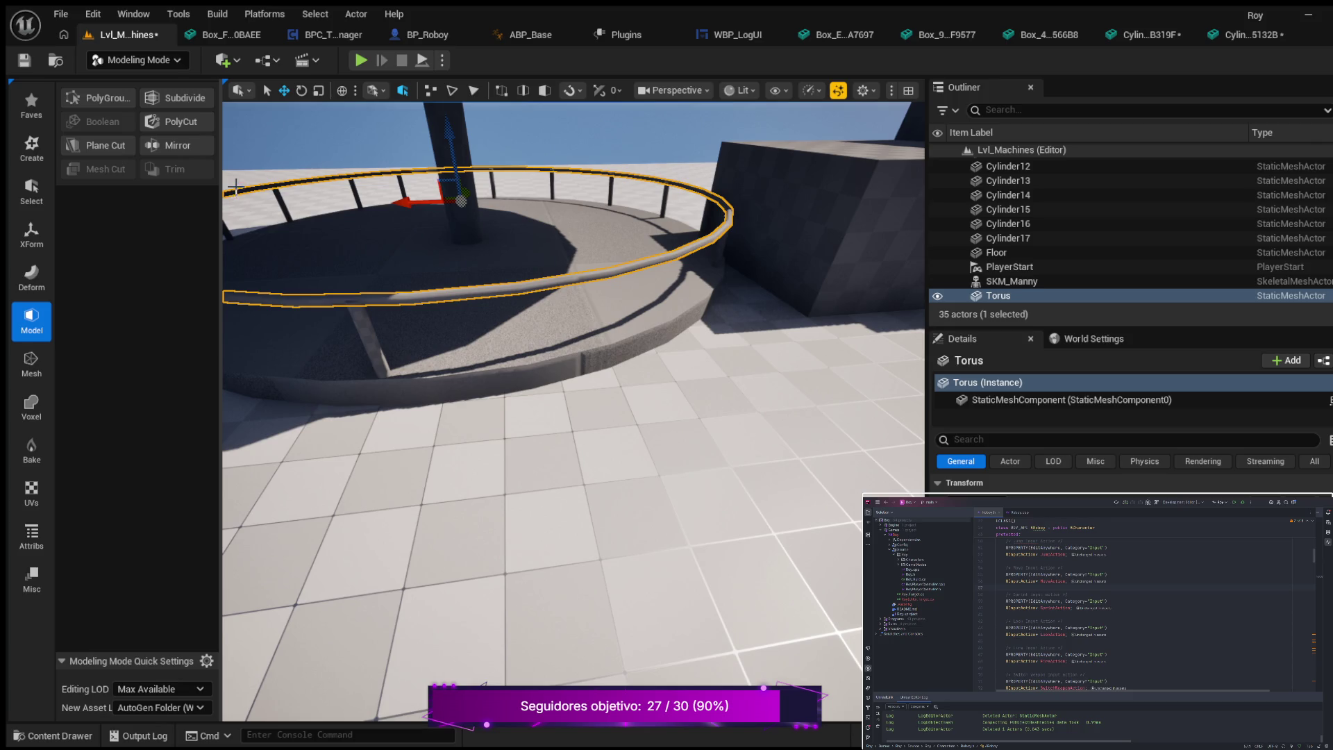
left_click(182, 121)
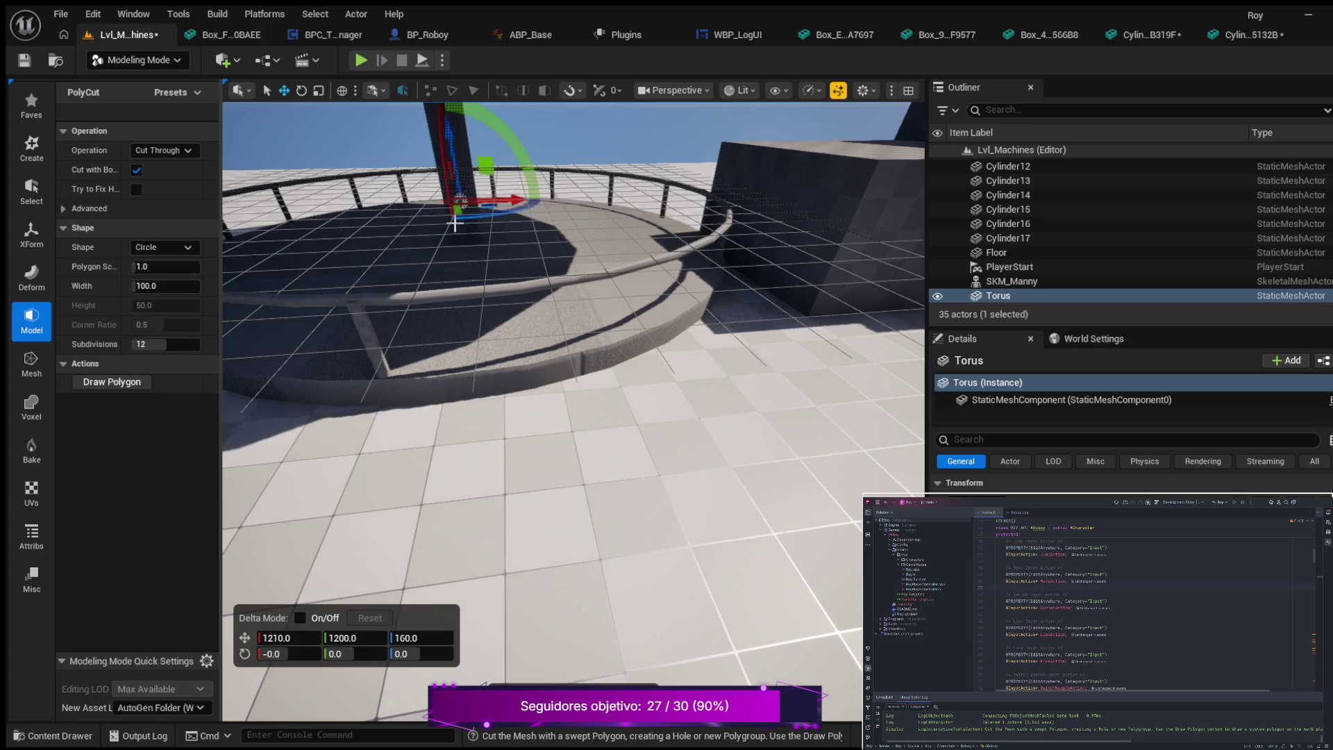
mouse_move(441, 277)
left_mouse_down()
mouse_move(486, 285)
mouse_move(493, 267)
mouse_move(481, 265)
mouse_move(461, 313)
left_mouse_up()
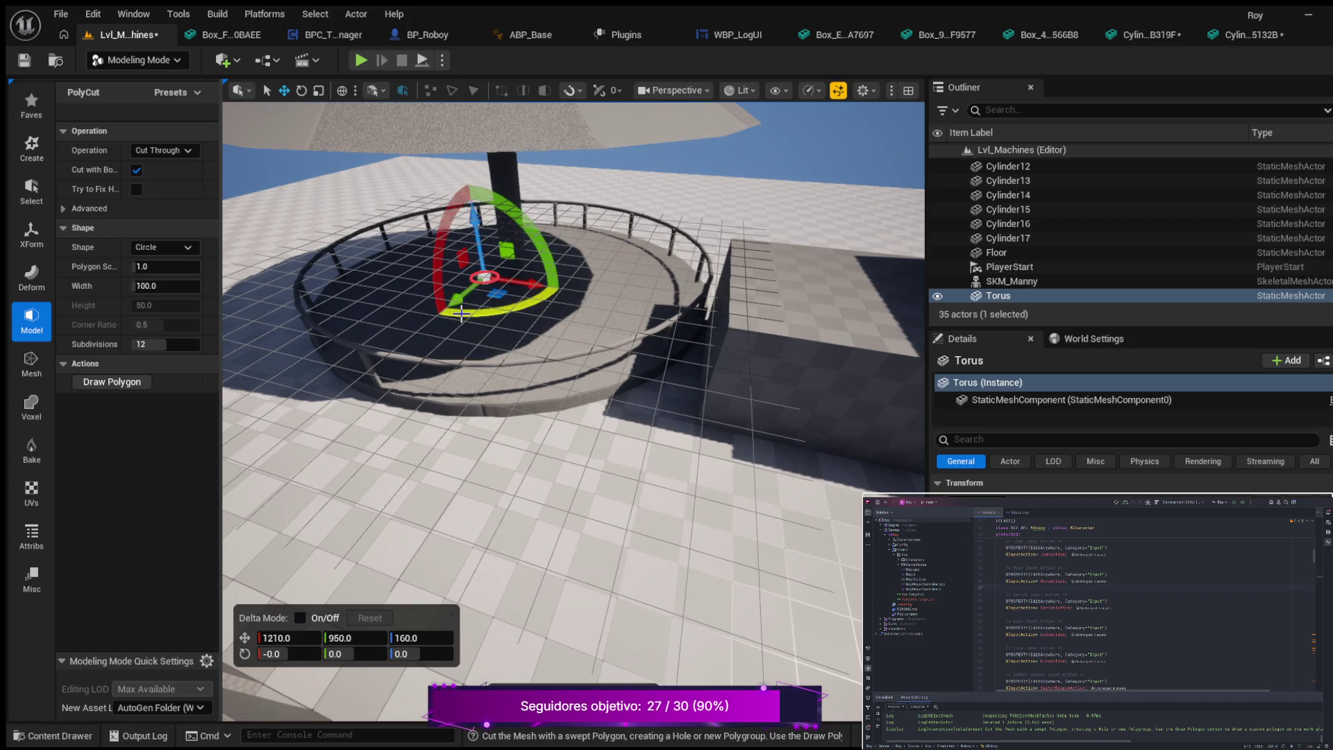
left_click(165, 285)
type("0.001")
key("Return")
left_click_drag(159, 285, 215, 285)
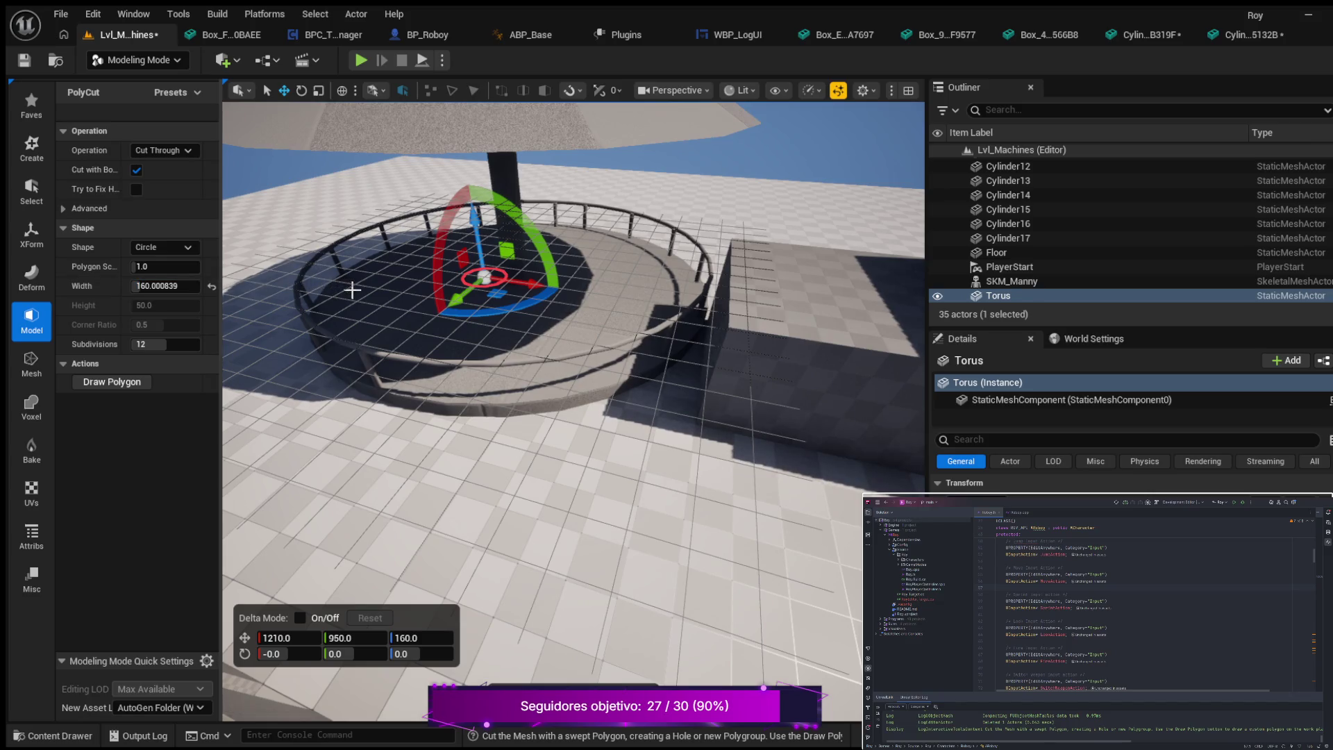
left_click_drag(465, 293, 378, 386)
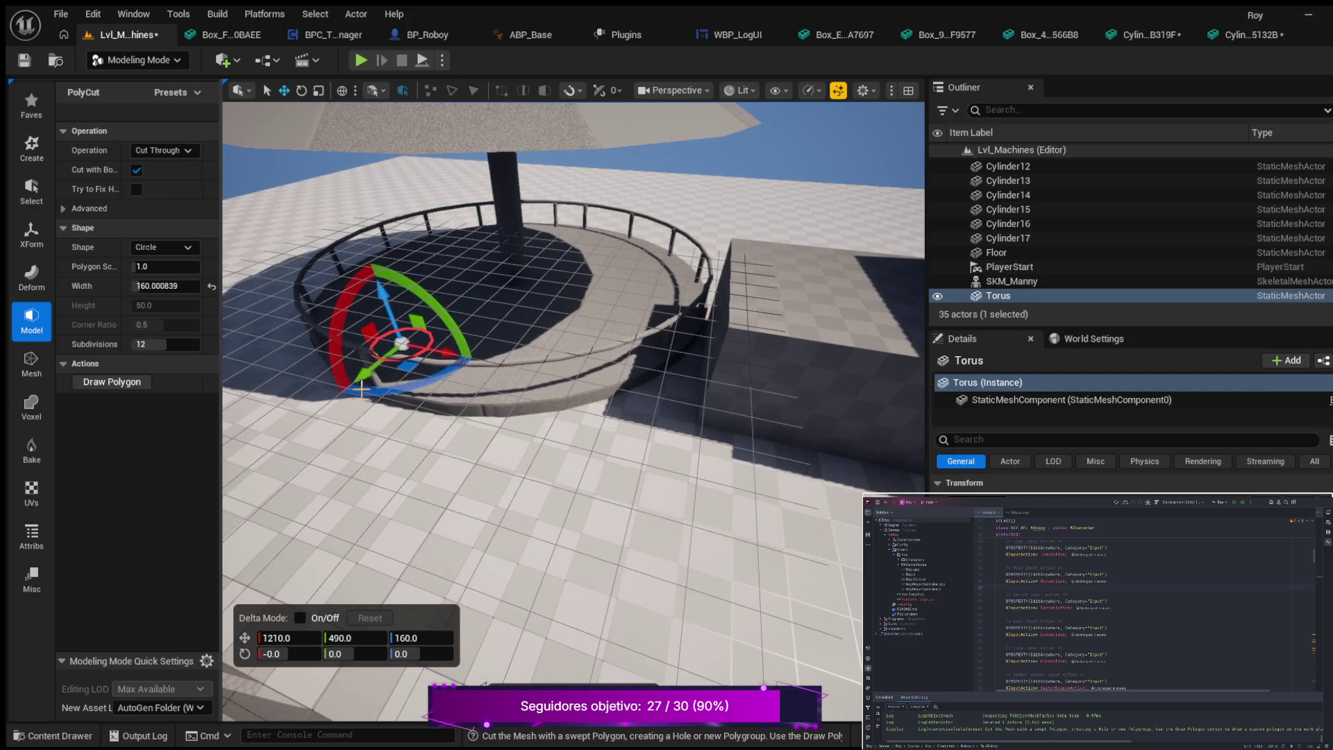
mouse_move(450, 351)
left_mouse_down()
mouse_move(434, 305)
mouse_move(708, 382)
mouse_move(723, 404)
mouse_move(667, 393)
left_mouse_up()
key("Escape")
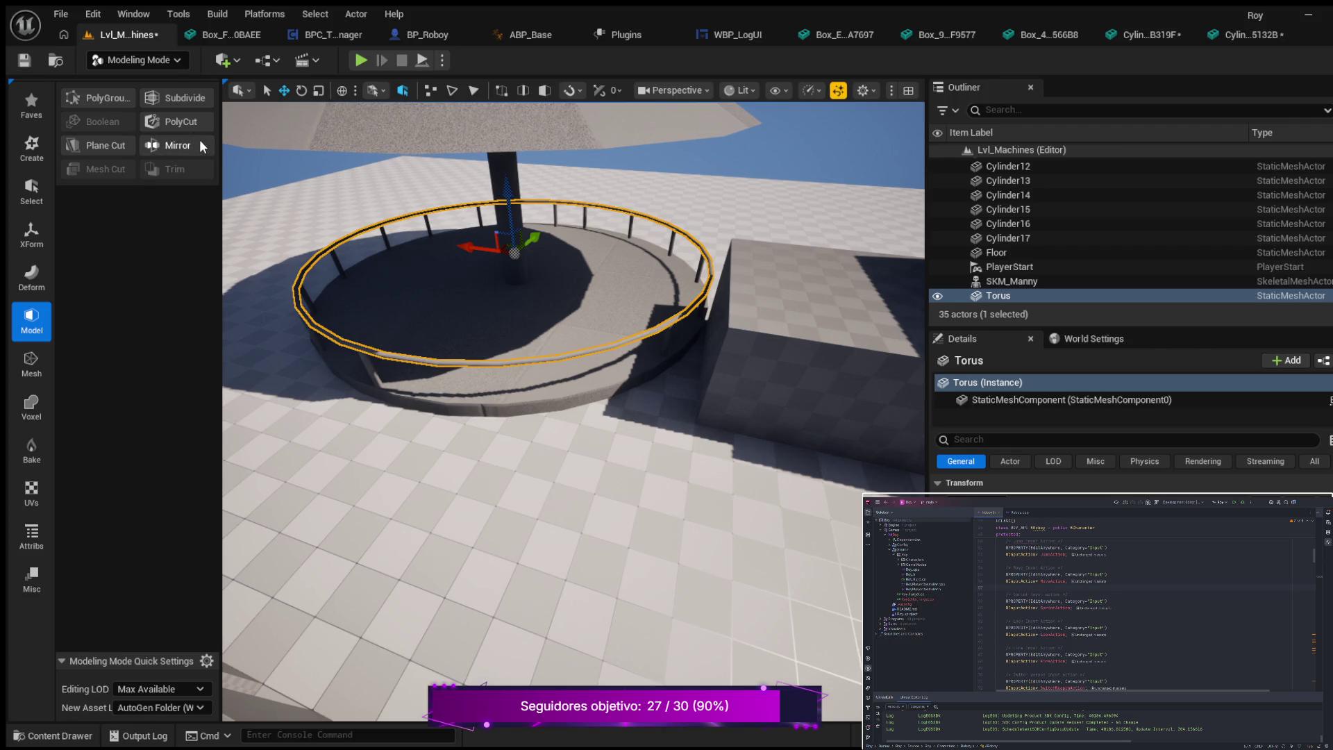
left_click(184, 119)
- Cancel PolyCut, try Plane Cut on the Torus railing, then cancel it without cutting
key("Escape")
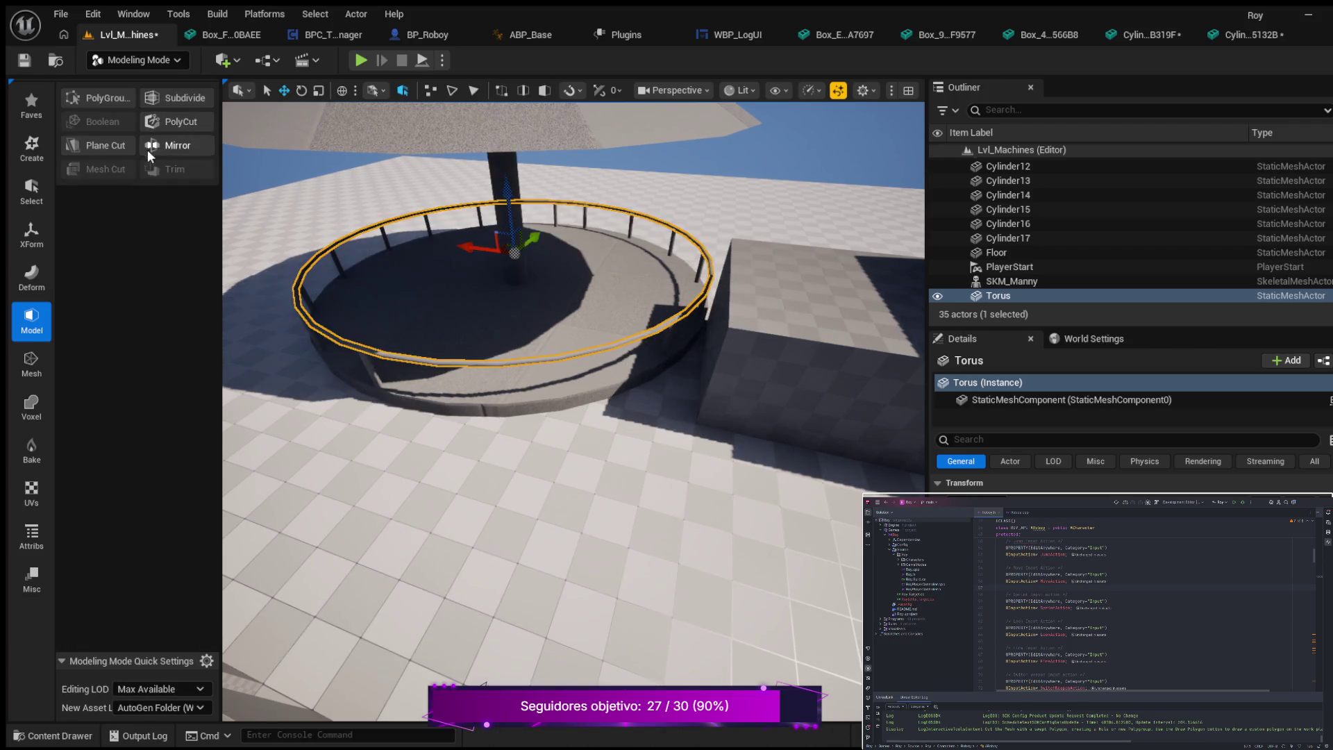
left_click(107, 143)
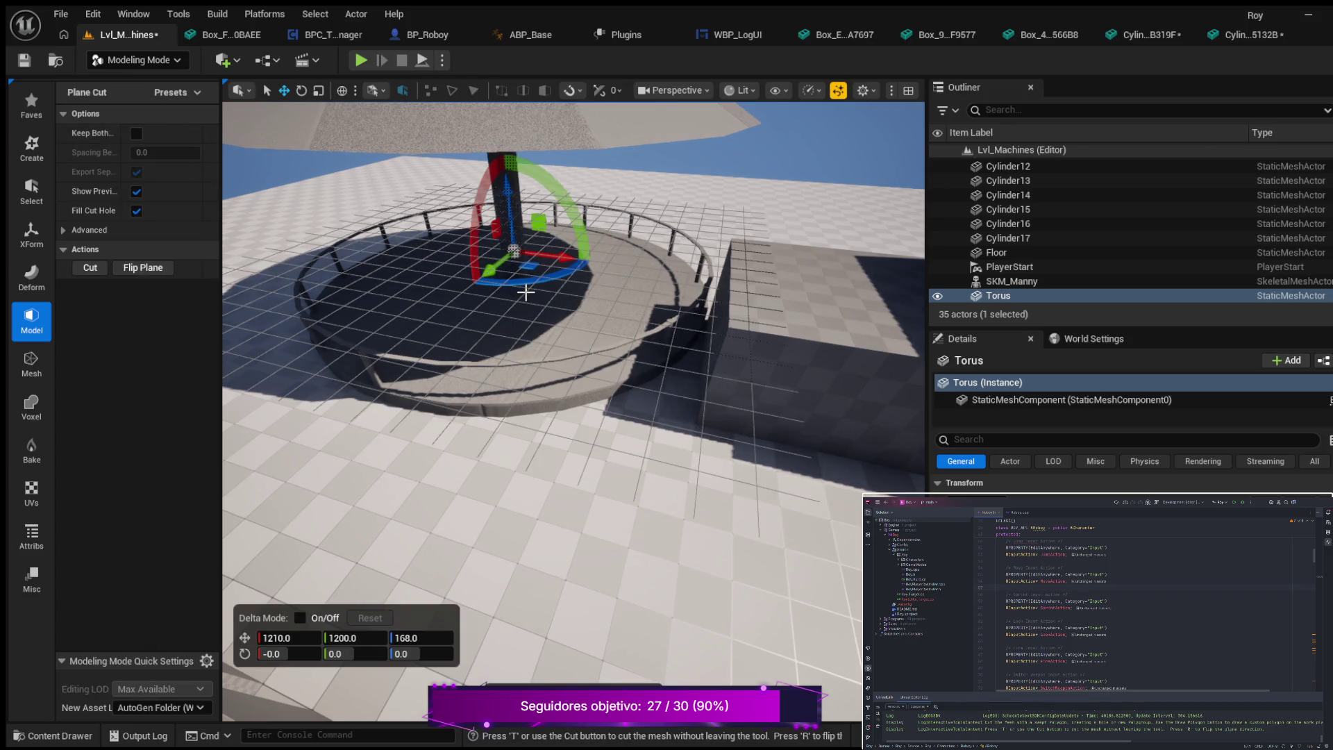
scroll(1132, 486, "down", 2)
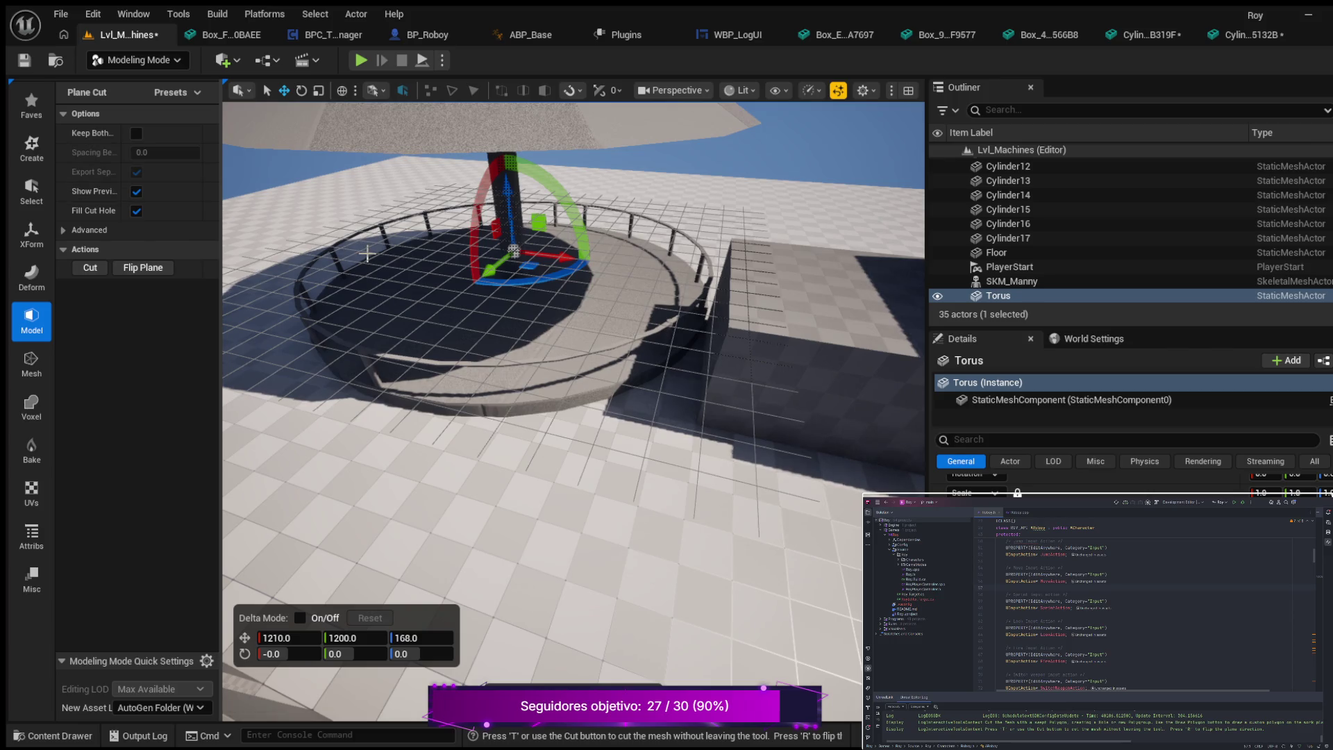
scroll(598, 304, "down", 4)
scroll(597, 304, "up", 2)
scroll(562, 310, "up", 3)
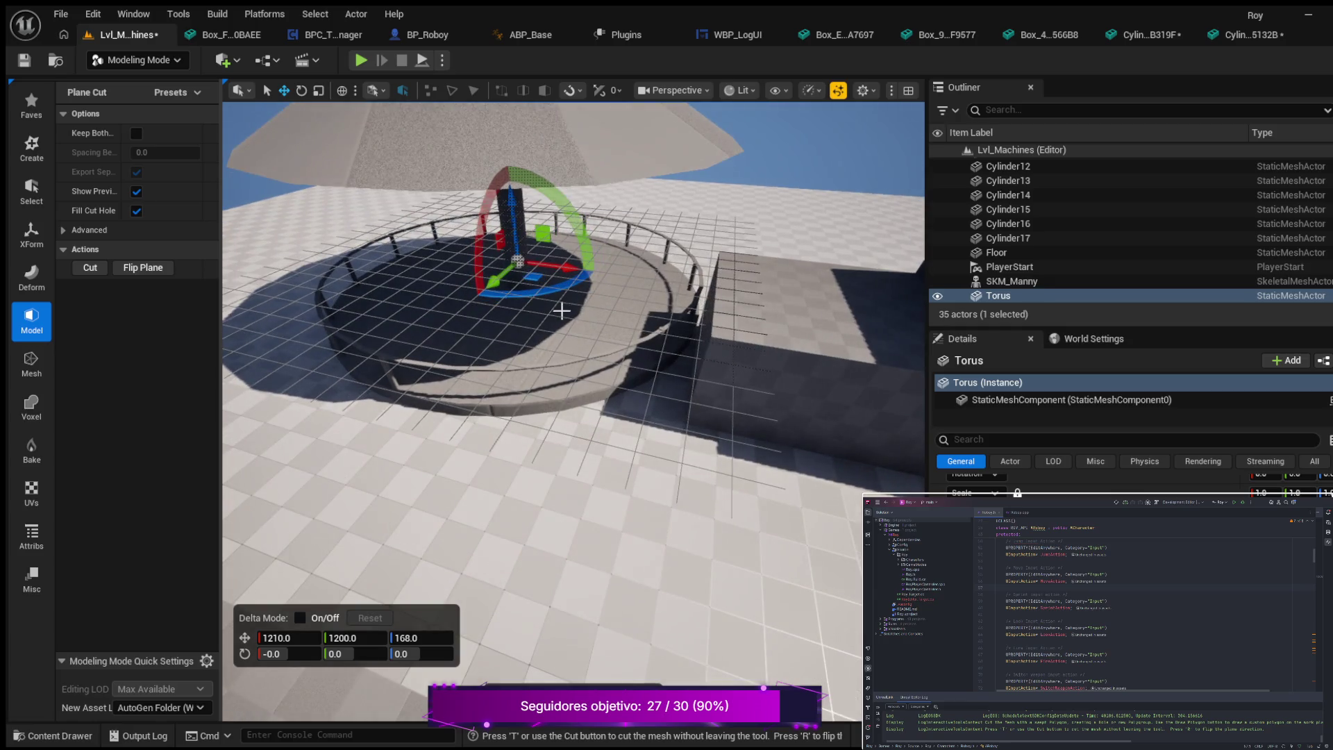
scroll(562, 310, "up", 3)
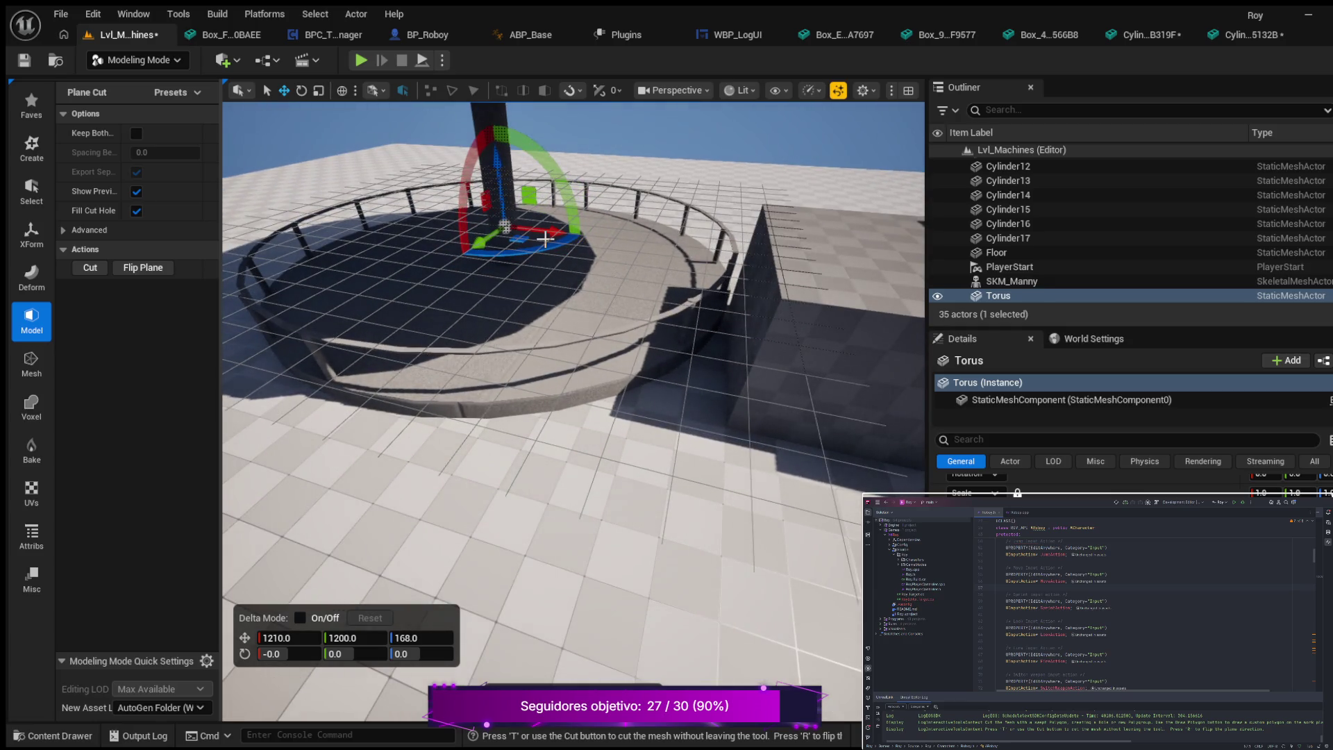
key("Escape")
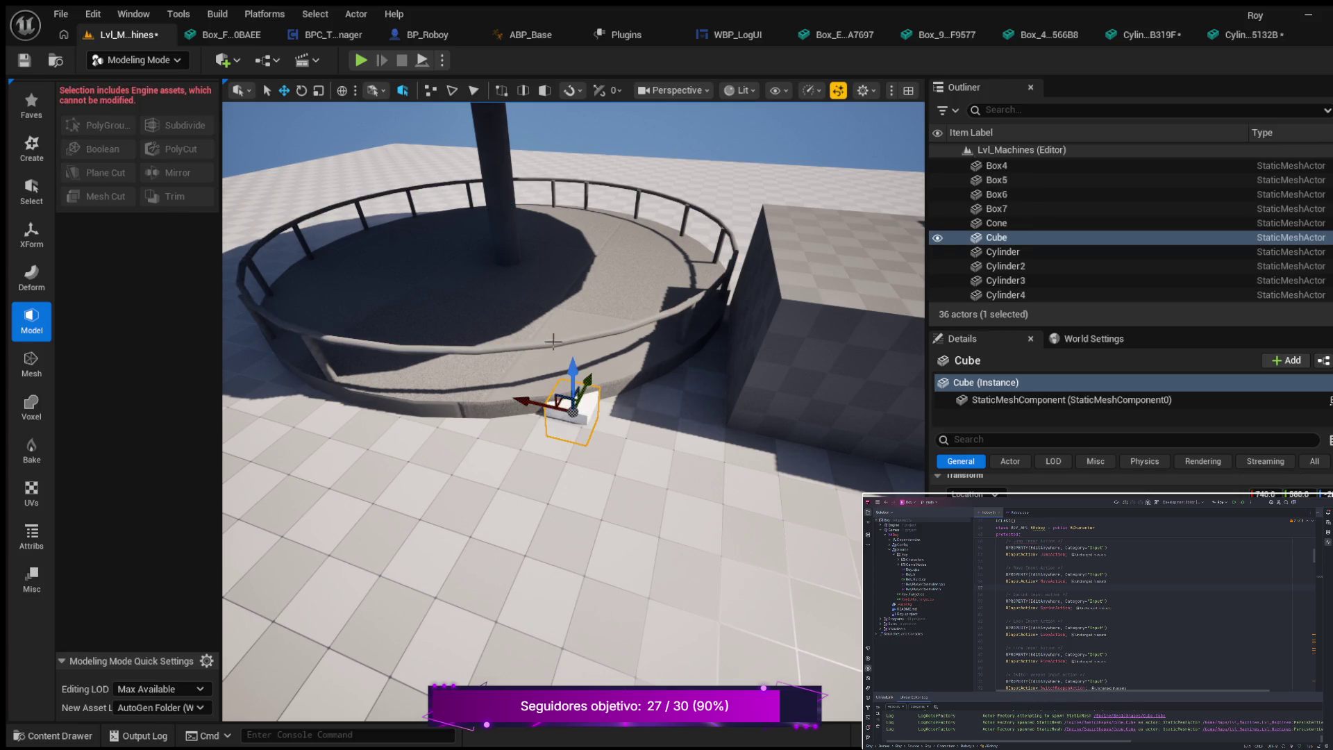
- Undo raising the cube and start the Create Box tool
left_click_drag(569, 375, 542, 278)
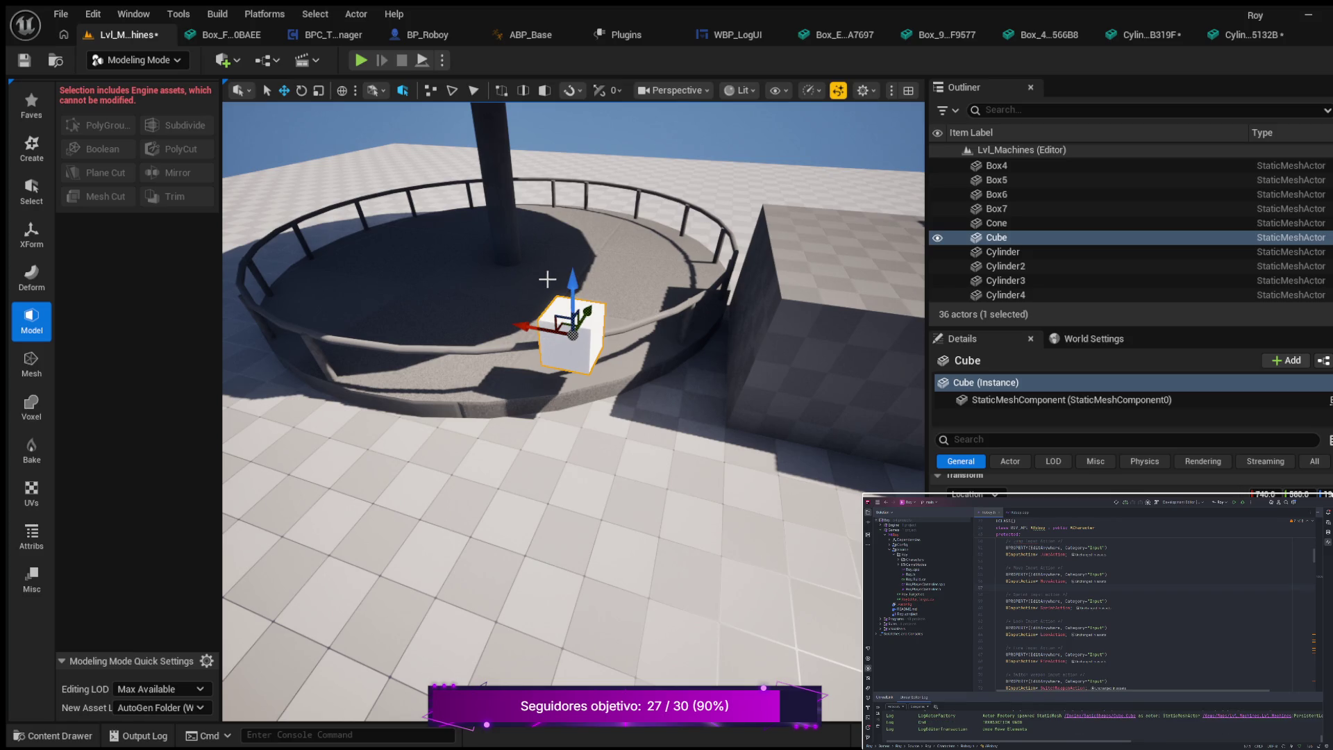
key("ctrl+z")
key("ctrl+z")
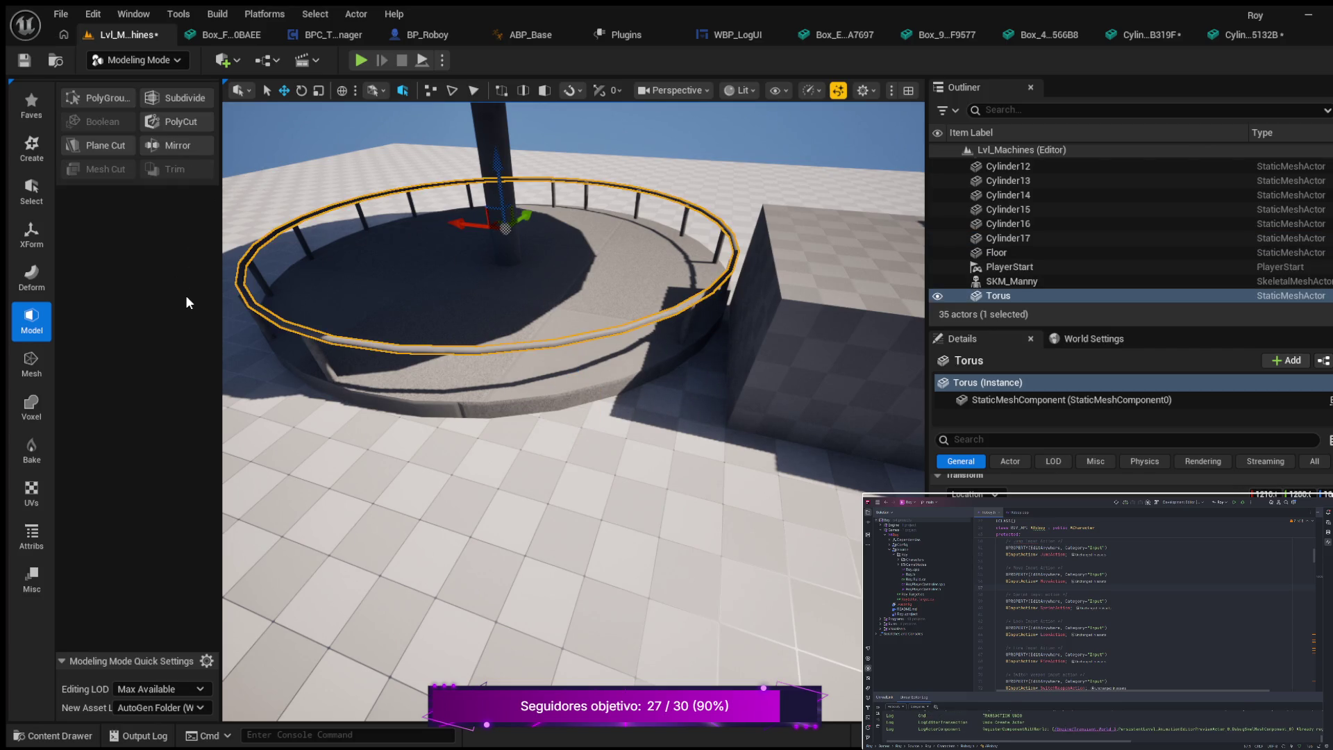
left_click(31, 147)
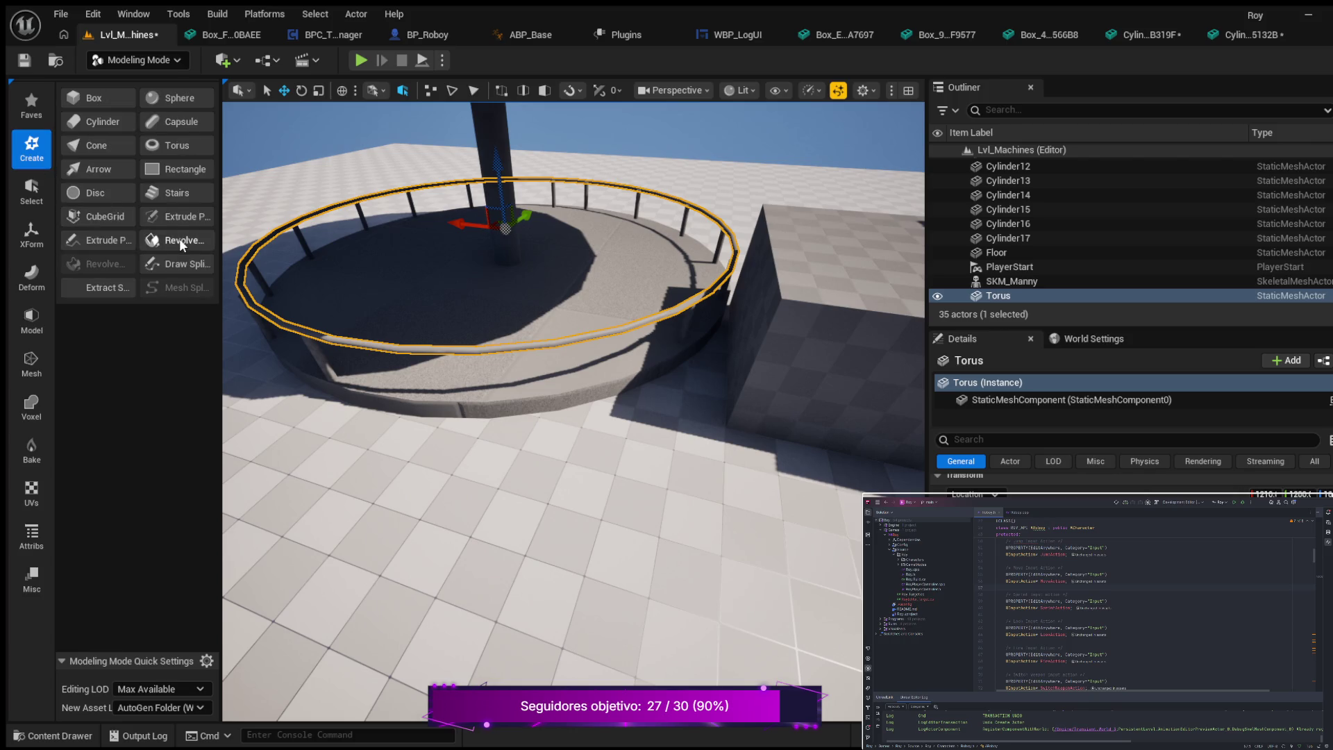
left_click(103, 98)
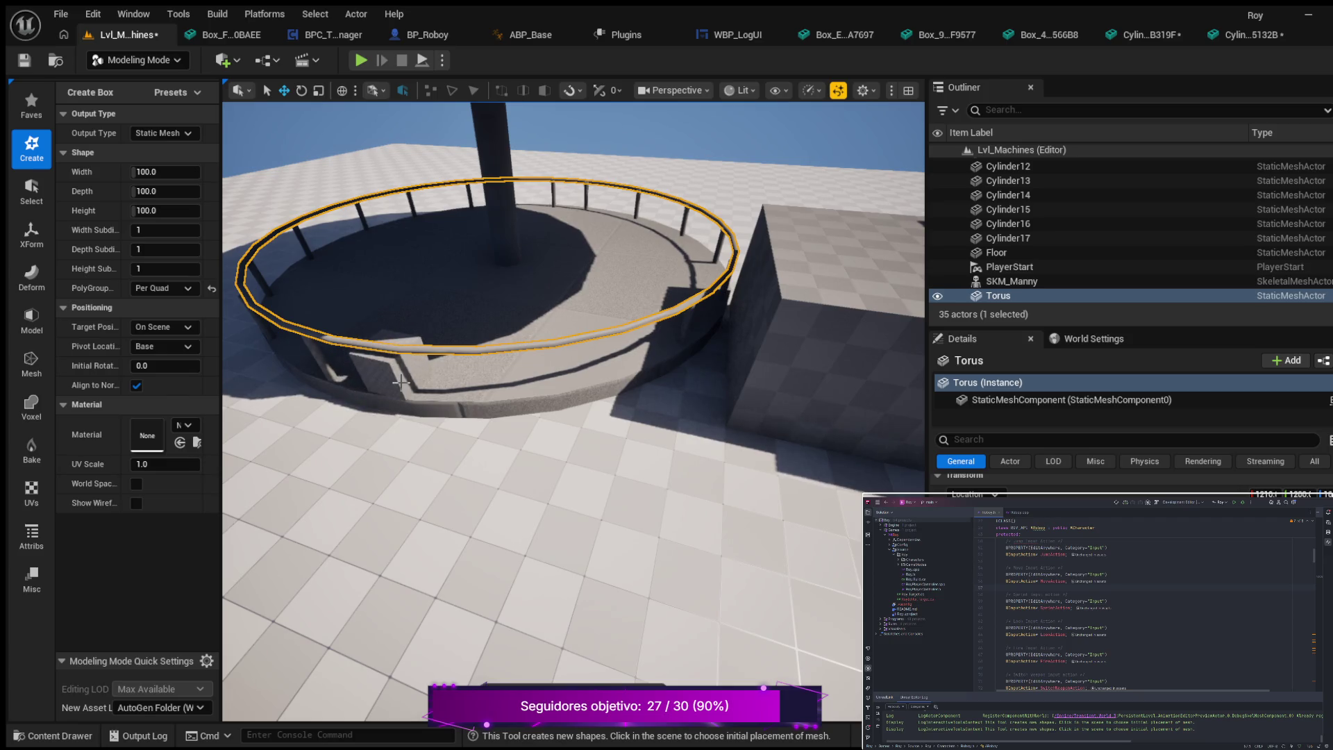
- Place the new box and move it to 1220, 430, 130 across the railing
left_click(397, 384)
left_click_drag(381, 338, 378, 316)
mouse_move(273, 370)
left_mouse_down()
mouse_move(334, 333)
mouse_move(278, 319)
mouse_move(316, 375)
left_mouse_up()
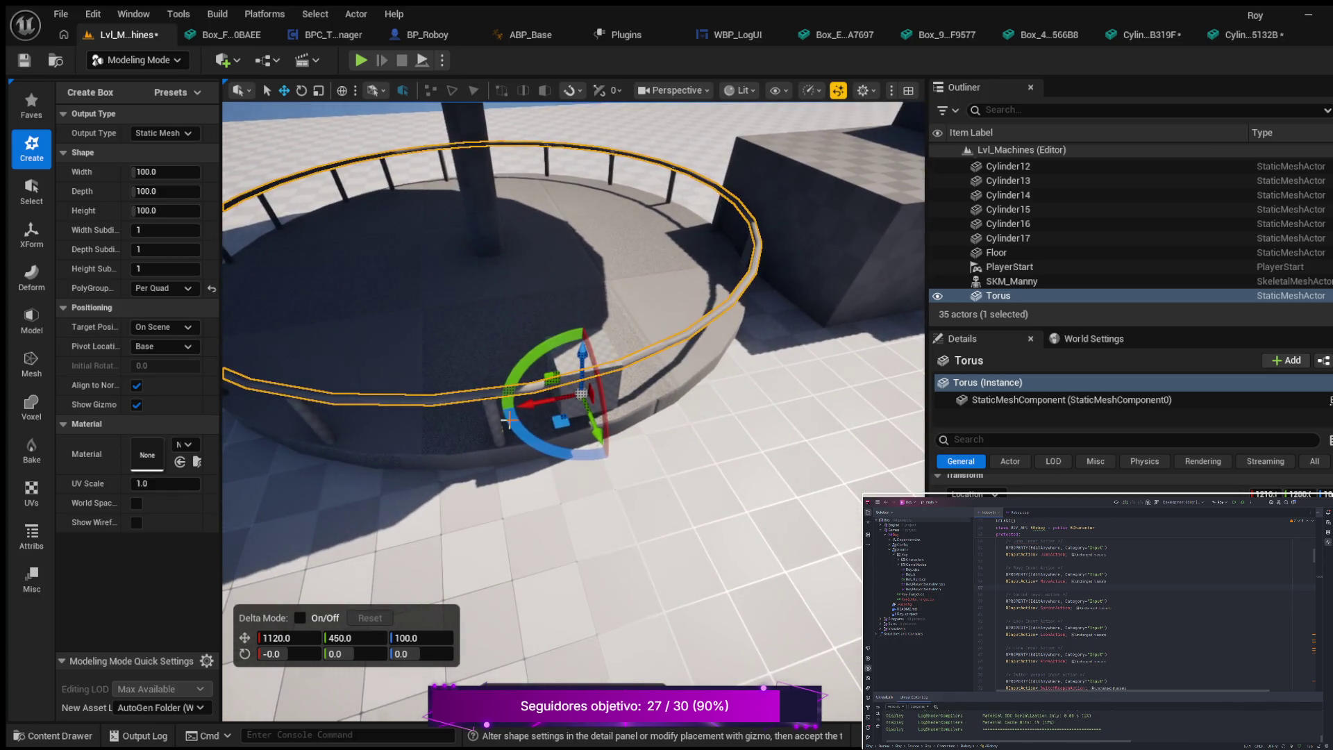
mouse_move(573, 384)
left_mouse_down()
mouse_move(482, 408)
mouse_move(520, 354)
left_mouse_up()
scroll(521, 373, "up", 2)
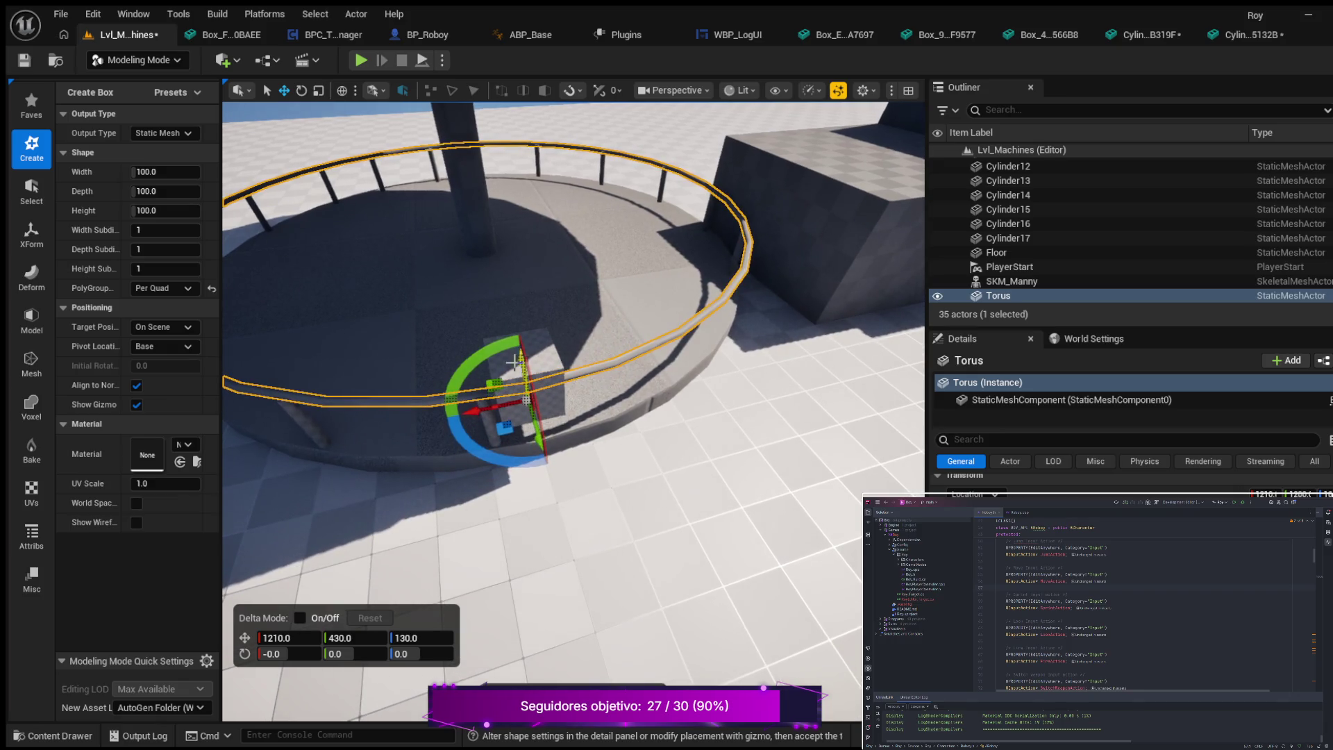
mouse_move(452, 482)
left_mouse_down()
mouse_move(389, 477)
mouse_move(459, 477)
left_mouse_up()
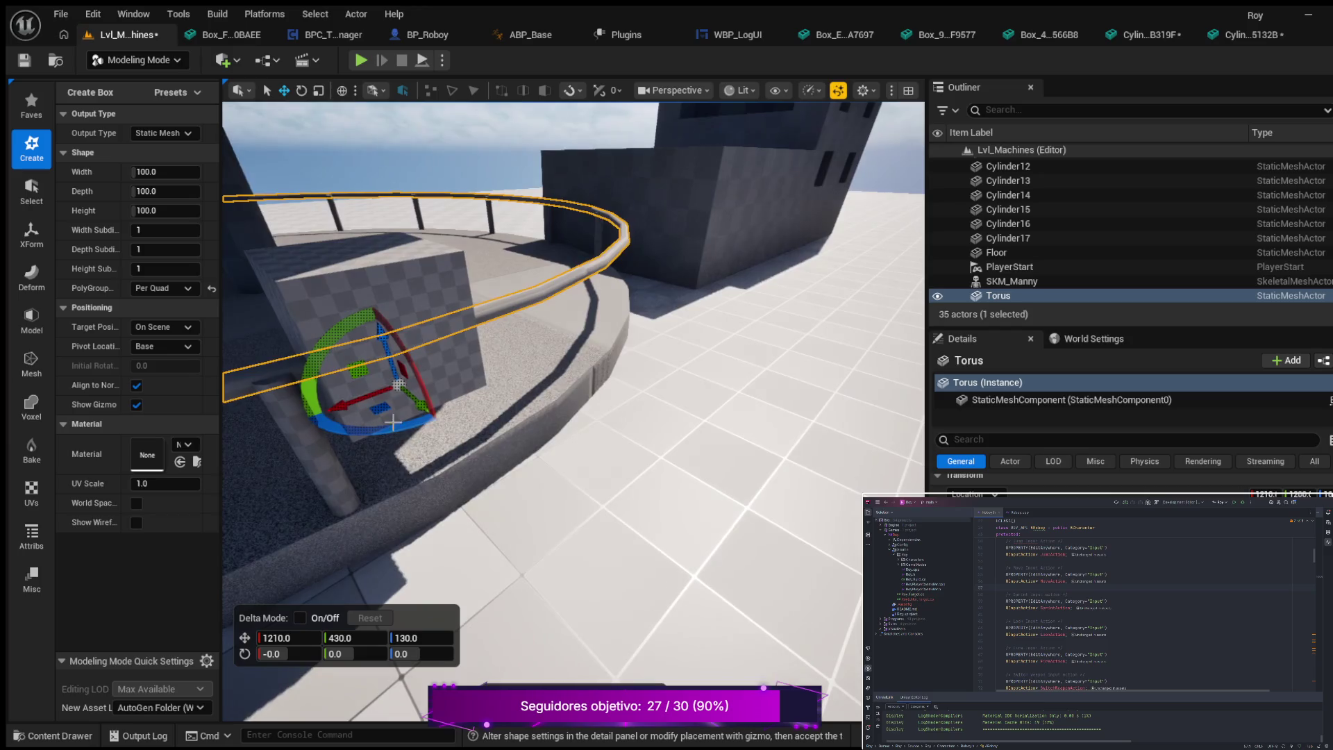
left_click_drag(336, 406, 324, 411)
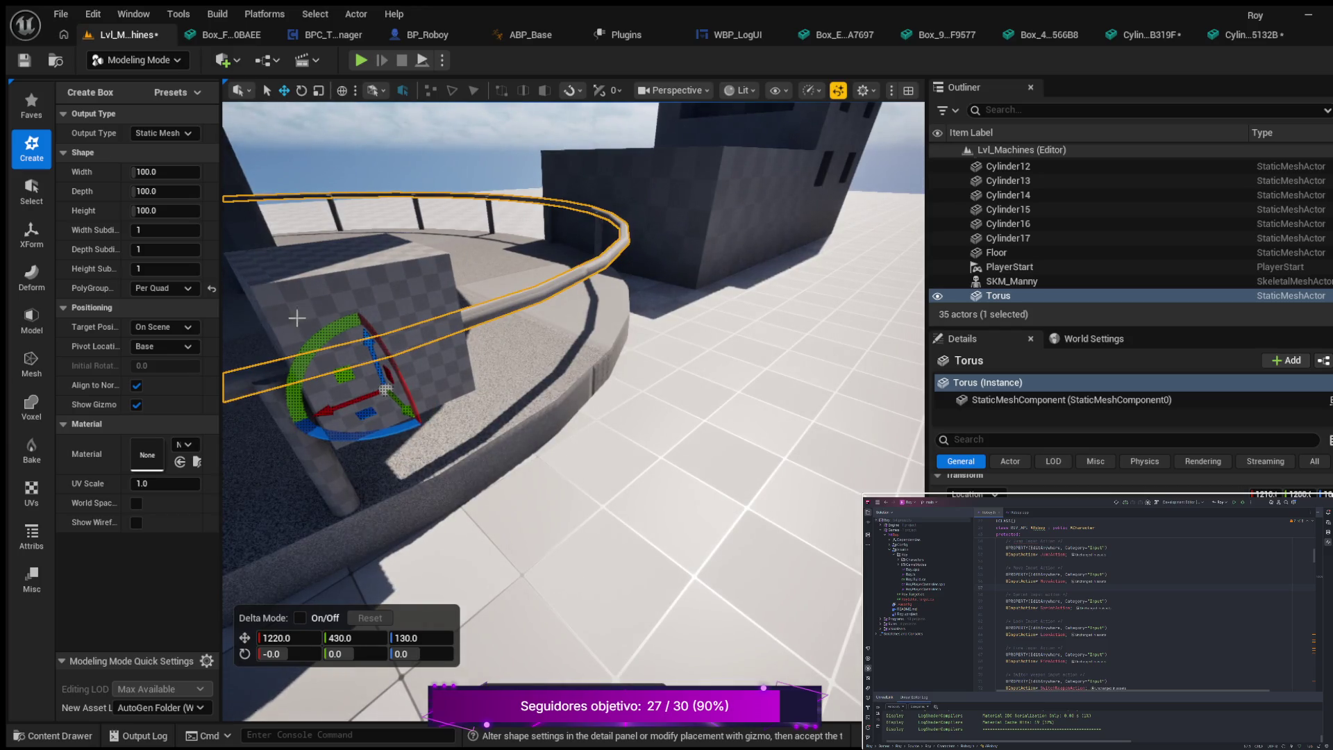
left_click(31, 192)
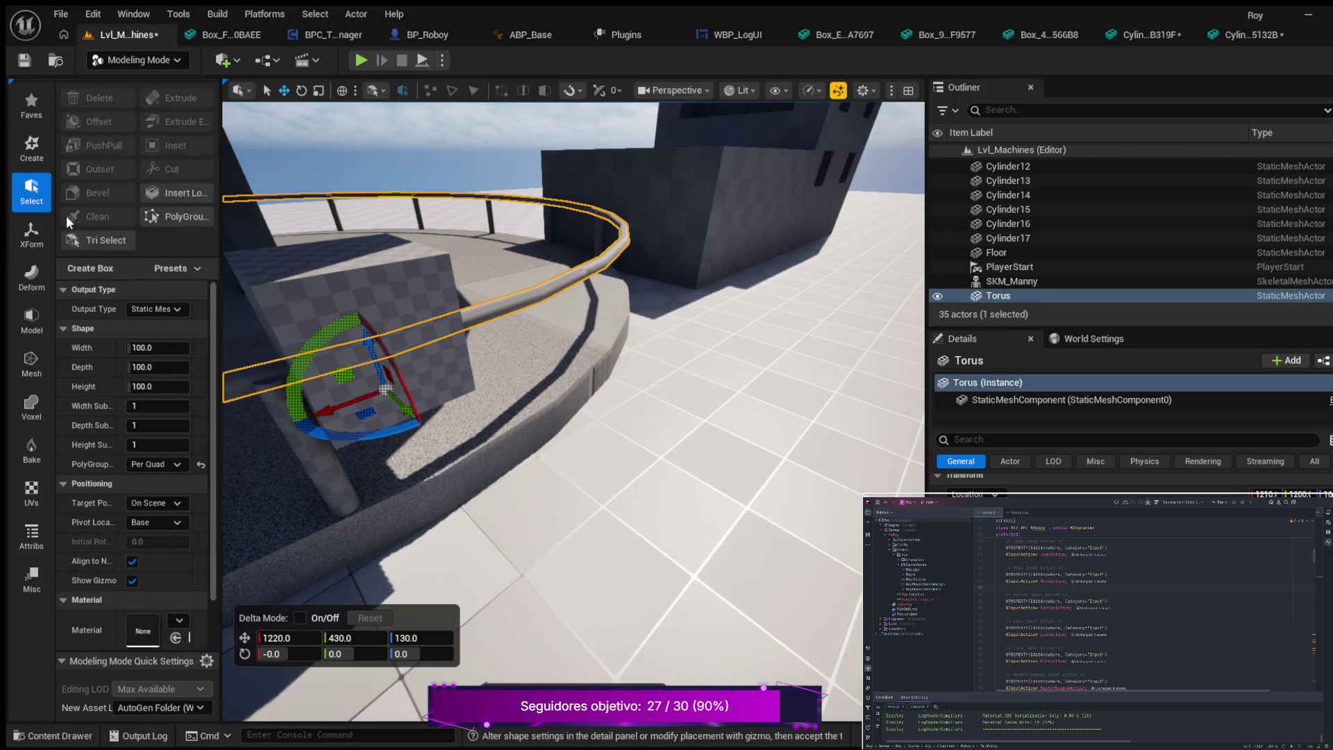
- Browse the Create, Select, XForm, Deform and Model tool categories
left_click(32, 147)
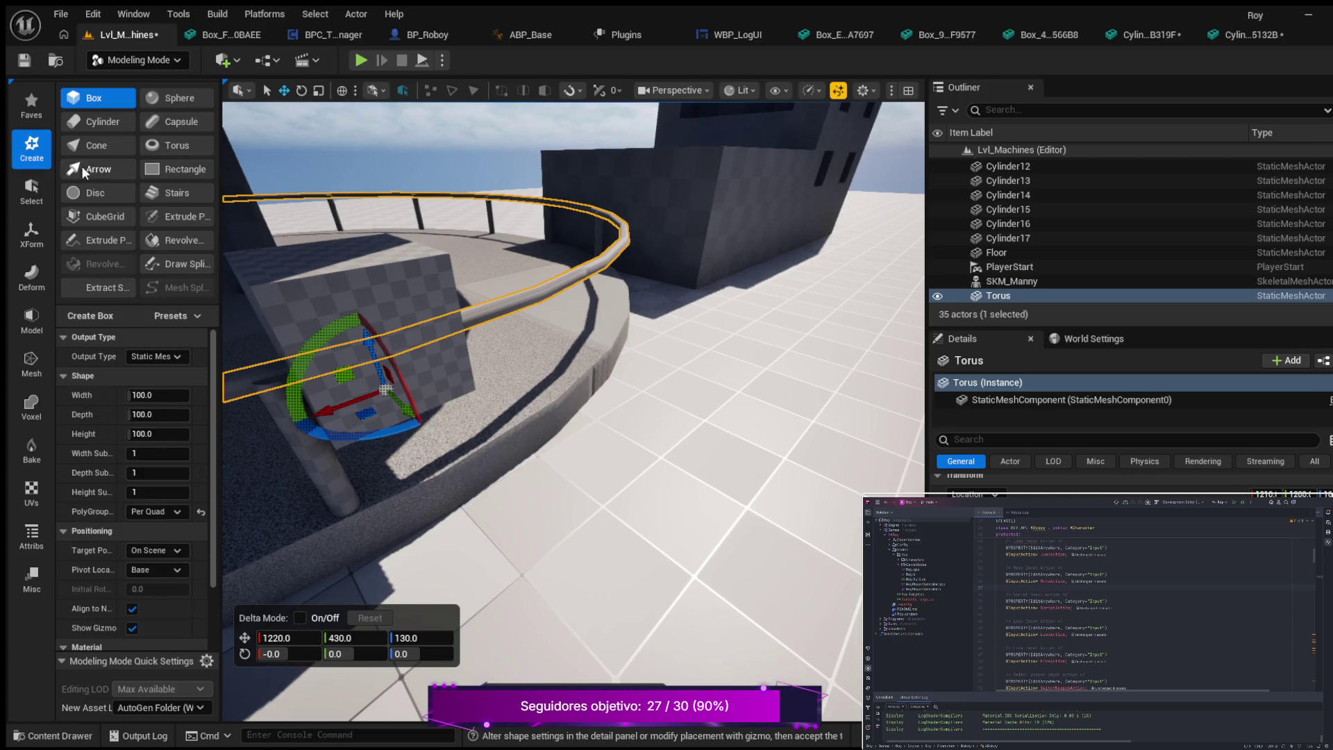
left_click(35, 194)
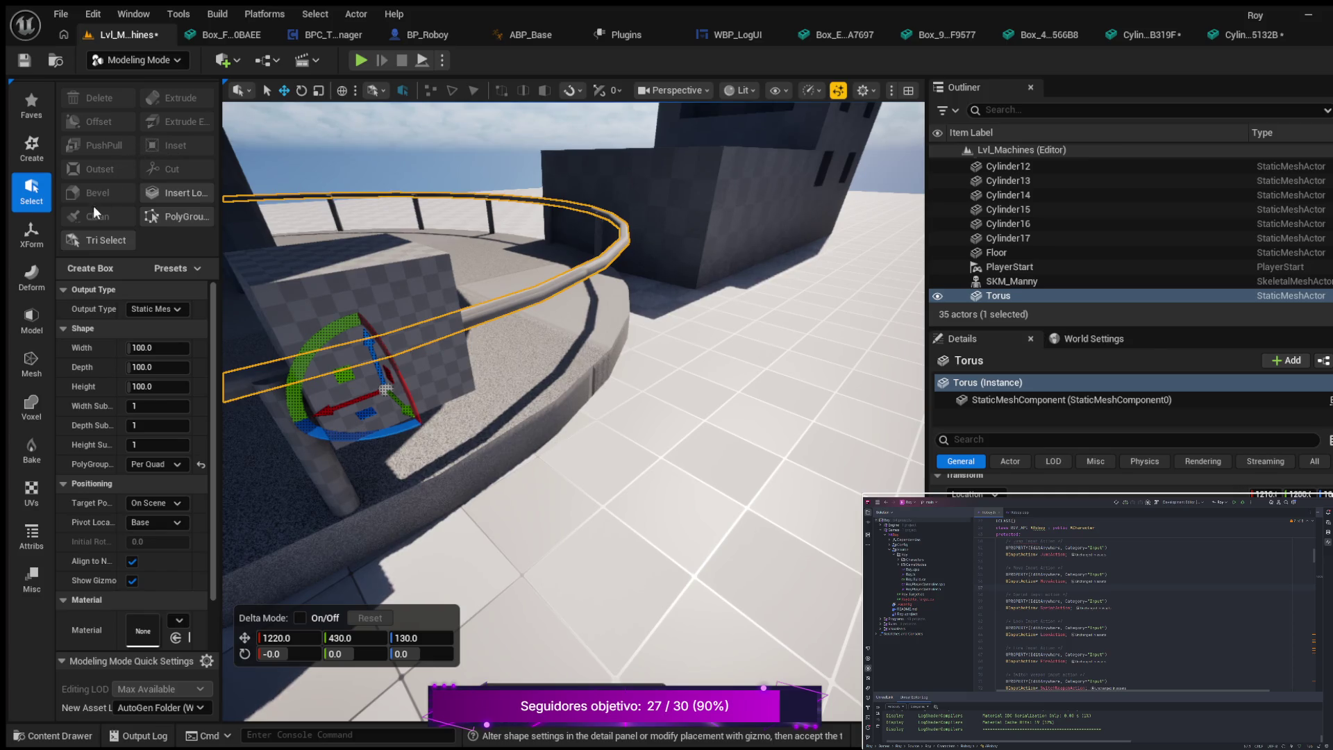
left_click(26, 230)
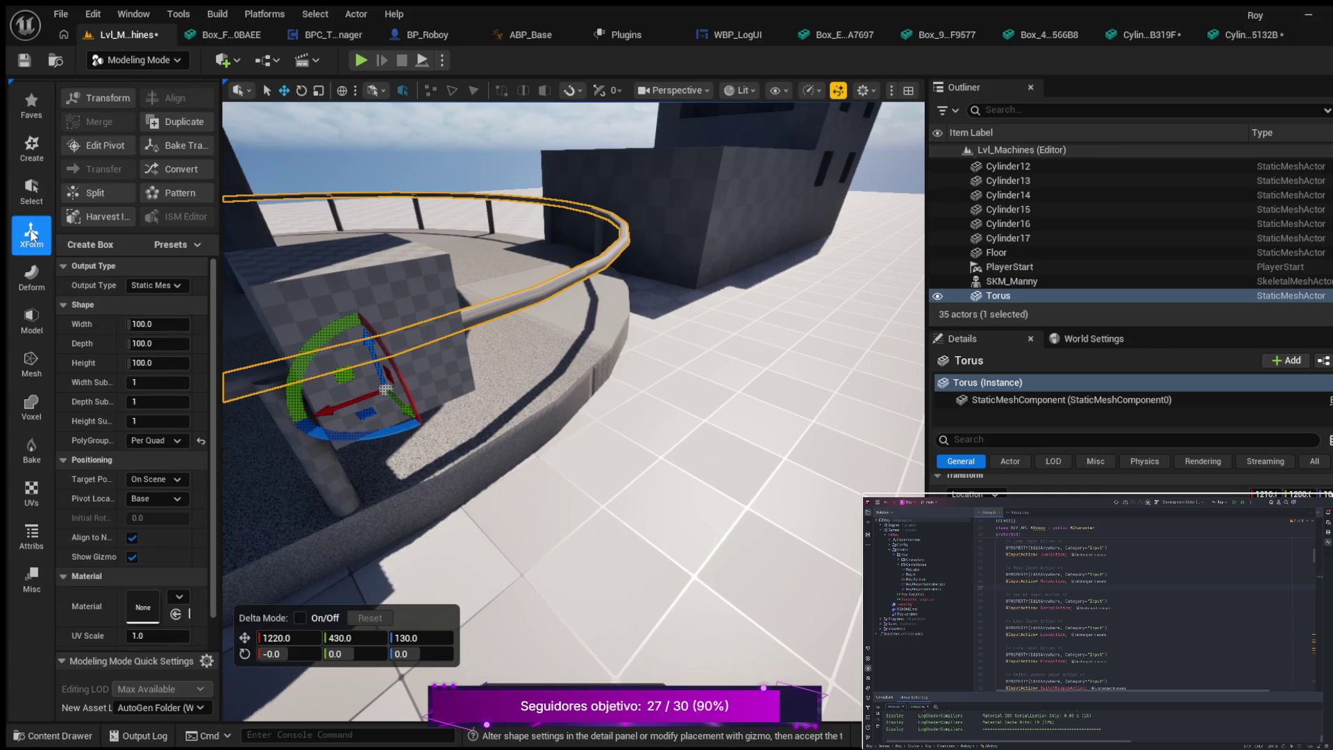
left_click(38, 276)
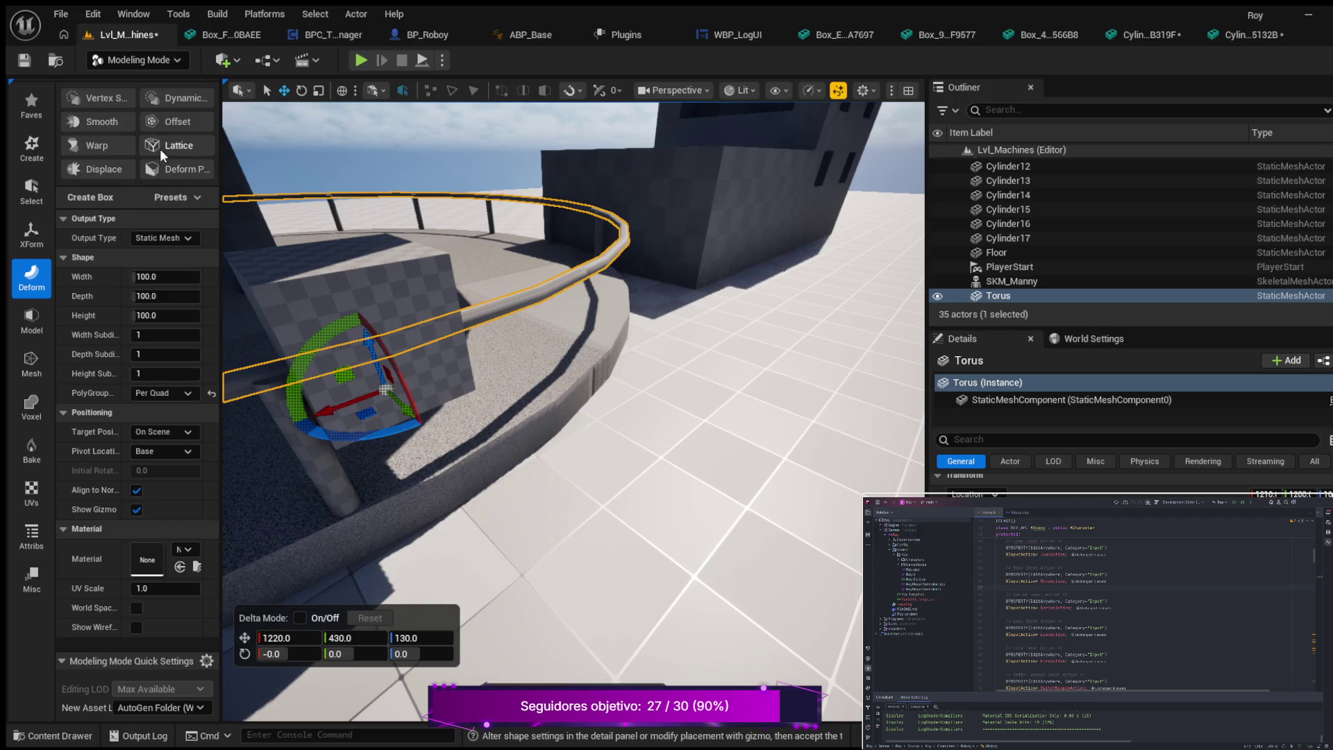
left_click(31, 318)
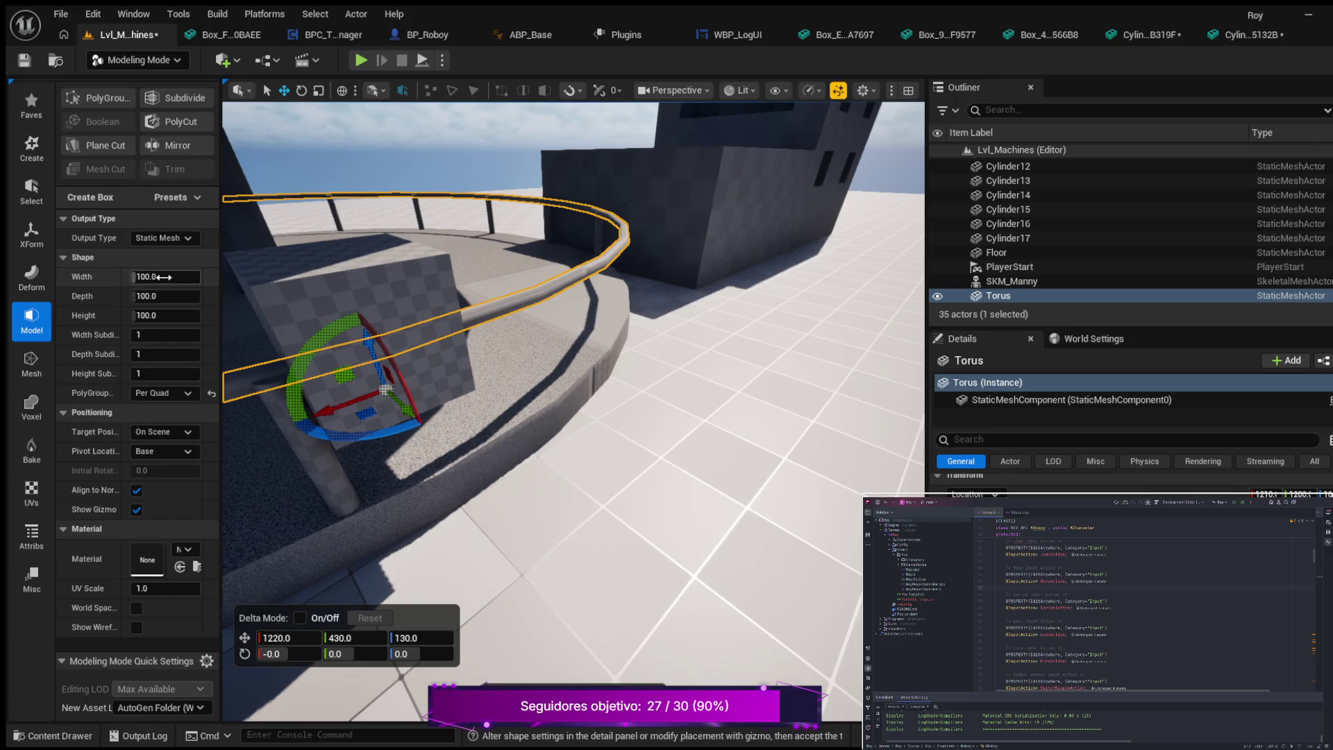
- Accept the box as Box8 and select both the Torus and Box8
key("Return")
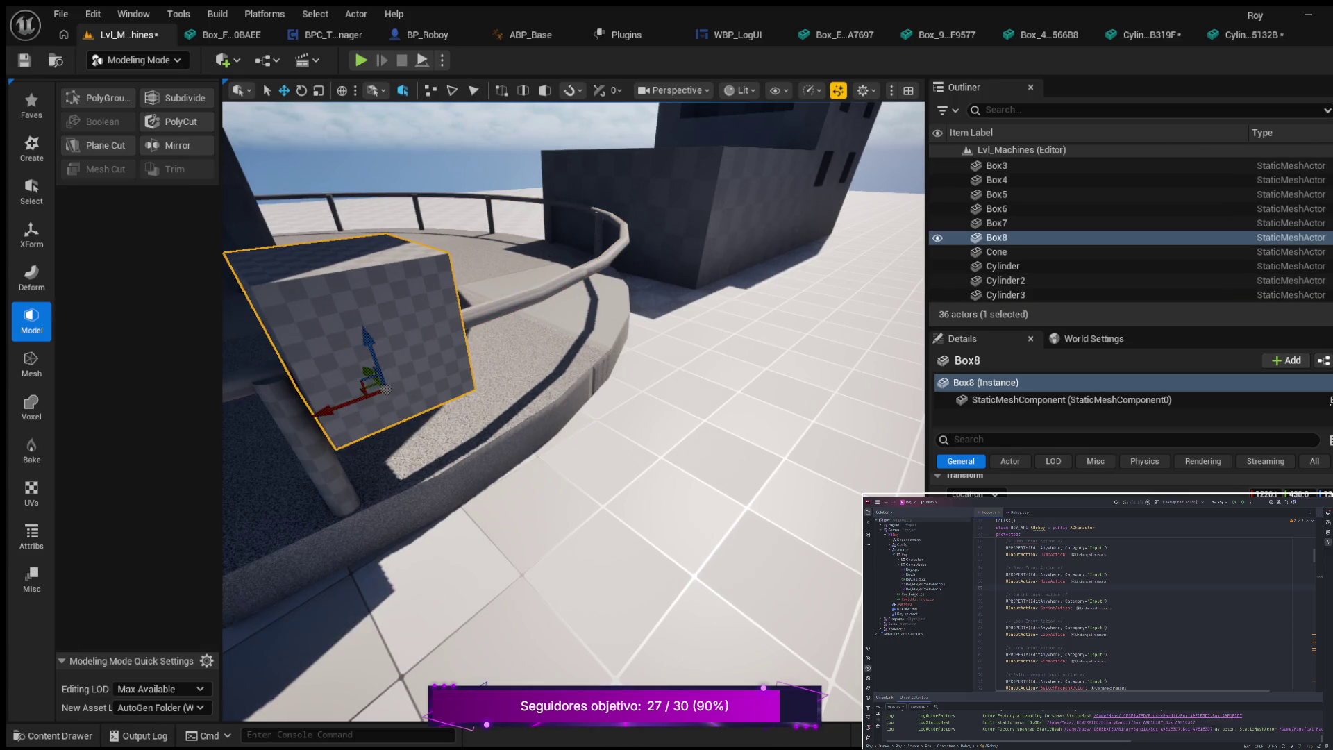
left_click(490, 307)
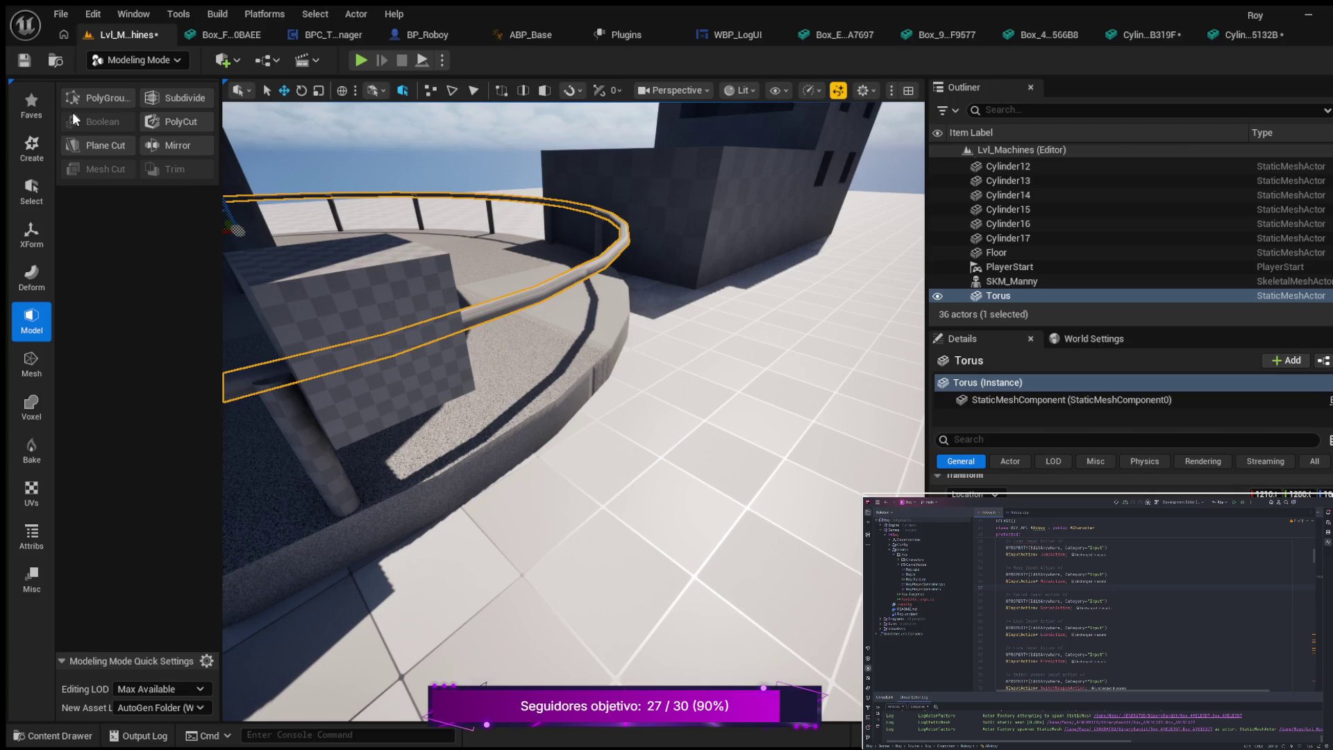
left_click(349, 316, "ctrl")
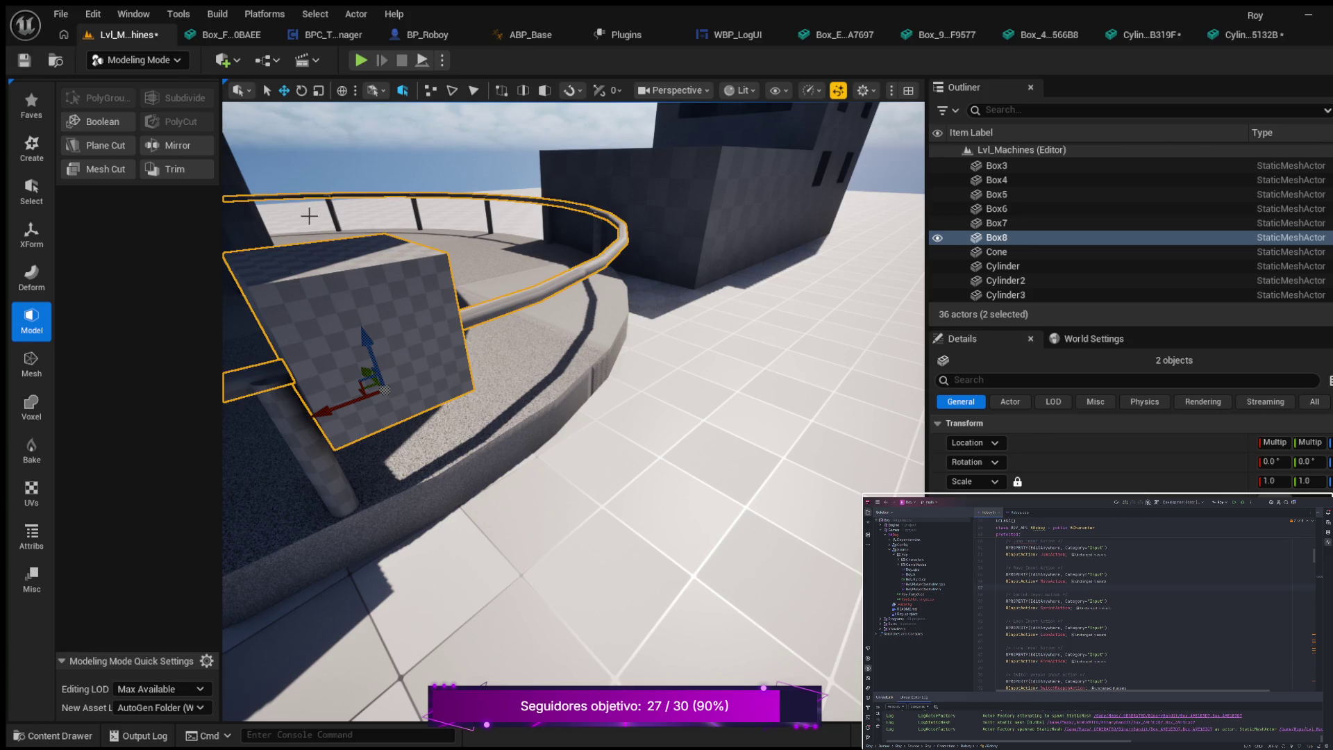
- Subtract Box8 from the Torus with a Boolean Difference, producing the Boolean mesh
left_click(106, 119)
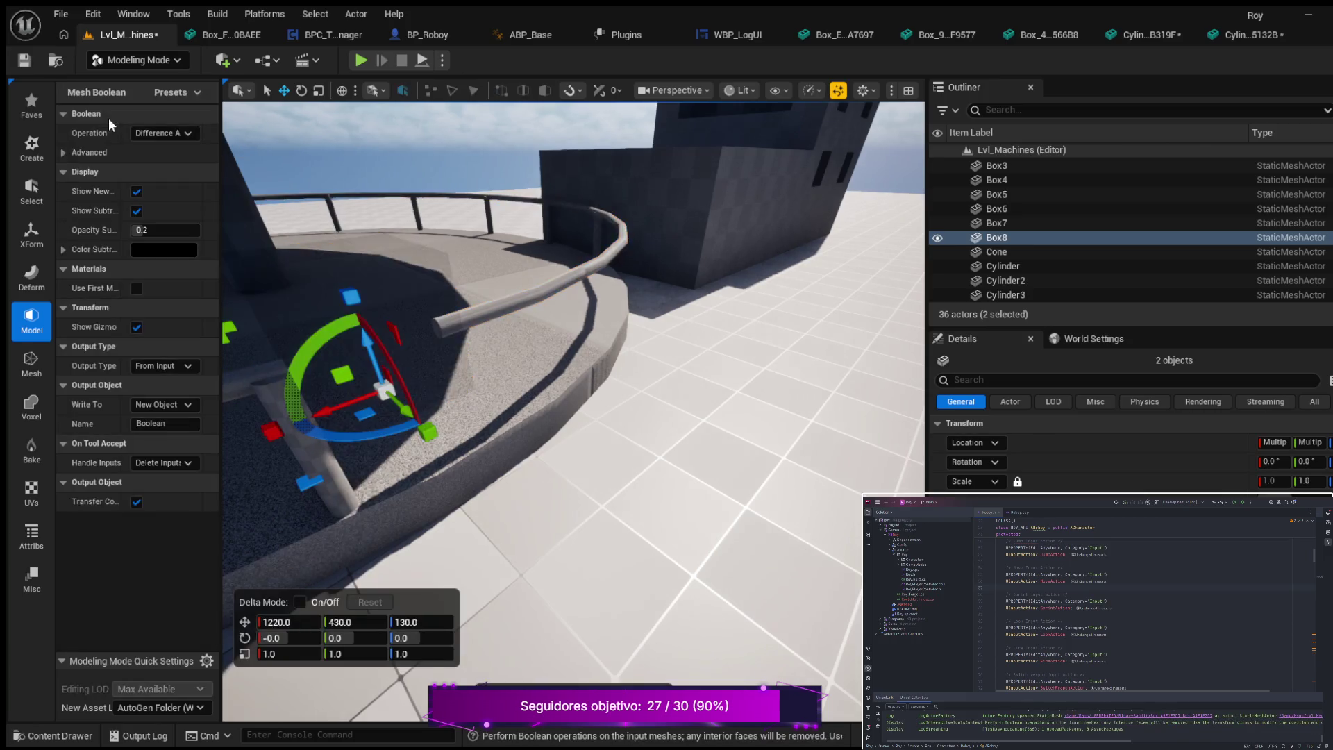
mouse_move(326, 298)
left_mouse_down()
mouse_move(340, 243)
mouse_move(361, 264)
mouse_move(389, 250)
mouse_move(427, 292)
mouse_move(441, 278)
mouse_move(416, 282)
mouse_move(403, 305)
mouse_move(423, 288)
left_mouse_up()
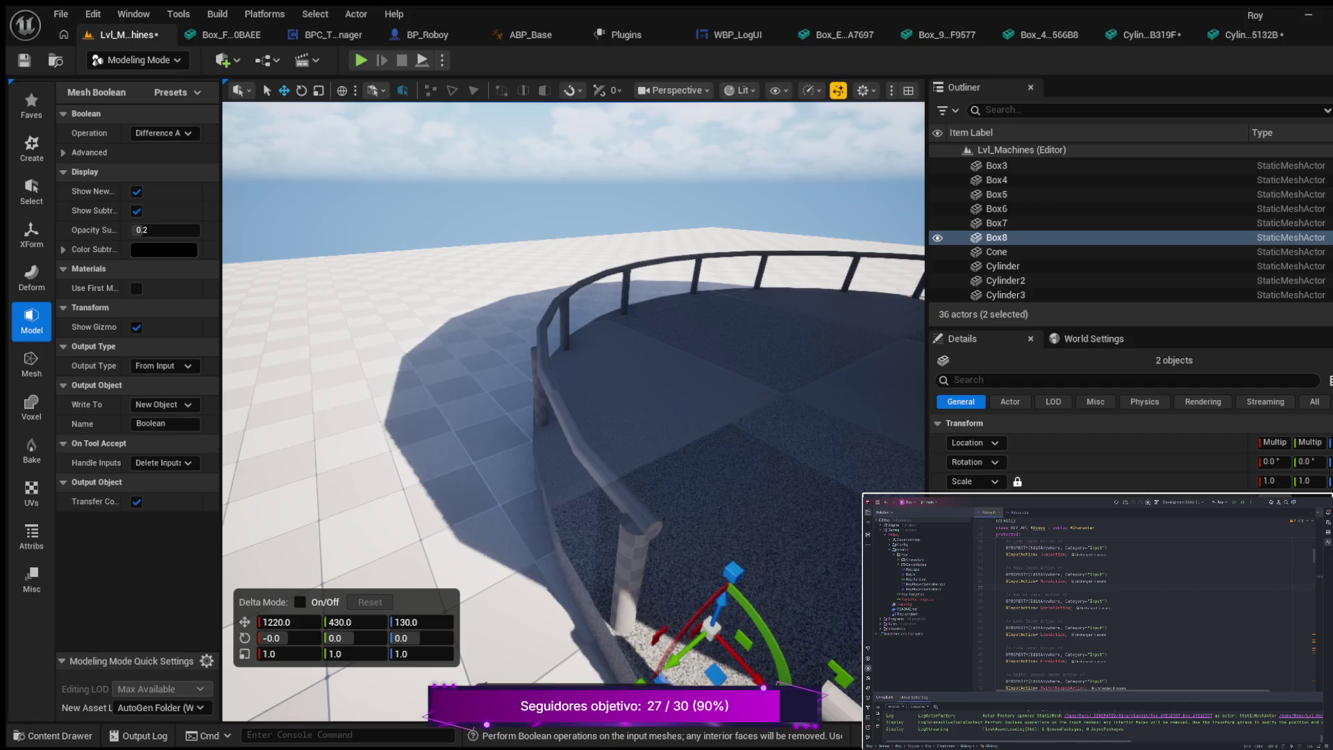
key("Return")
mouse_move(423, 288)
left_mouse_down()
mouse_move(496, 271)
mouse_move(611, 415)
left_mouse_up()
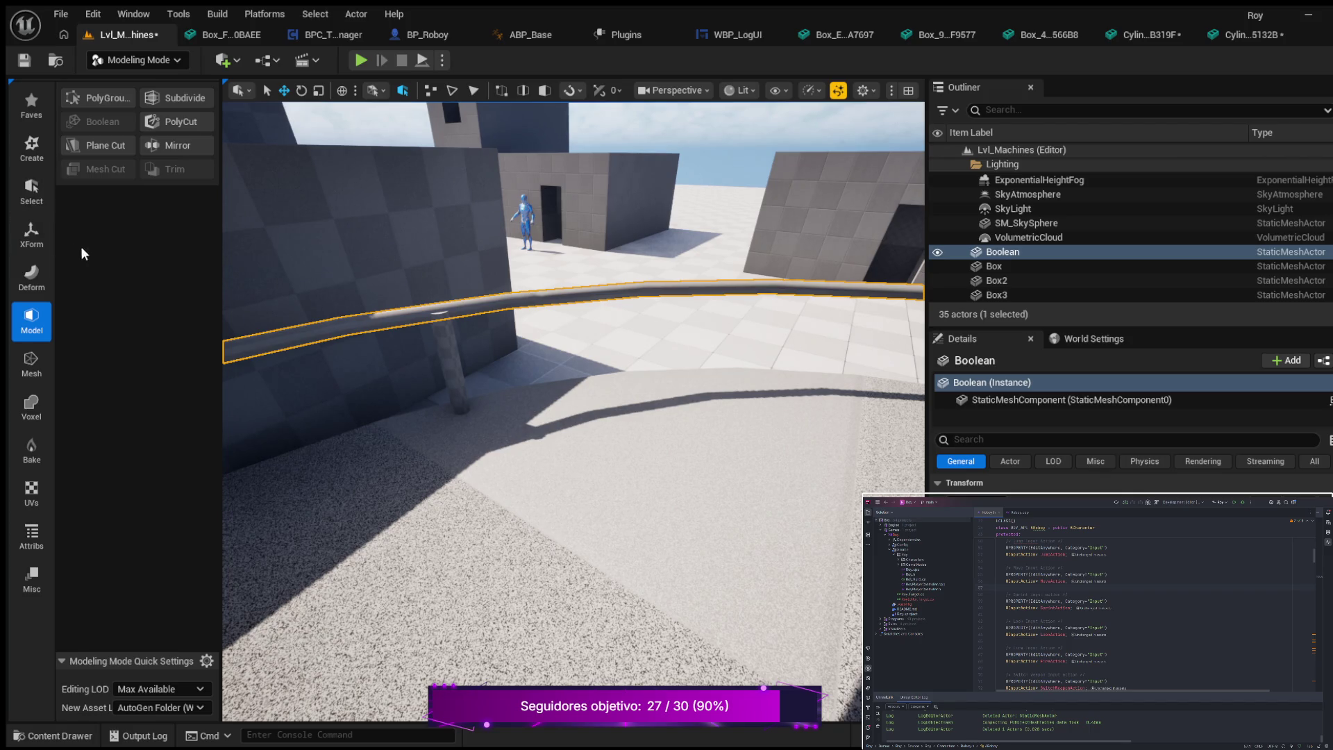
- Create a second 100-unit box under the railing and rotate it about Z
left_click(45, 153)
left_click(100, 98)
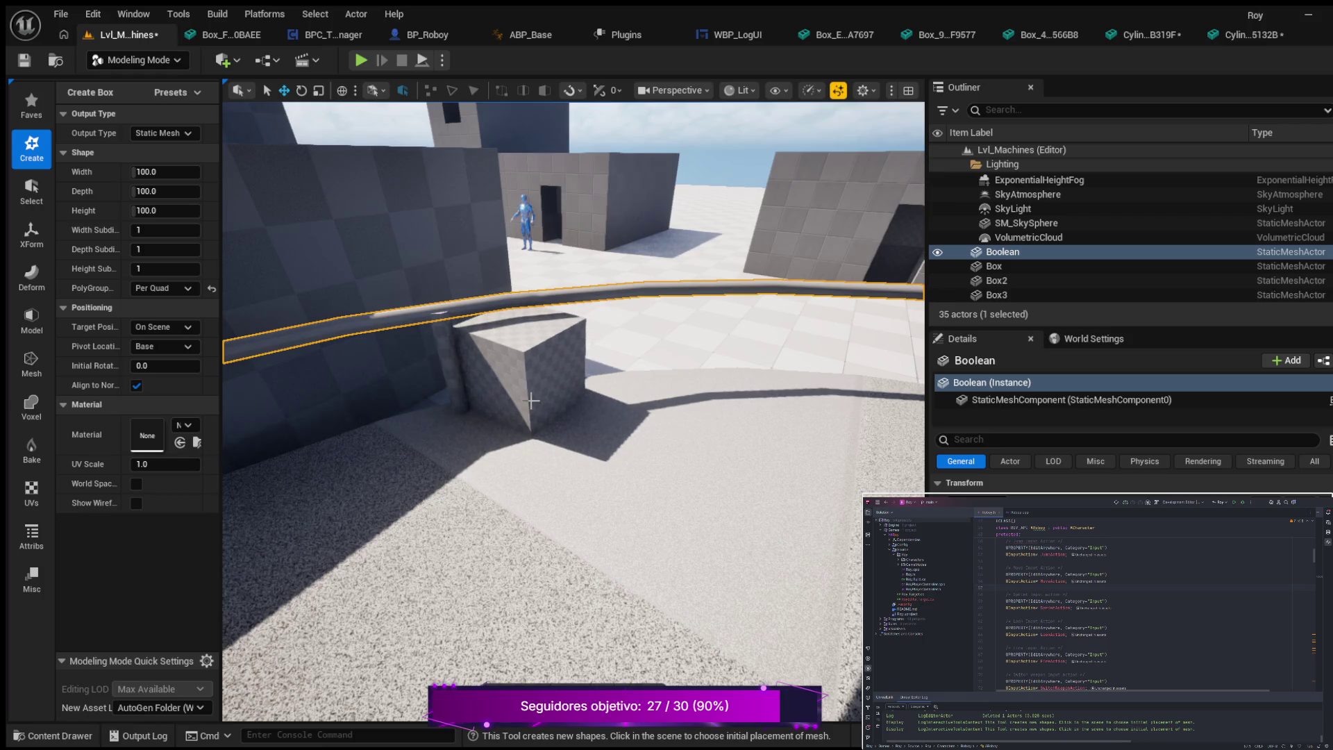
left_click(527, 403)
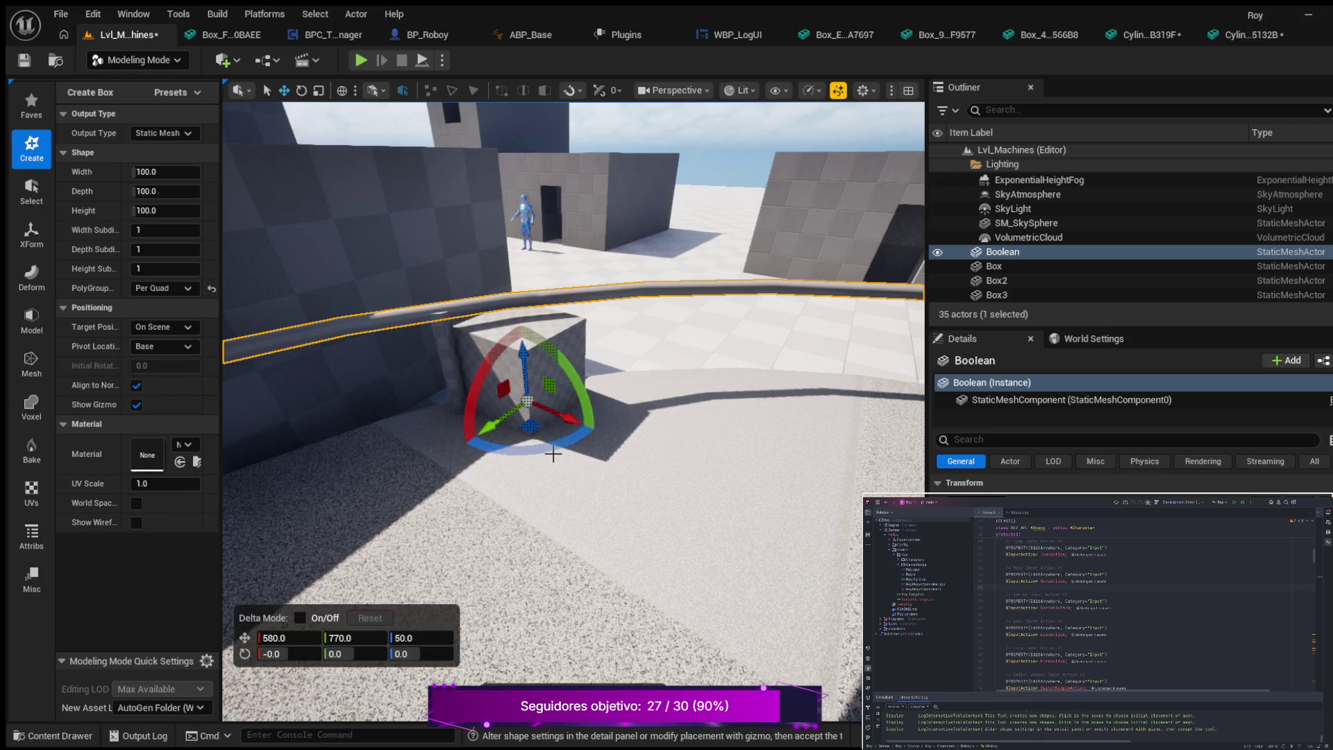
left_click_drag(546, 449, 519, 456)
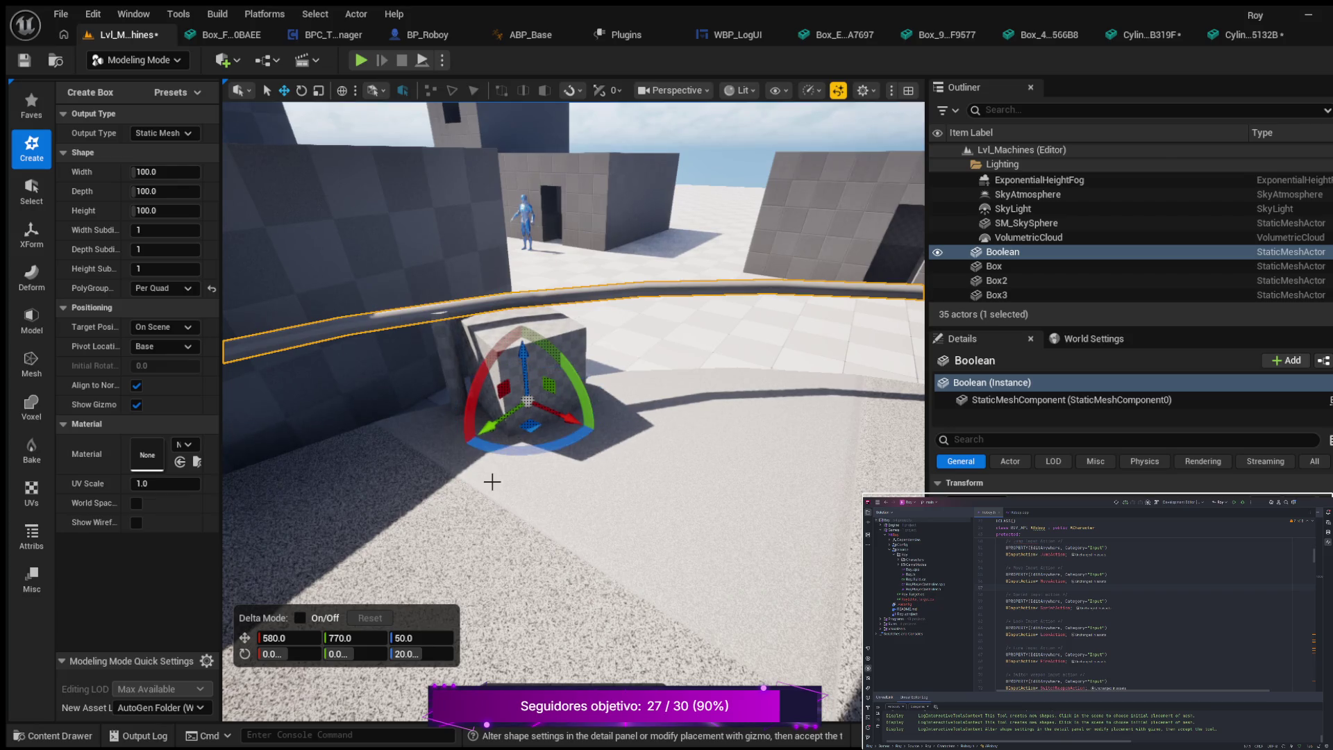
scroll(457, 333, "up", 2)
scroll(457, 334, "up", 2)
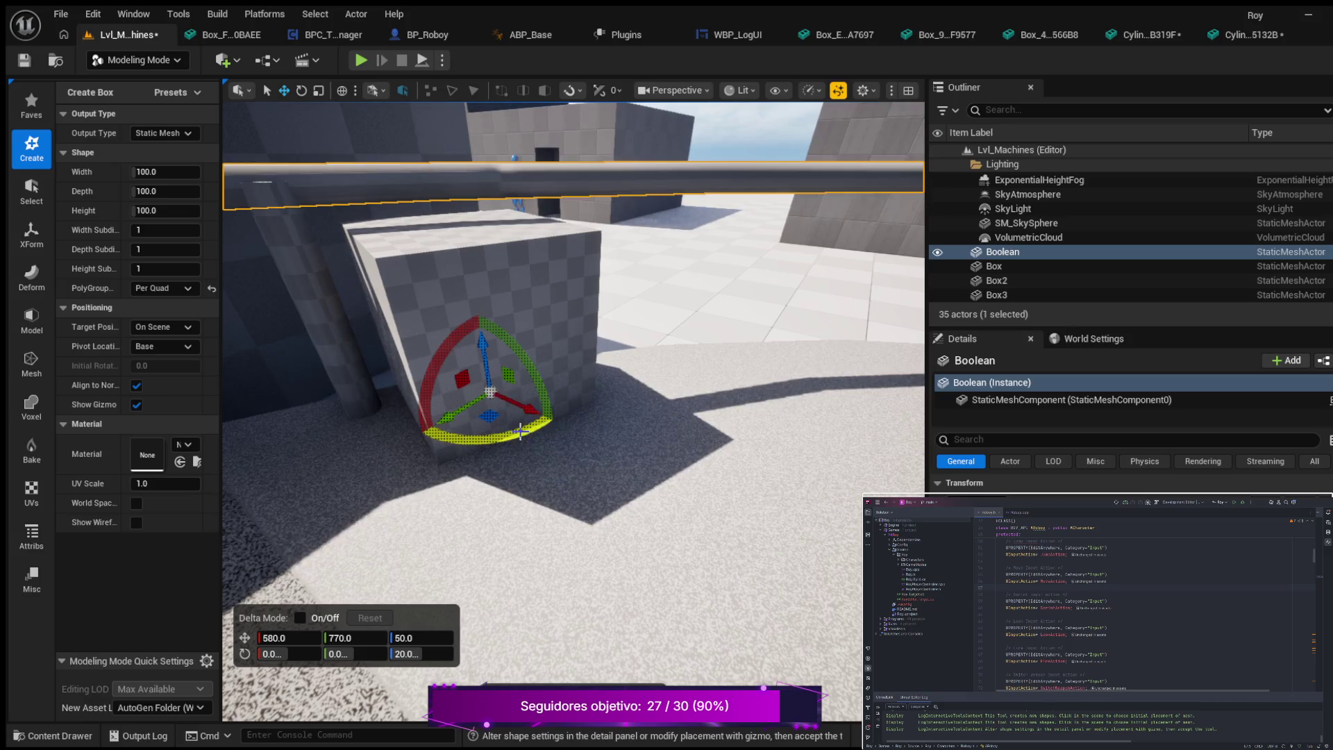
left_click_drag(523, 436, 461, 470)
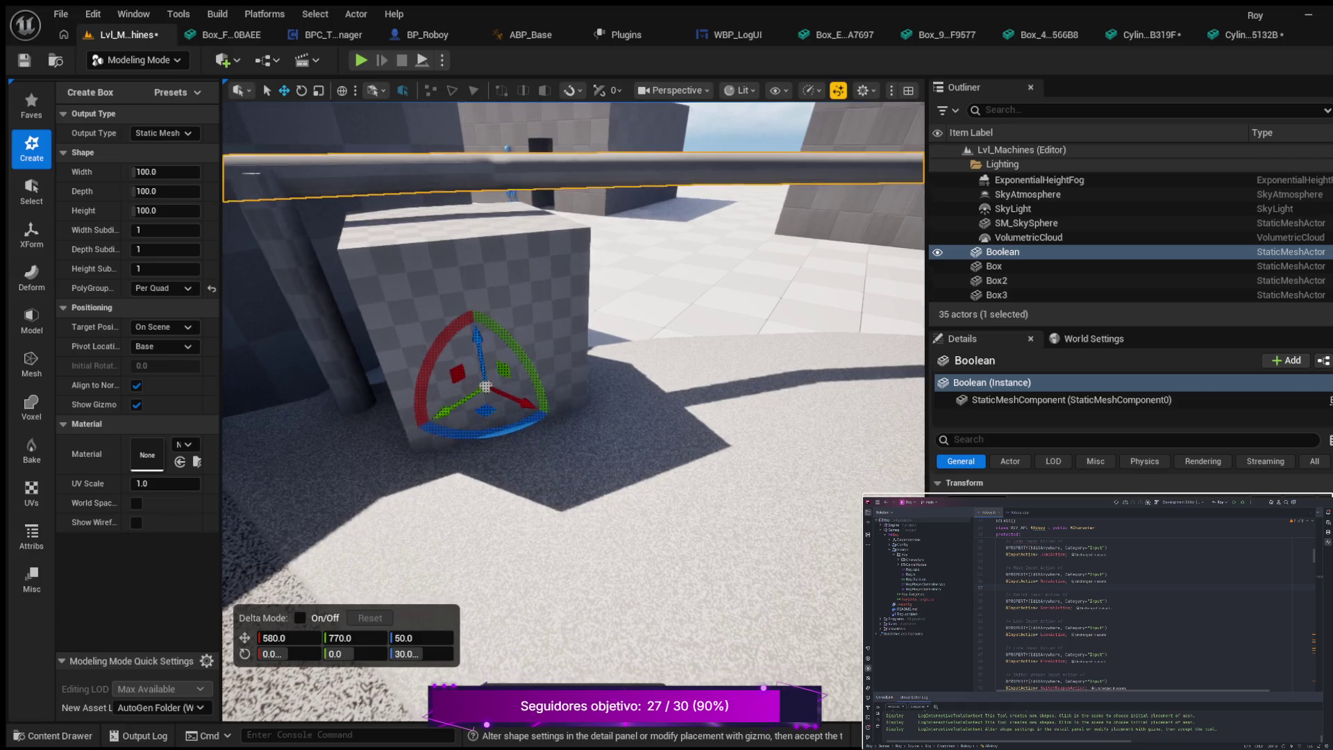
- Move the box to X 570, Y 780, Z 100 and accept it as Box8
key("s")
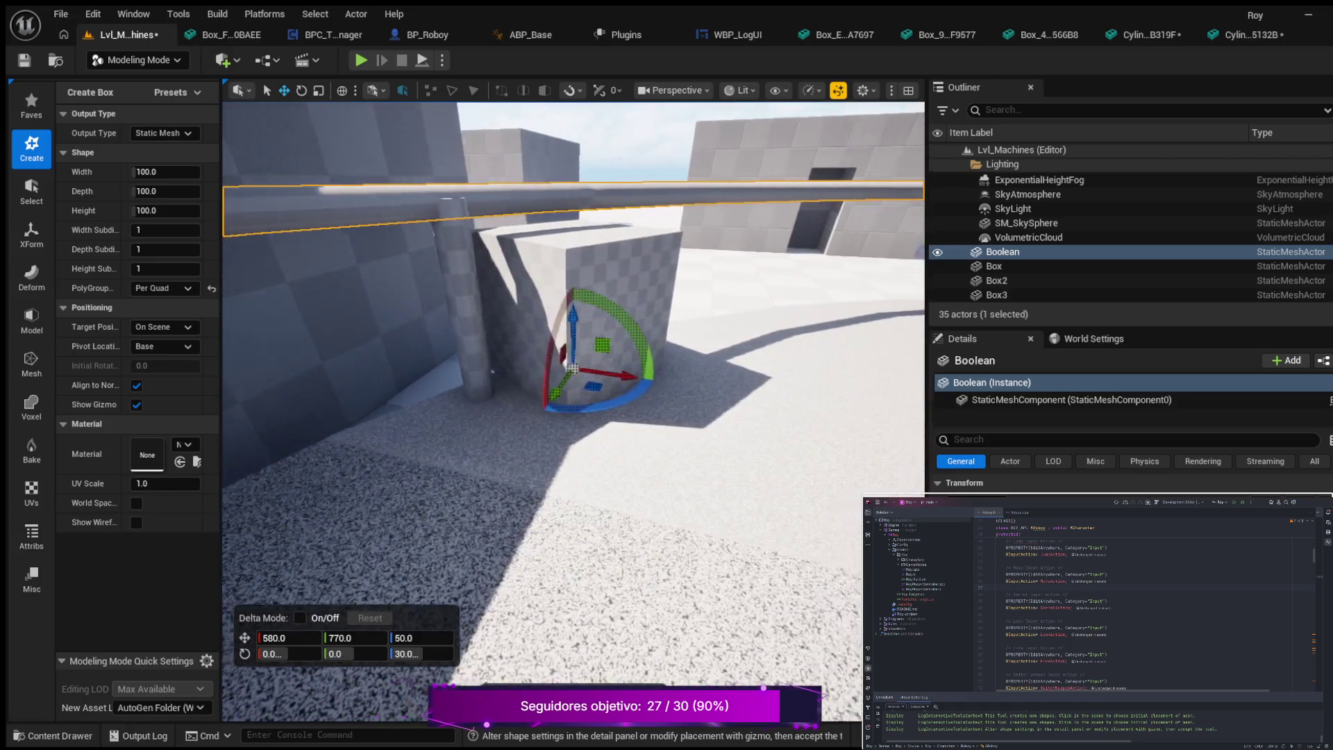
key("w")
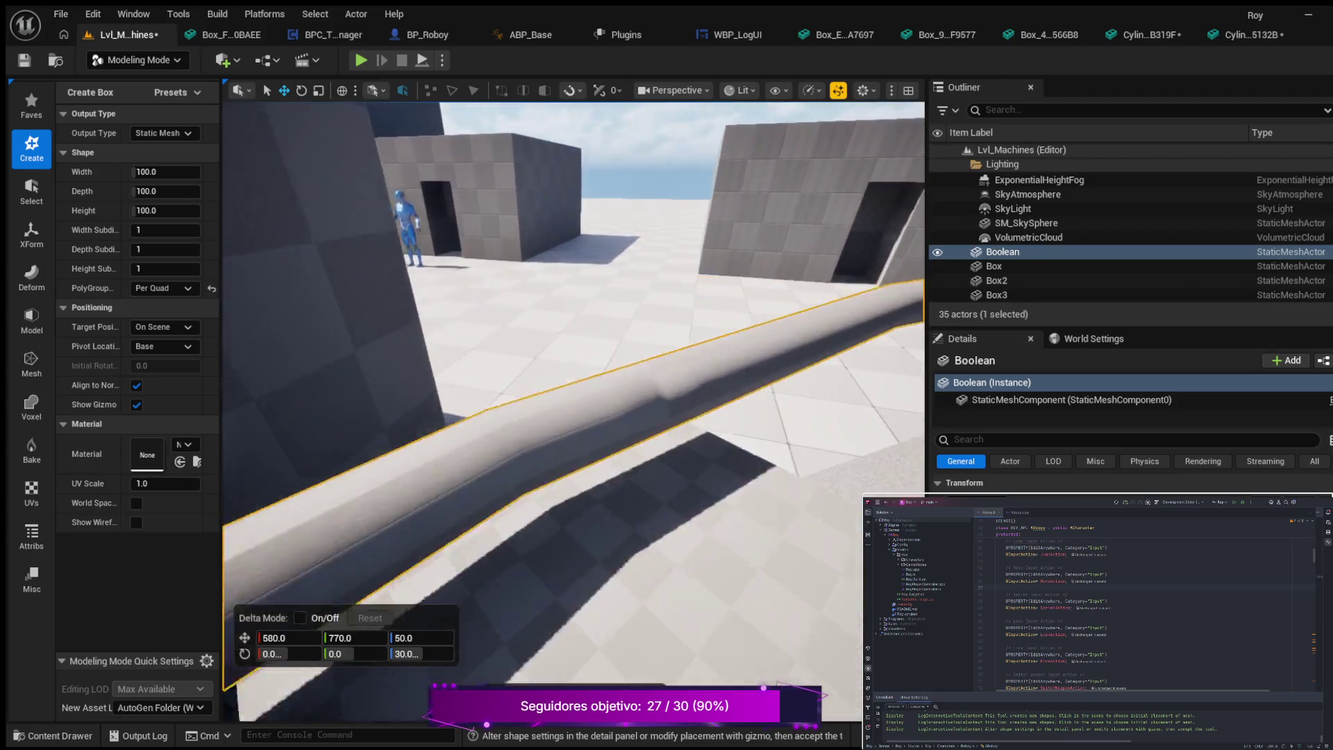
key("s")
key("w")
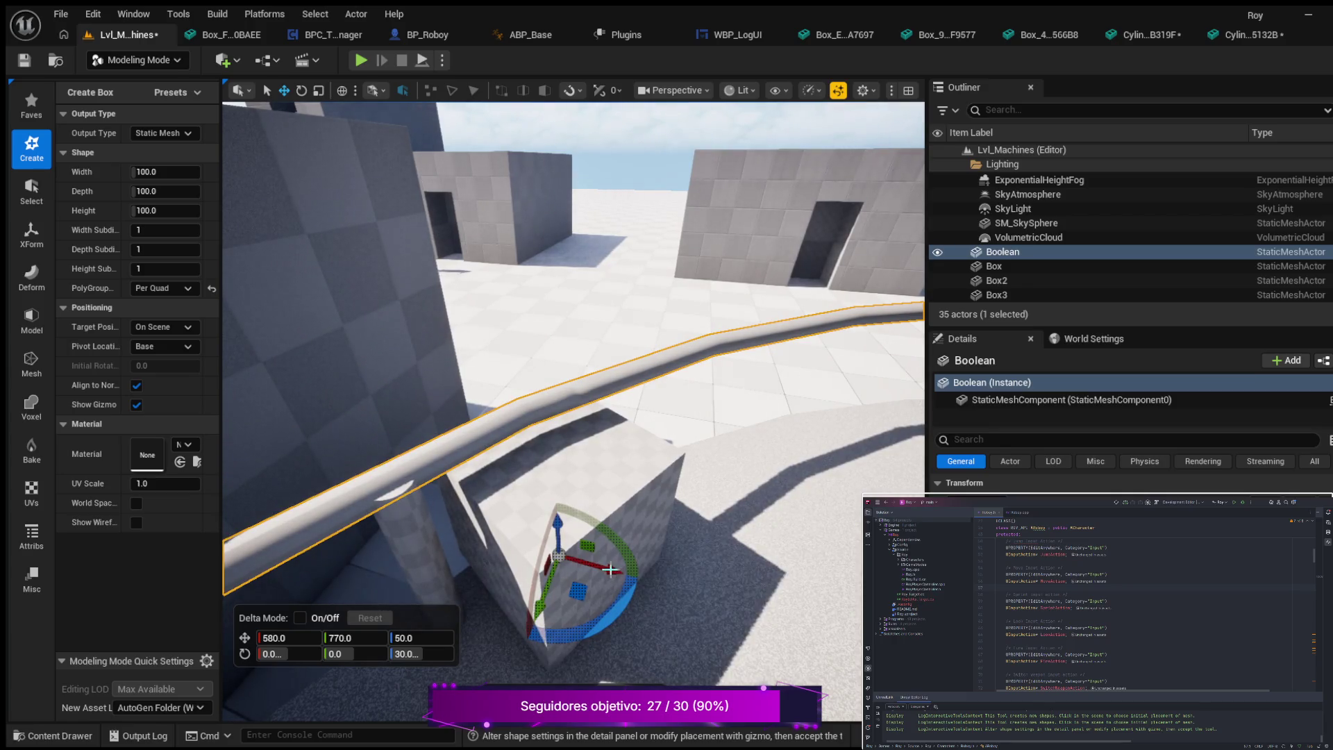
left_click_drag(608, 568, 582, 571)
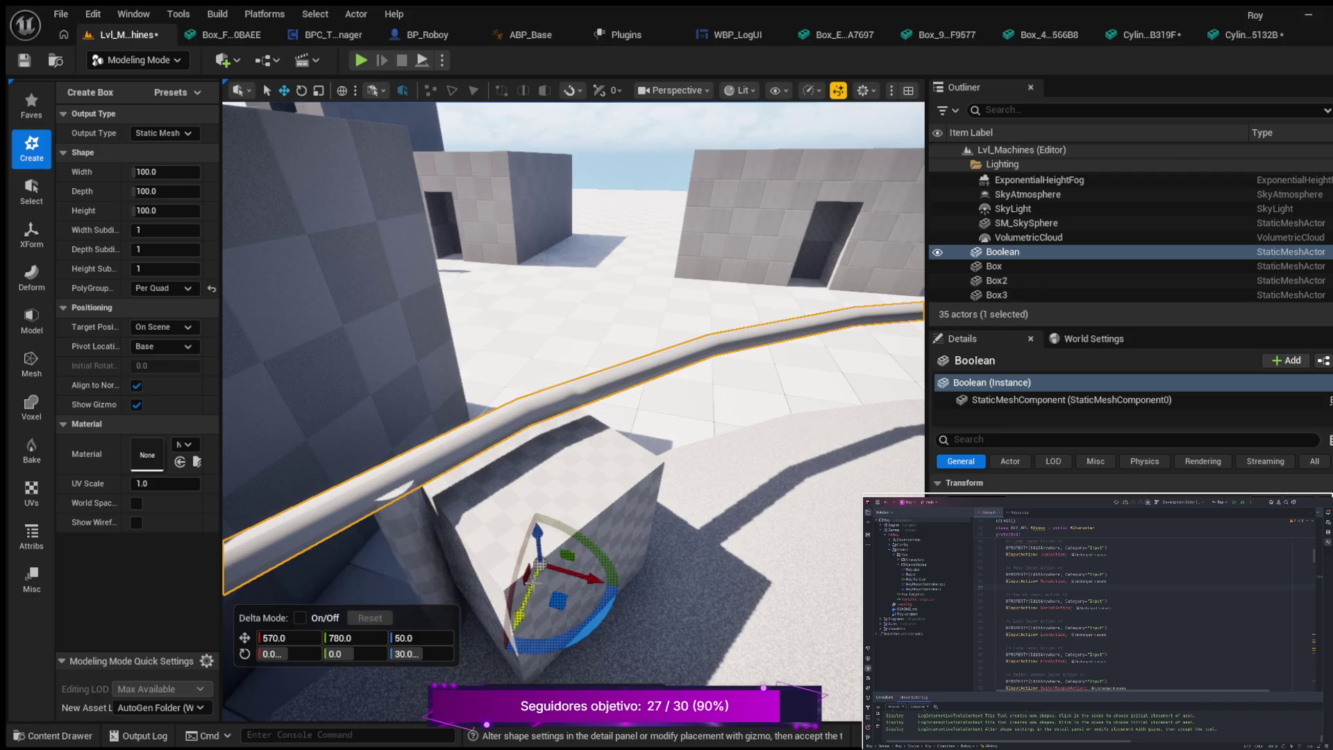
mouse_move(540, 552)
left_mouse_down()
mouse_move(543, 568)
mouse_move(521, 491)
left_mouse_up()
key("f")
mouse_move(417, 403)
left_mouse_down()
mouse_move(395, 402)
mouse_move(411, 407)
left_mouse_up()
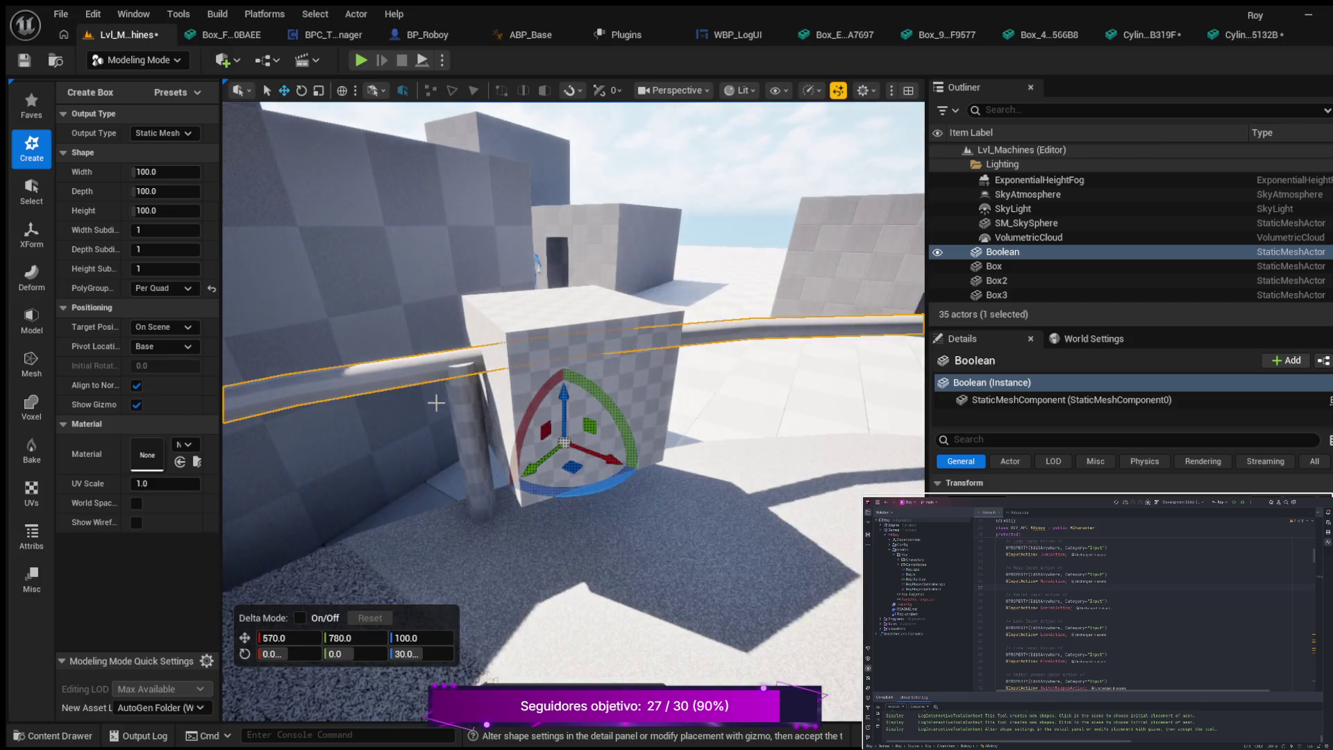
scroll(428, 396, "up", 3)
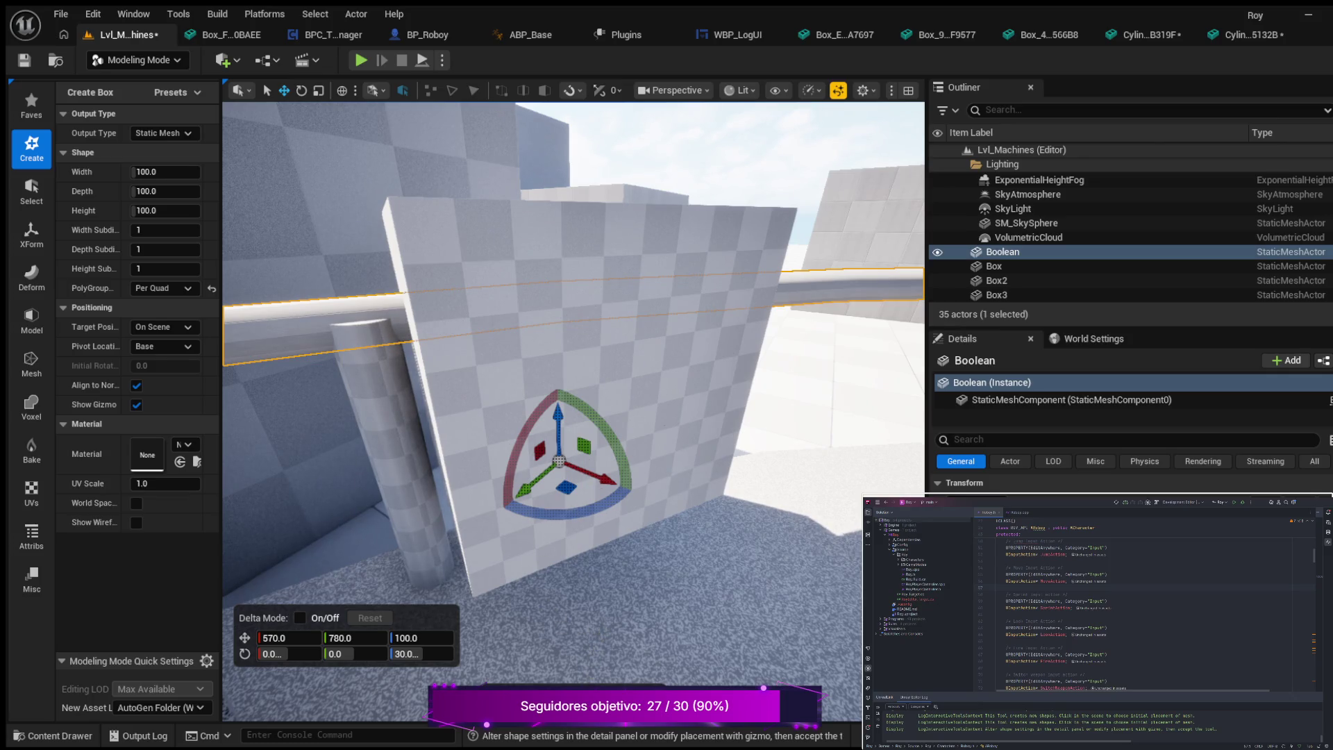
key("Return")
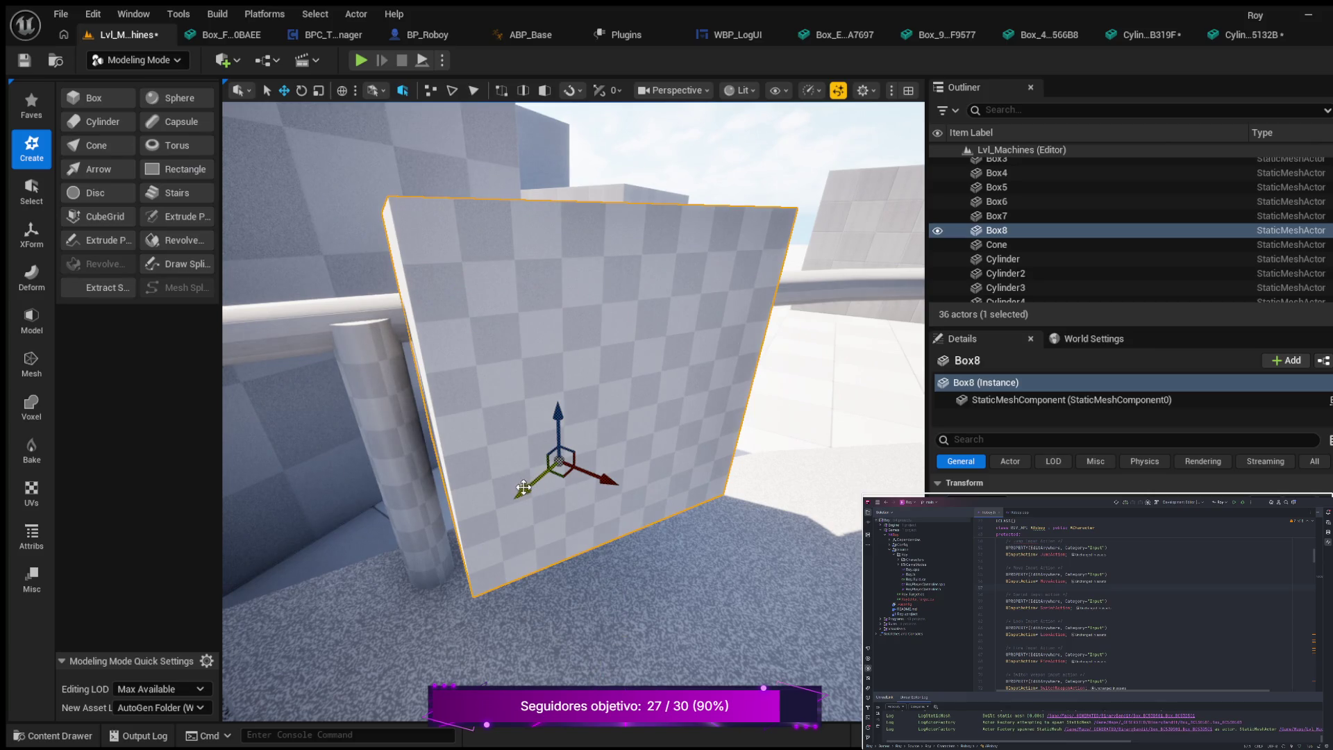
- Slide Box8 along Y across the railing beside the pillar
left_click_drag(340, 504, 280, 546)
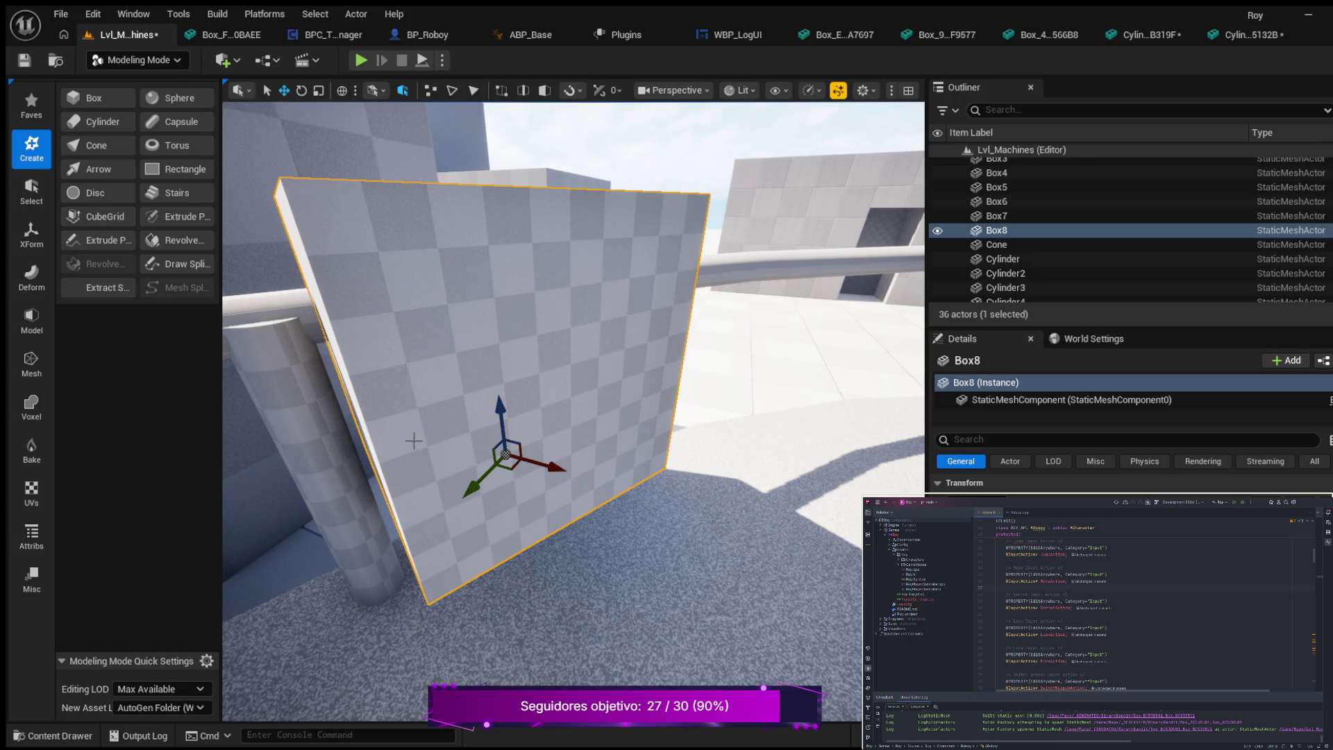
mouse_move(421, 486)
left_mouse_down()
mouse_move(389, 451)
mouse_move(361, 500)
mouse_move(389, 480)
mouse_move(451, 486)
mouse_move(465, 472)
mouse_move(414, 539)
left_mouse_up()
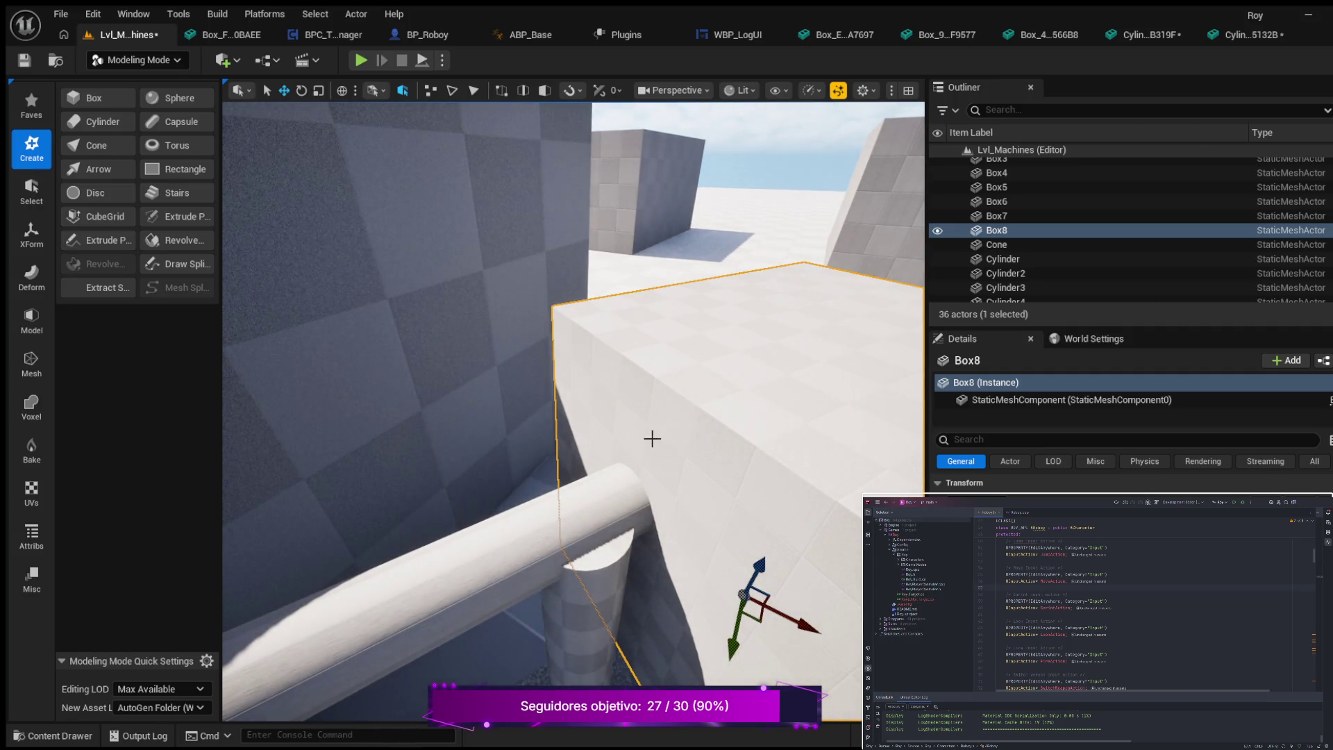
mouse_move(389, 514)
left_mouse_down()
mouse_move(449, 485)
mouse_move(646, 445)
mouse_move(529, 478)
left_mouse_up()
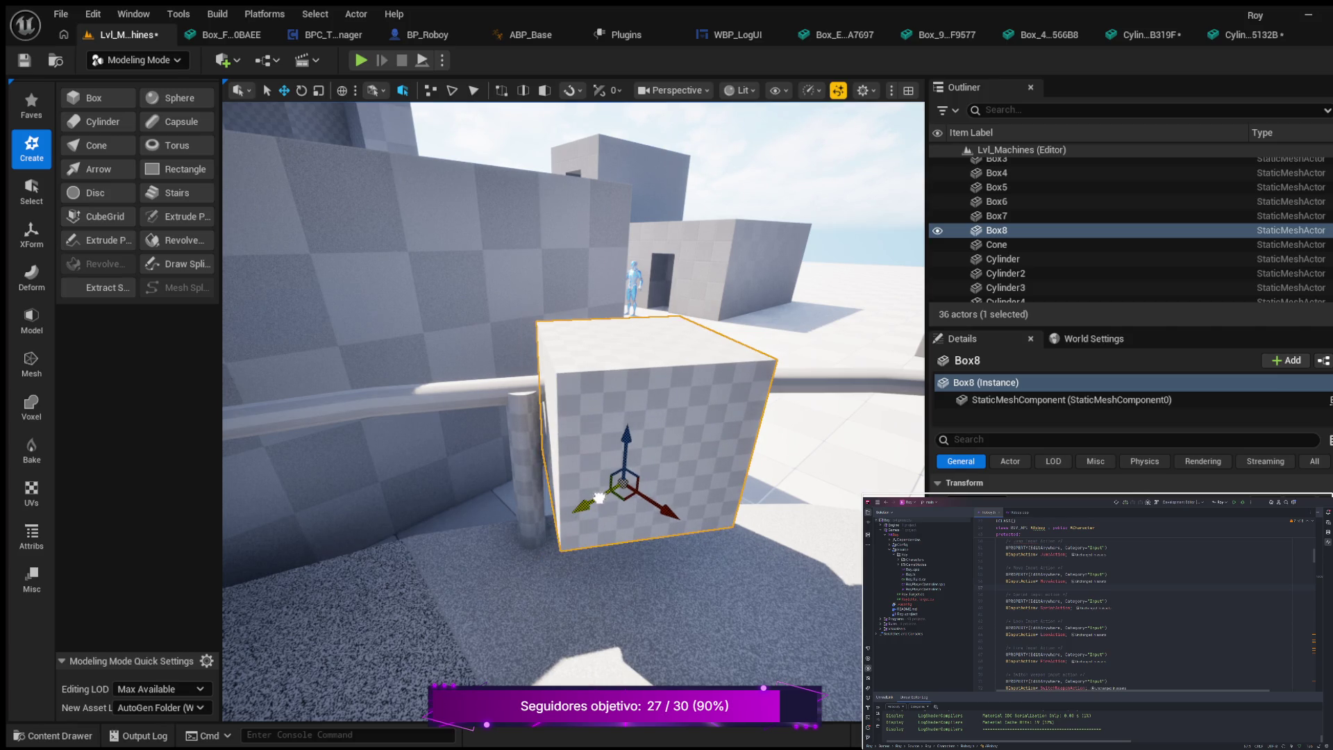
left_click_drag(600, 497, 600, 497)
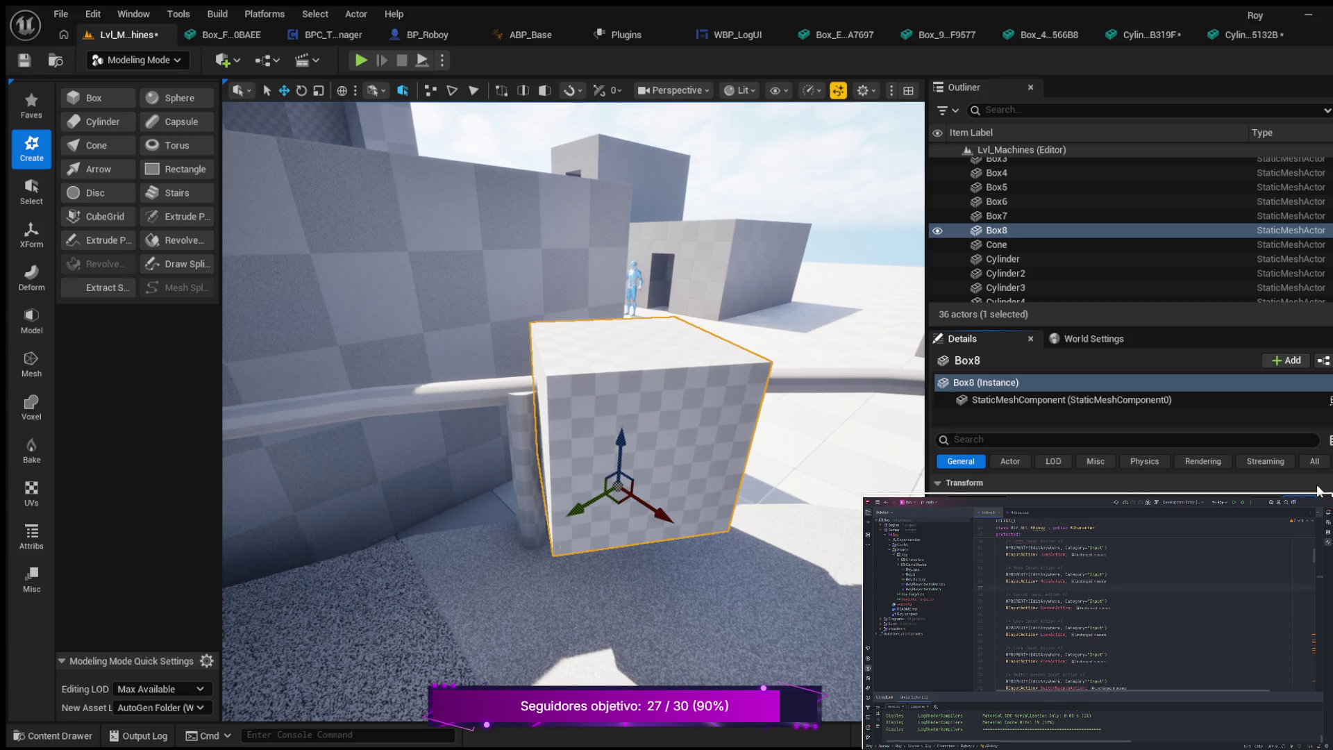
scroll(695, 384, "up", 2)
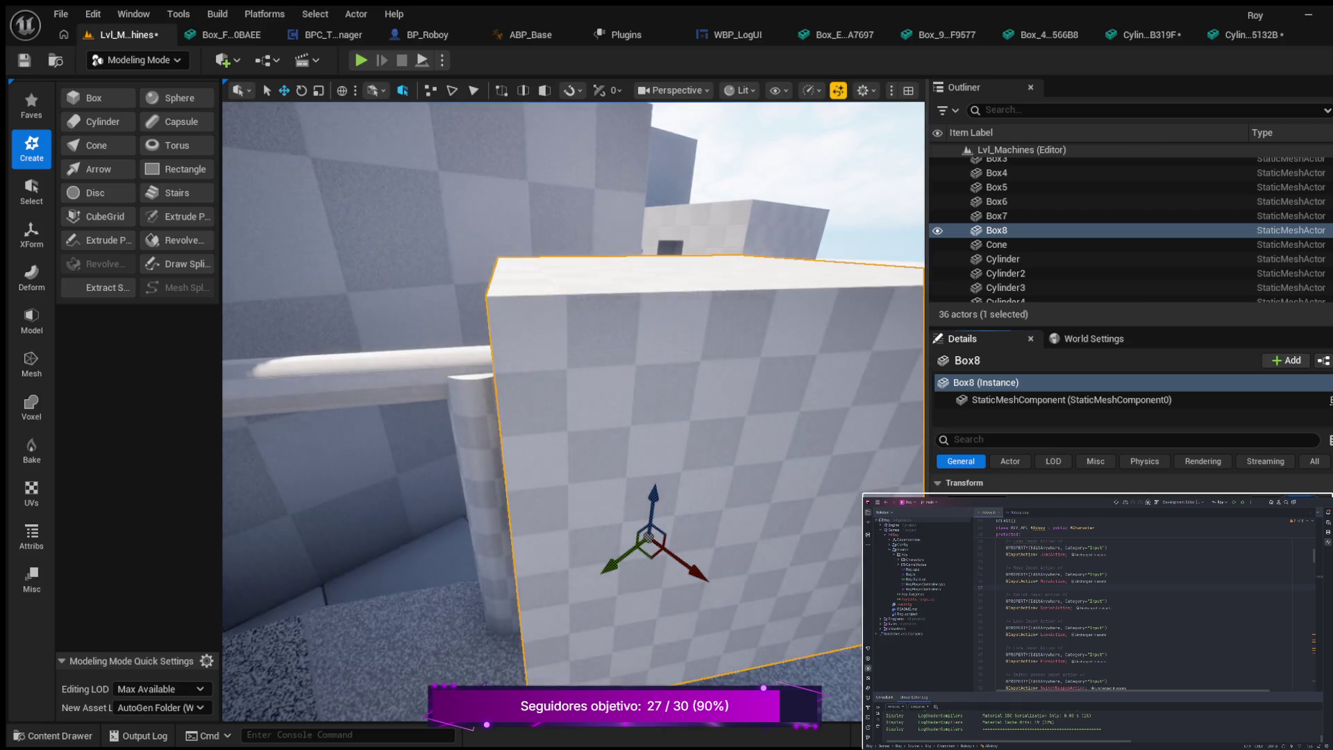
scroll(544, 396, "up", 3)
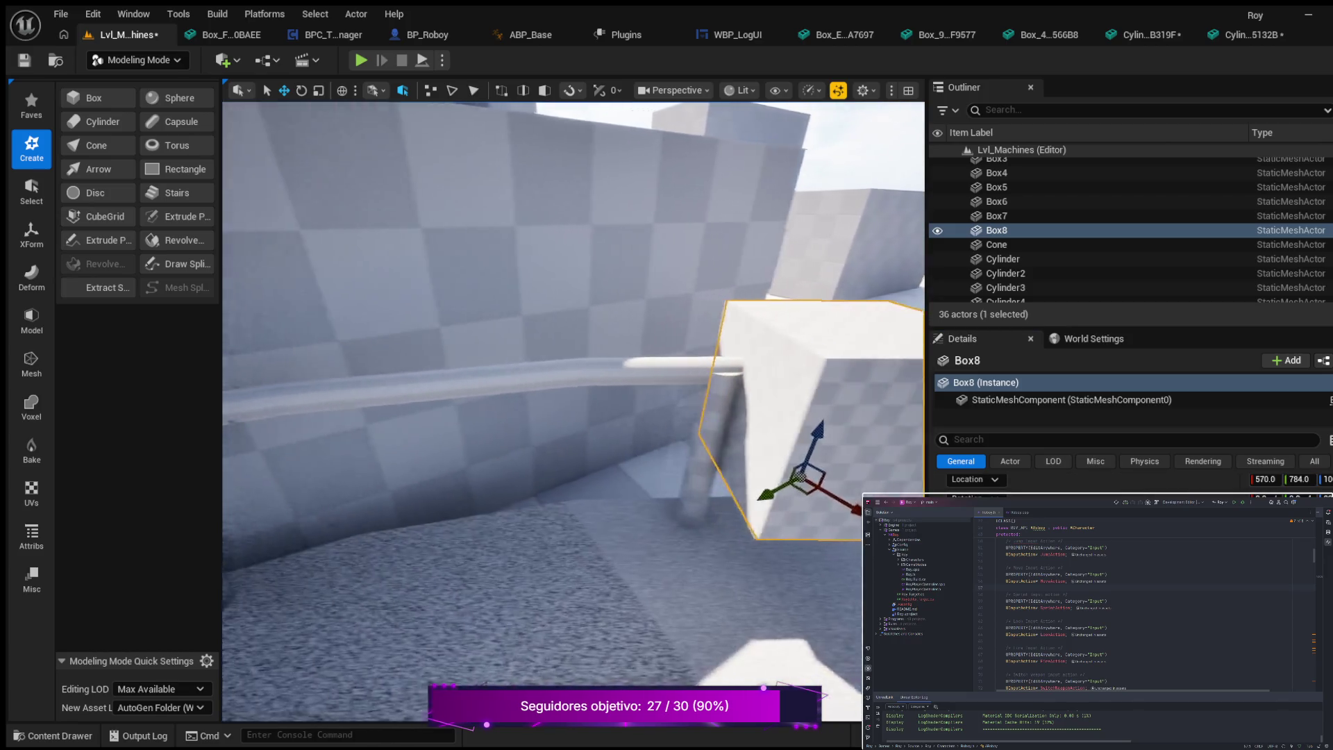
key("f")
scroll(643, 431, "up", 5)
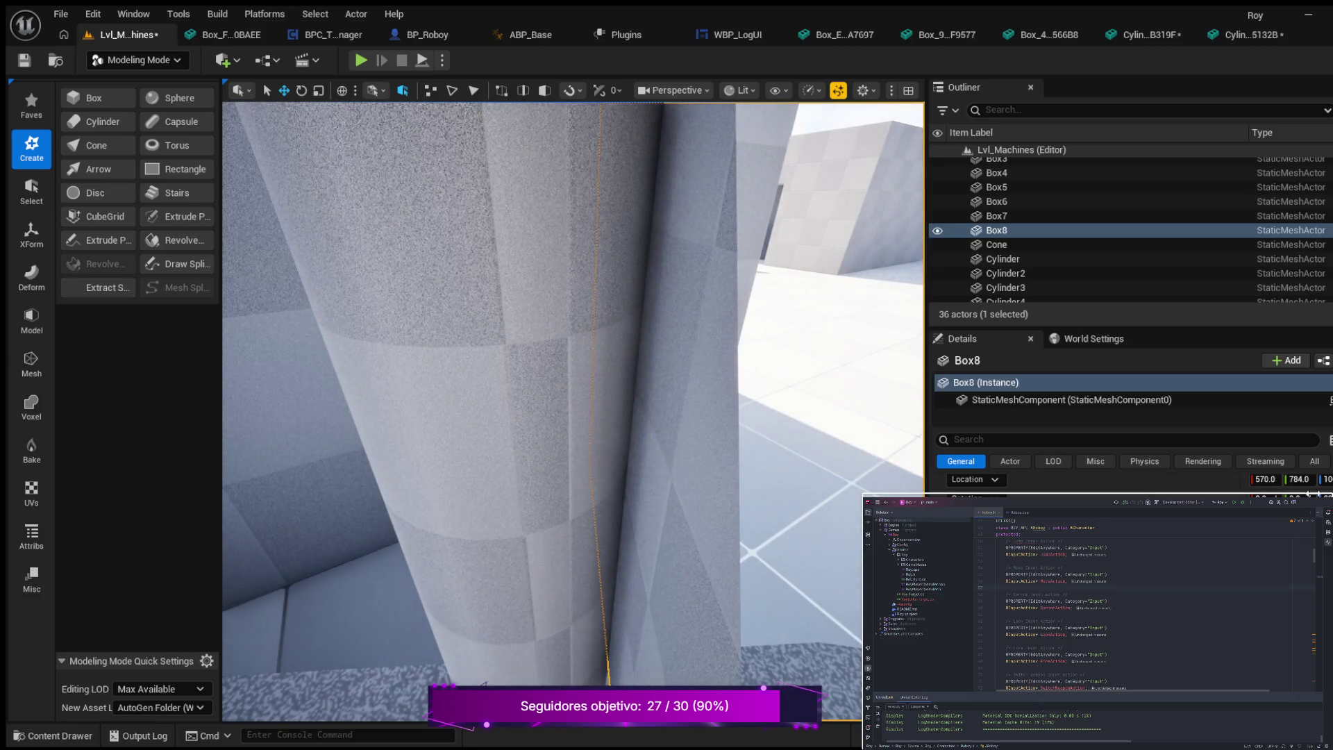
- Set Box8's Location Y to 783, then 784, and select the railing with it
left_click(1303, 480)
type("783")
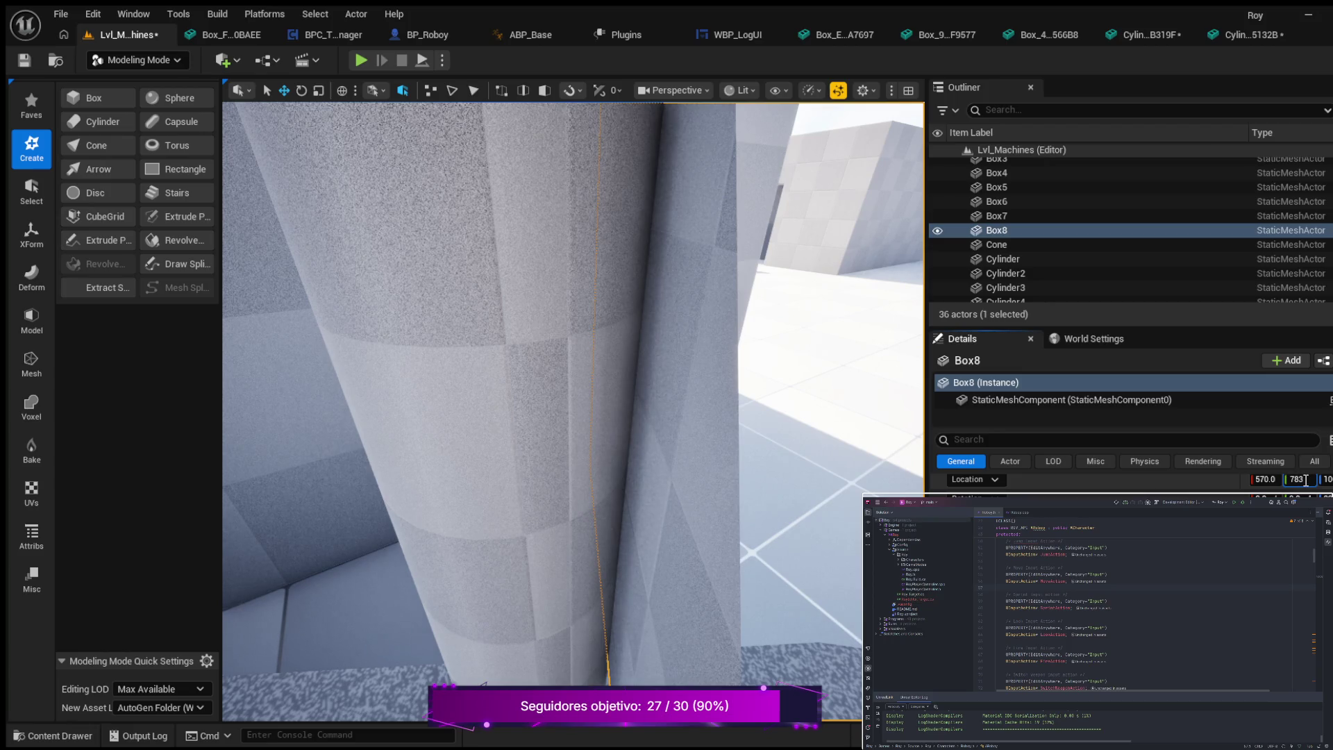
key("Return")
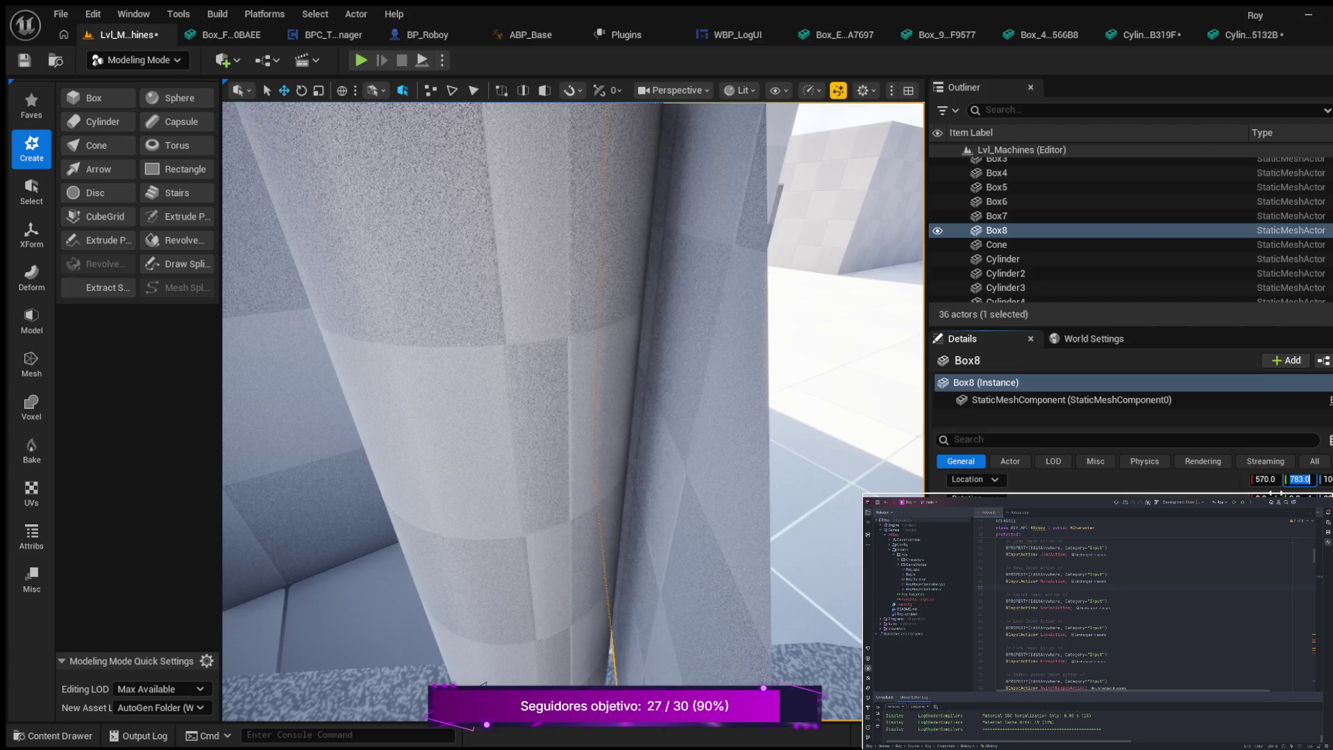
type("78")
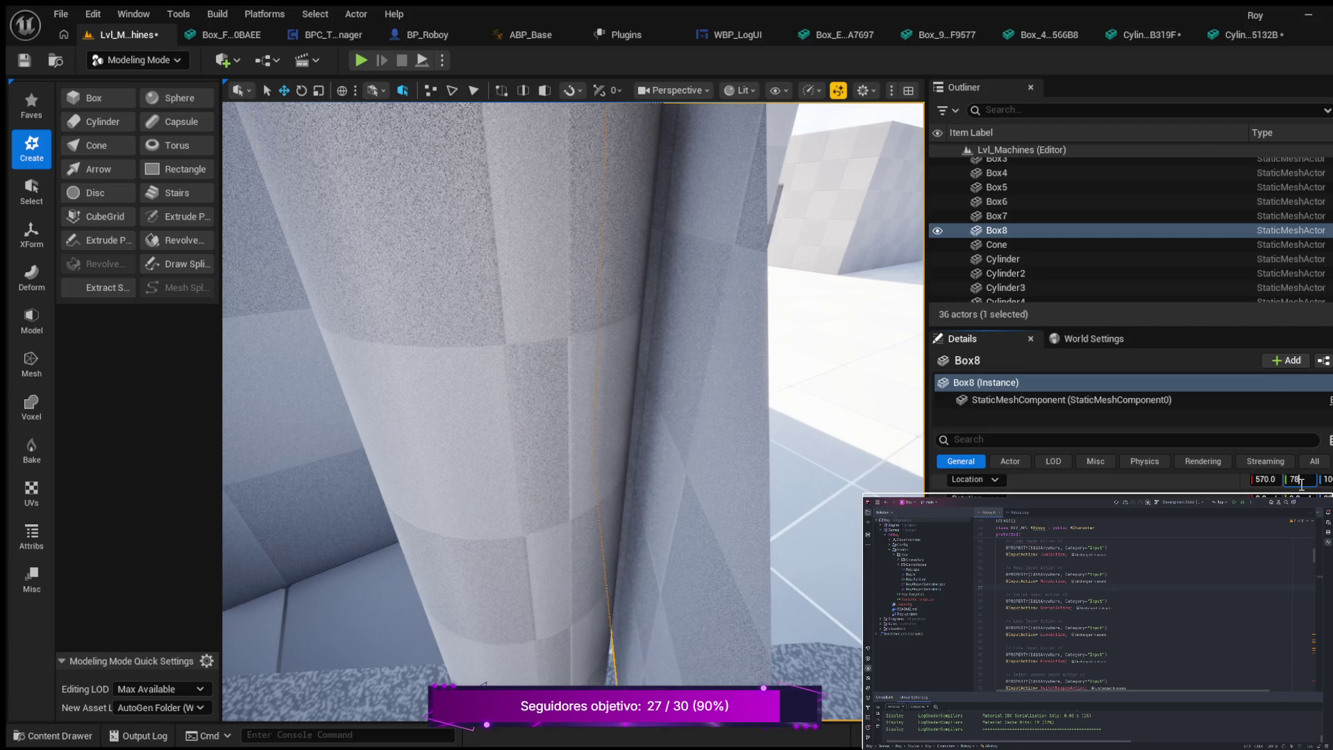
key("Return")
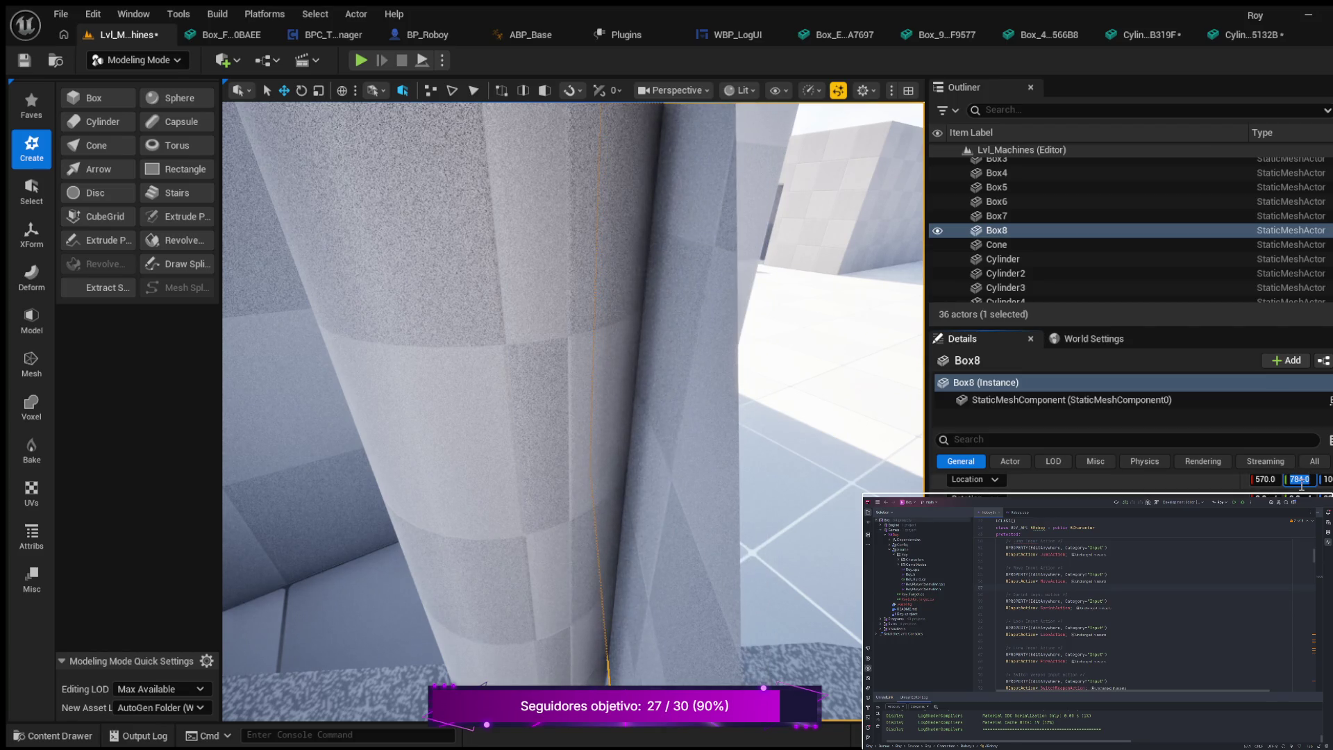
key("f")
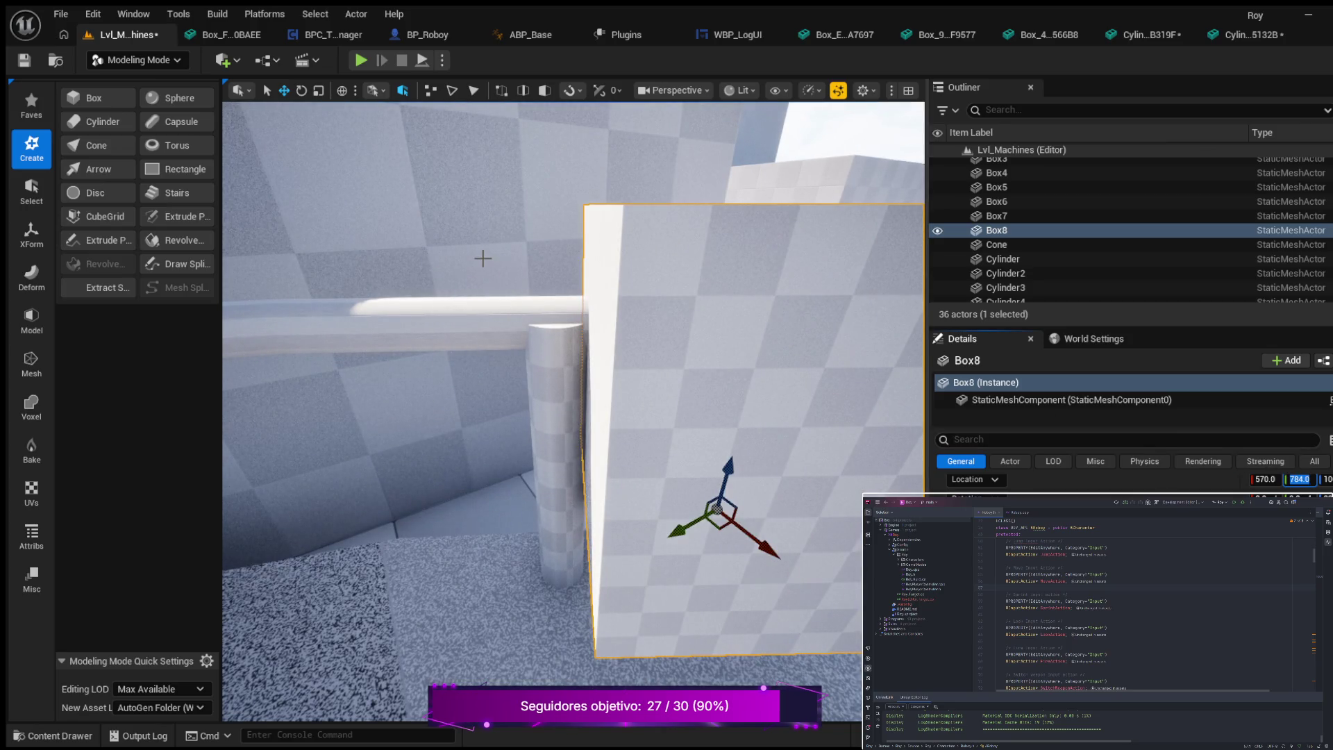
left_click(449, 316, "ctrl")
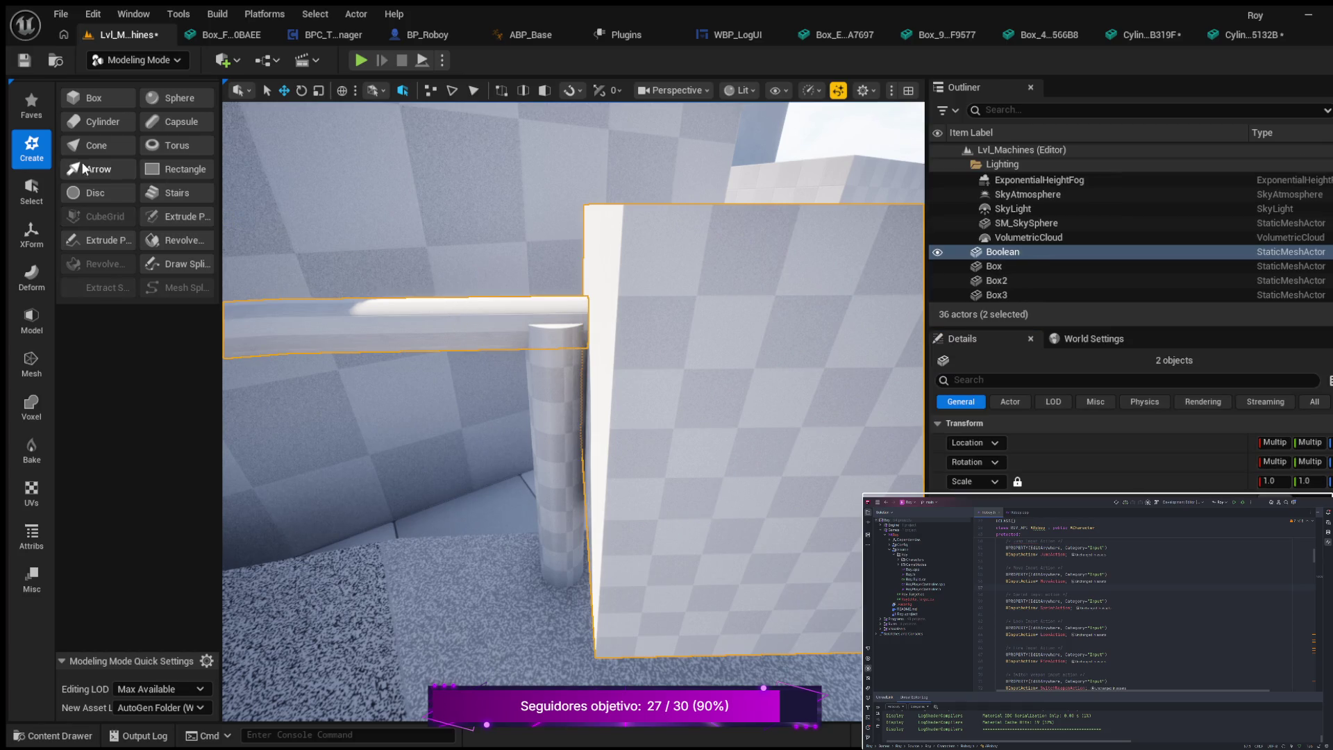
- Subtract Box8 from the railing with a Boolean Difference, creating Boolean2
left_click(36, 322)
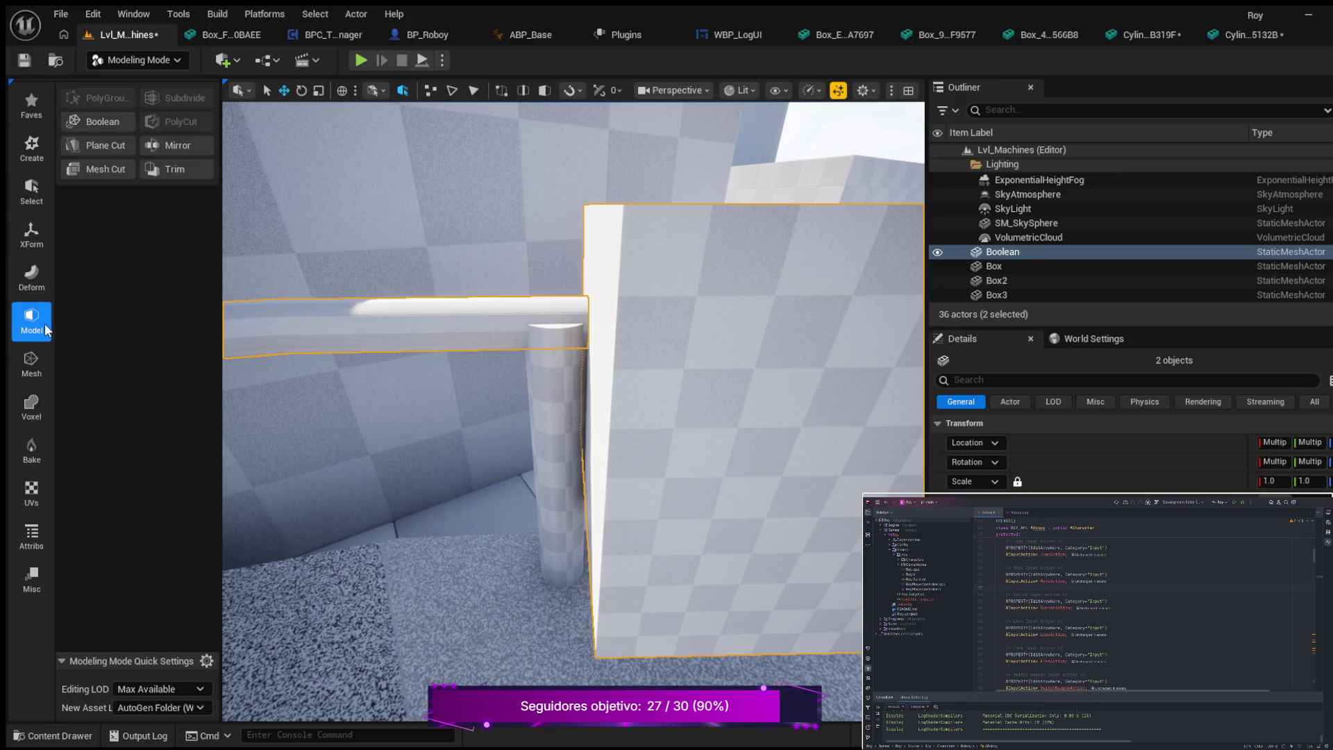
left_click(108, 119)
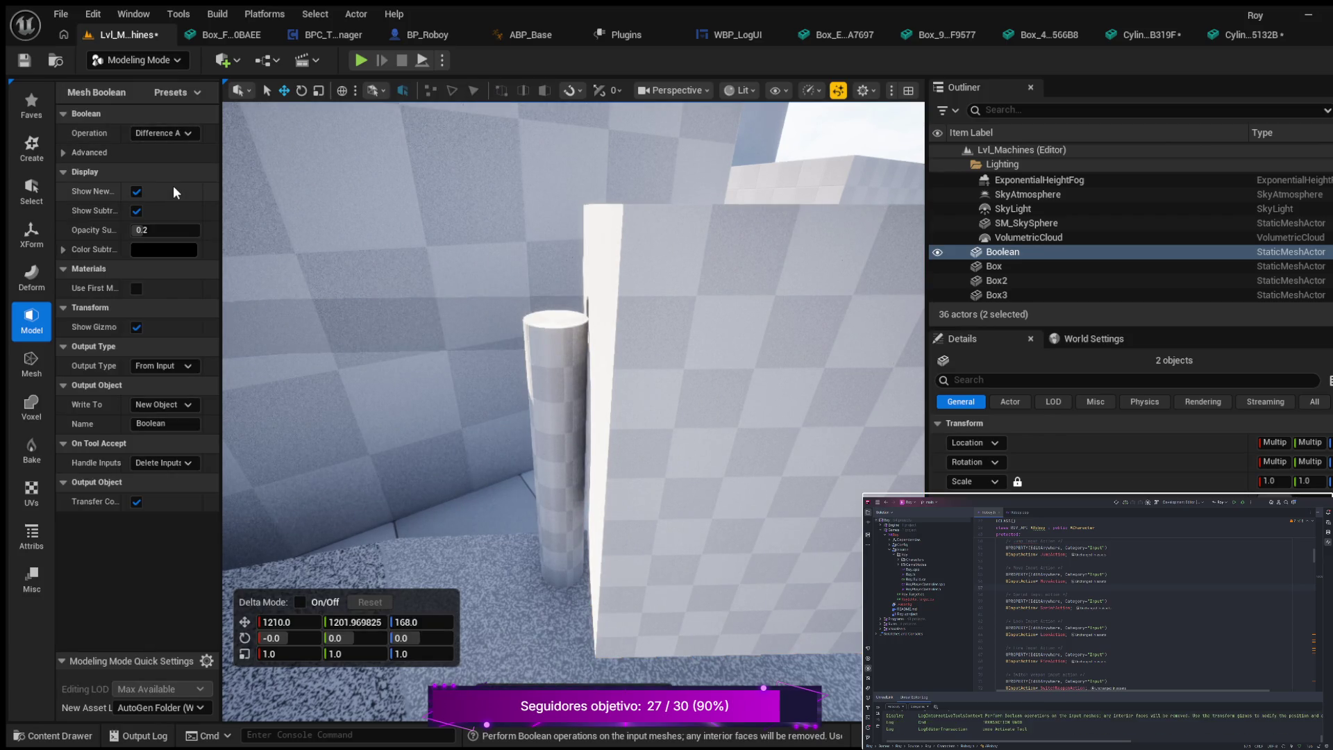
key("Escape")
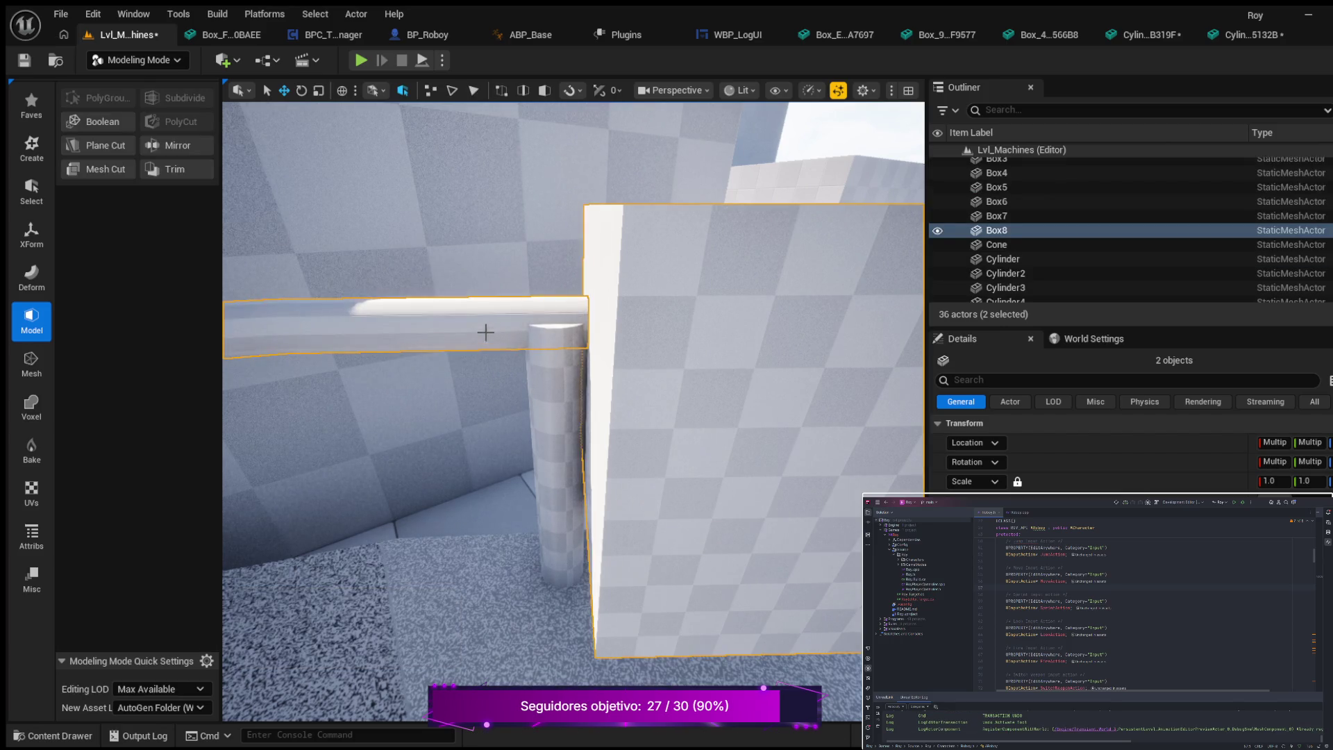
left_click(700, 408, "ctrl")
left_click(105, 121)
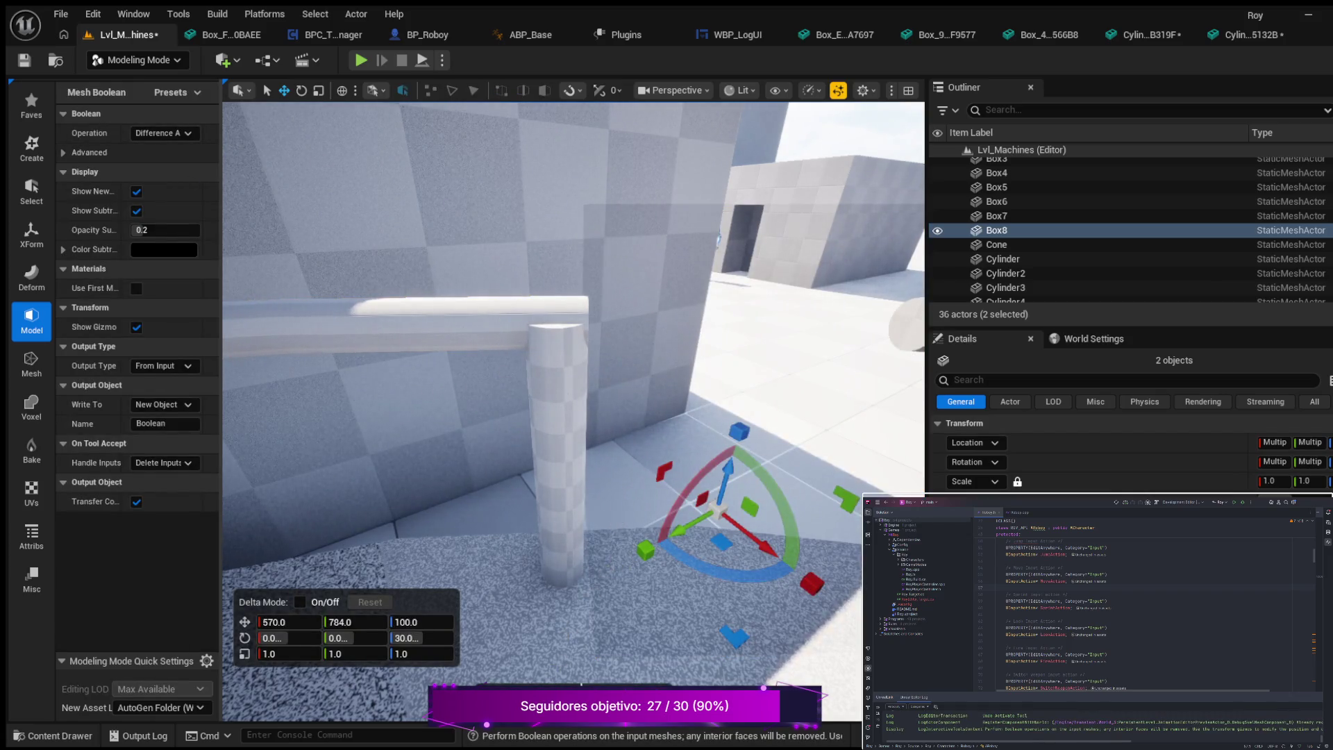
key("Return")
- Inspect the gap in the Boolean2 railing, selecting the floor, platform and railing in turn
scroll(773, 487, "down", 3)
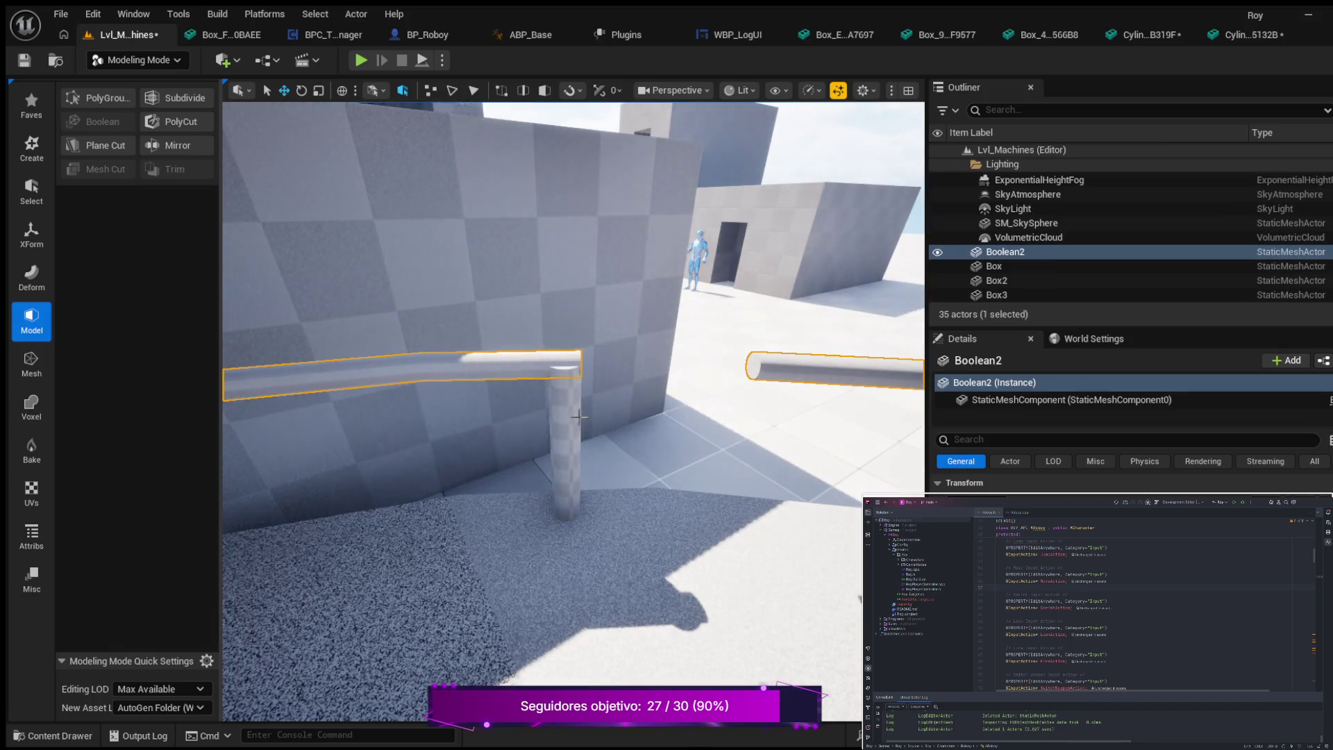
mouse_move(773, 487)
left_mouse_down()
mouse_move(755, 470)
mouse_move(764, 451)
mouse_move(723, 476)
left_mouse_up()
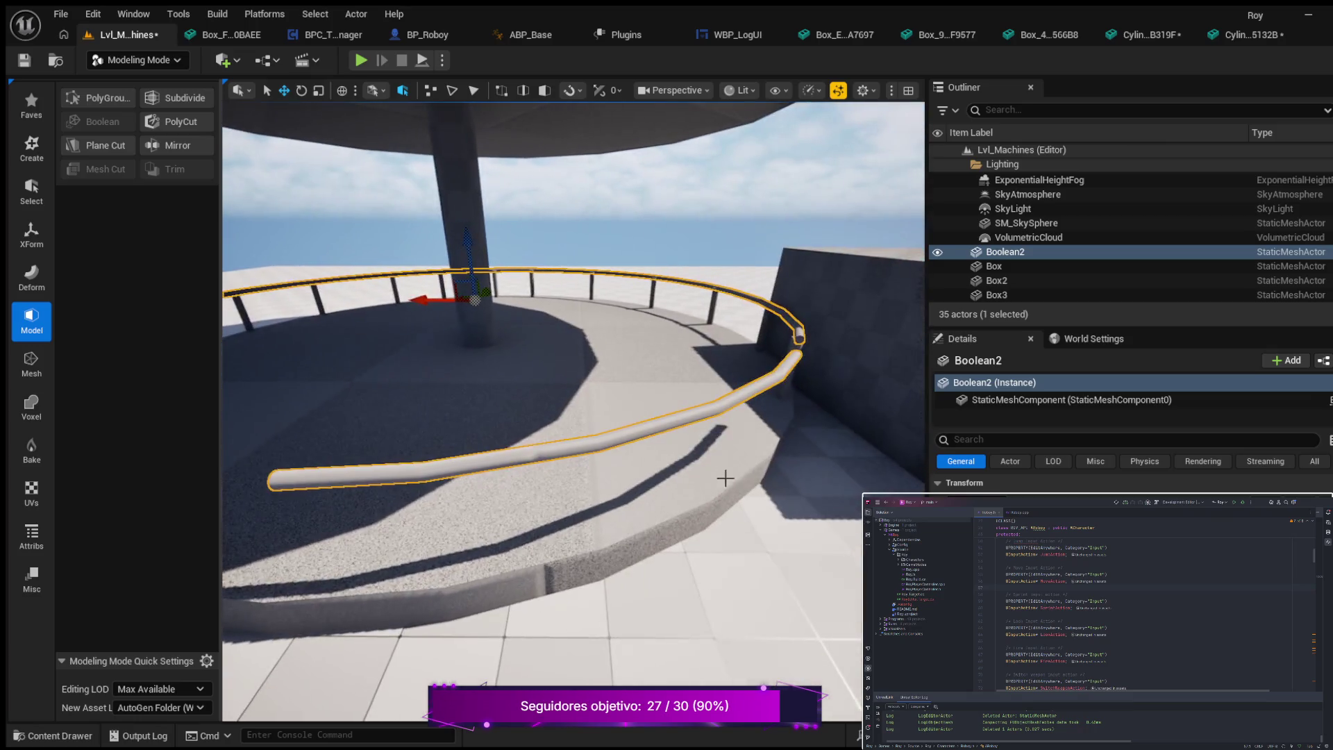
left_click(789, 482)
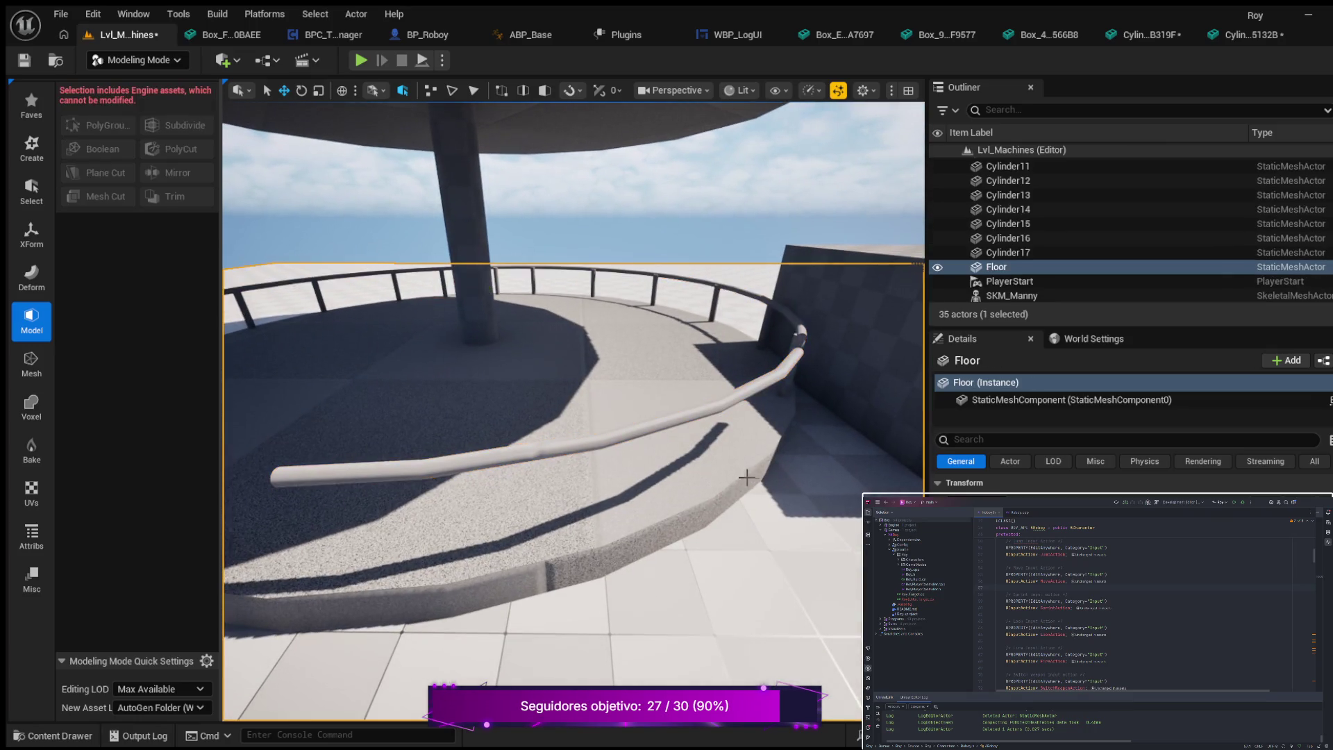
left_click(655, 488)
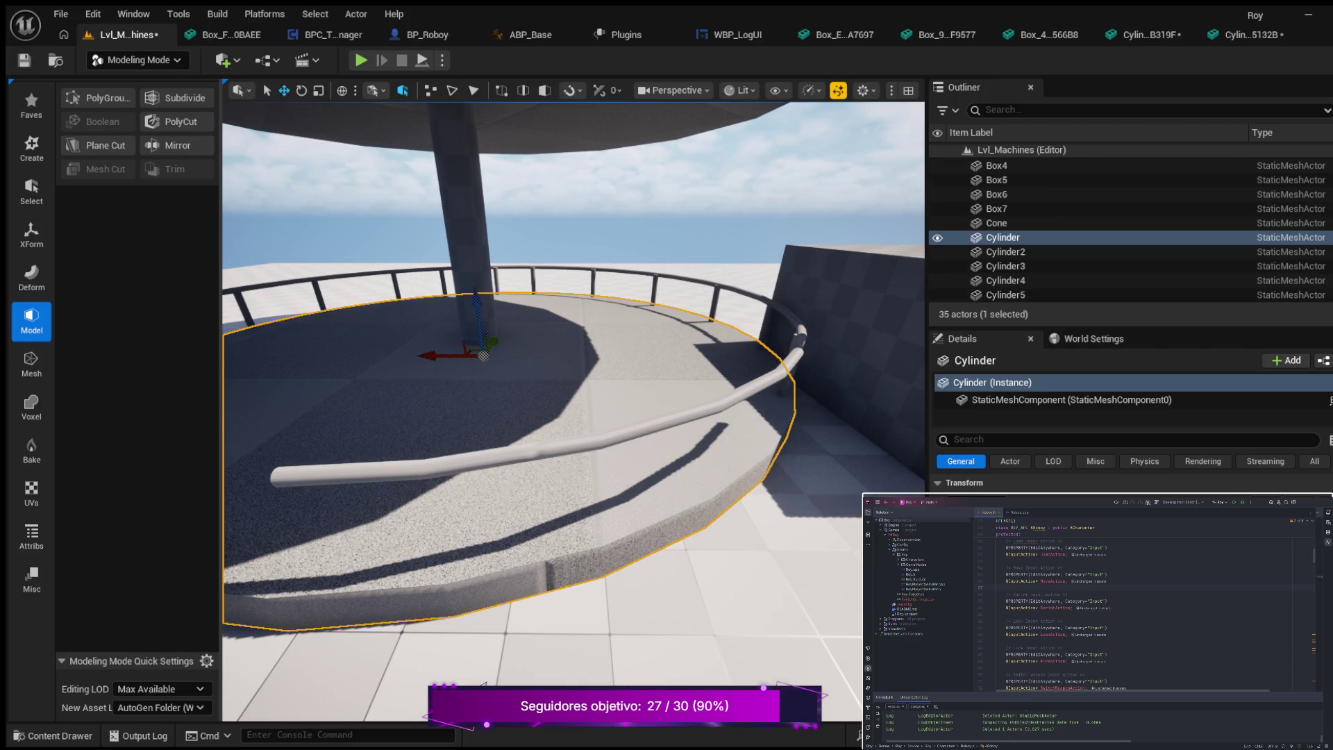
left_click(646, 432)
left_click_drag(646, 432, 597, 410)
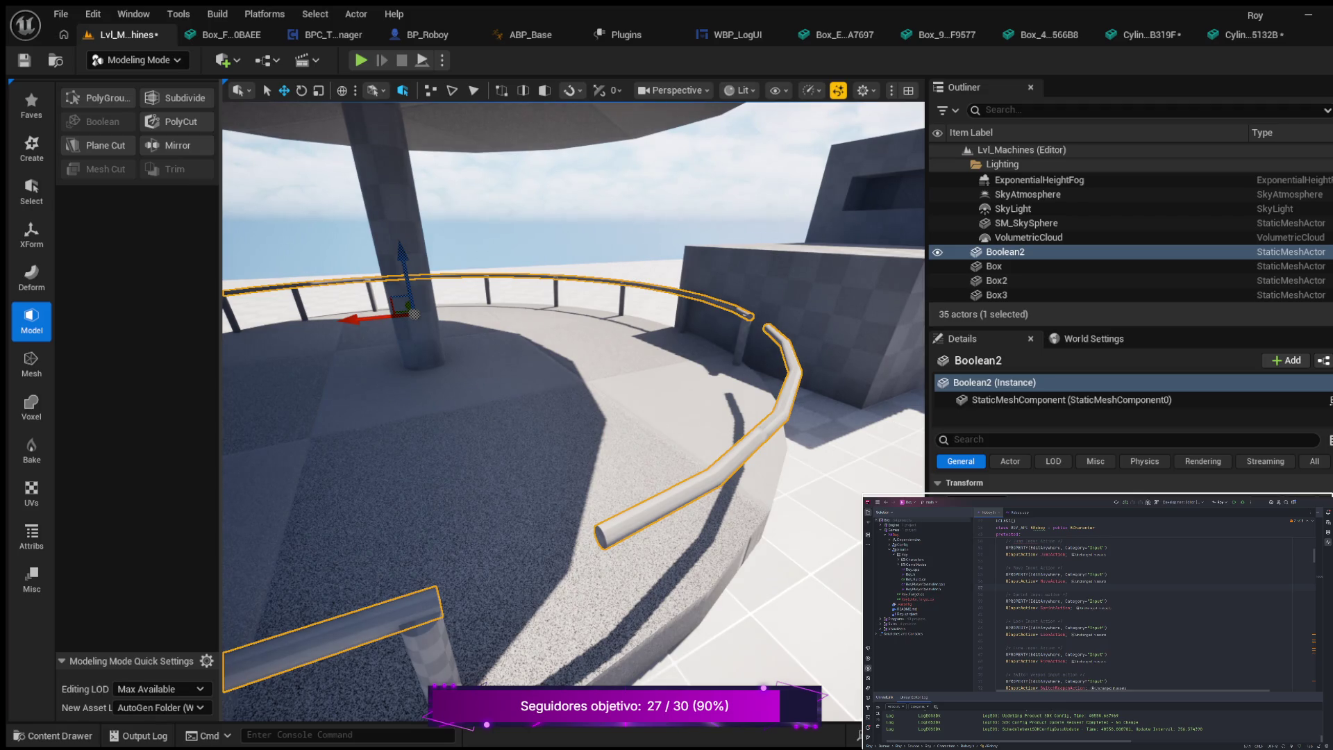
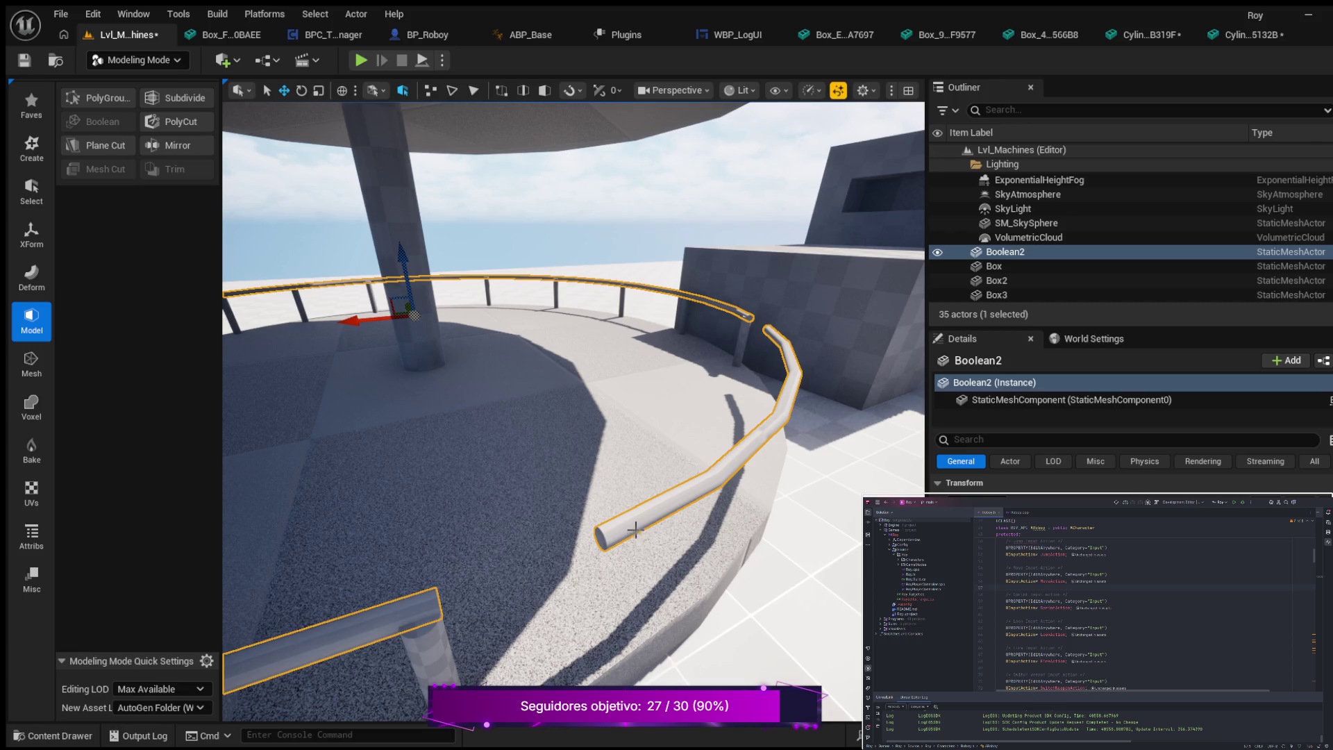
- Inspect Box7, the curved railing and the platform cylinder, then bring up the Create shapes list
left_click(713, 327)
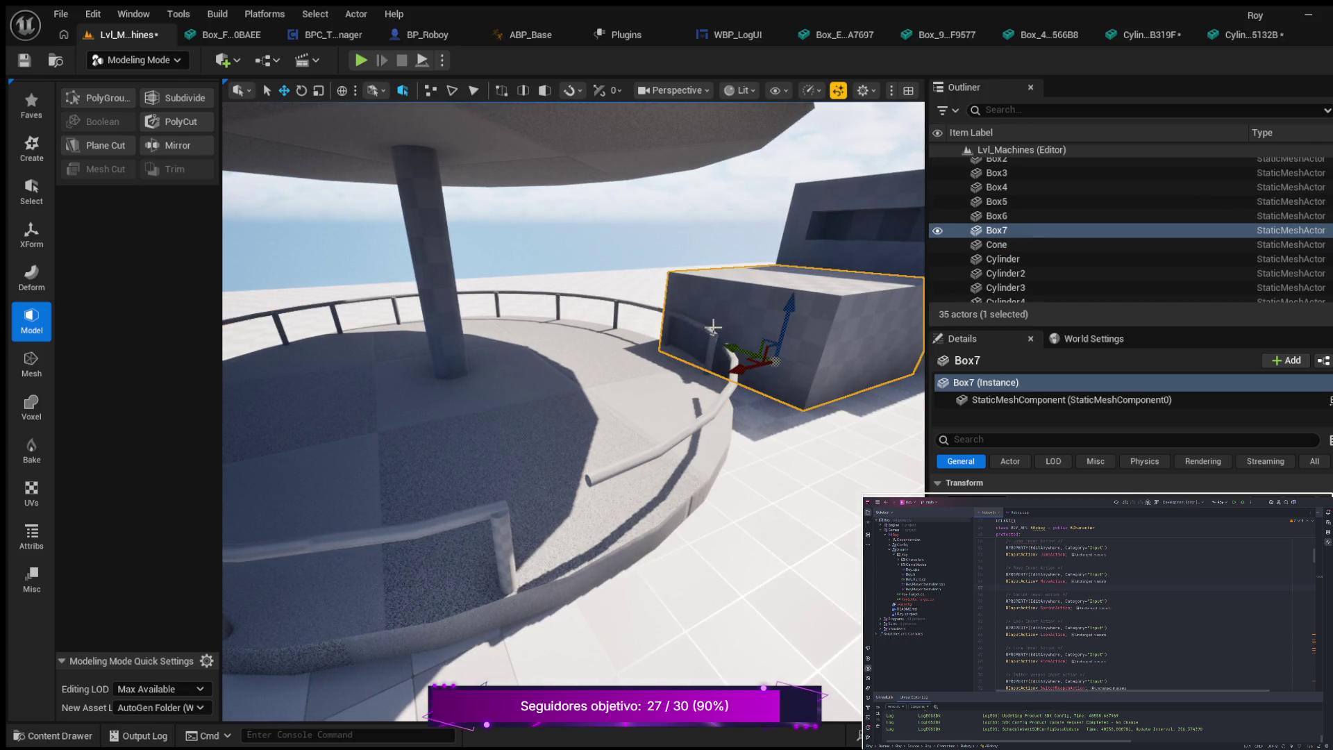
left_click(431, 522)
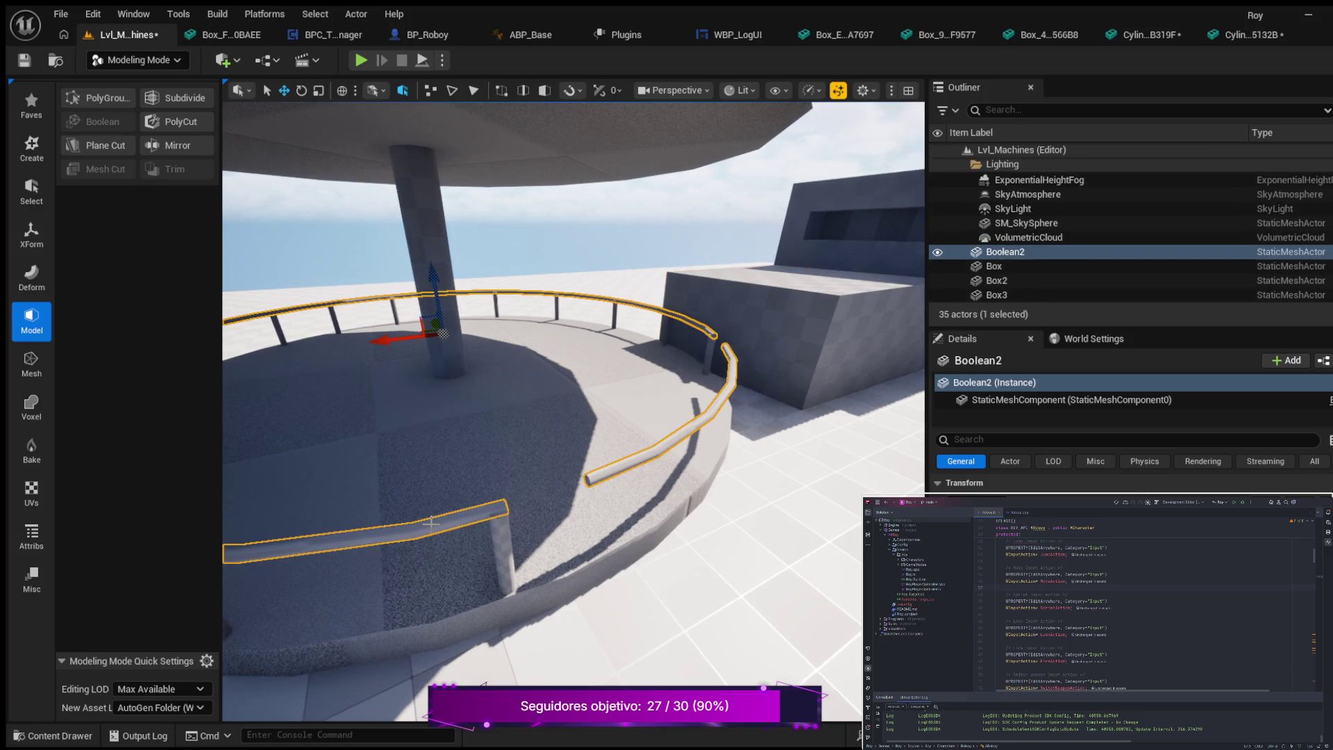
left_click(638, 465)
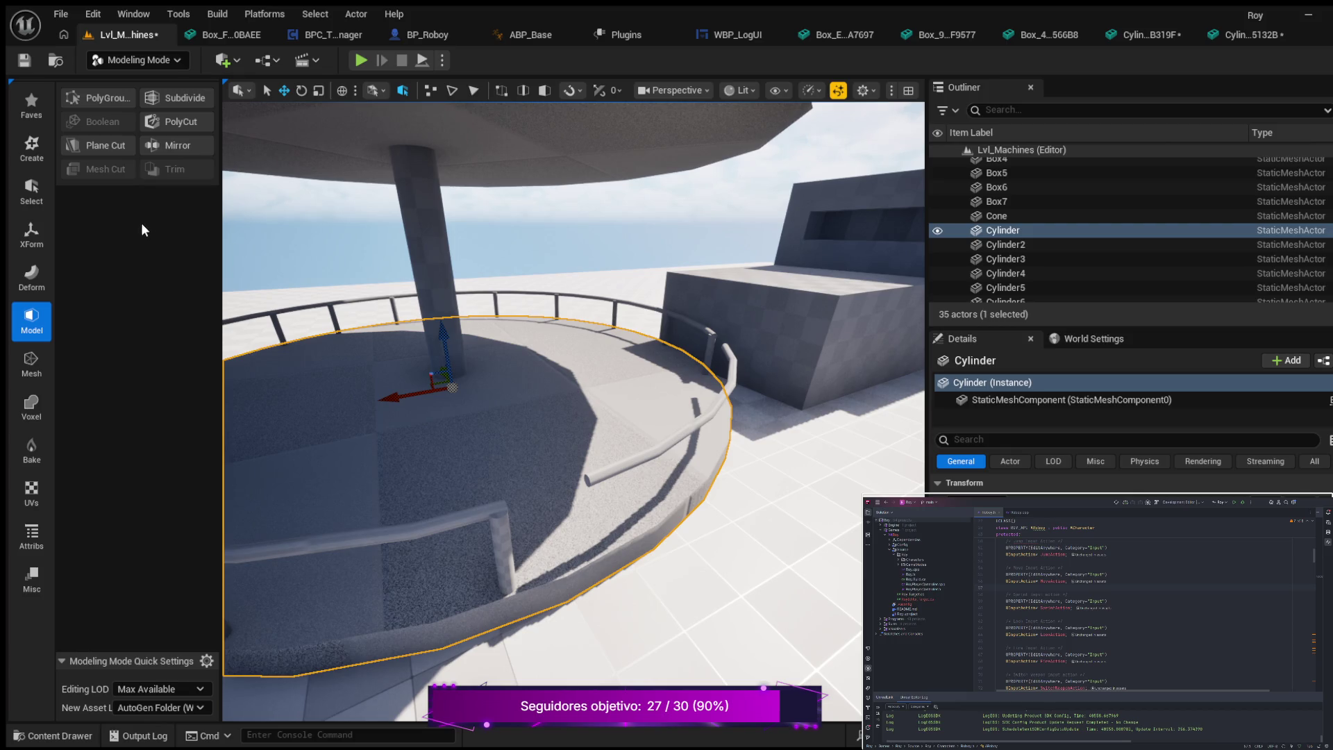
left_click(39, 160)
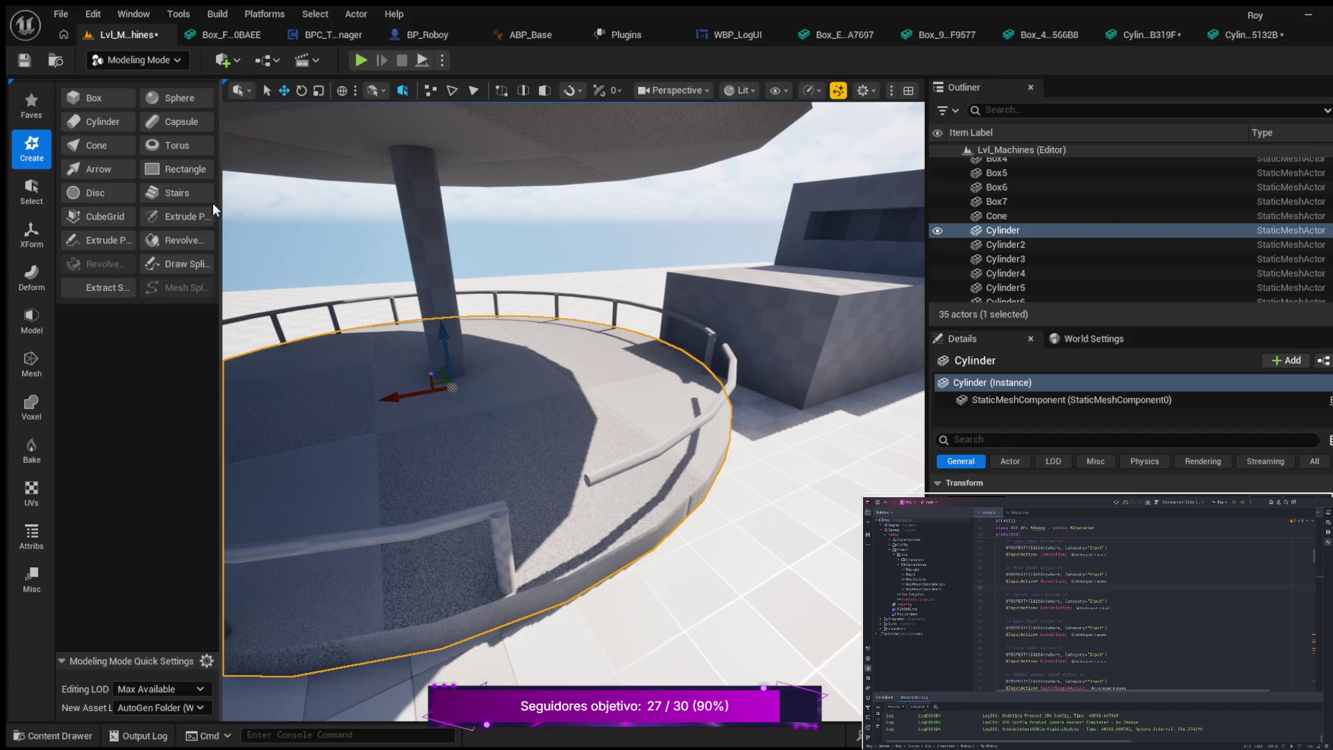
- Place a new 100-unit box on the round platform beside the railing and raise it to height 110
left_click(101, 93)
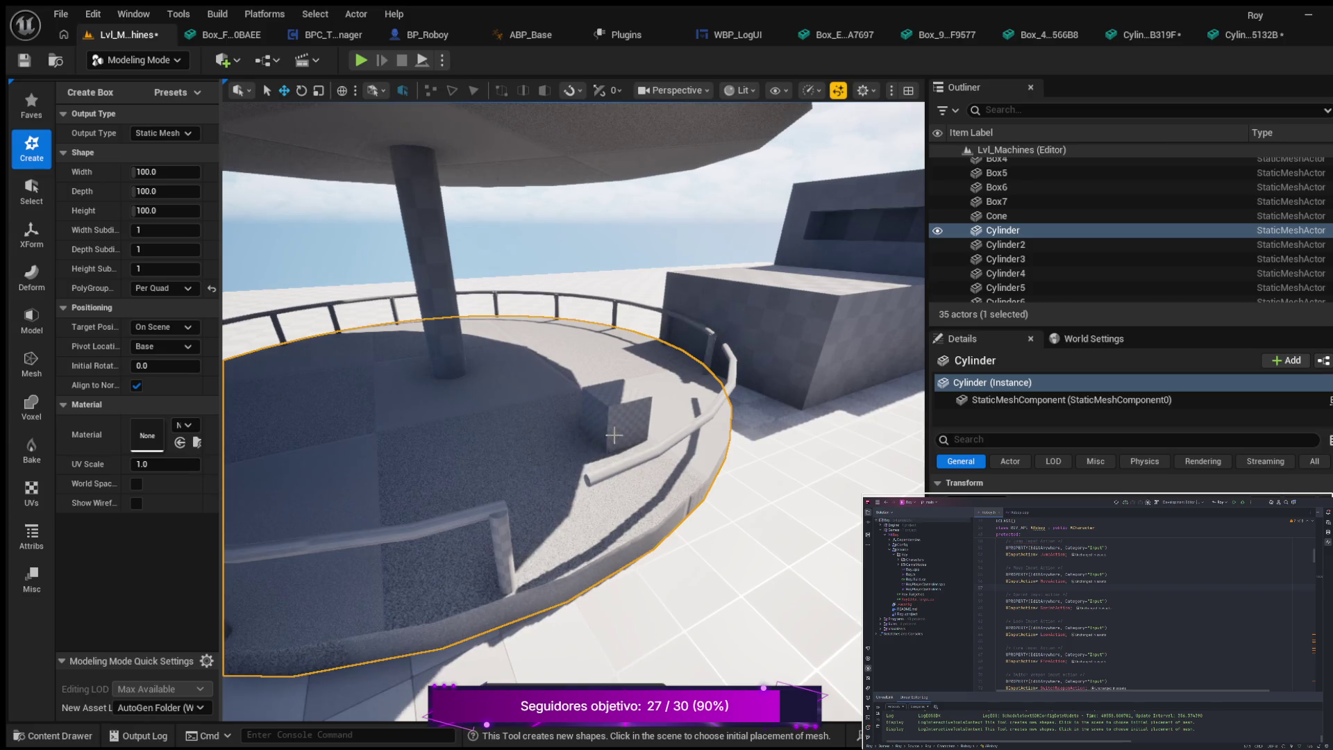
left_click(625, 439)
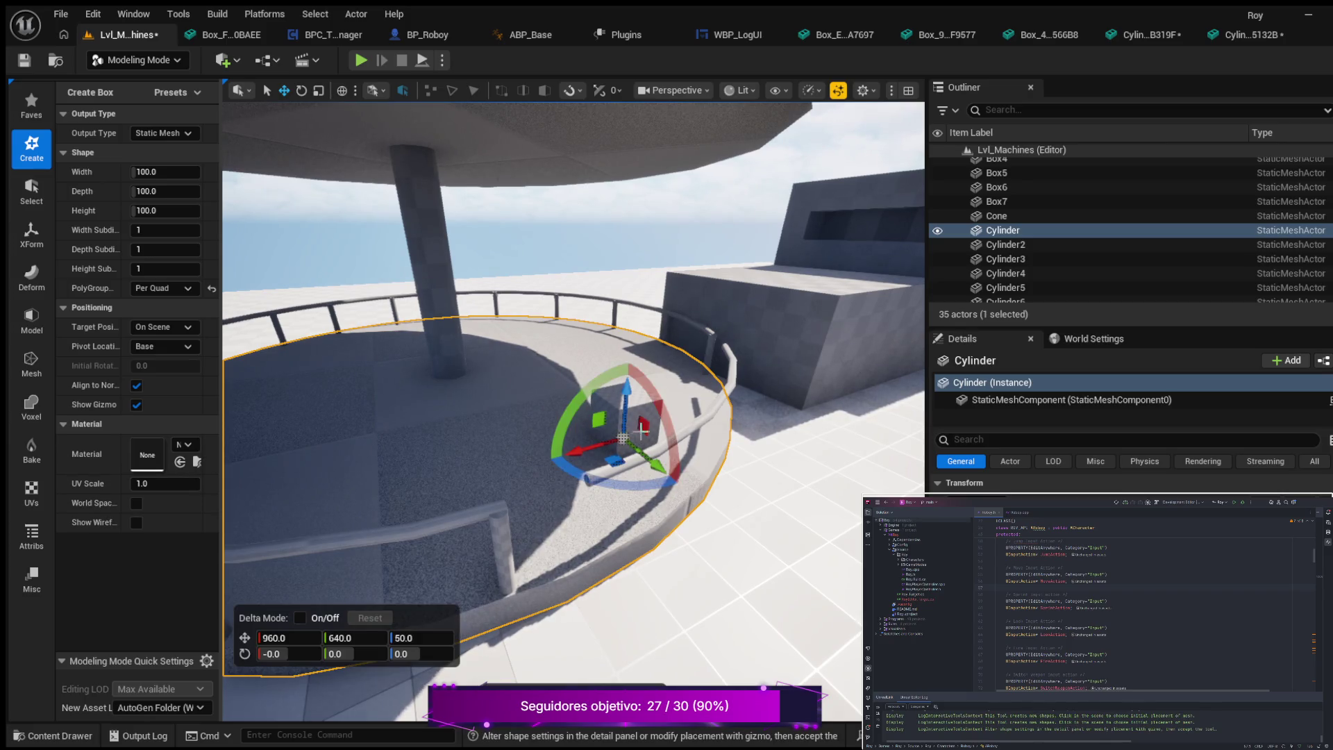
mouse_move(625, 430)
left_mouse_down()
mouse_move(682, 466)
mouse_move(652, 471)
mouse_move(665, 504)
mouse_move(710, 490)
left_mouse_up()
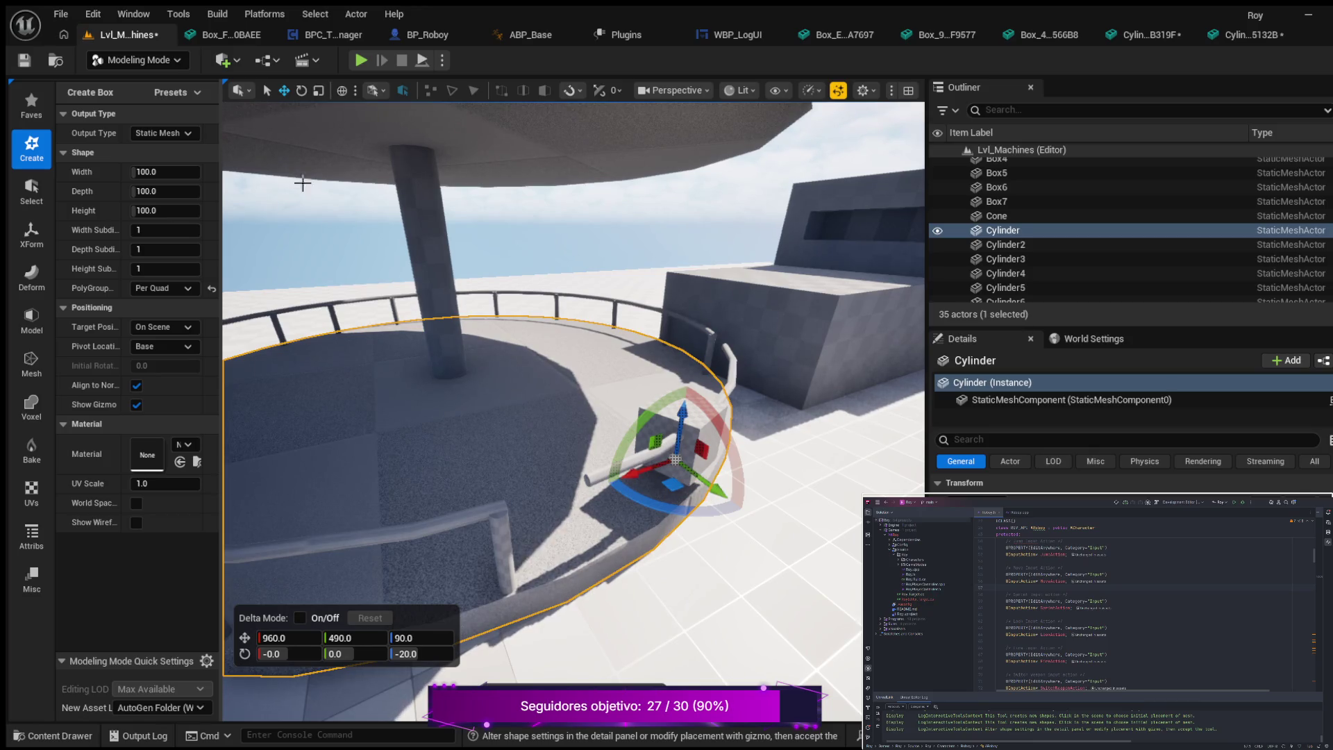
left_click(318, 91)
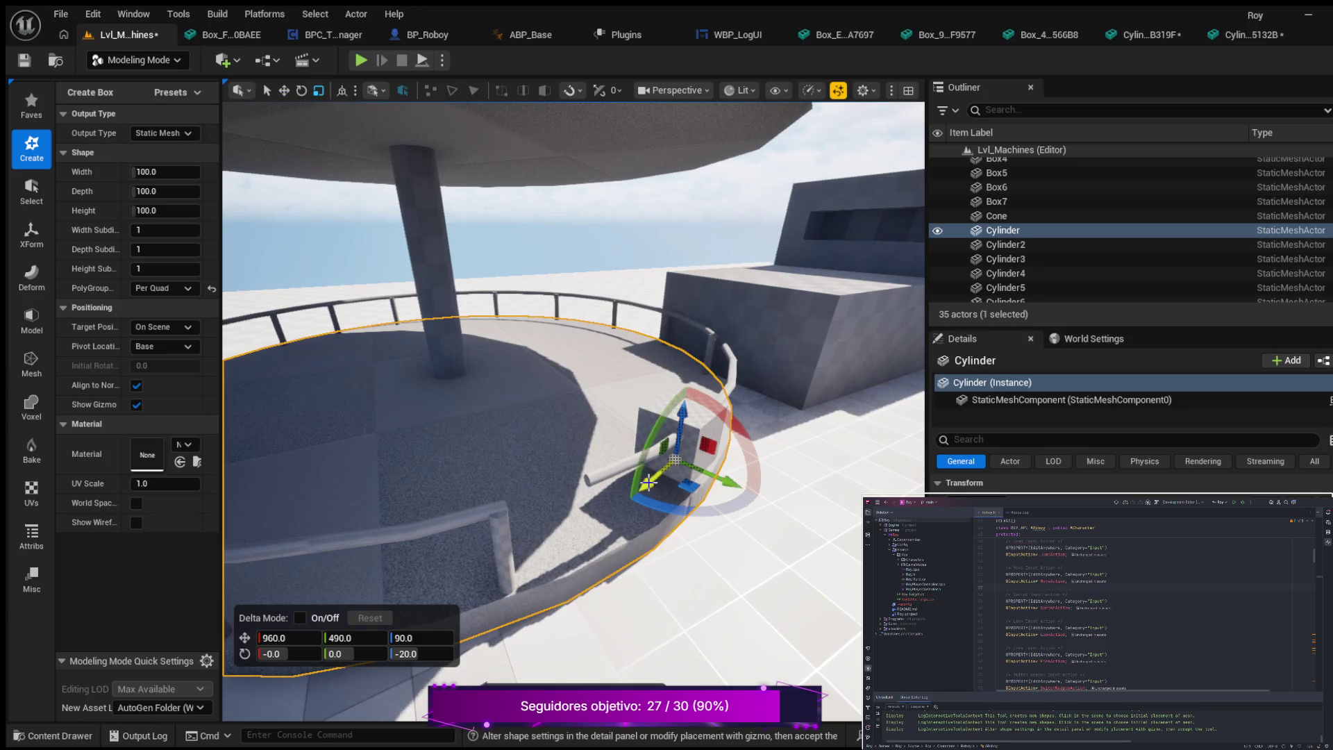
mouse_move(647, 482)
left_mouse_down()
mouse_move(645, 491)
mouse_move(656, 478)
left_mouse_up()
left_click_drag(688, 403, 687, 397)
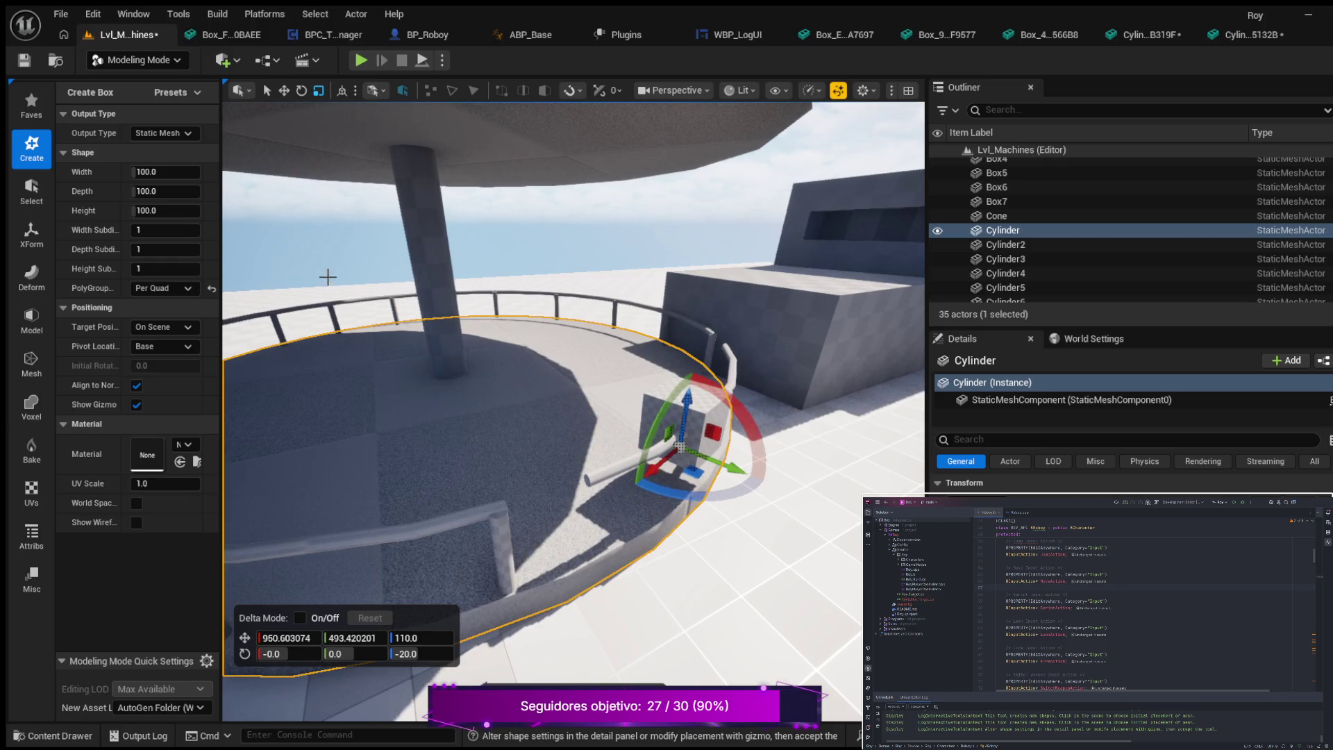
left_click(161, 177)
- Set the box width to 200 and back to 100, and set its depth to 500
type("200")
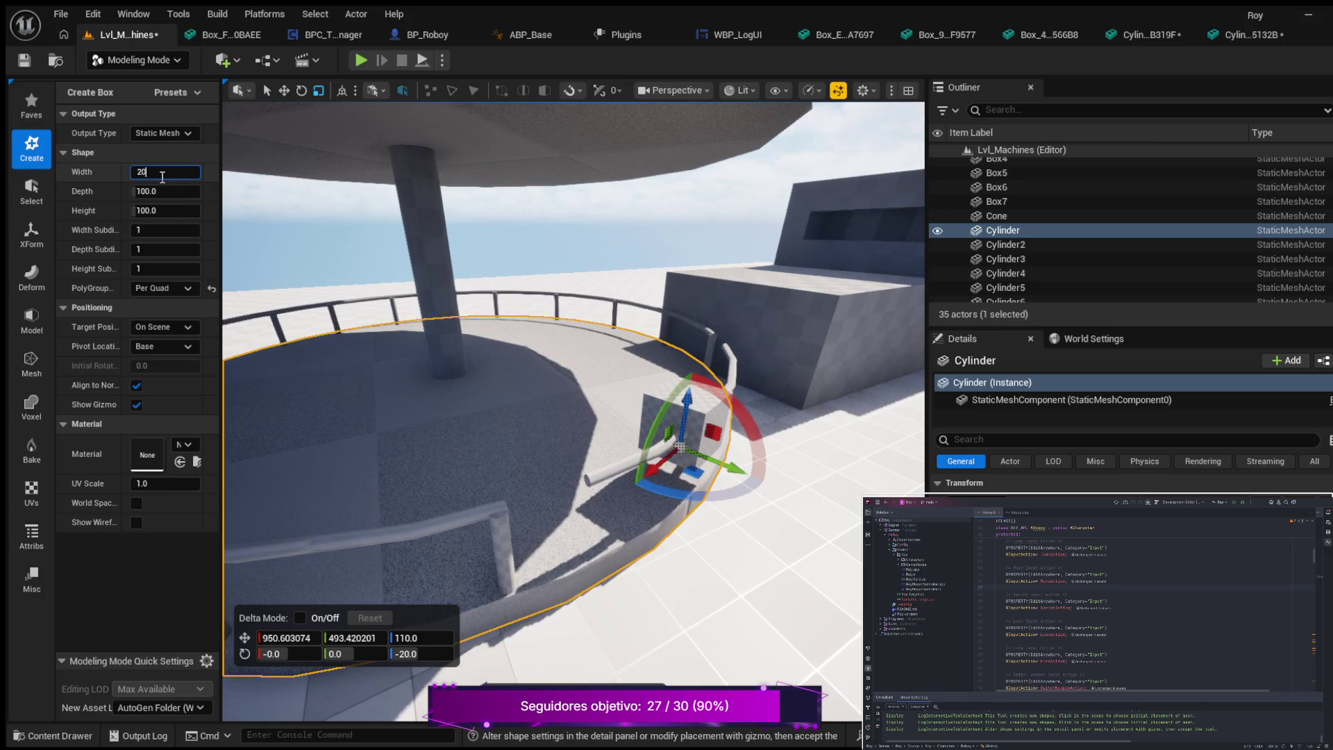
key("Return")
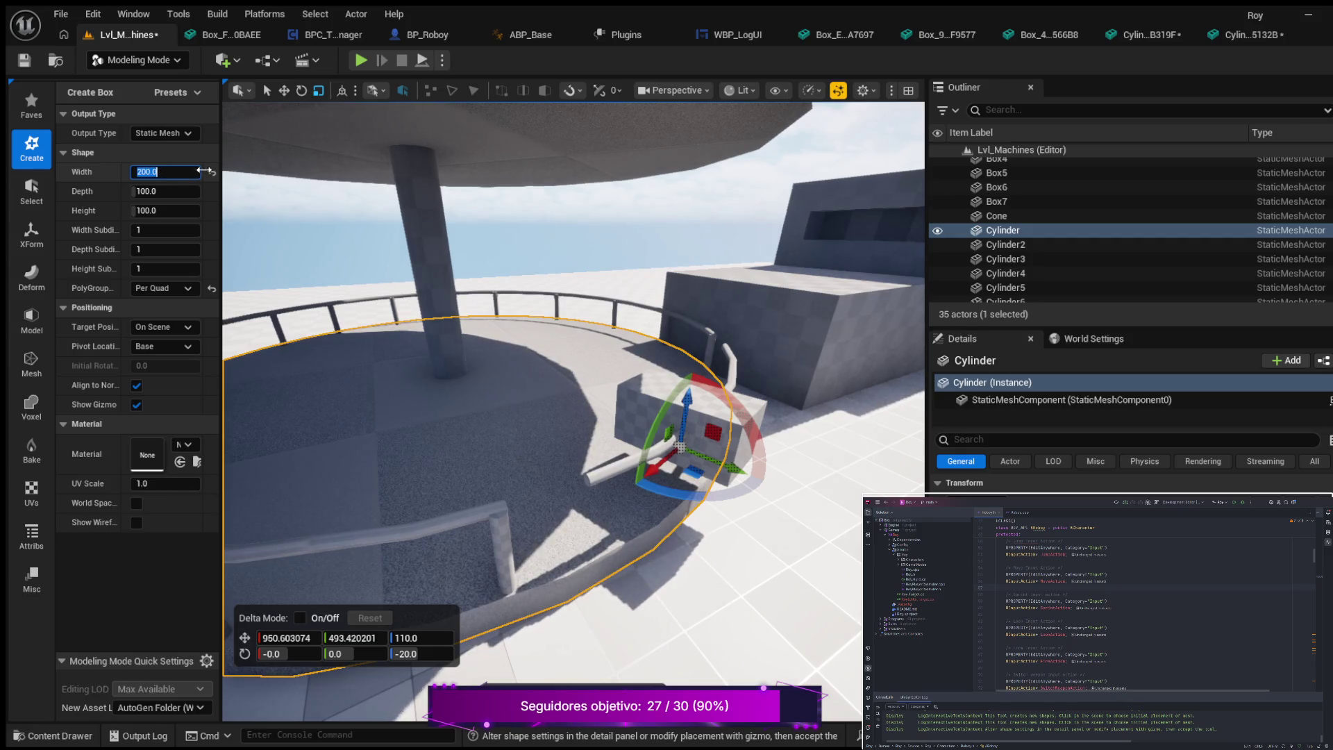
left_click(212, 173)
type("200")
key("Return")
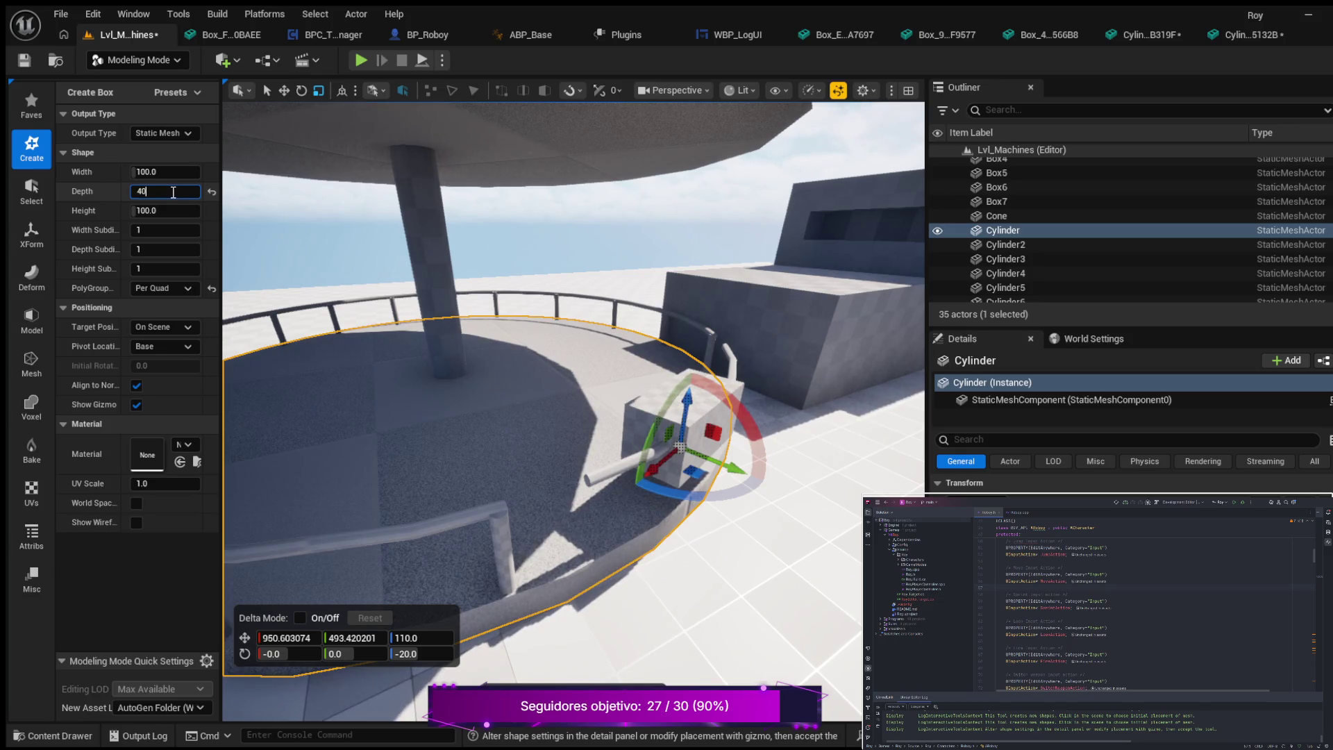
type("0.0")
key("Return")
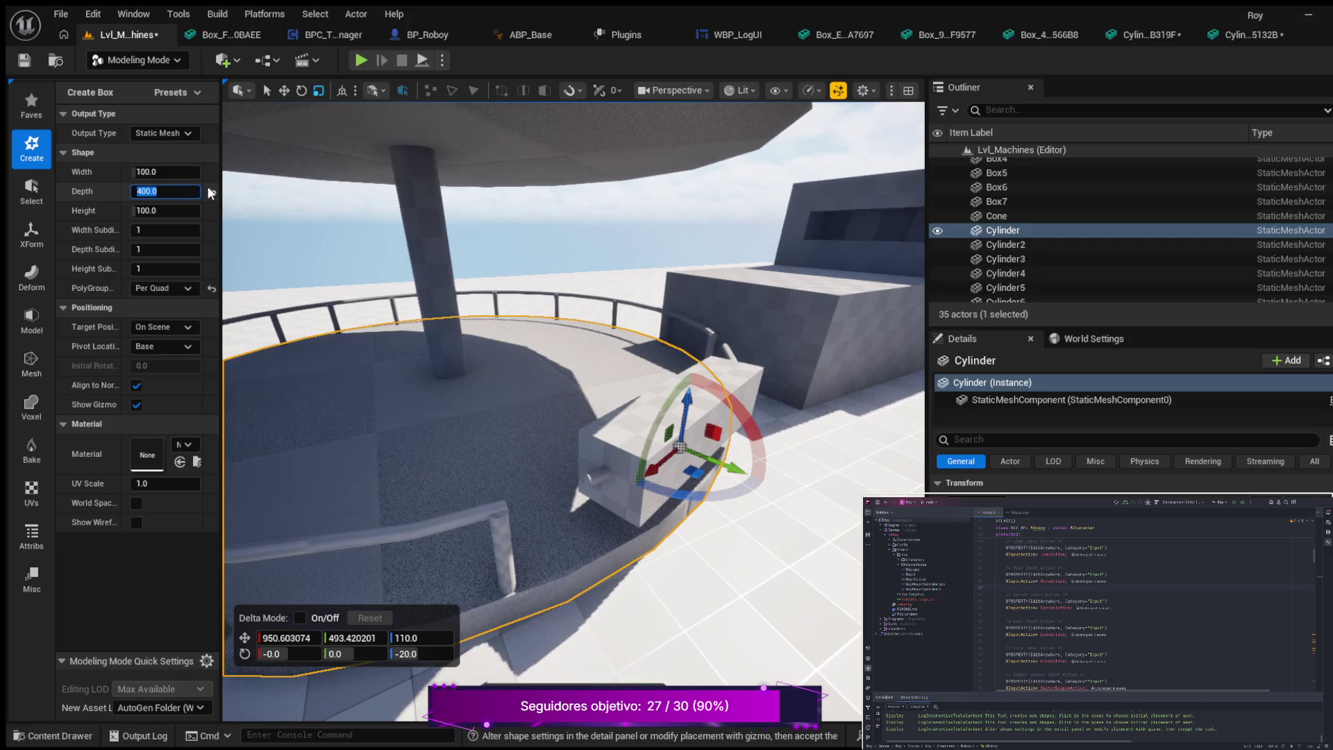
type("500")
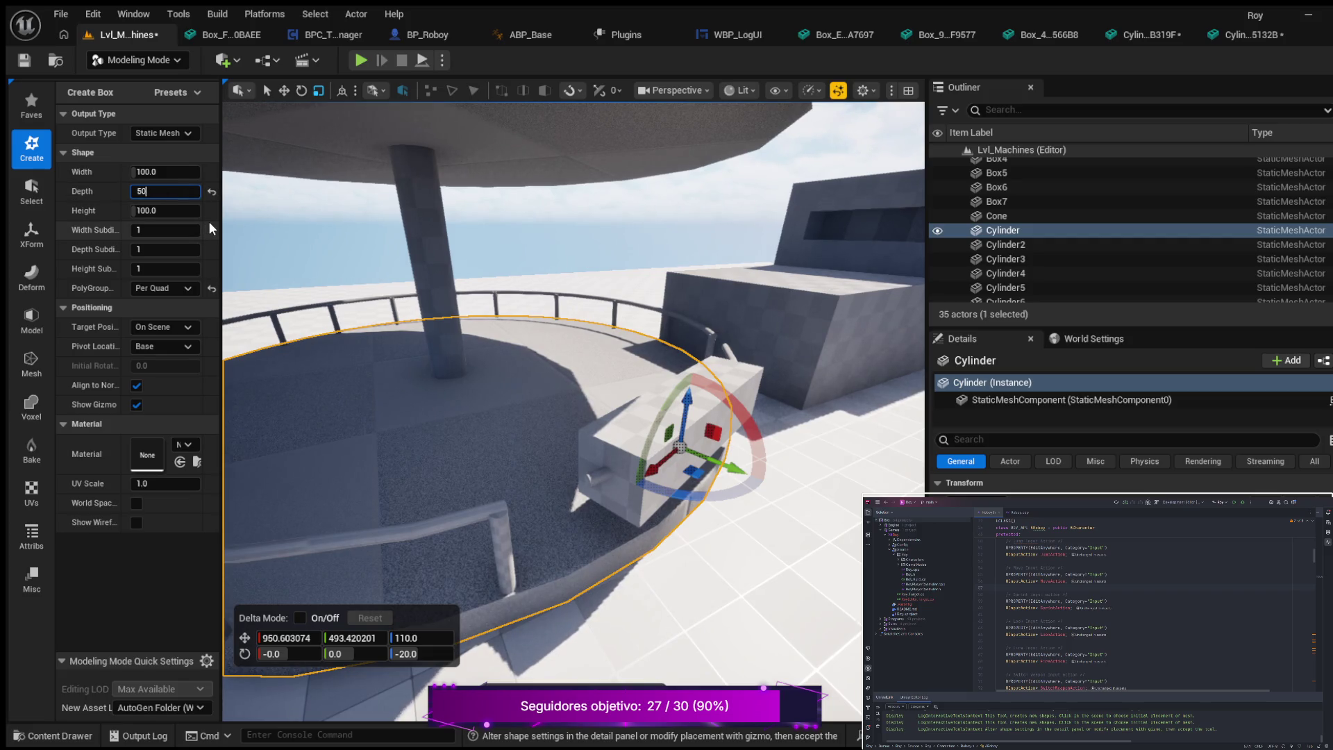
key("Return")
- Reframe the view, undo a stray box move, and accept the box as Box8
mouse_move(399, 297)
left_mouse_down()
mouse_move(281, 306)
mouse_move(444, 345)
left_mouse_up()
left_click_drag(534, 419, 546, 416)
key("ctrl+z")
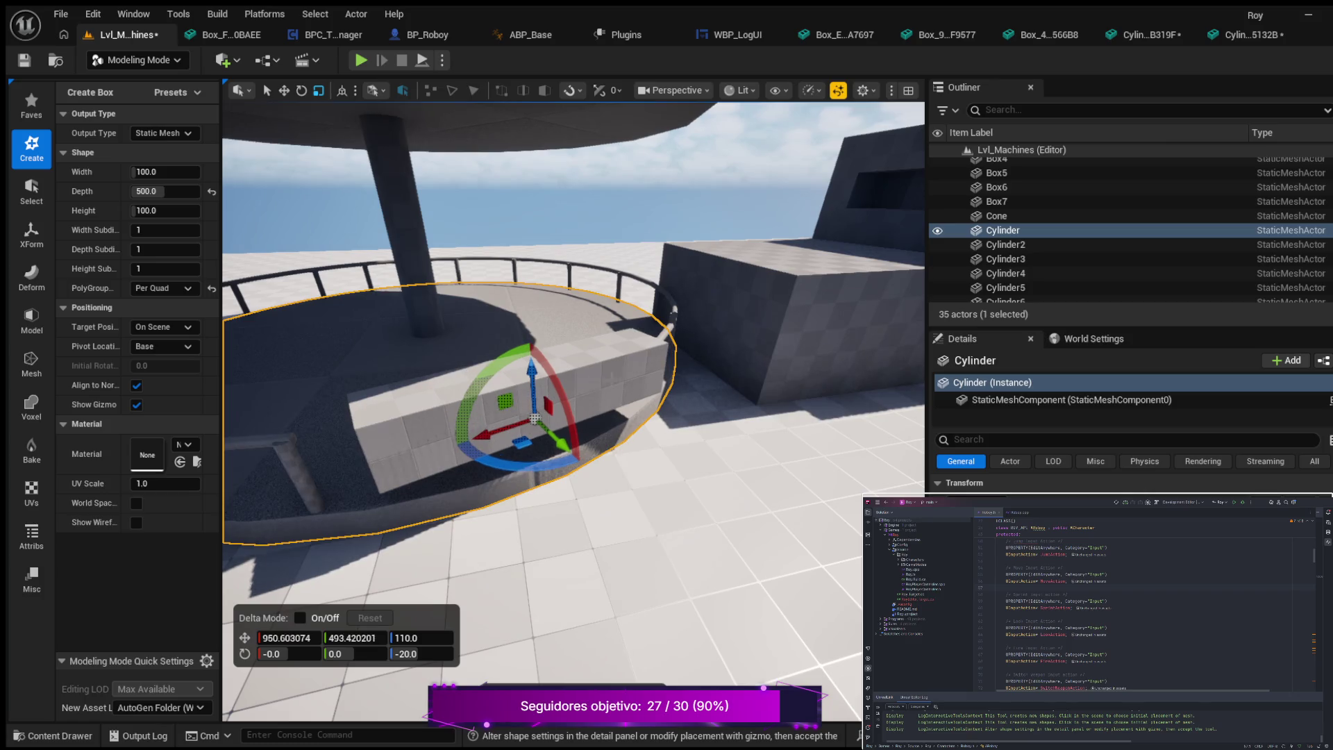
left_click_drag(668, 334, 555, 313)
left_click(548, 310)
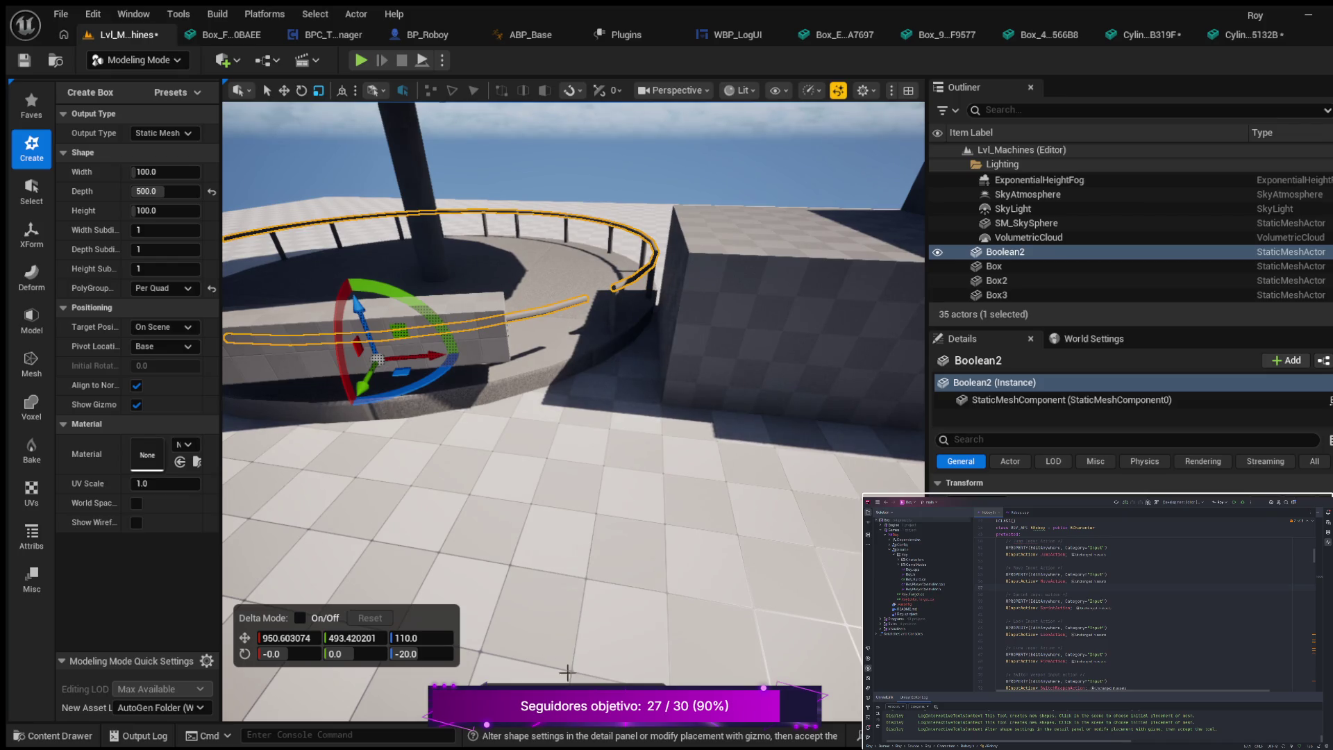
key("Return")
left_click(540, 313)
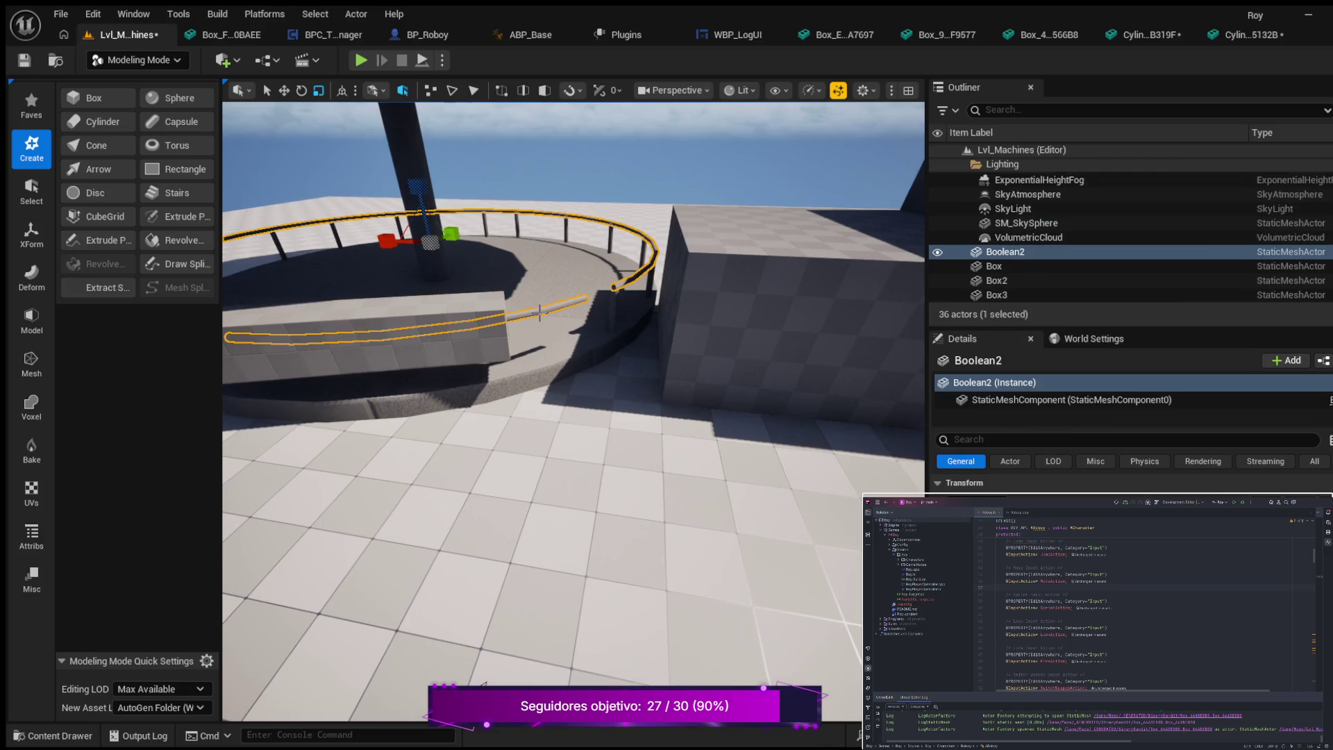
- Cut Box8 out of the railing with a Boolean Difference, leaving a gap in the ring
left_click(479, 314, "ctrl")
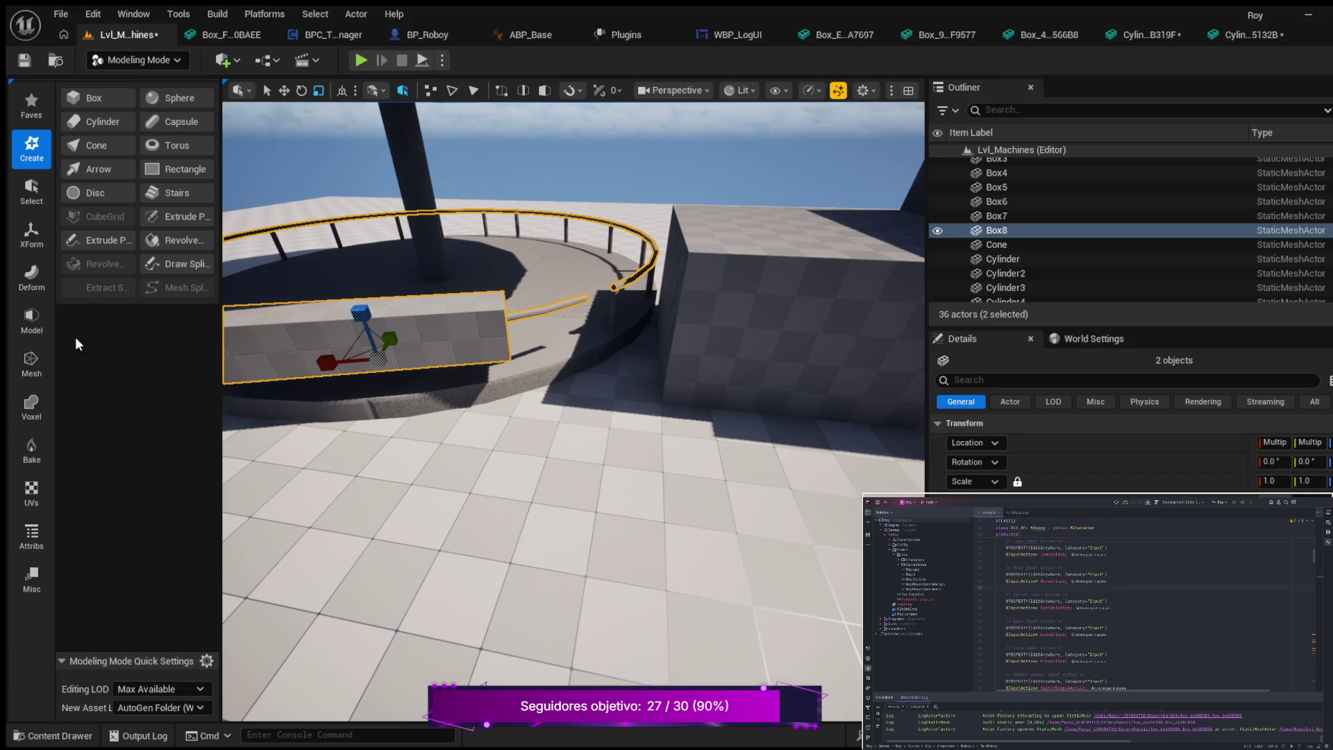
left_click(33, 285)
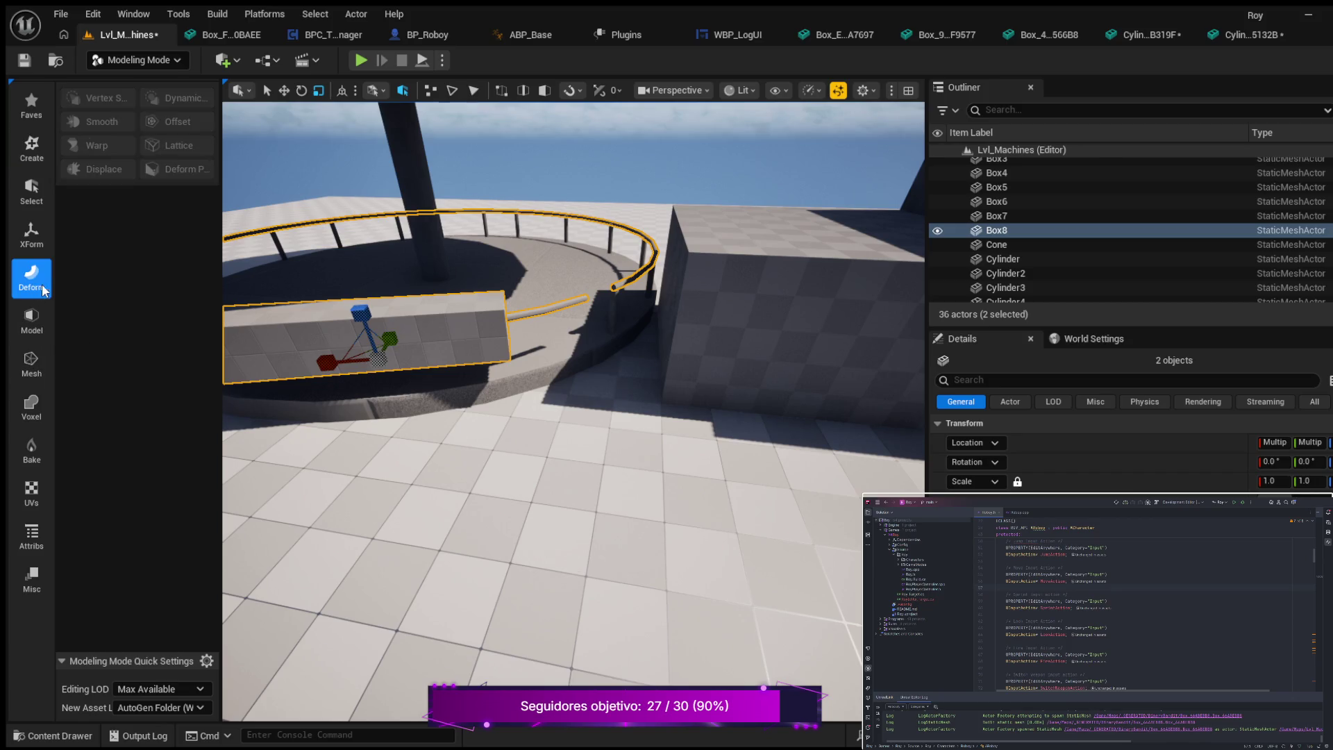
left_click(38, 332)
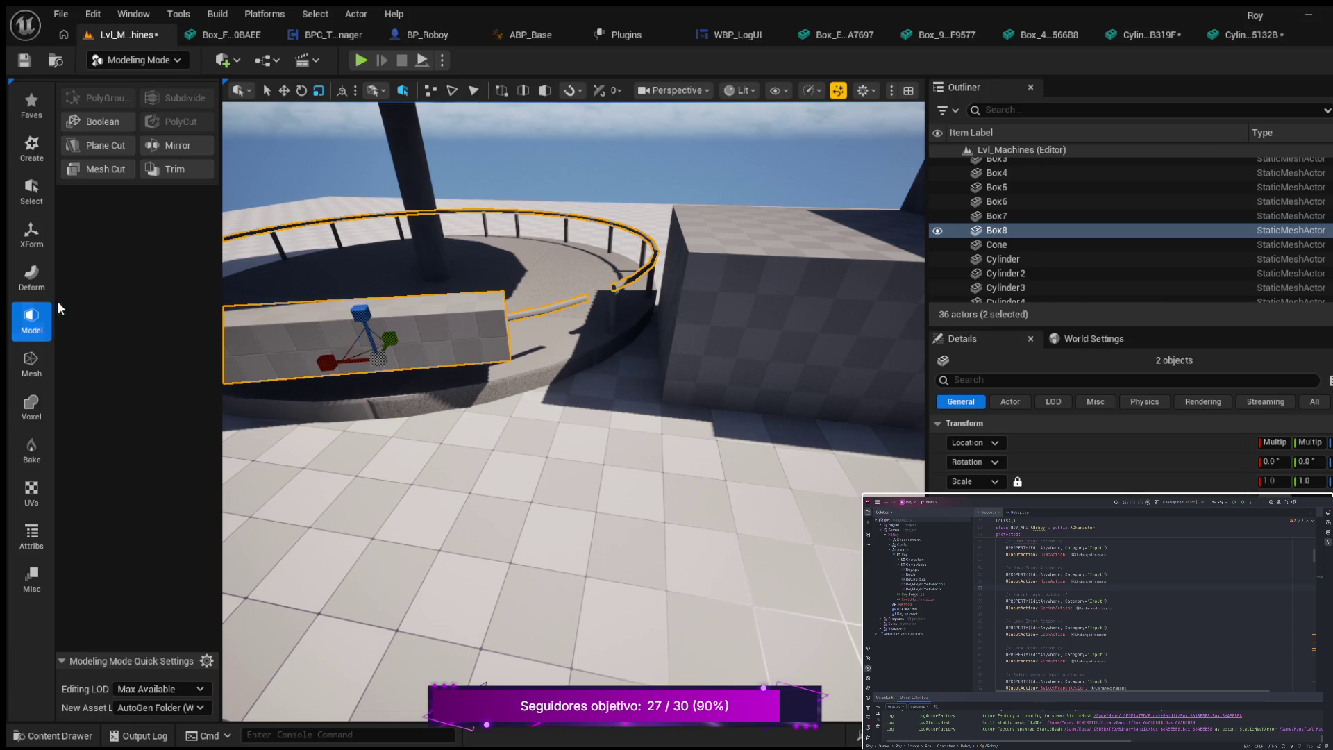
left_click(109, 118)
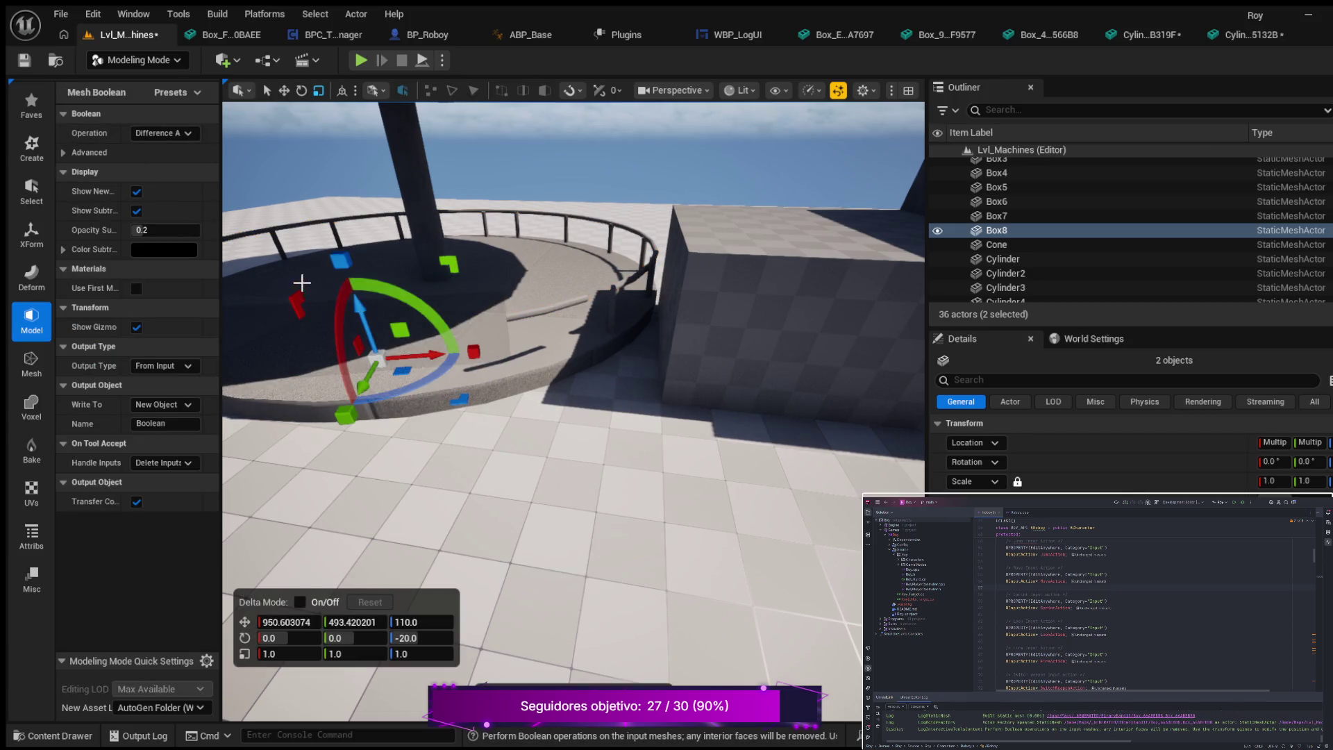
key("f")
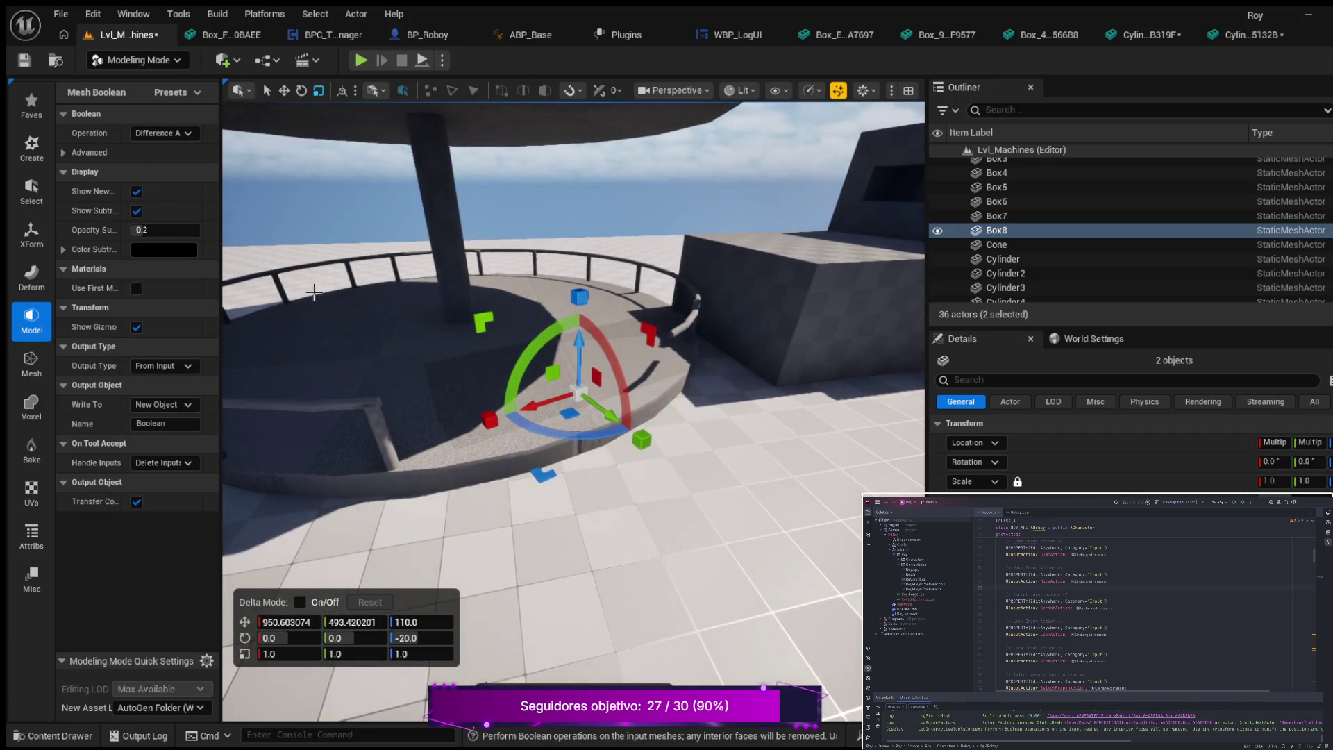
key("Return")
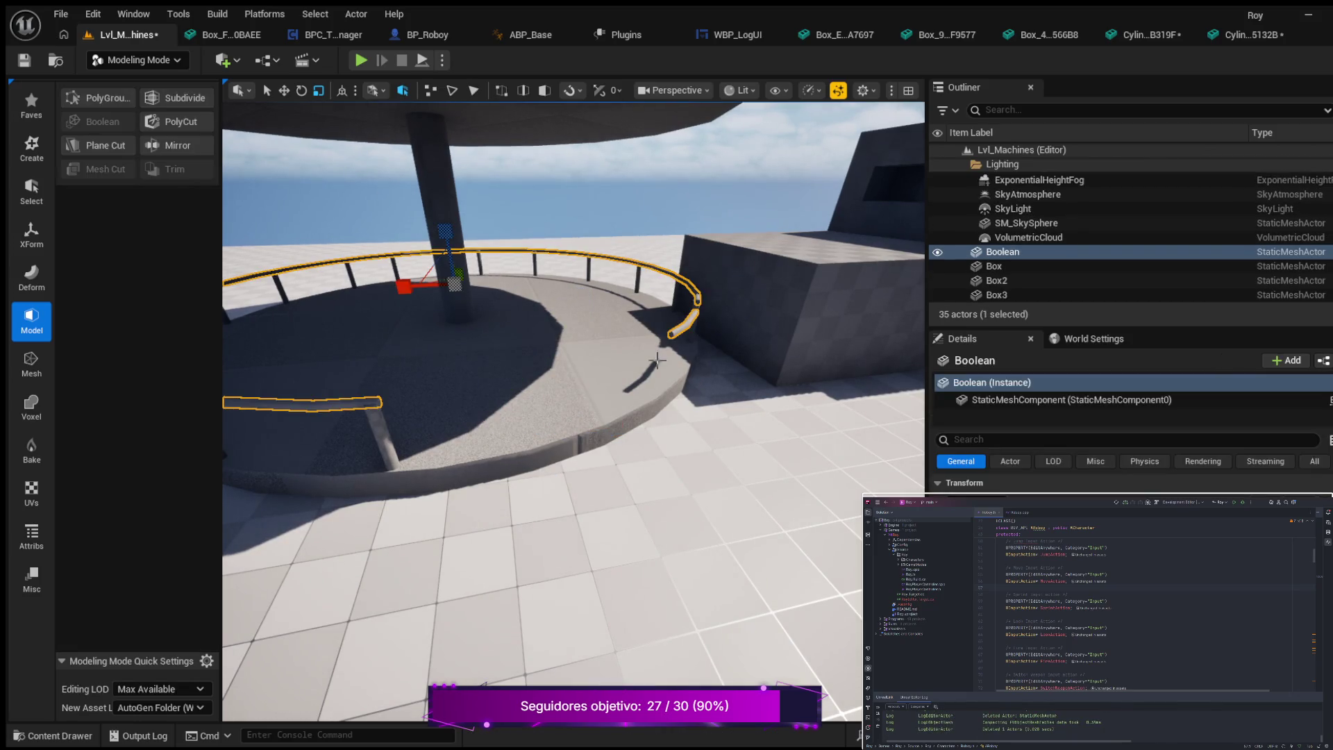
key("f")
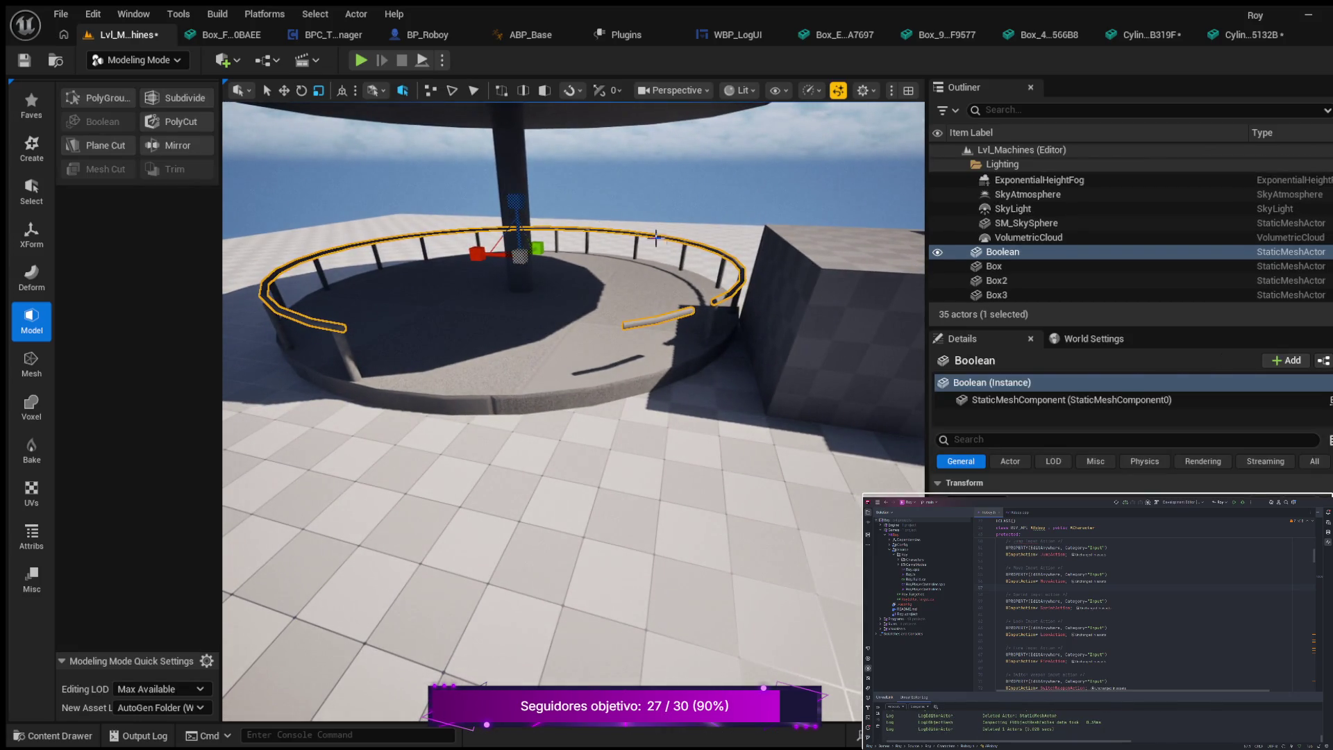
left_click_drag(601, 306, 358, 159)
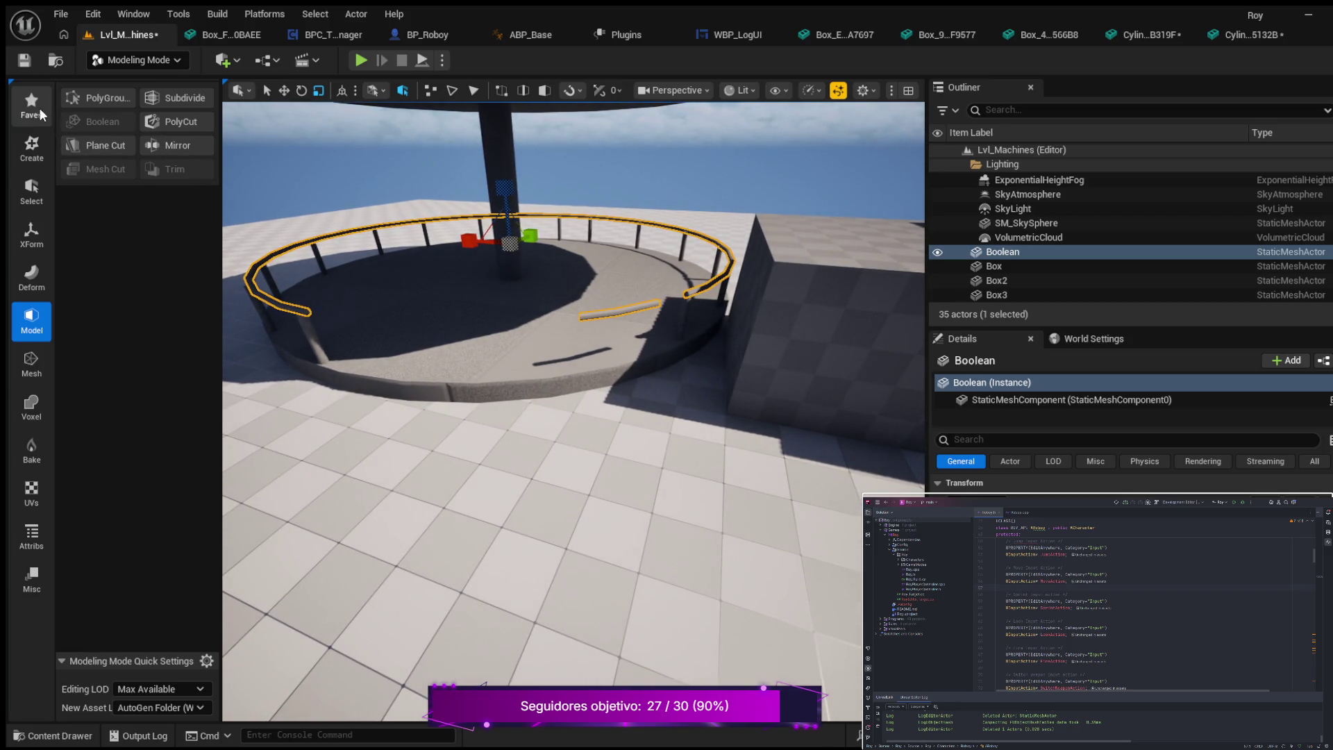
- Create a new box on the platform with depth 200, rotated -20 and raised to 100 units
left_click(34, 147)
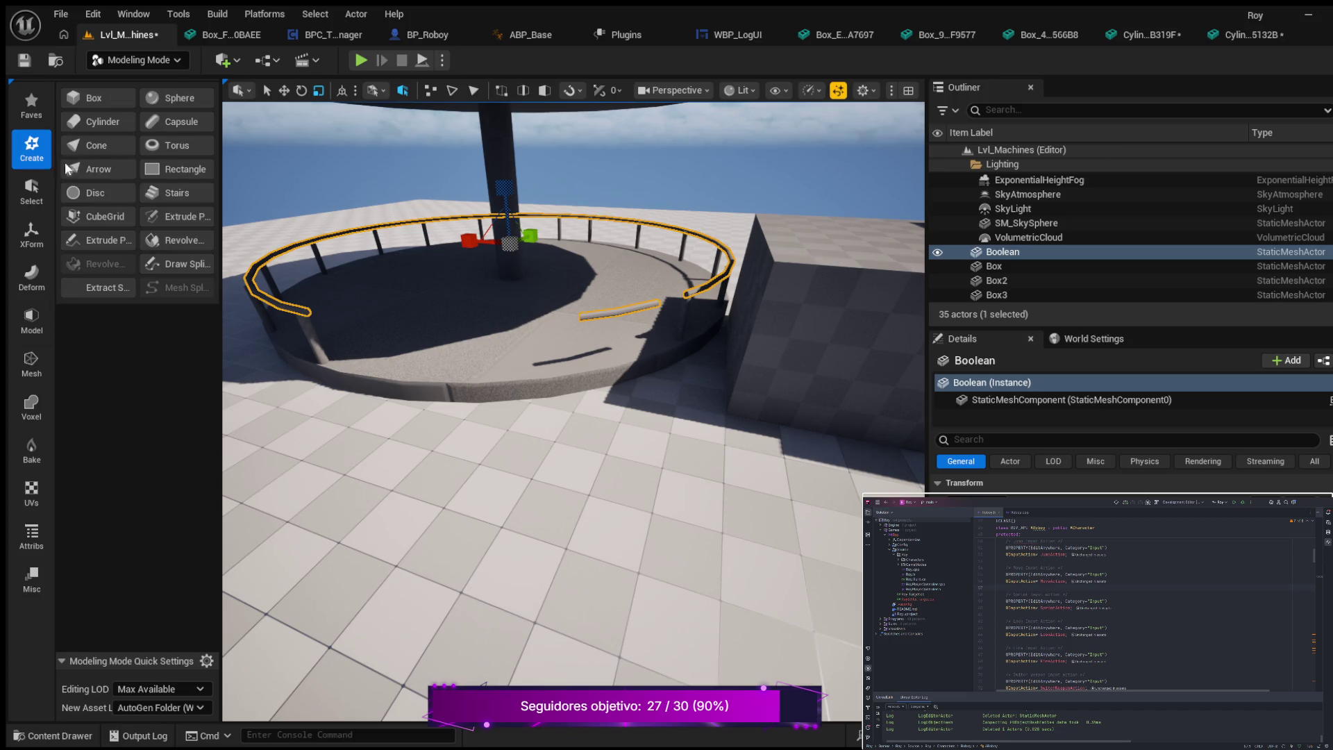
left_click(106, 95)
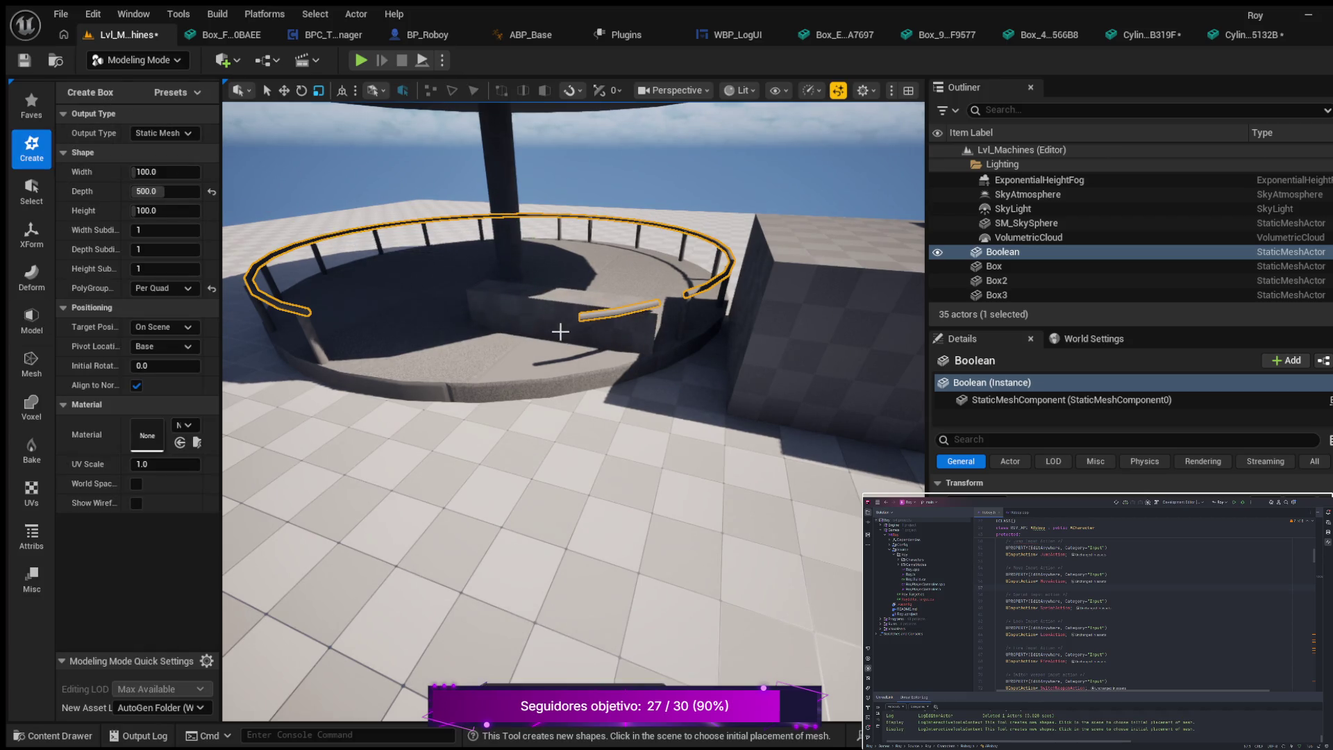
left_click(539, 338)
left_click(164, 191)
type("00")
key("Return")
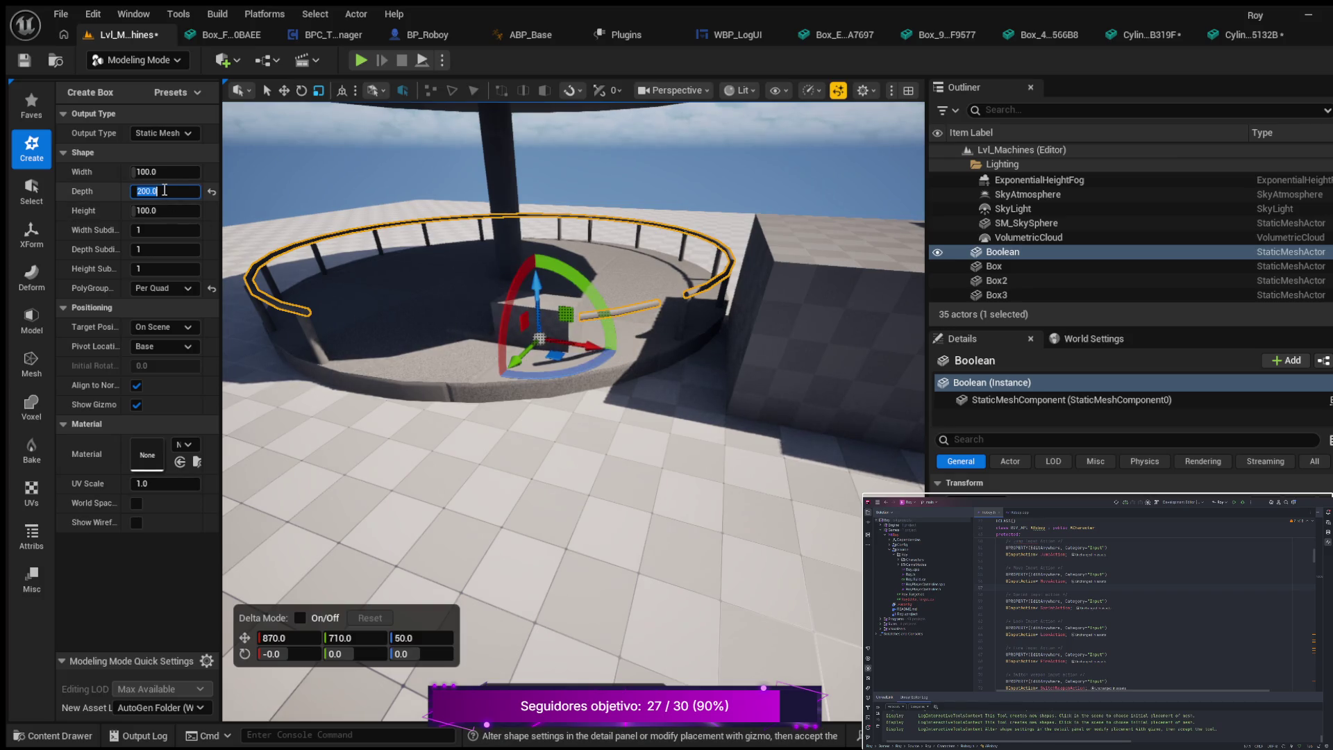
left_click_drag(532, 375, 590, 369)
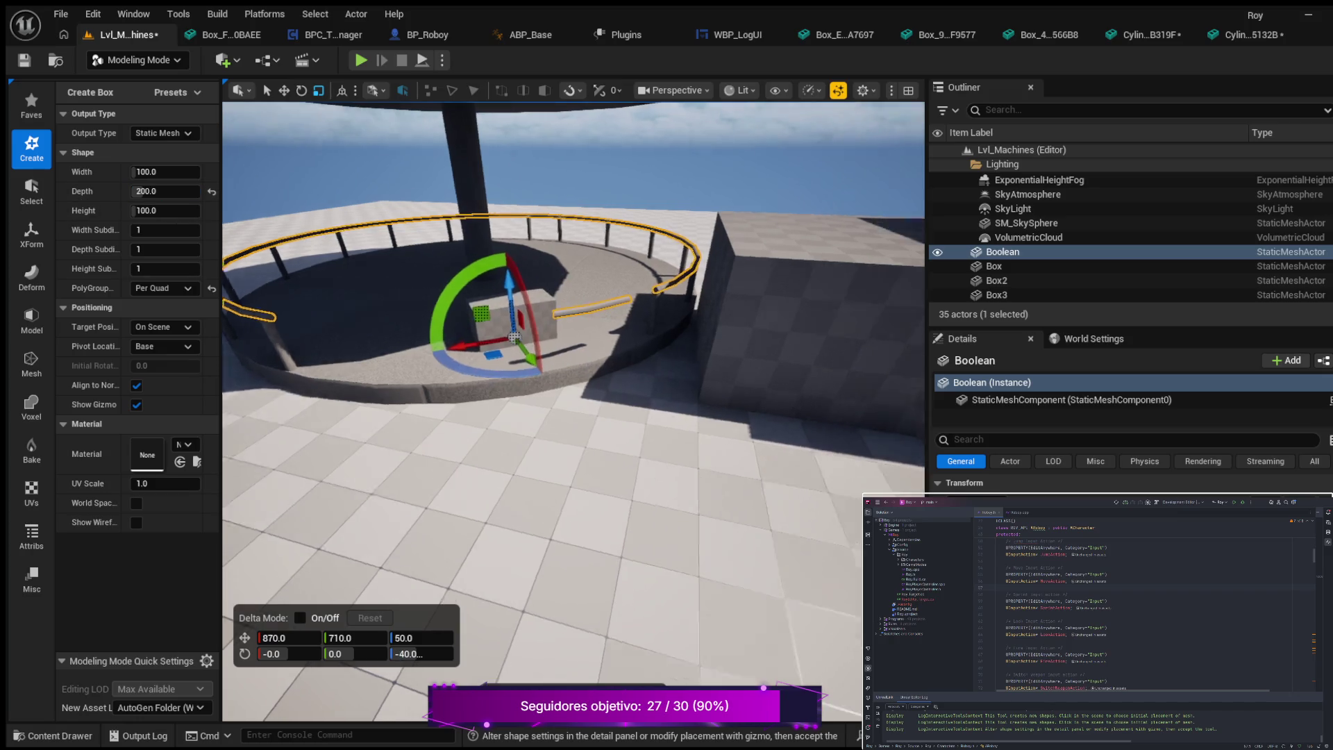
left_click_drag(489, 338, 516, 368)
left_click_drag(557, 298, 556, 276)
- Accept the new box into the level and select Box8 beside the railing
key("w")
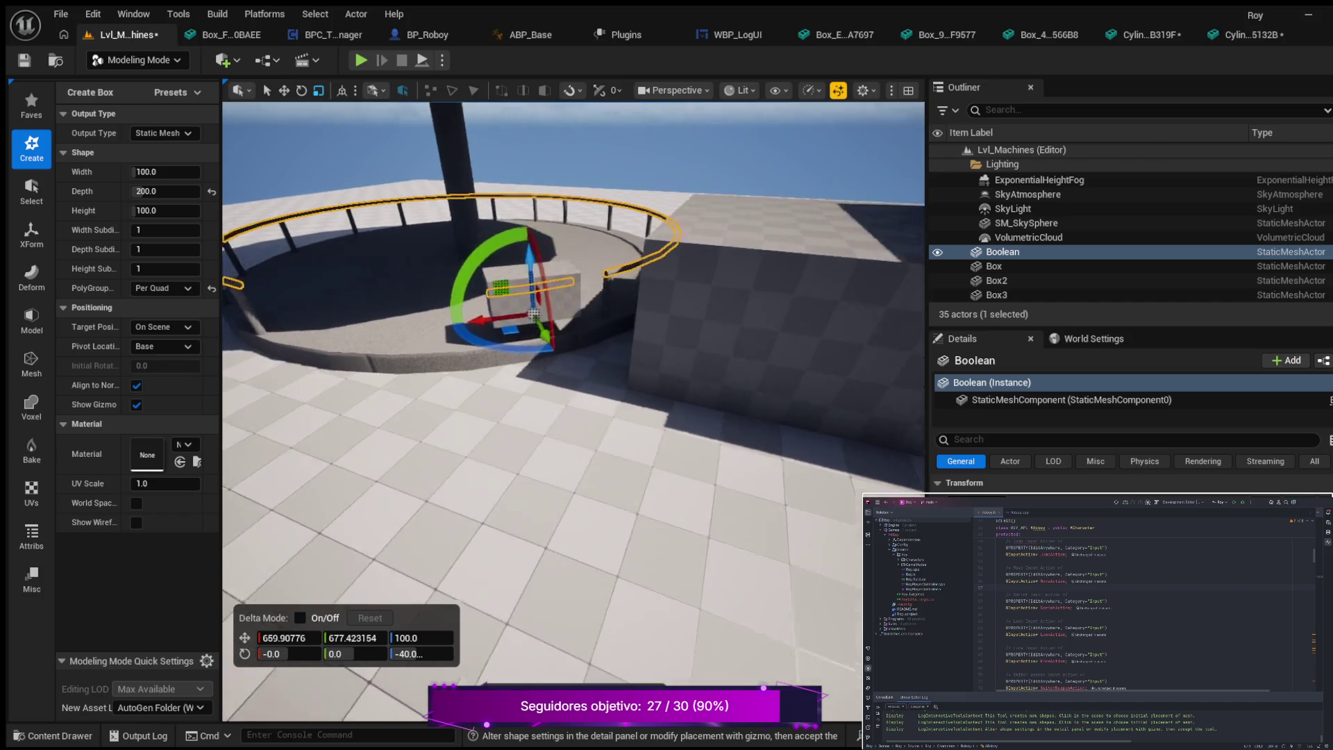
key("w")
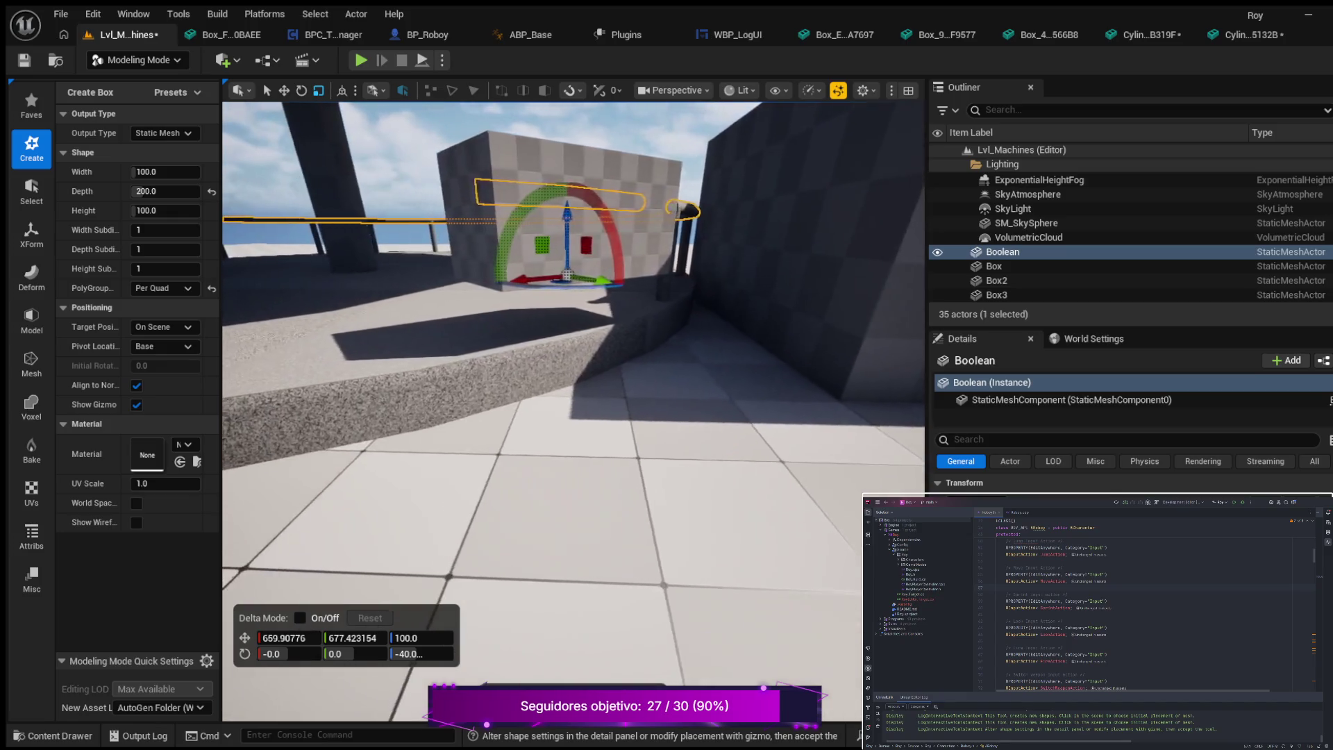
key("w")
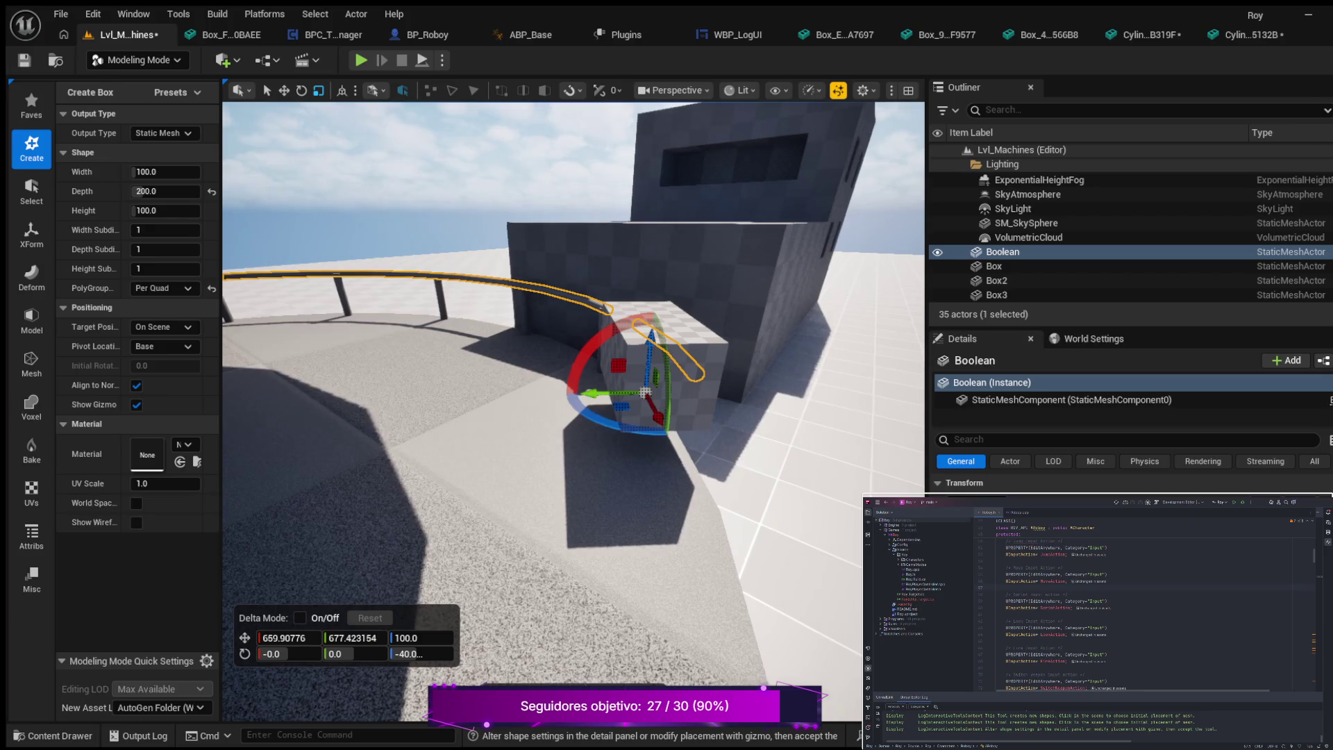
key("Return")
key("w")
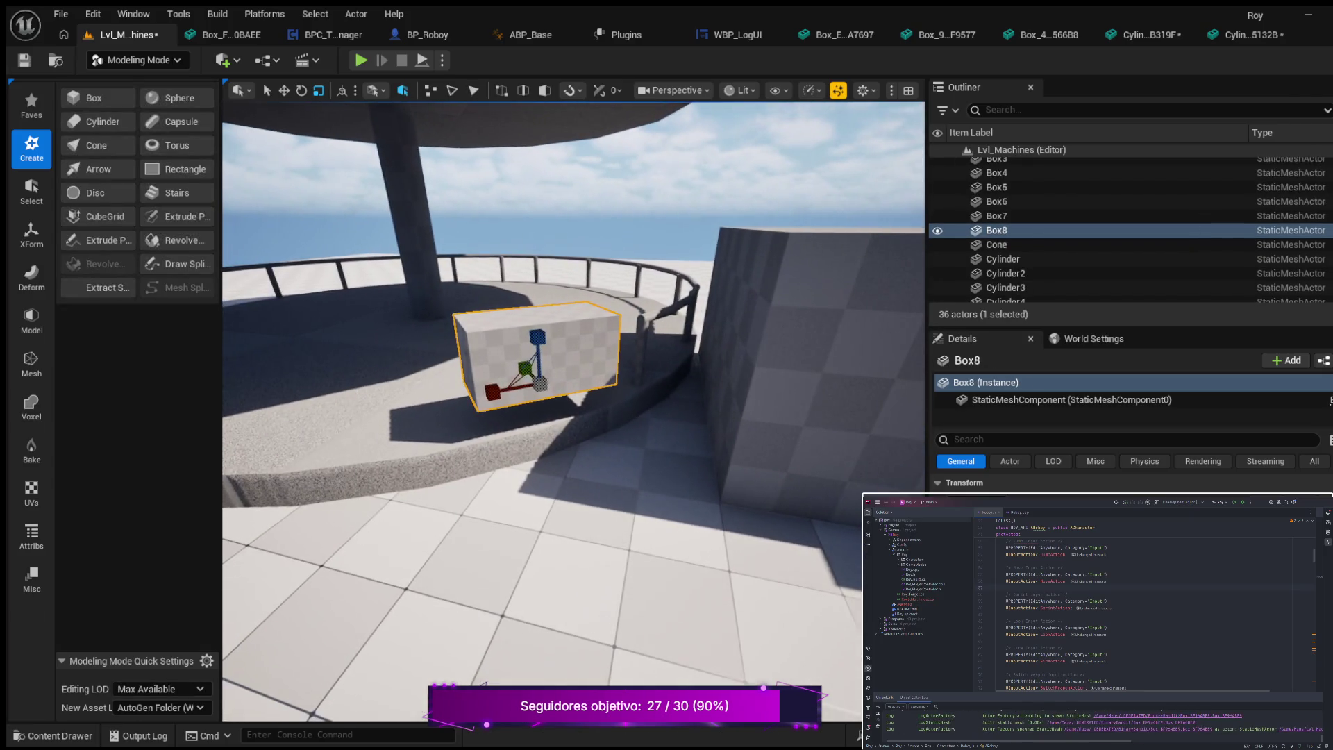
left_click(651, 314)
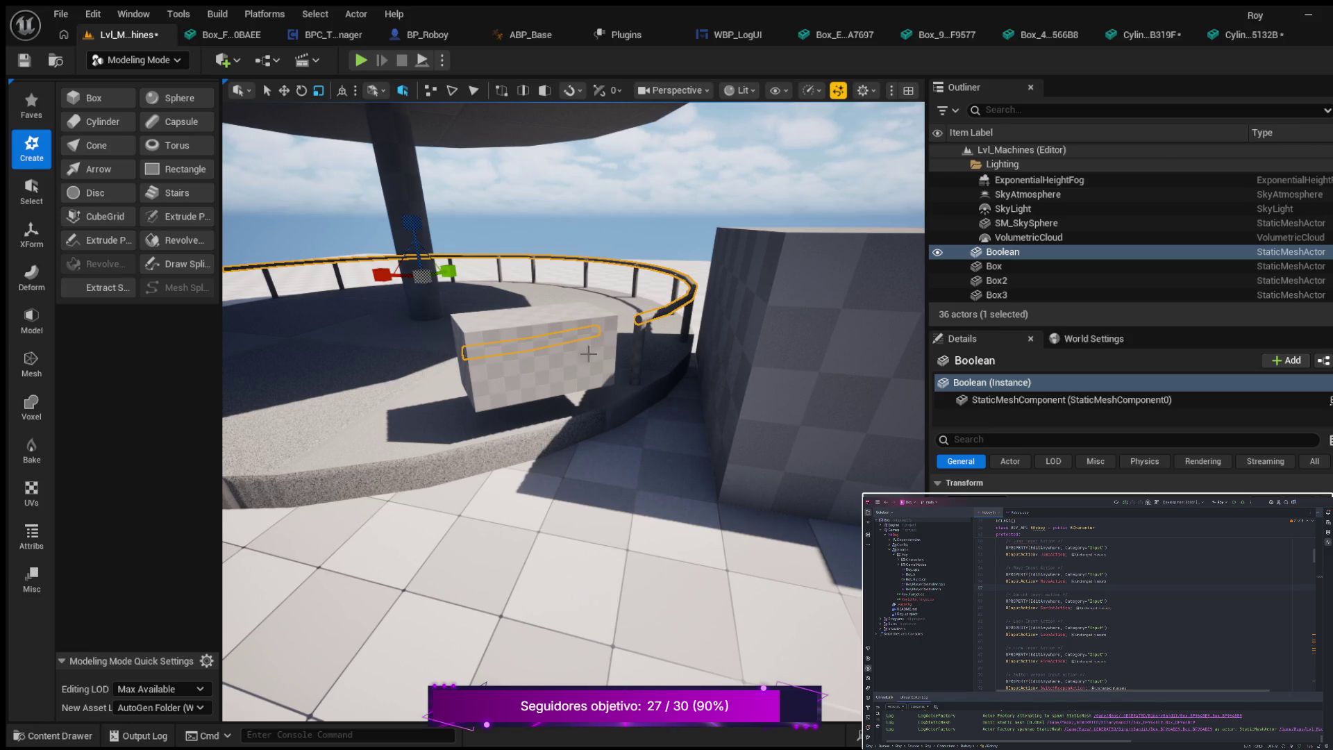
left_click(596, 378, "ctrl")
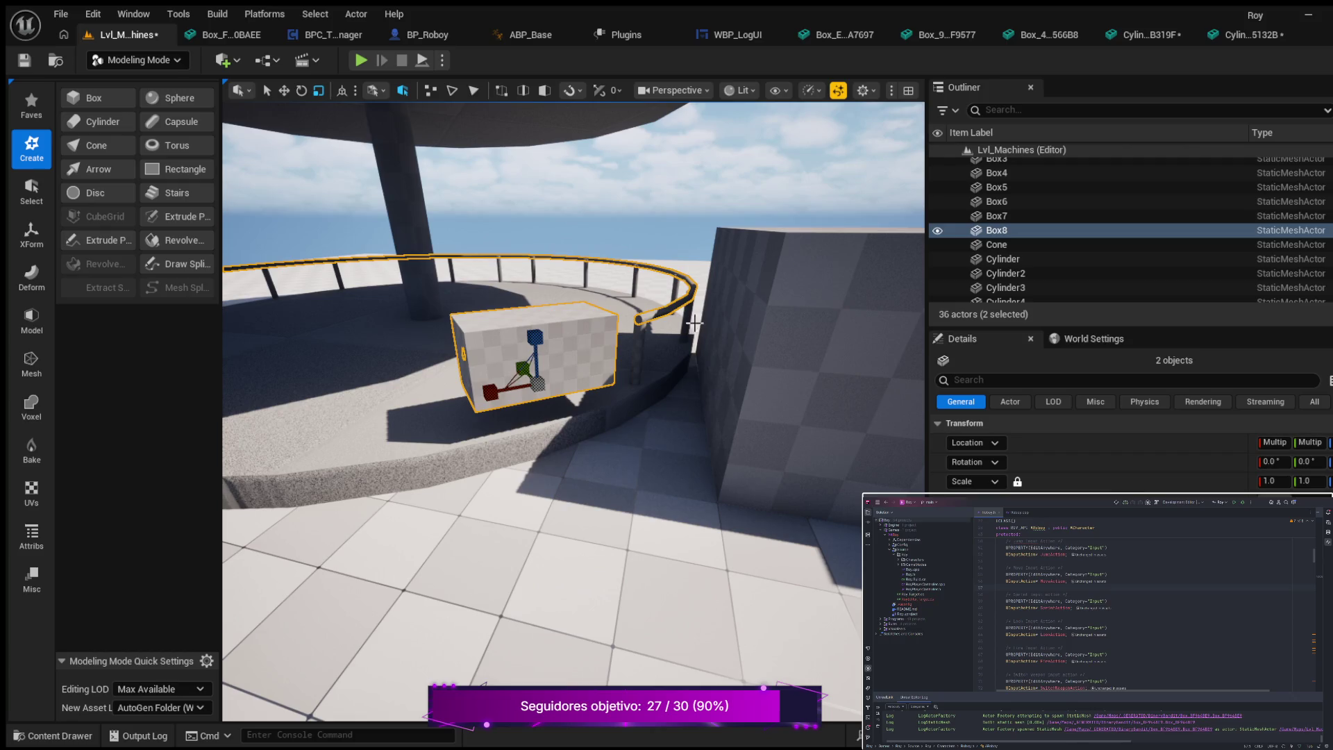
left_click(646, 307)
left_click(517, 361)
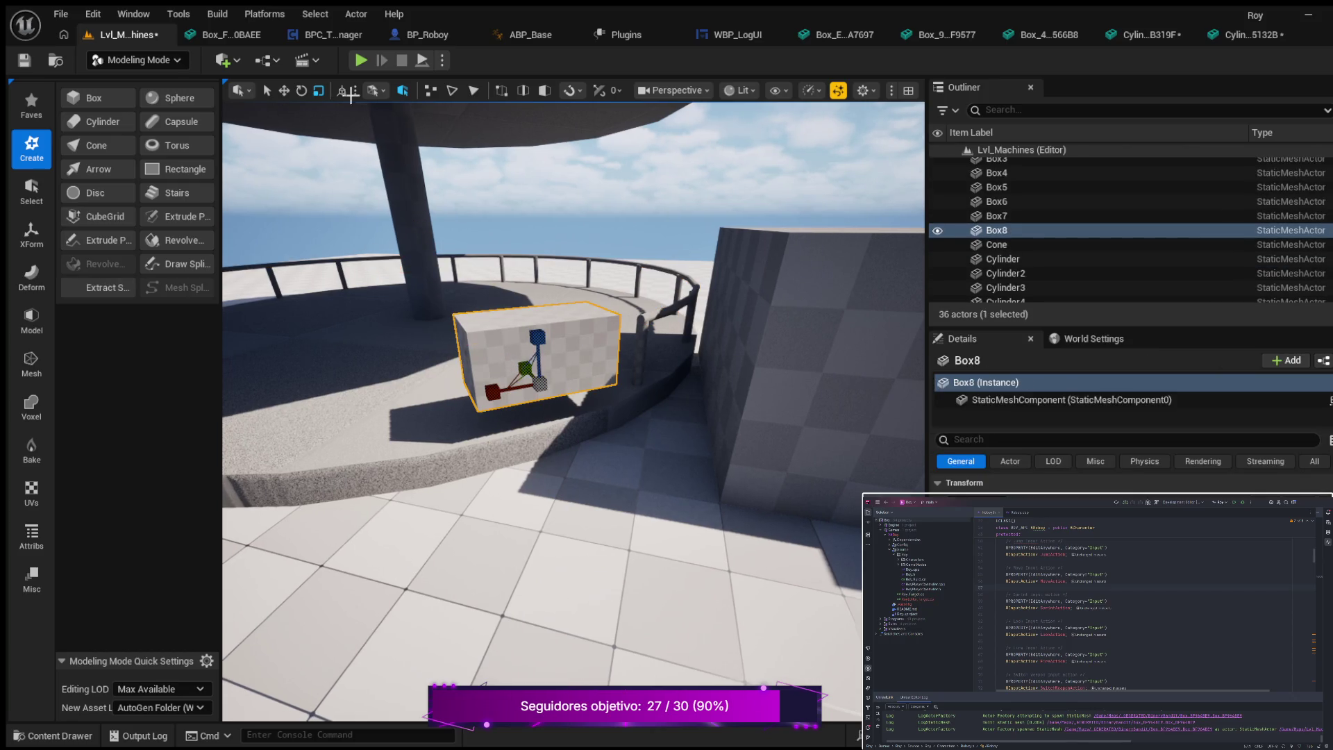
left_click(284, 92)
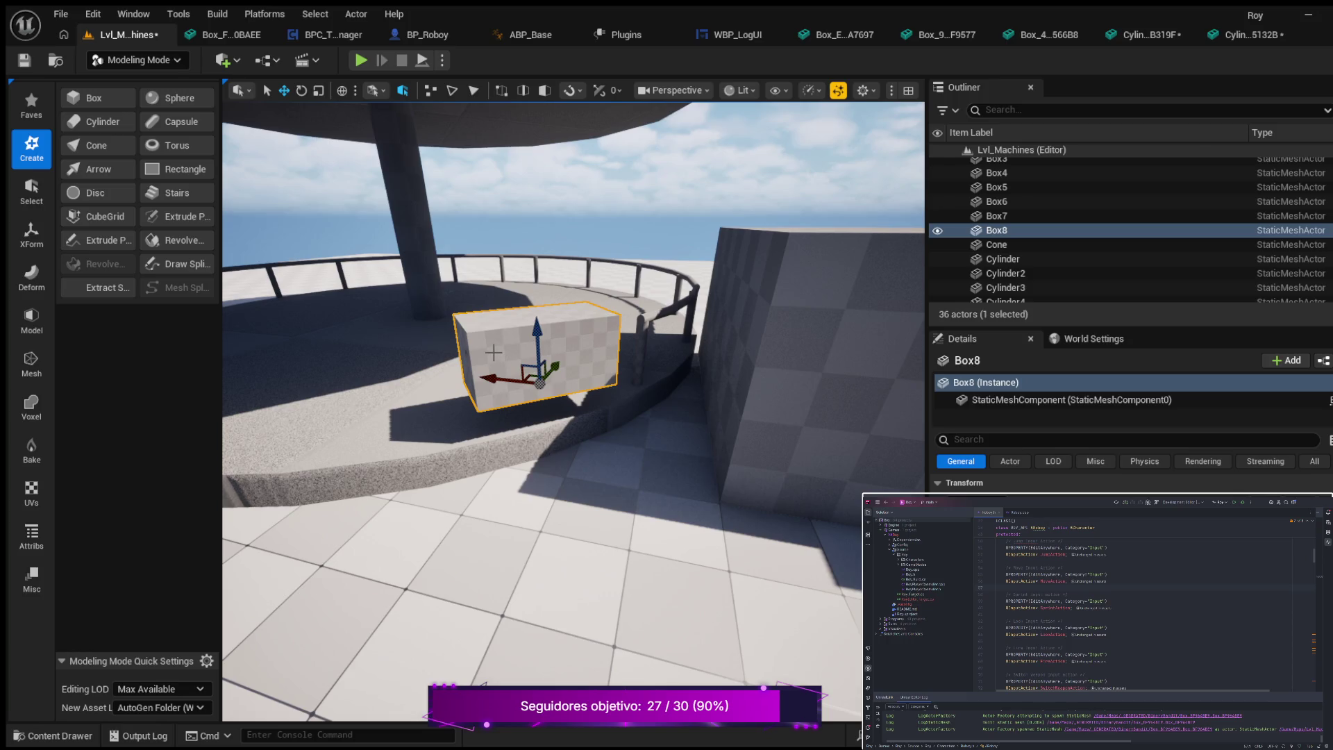
mouse_move(495, 353)
left_mouse_down()
mouse_move(466, 326)
mouse_move(525, 413)
mouse_move(512, 412)
mouse_move(549, 379)
mouse_move(539, 437)
left_mouse_up()
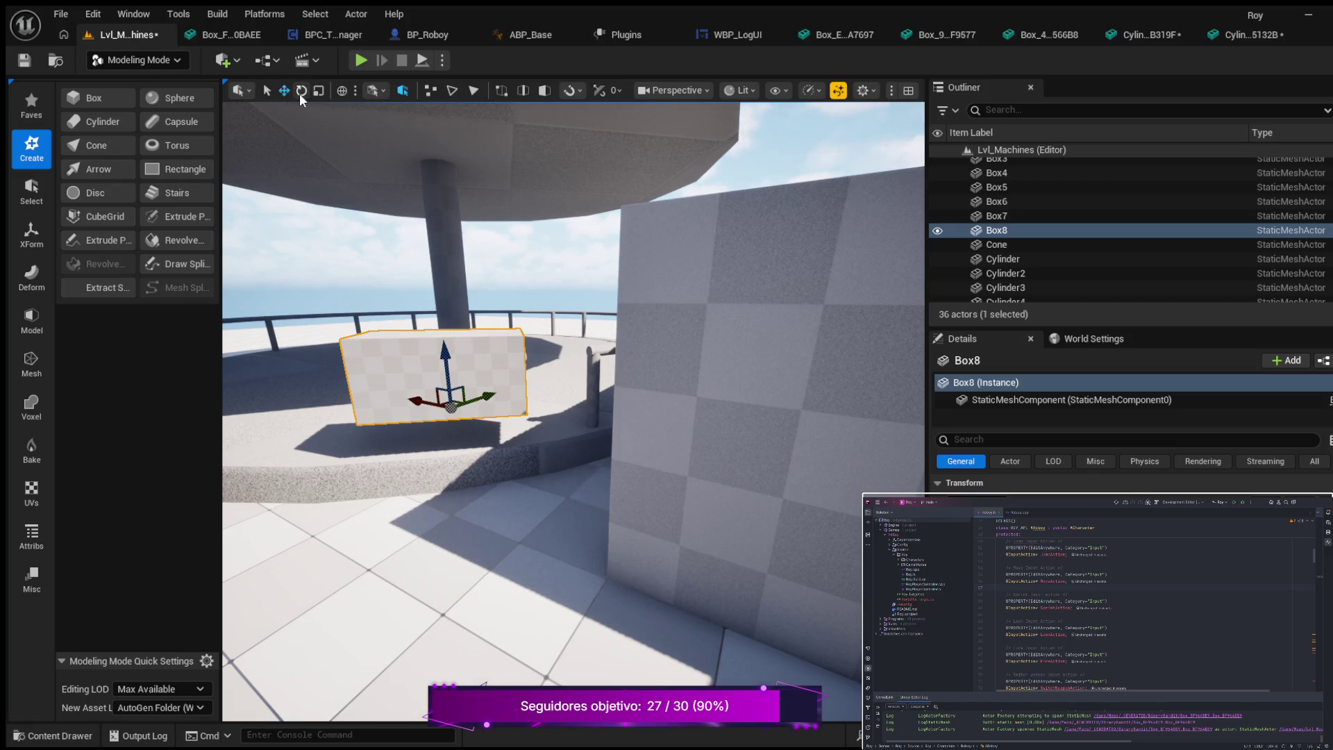
left_click(300, 91)
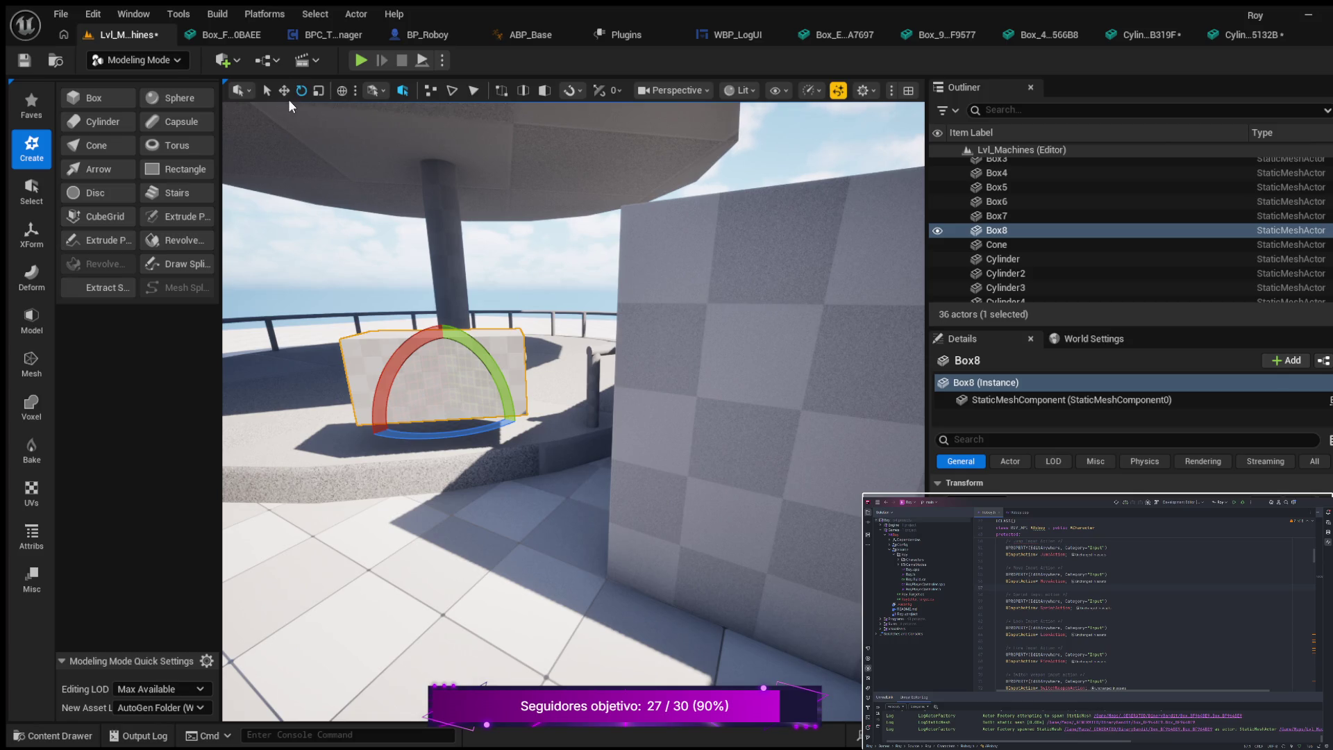
left_click(284, 91)
key("f")
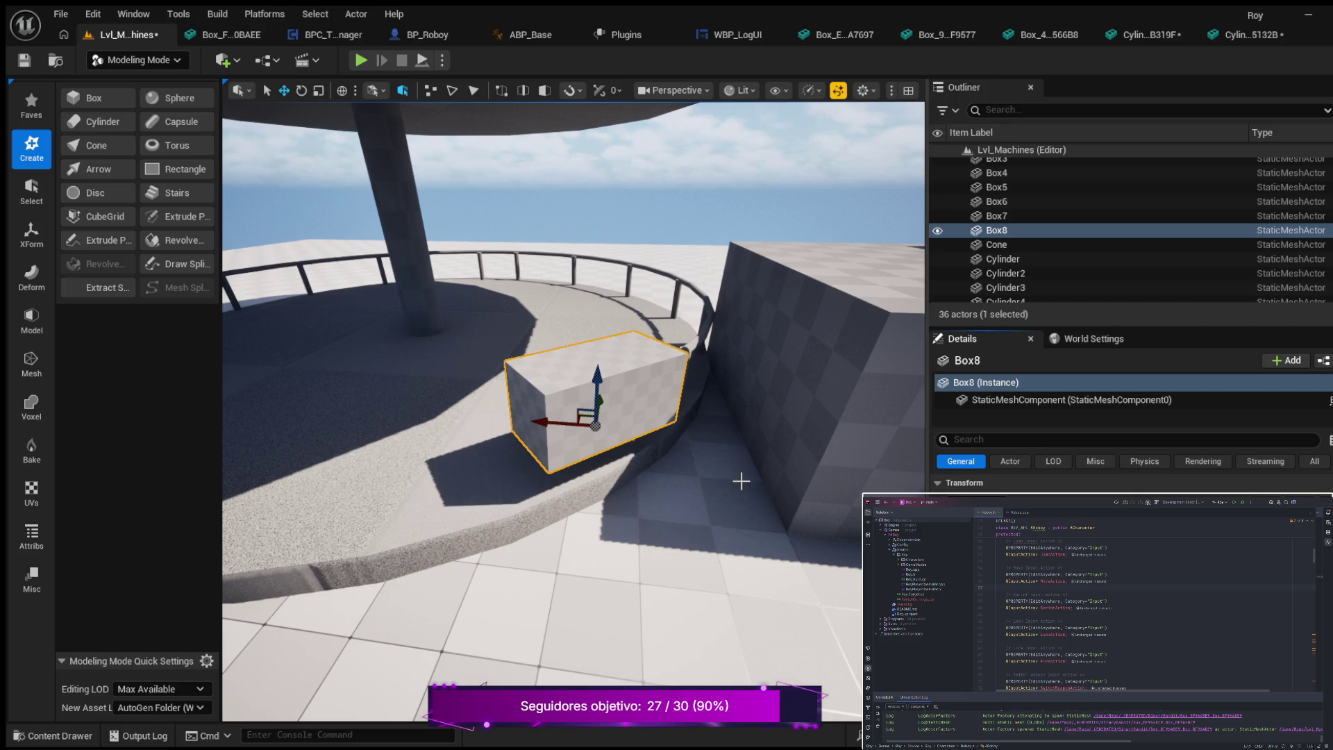
mouse_move(654, 530)
left_mouse_down()
mouse_move(597, 533)
mouse_move(640, 535)
mouse_move(610, 530)
mouse_move(610, 482)
left_mouse_up()
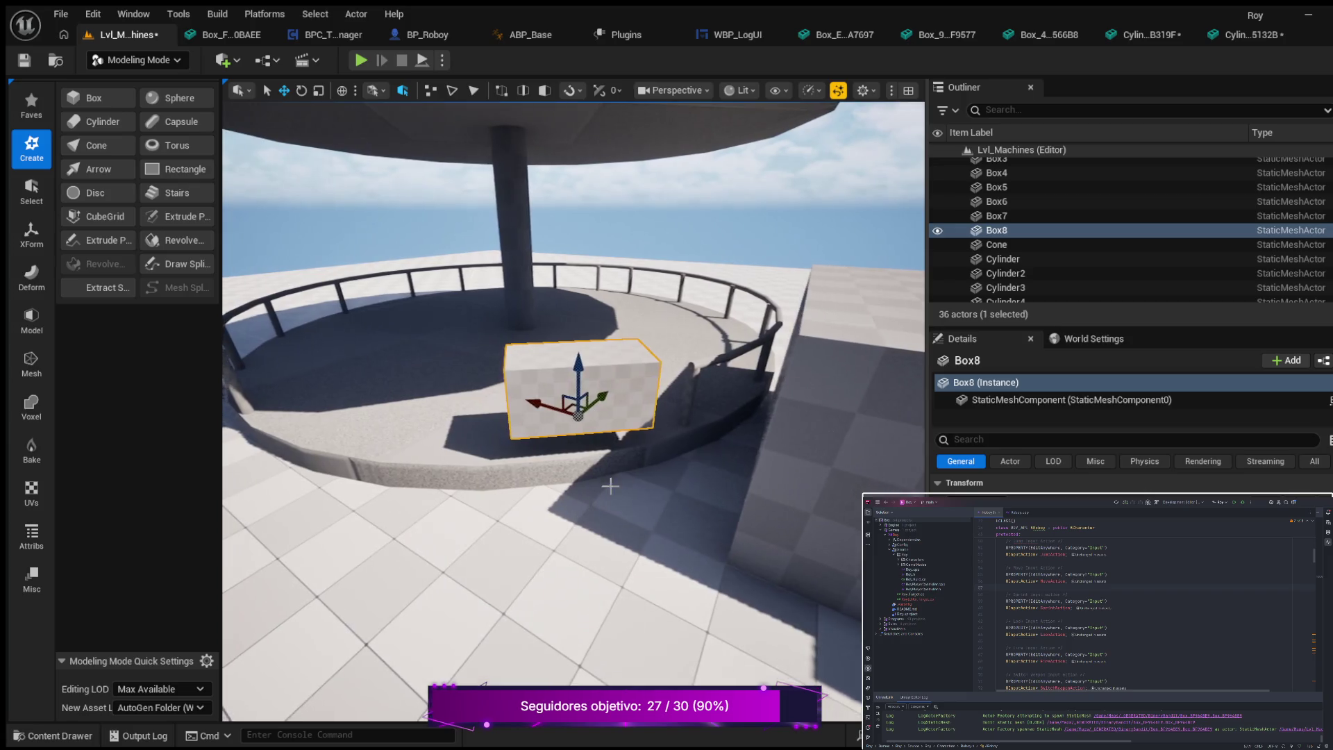
- Subtract Box8 from the selected railing with a Boolean Difference, producing the Boolean2 mesh
left_click(710, 363)
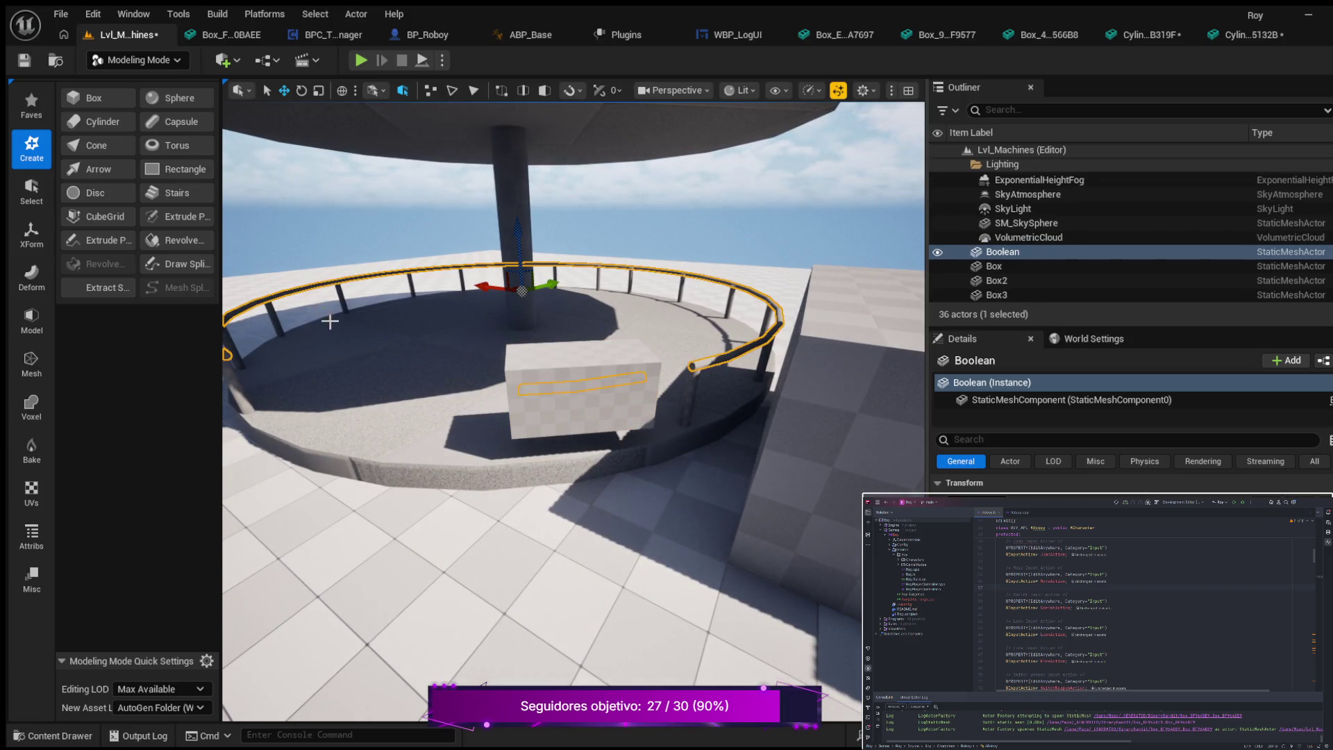
left_click(559, 373, "ctrl")
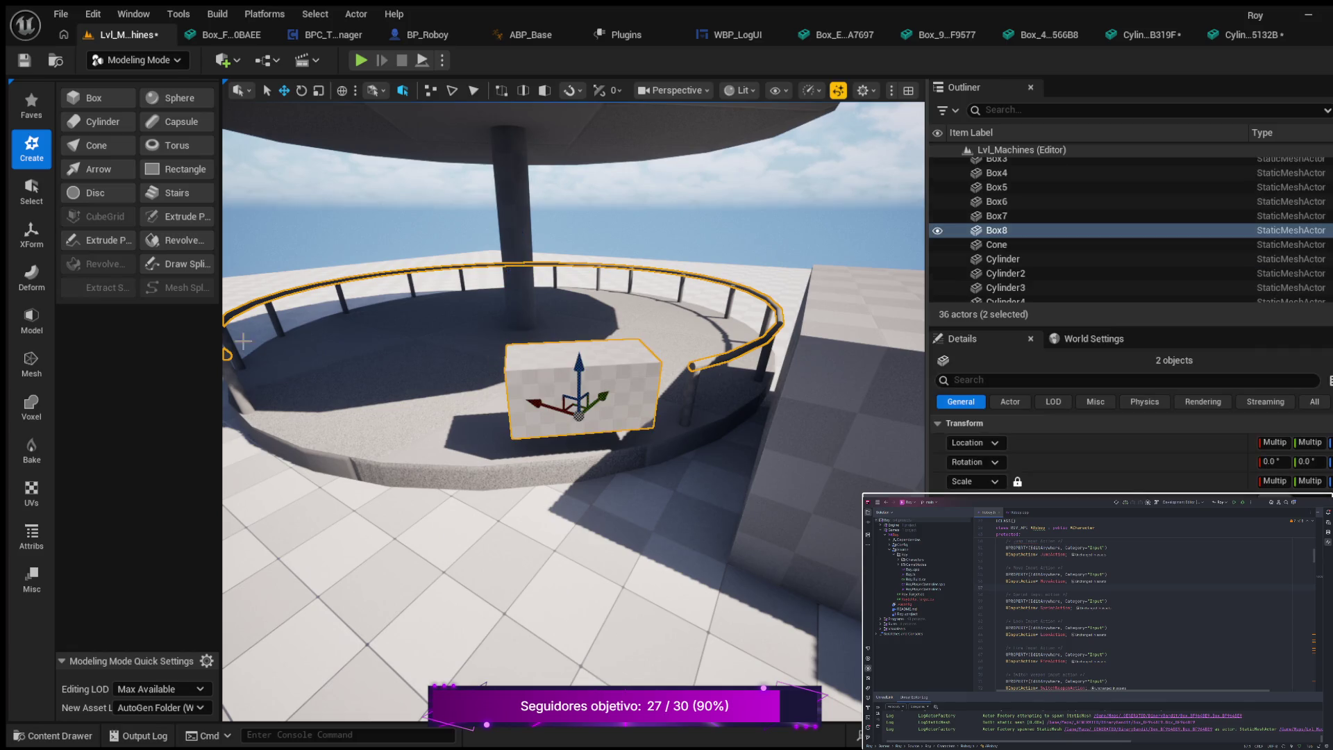
left_click(31, 324)
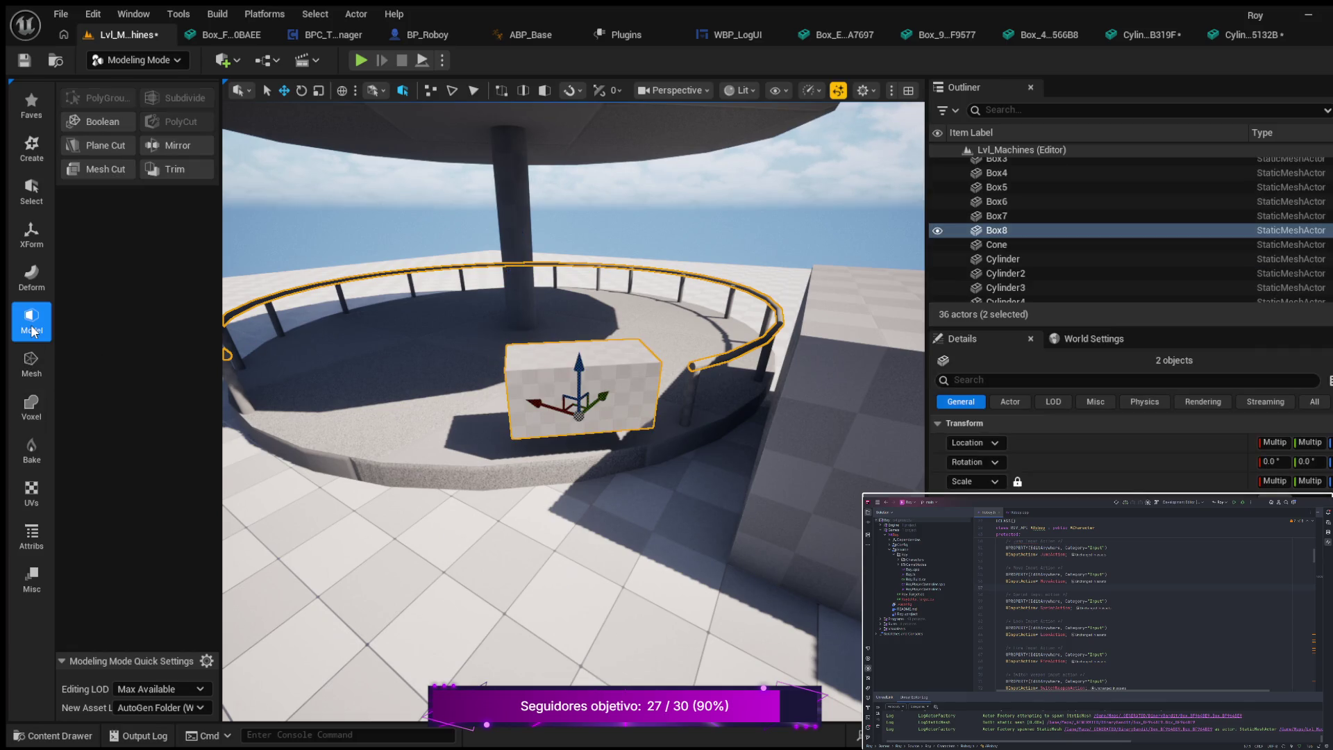
left_click(105, 119)
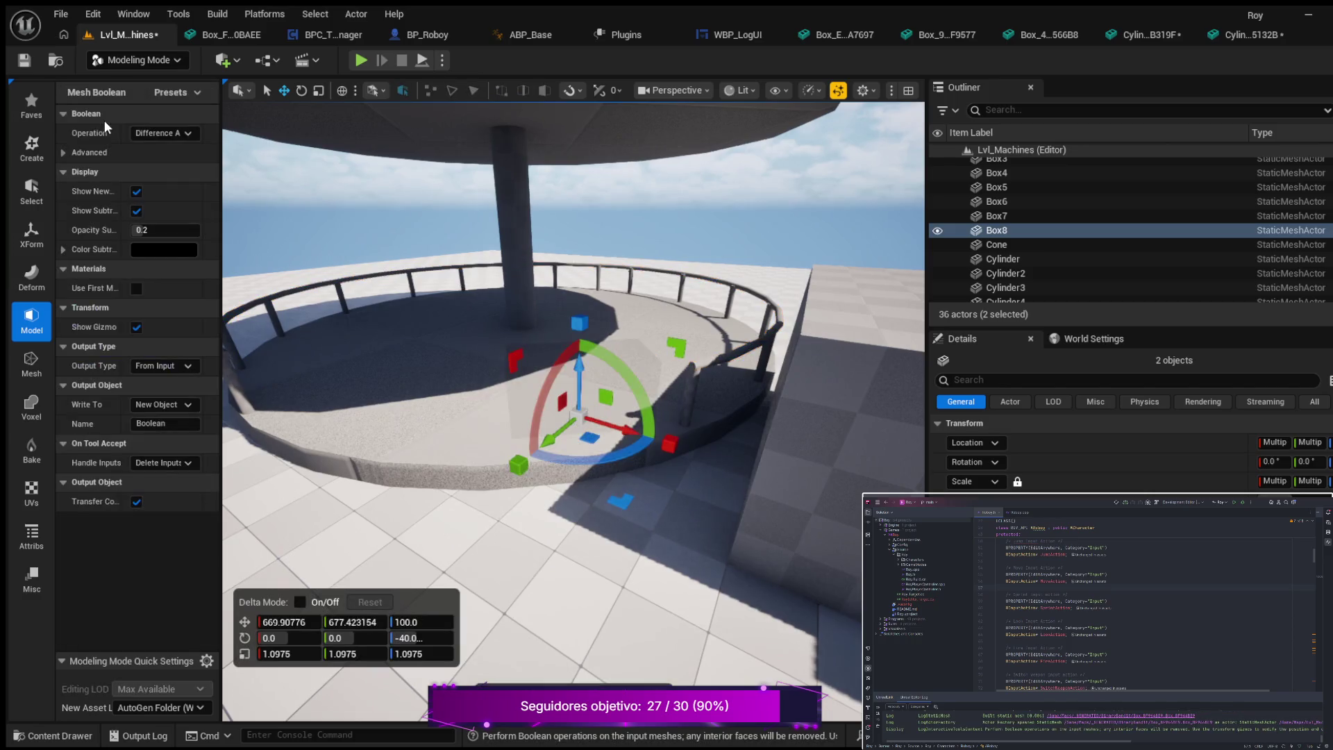
key("Return")
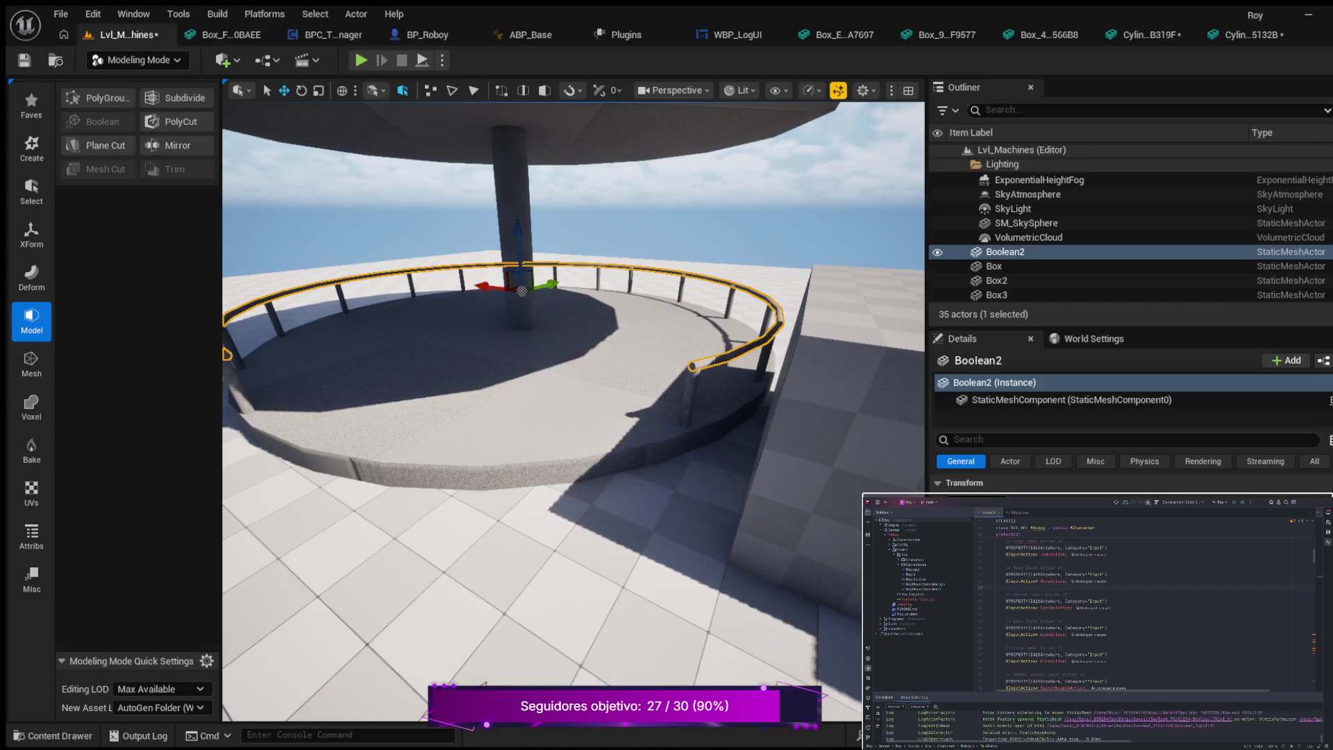
- Save the level, then play-test it by walking the character up to the curved railing
left_click(25, 61)
left_click(362, 61)
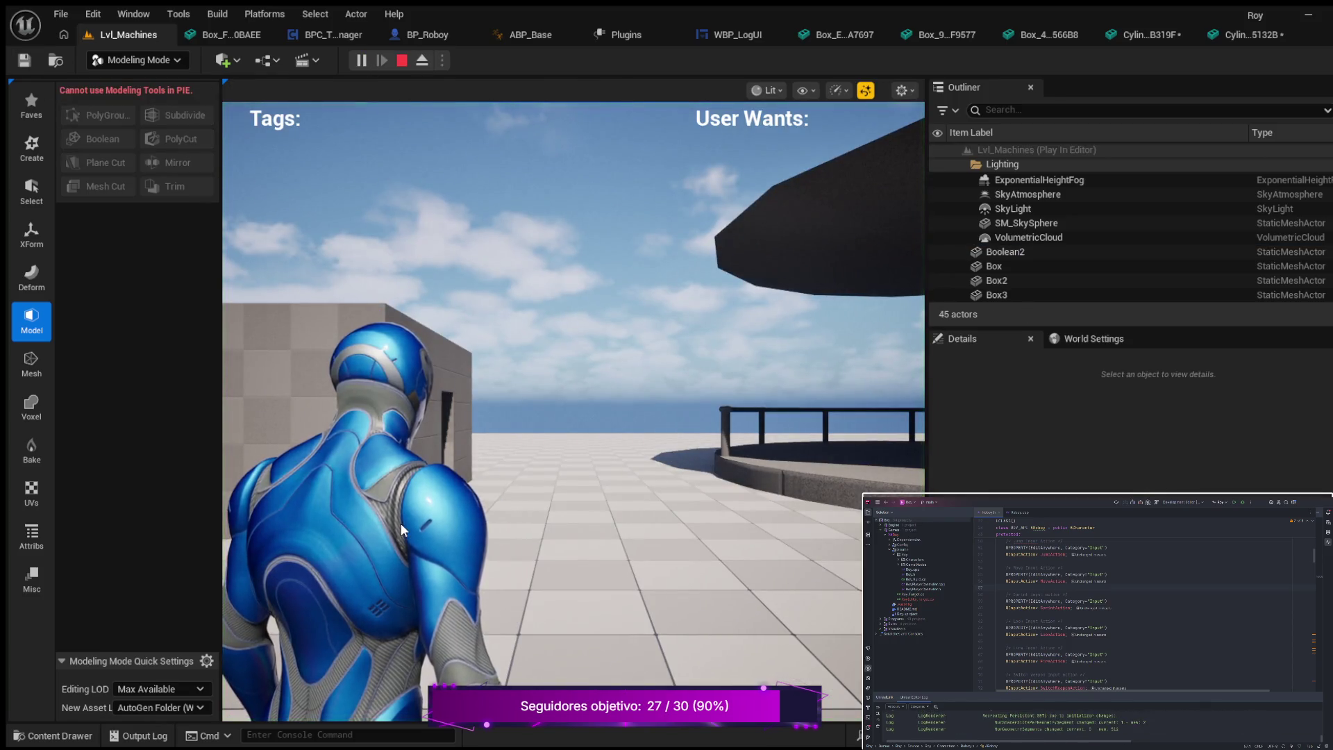
key("w")
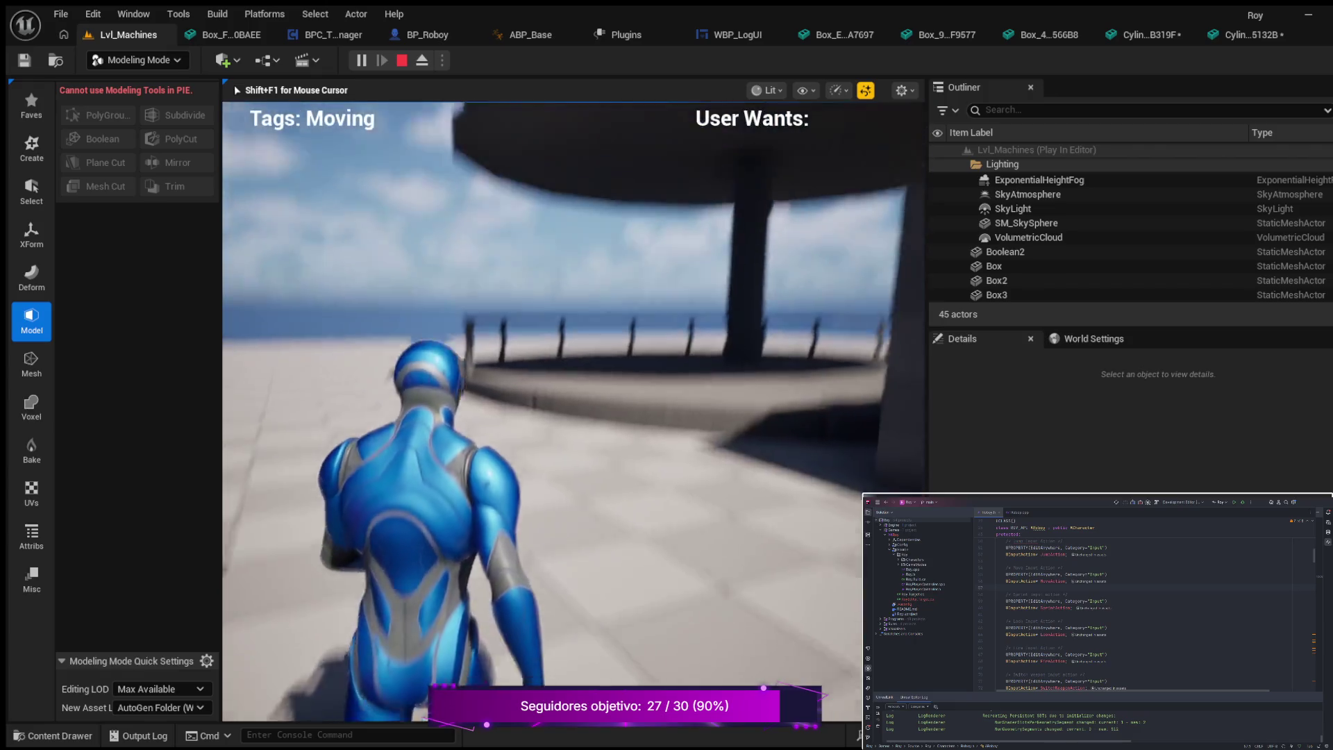
key("w")
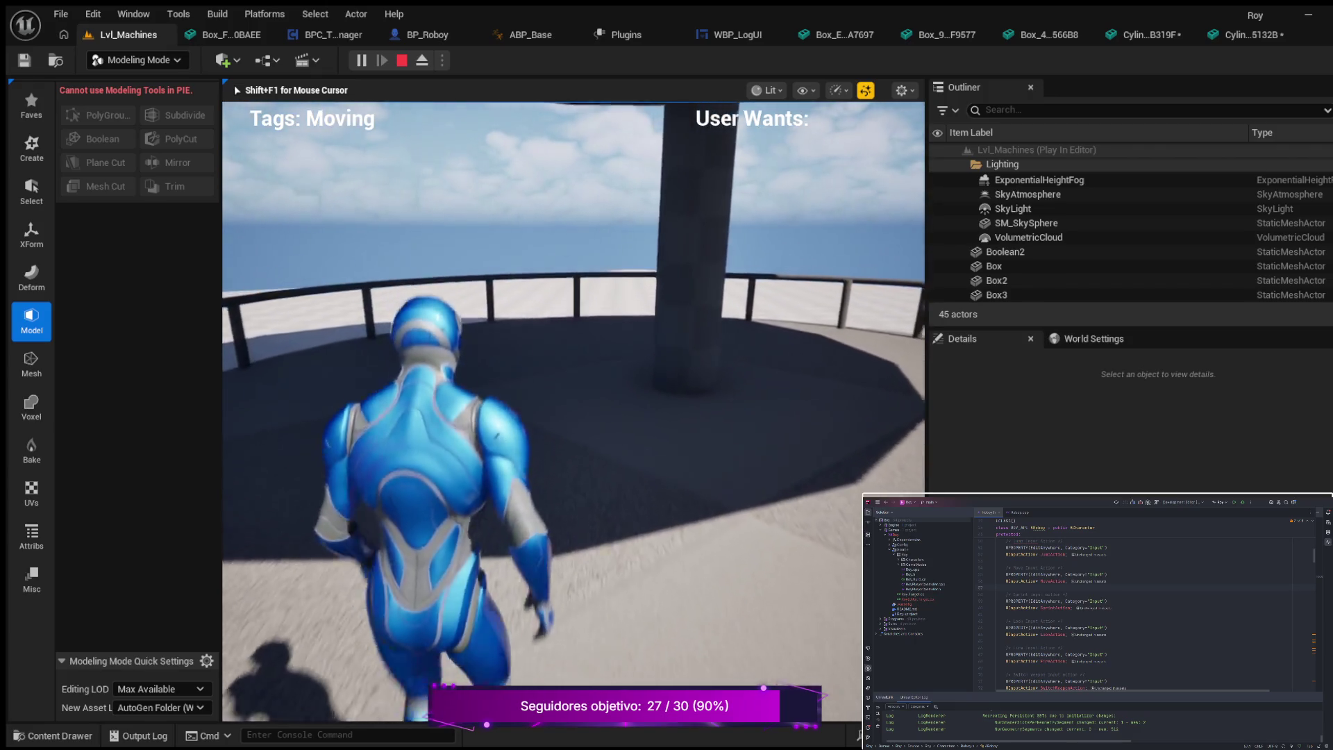
key("w")
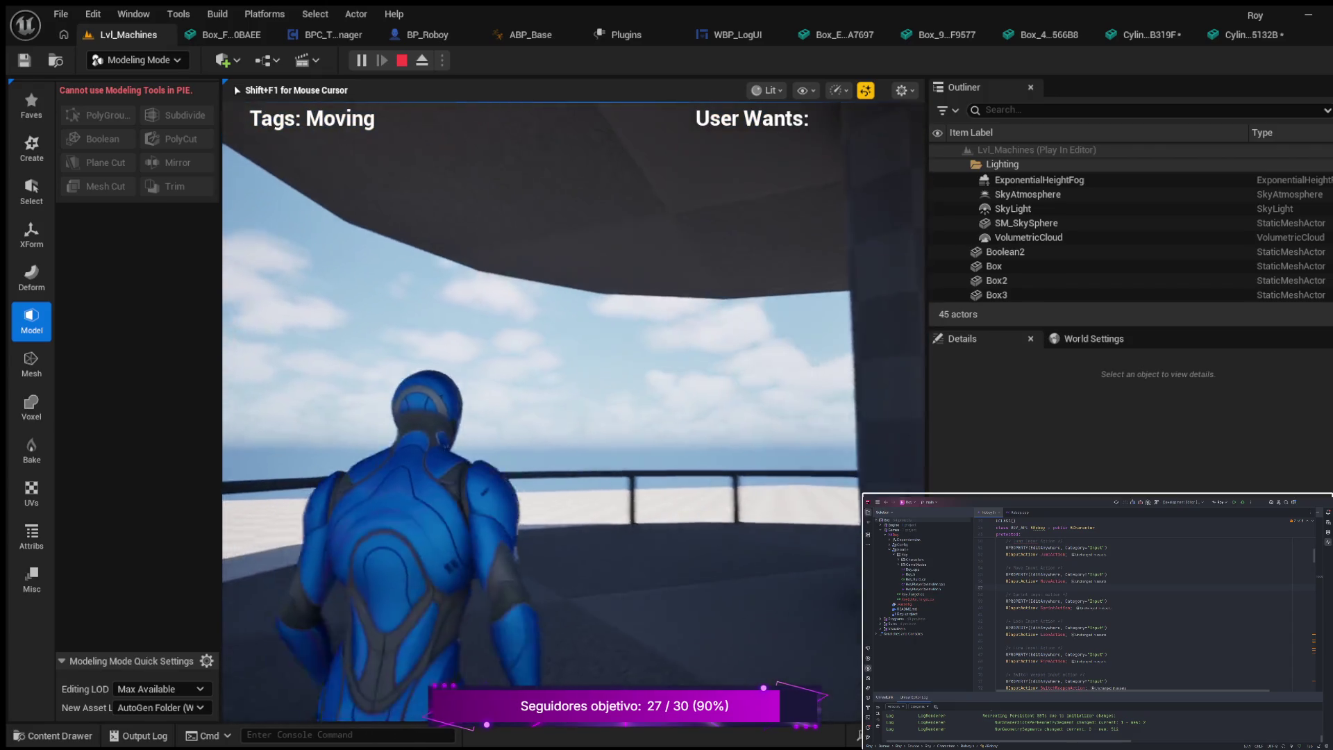
key("w")
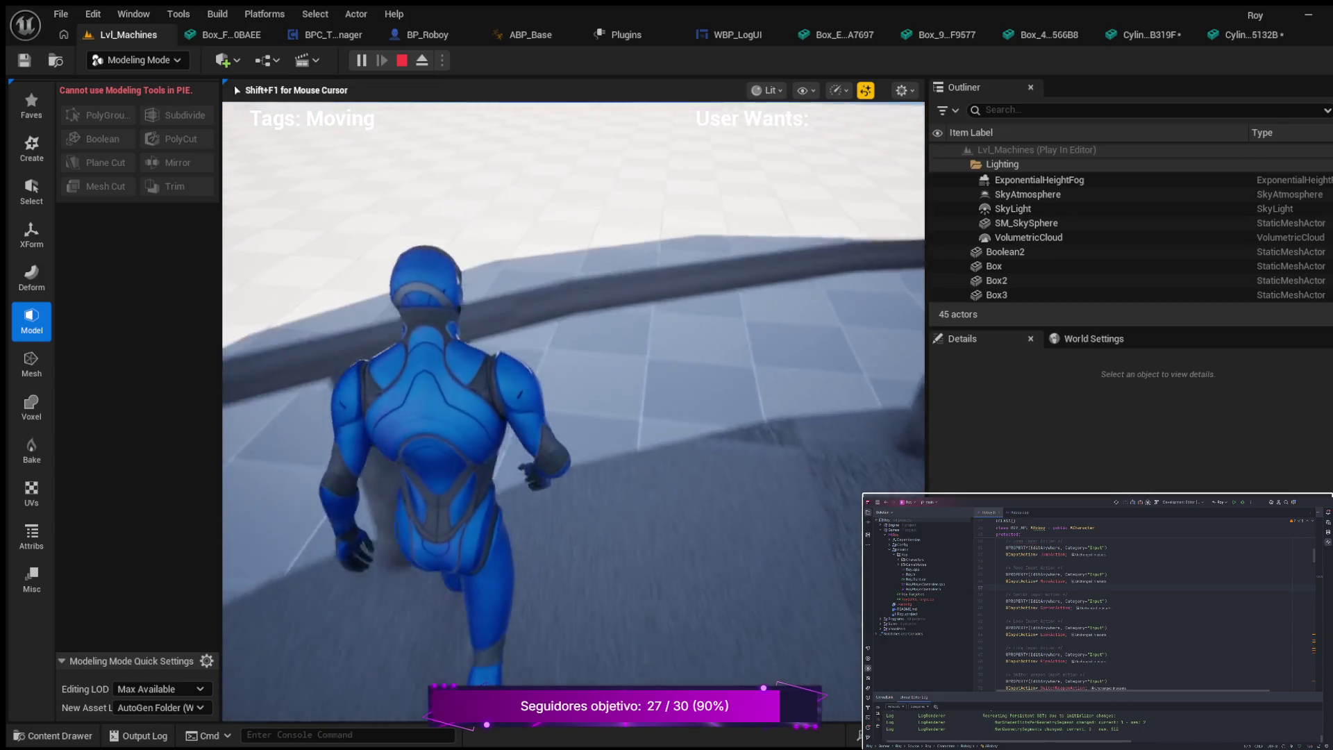
key("w")
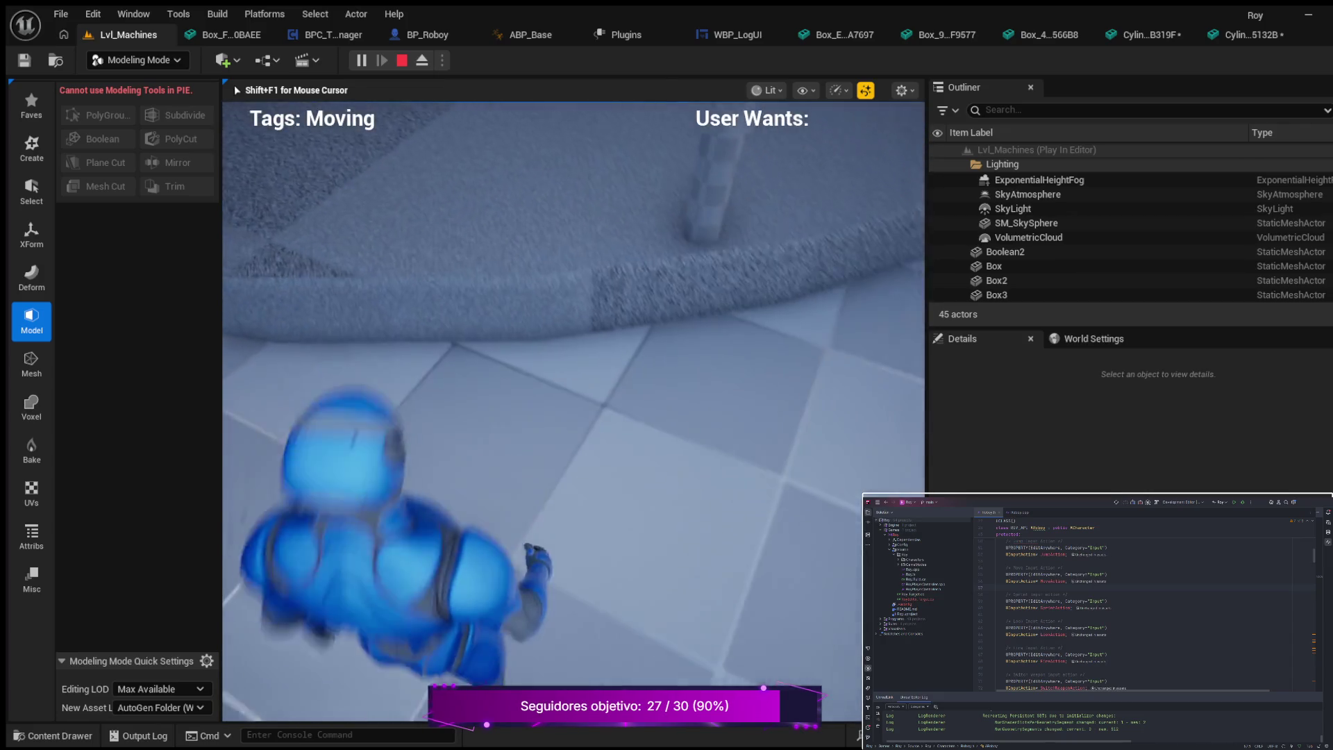
key("w")
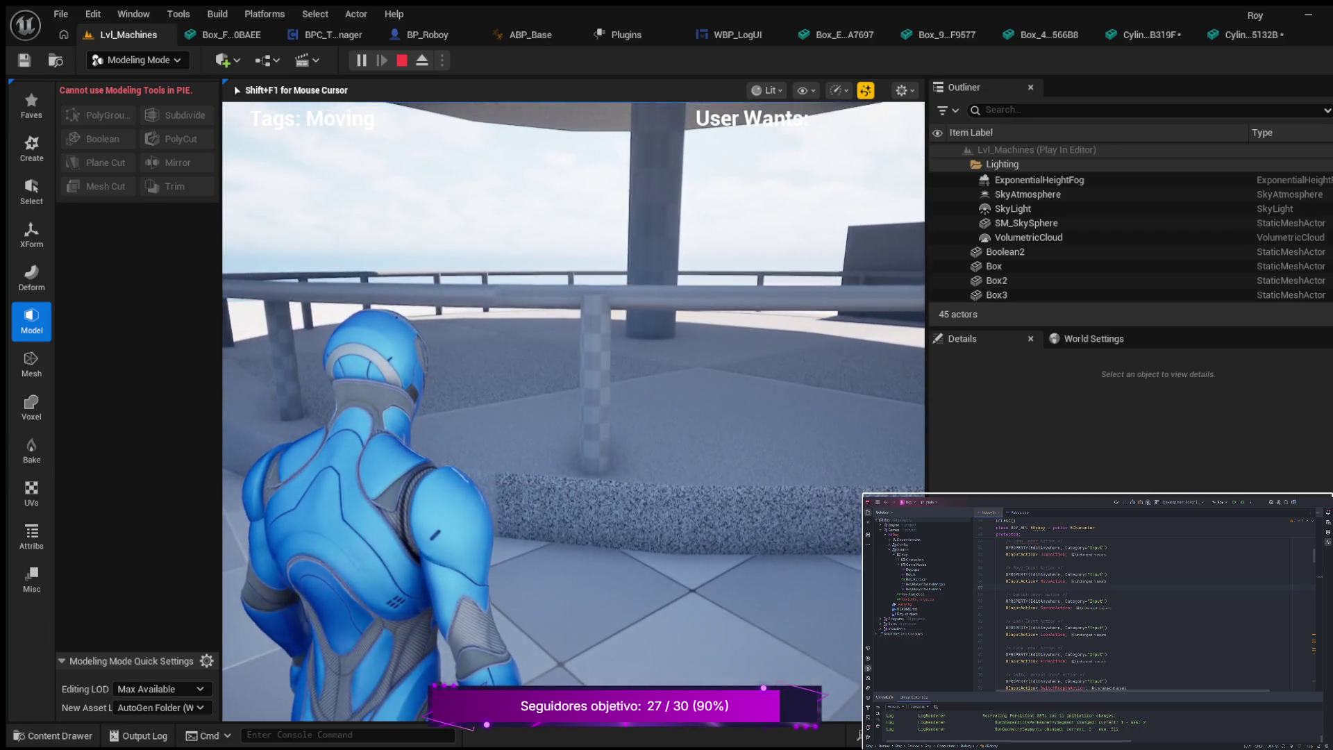
key("w")
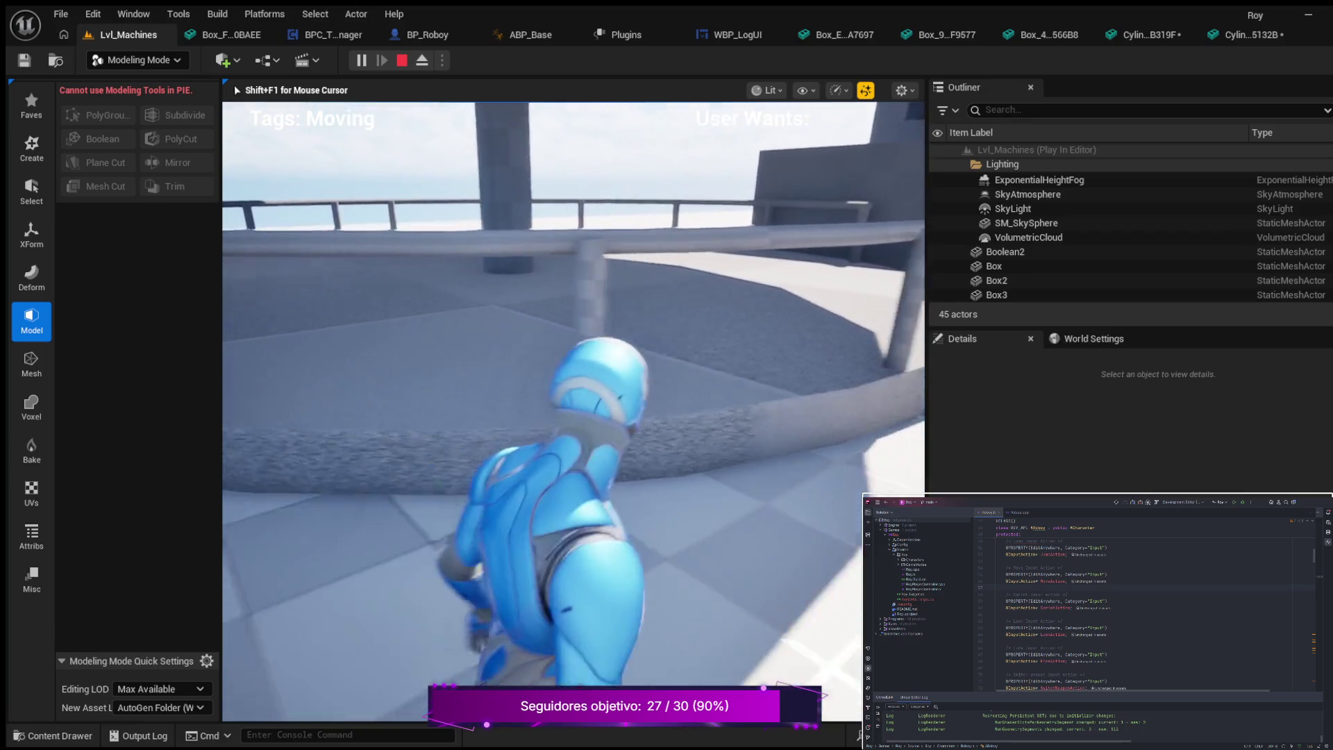
key("w")
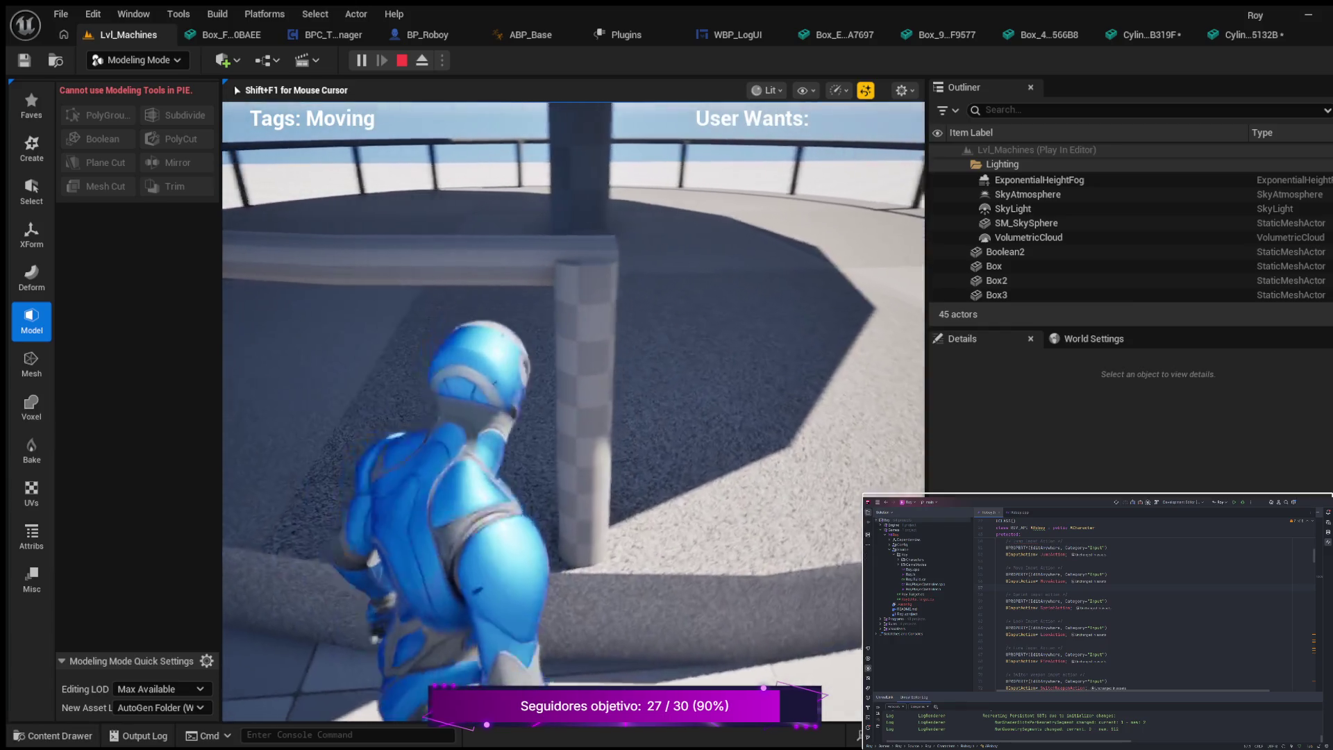
key("w")
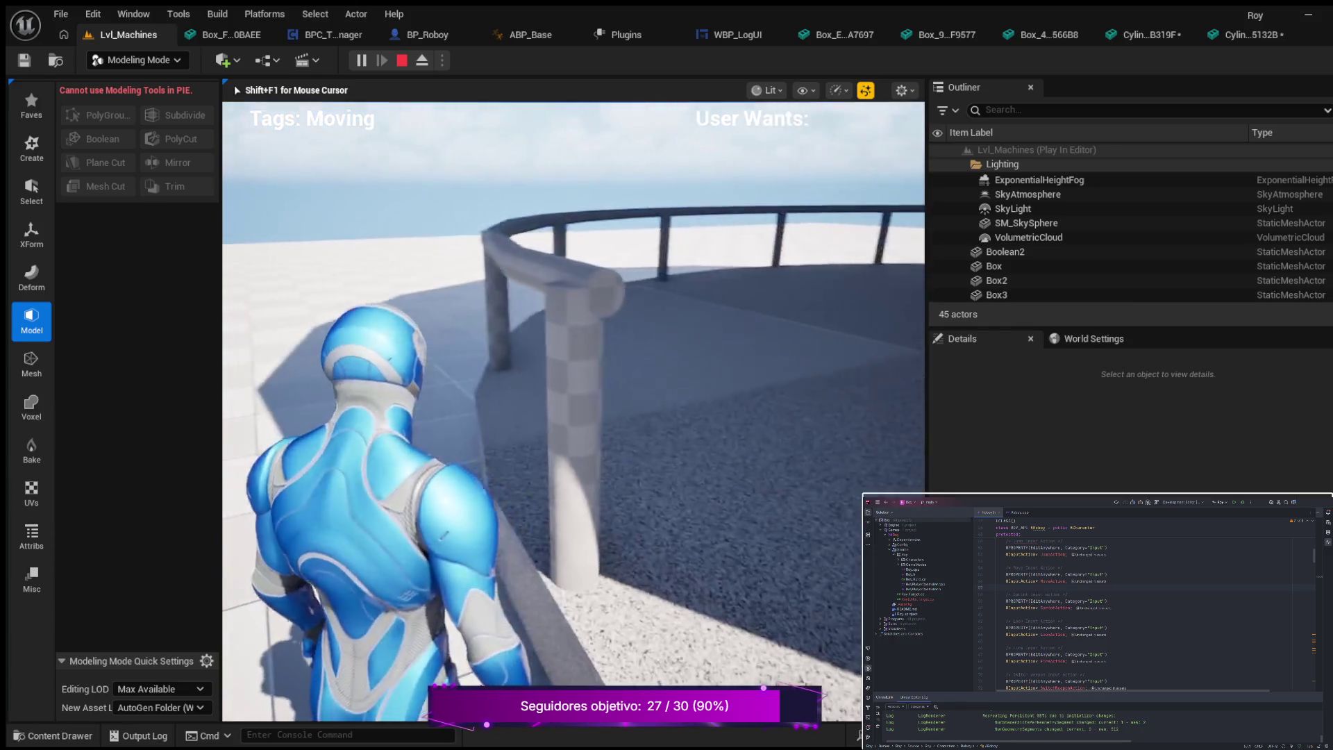
key("w")
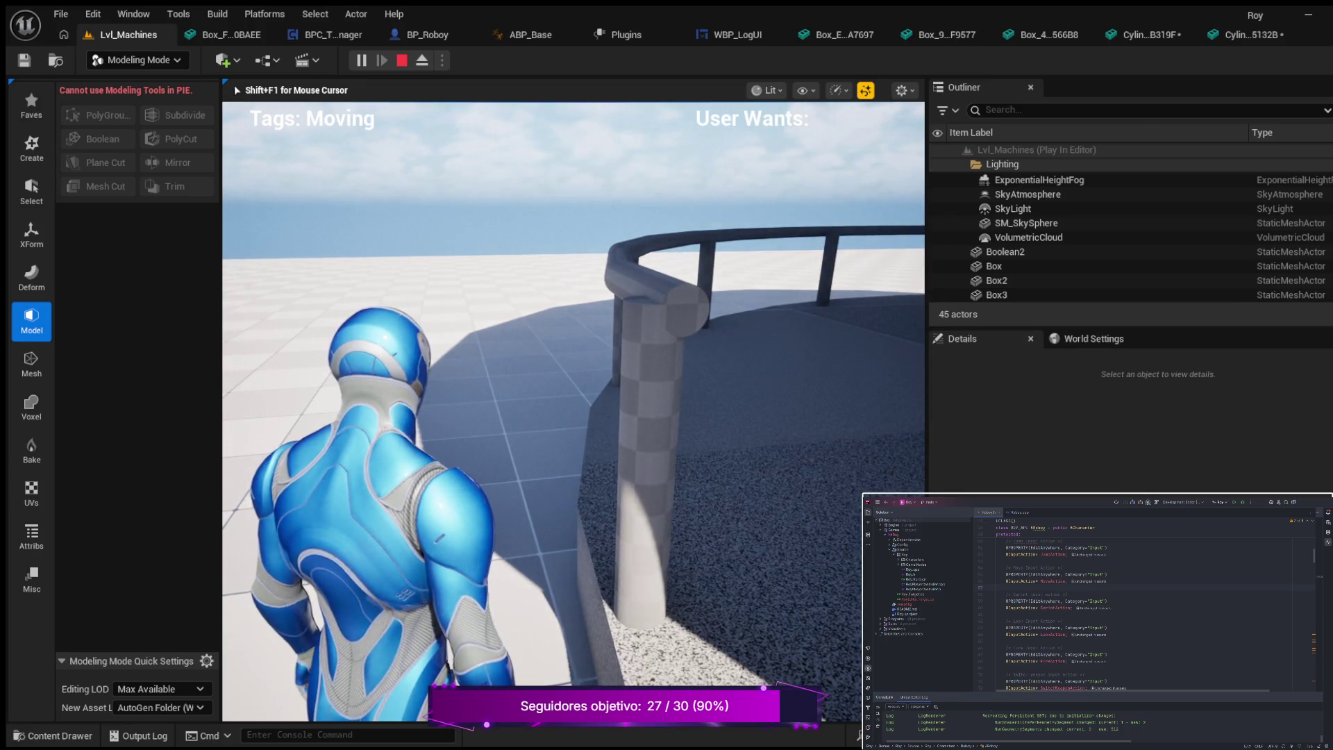
key("w")
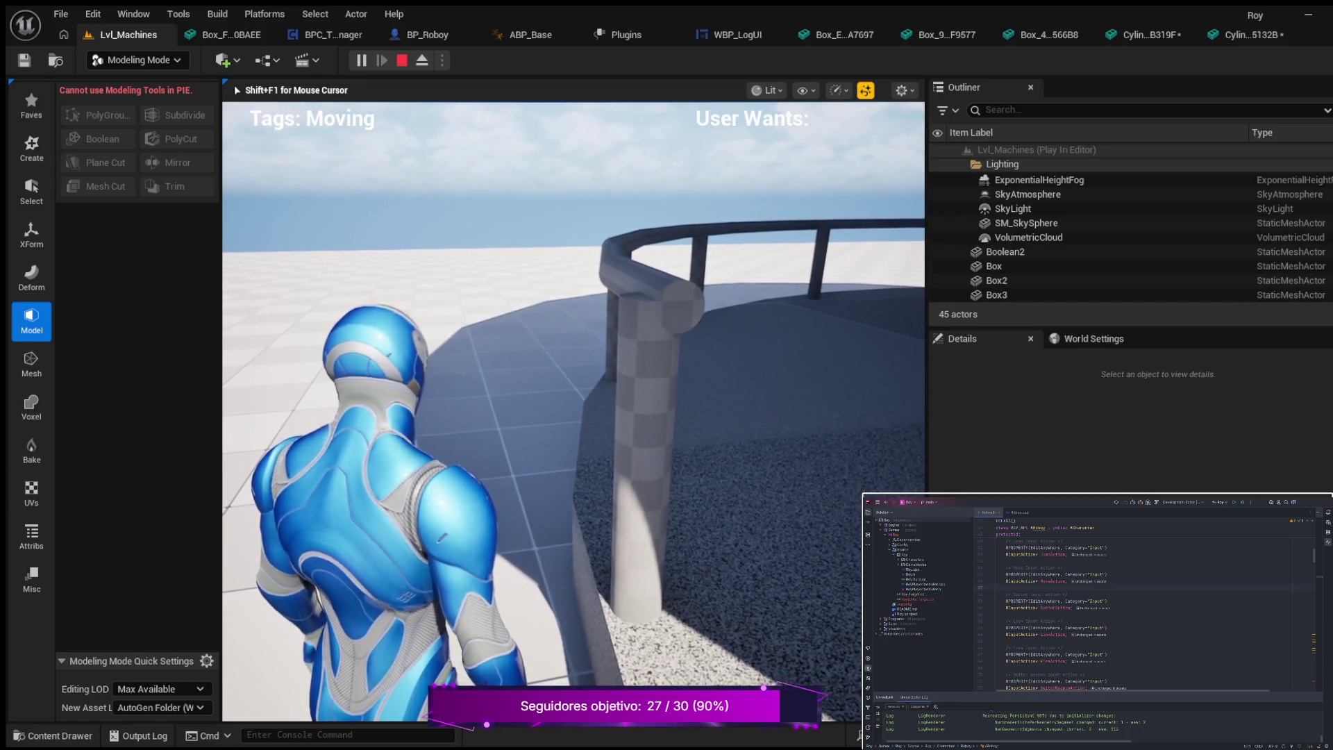
key("Escape")
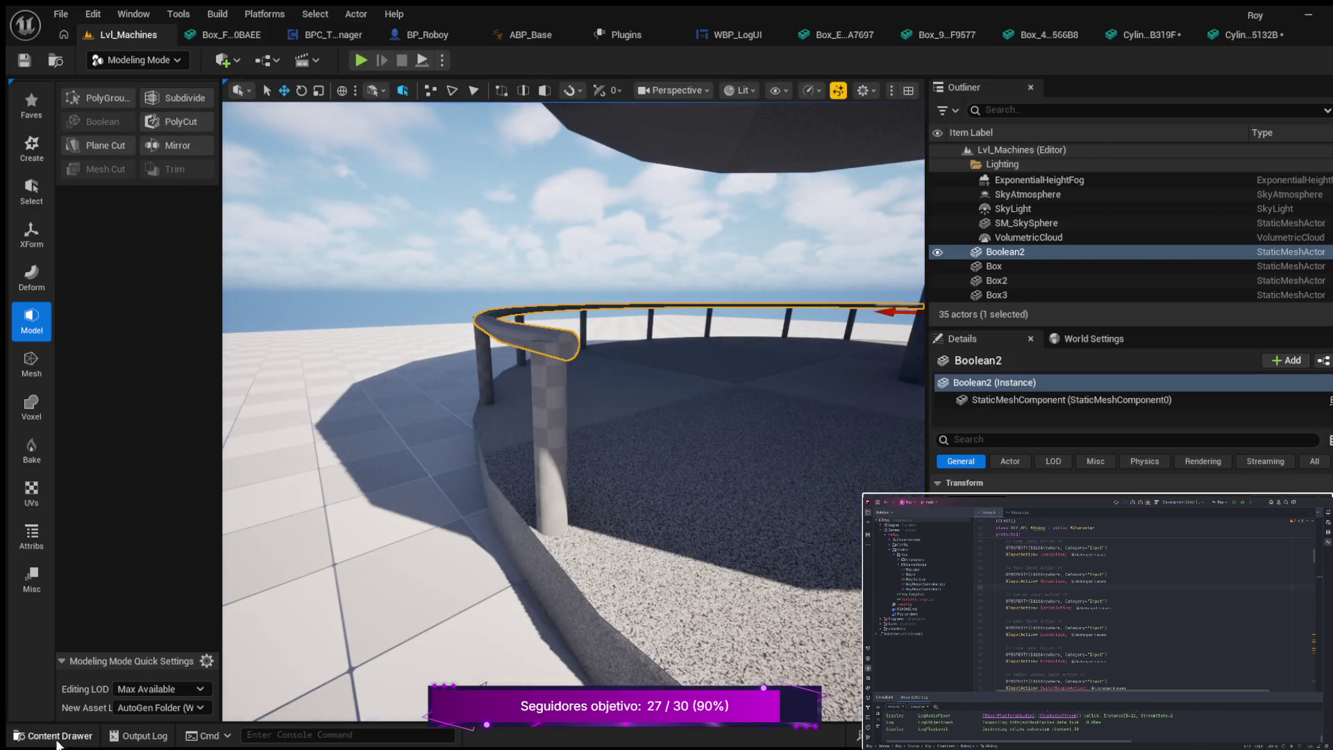
- Open the Cylinder_5E05132B static mesh from the Content Drawer in the mesh editor
left_click(55, 737)
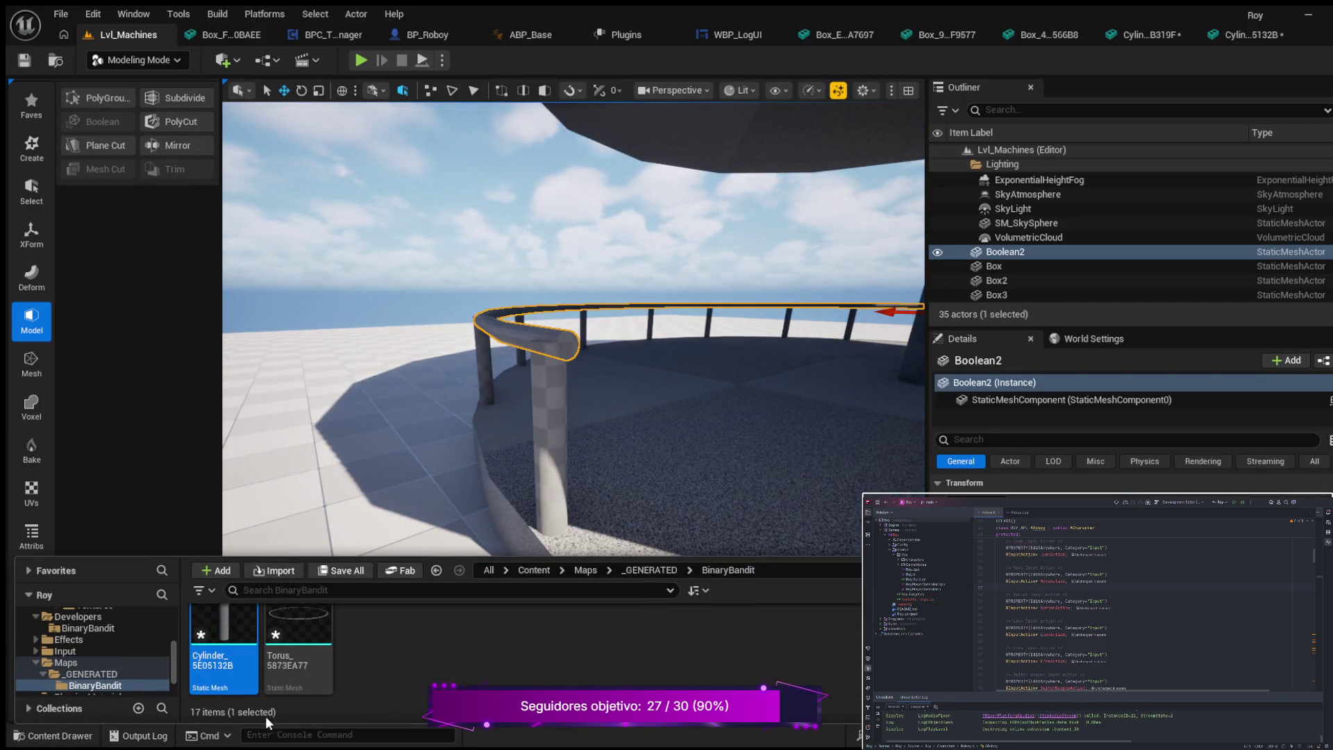
scroll(390, 677, "up", 2)
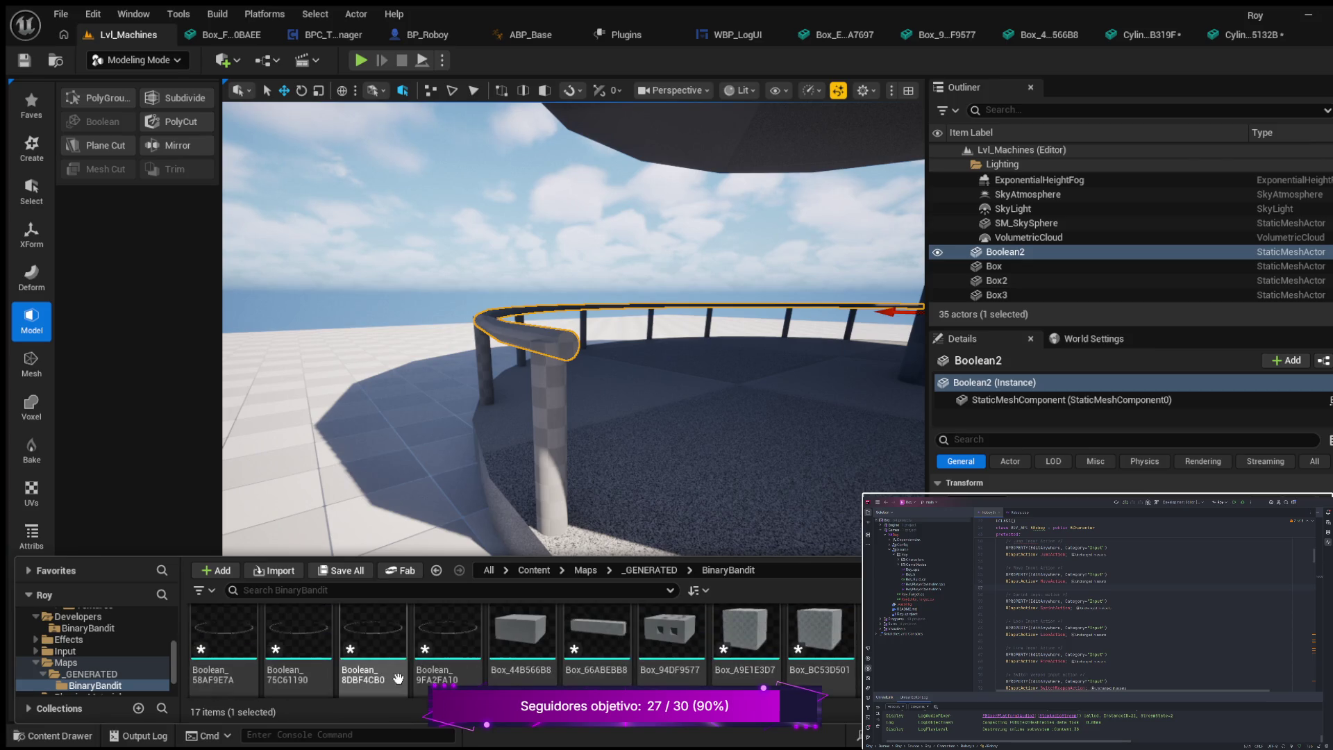
scroll(393, 676, "down", 2)
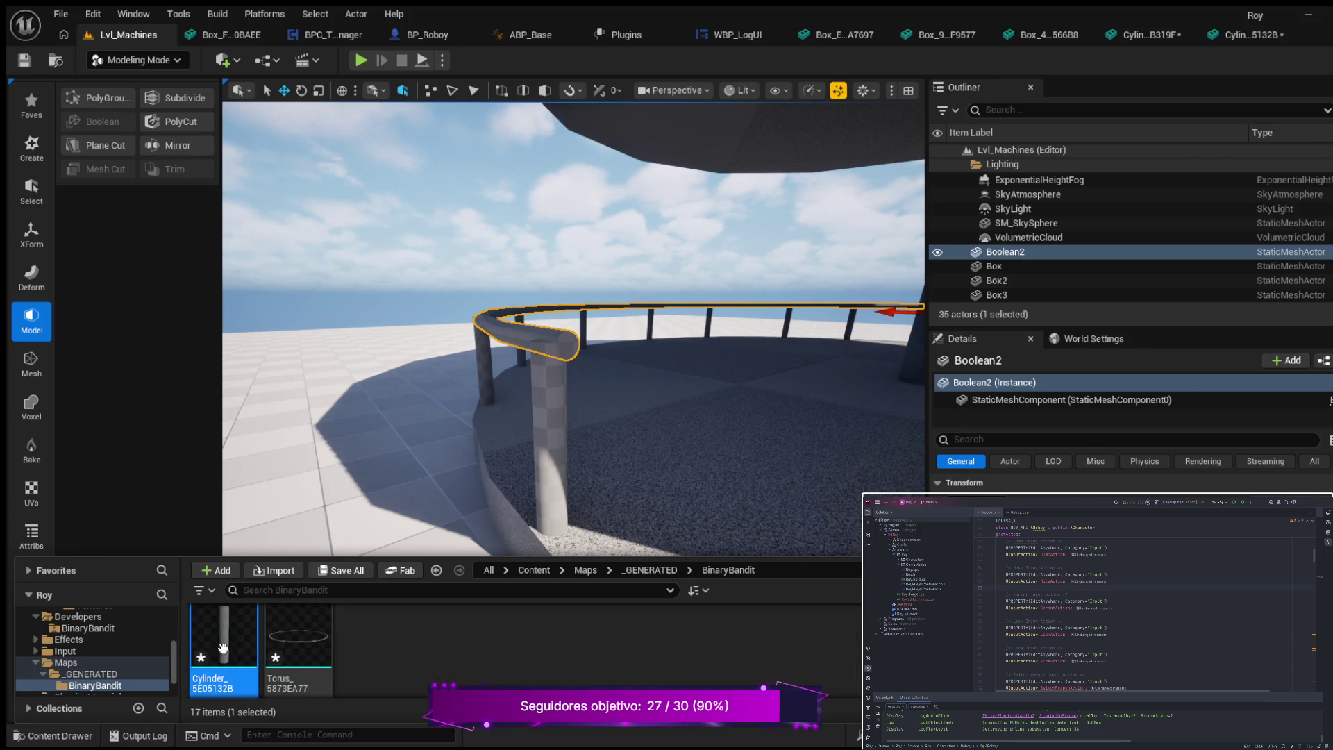
double_click(223, 635)
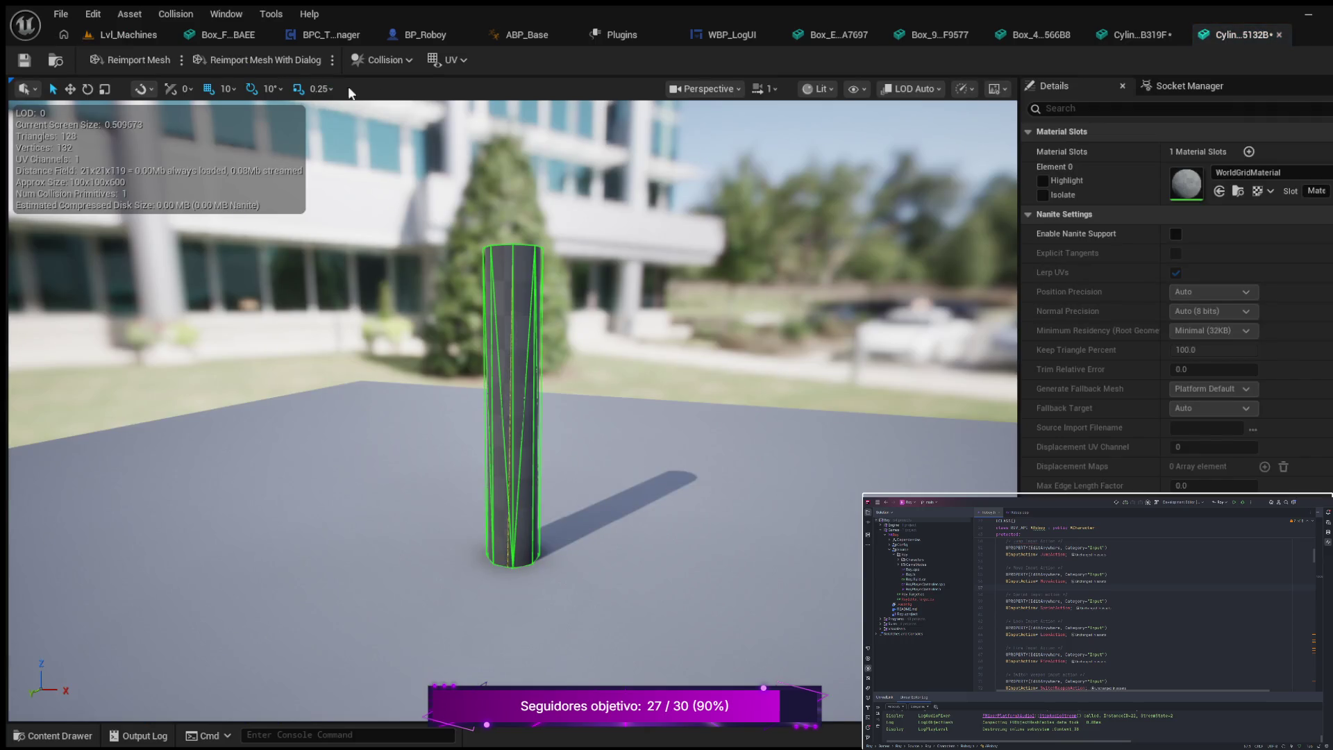
- Close the Cylinder_5E05132B editor, then save and close the other cylinder mesh
left_click(1279, 34)
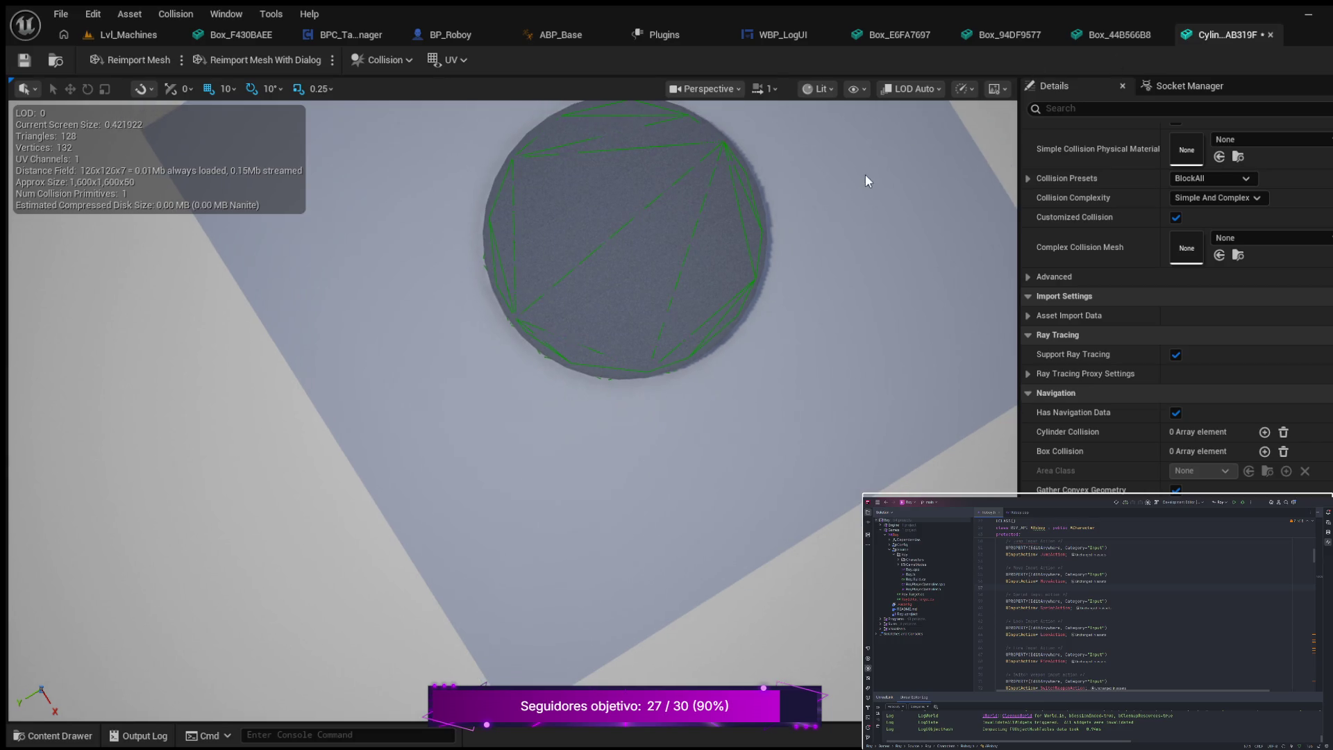
left_click(24, 60)
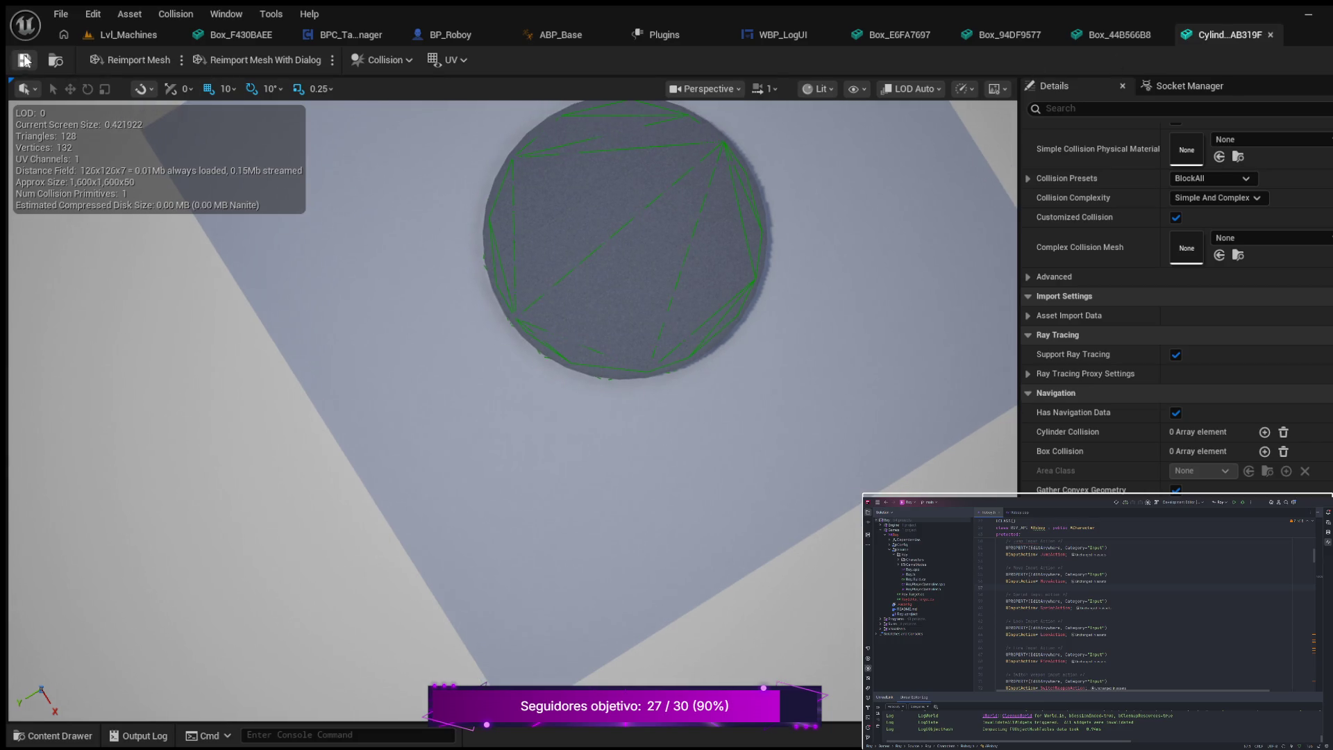
left_click(1271, 35)
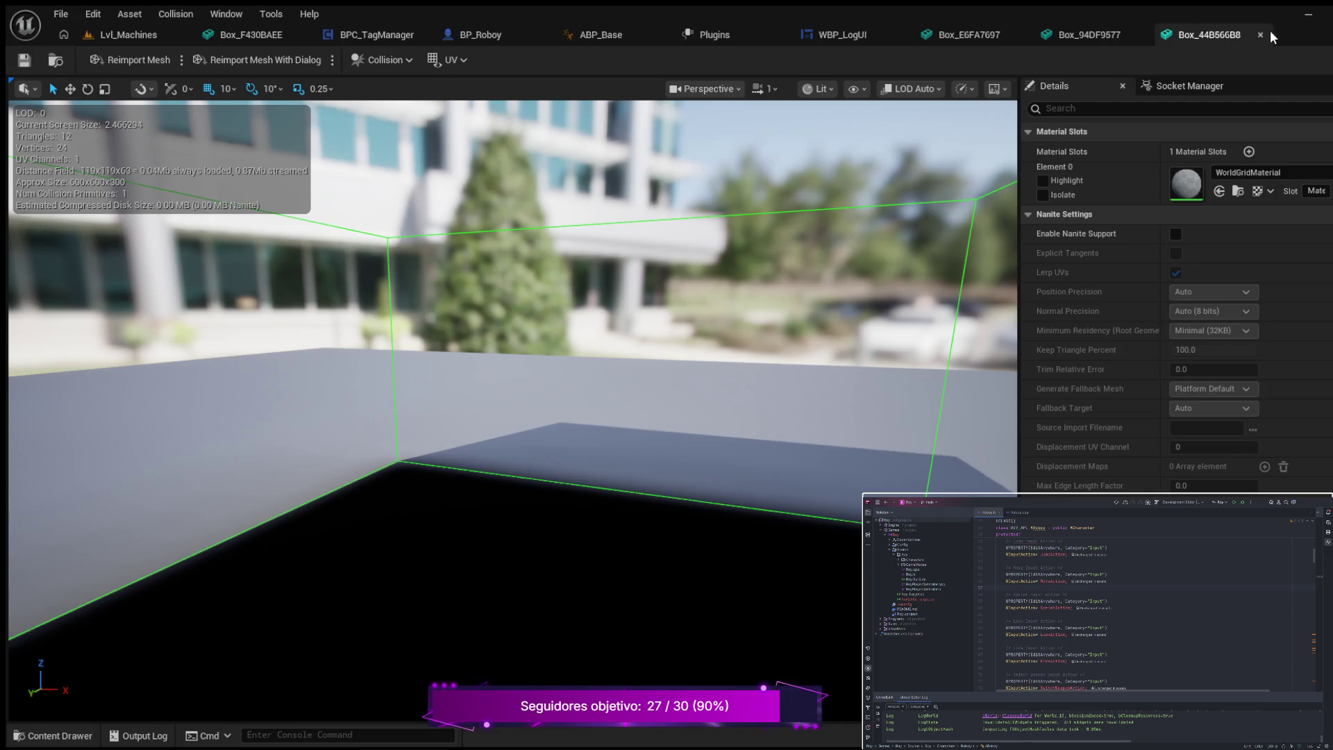
- Close the Box_44B566B8, Box_94DF9577, Box_E6FA7697 and Plugins tabs, showing Box_F430BAEE
scroll(861, 211, "down", 5)
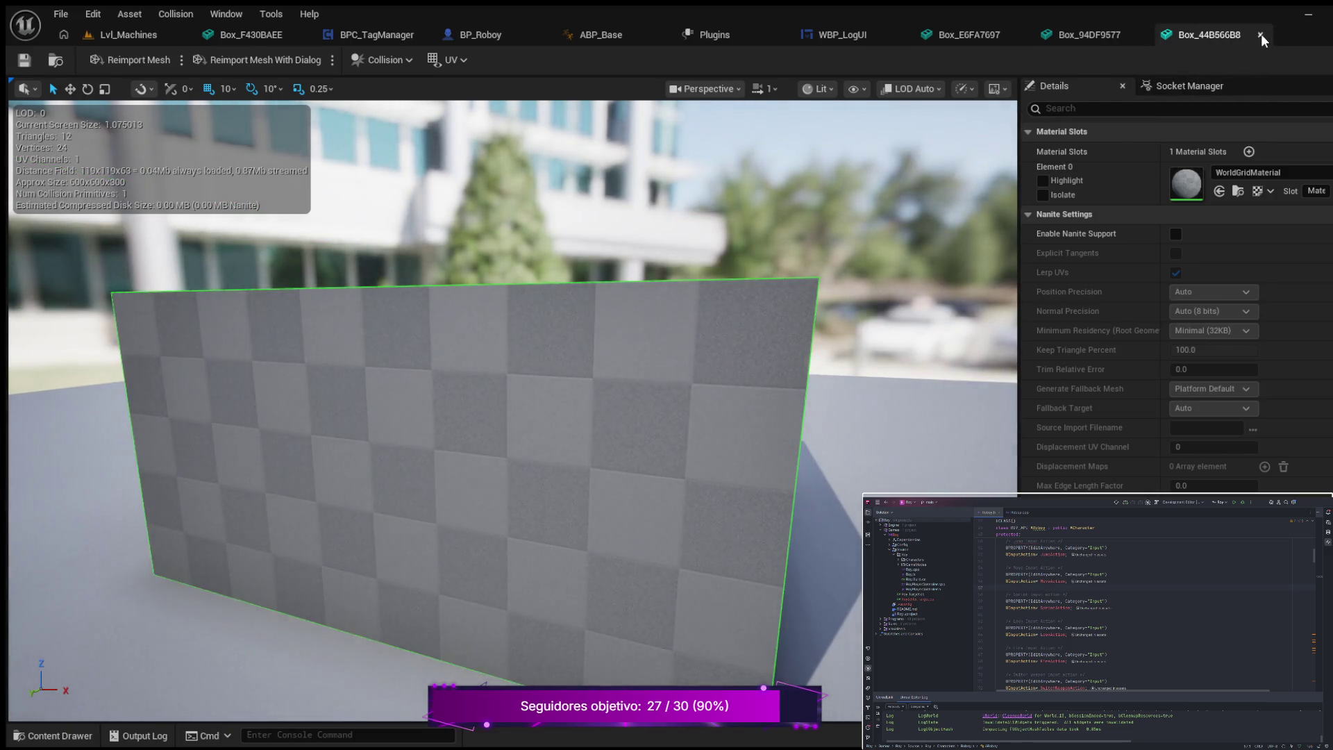
left_click(1261, 34)
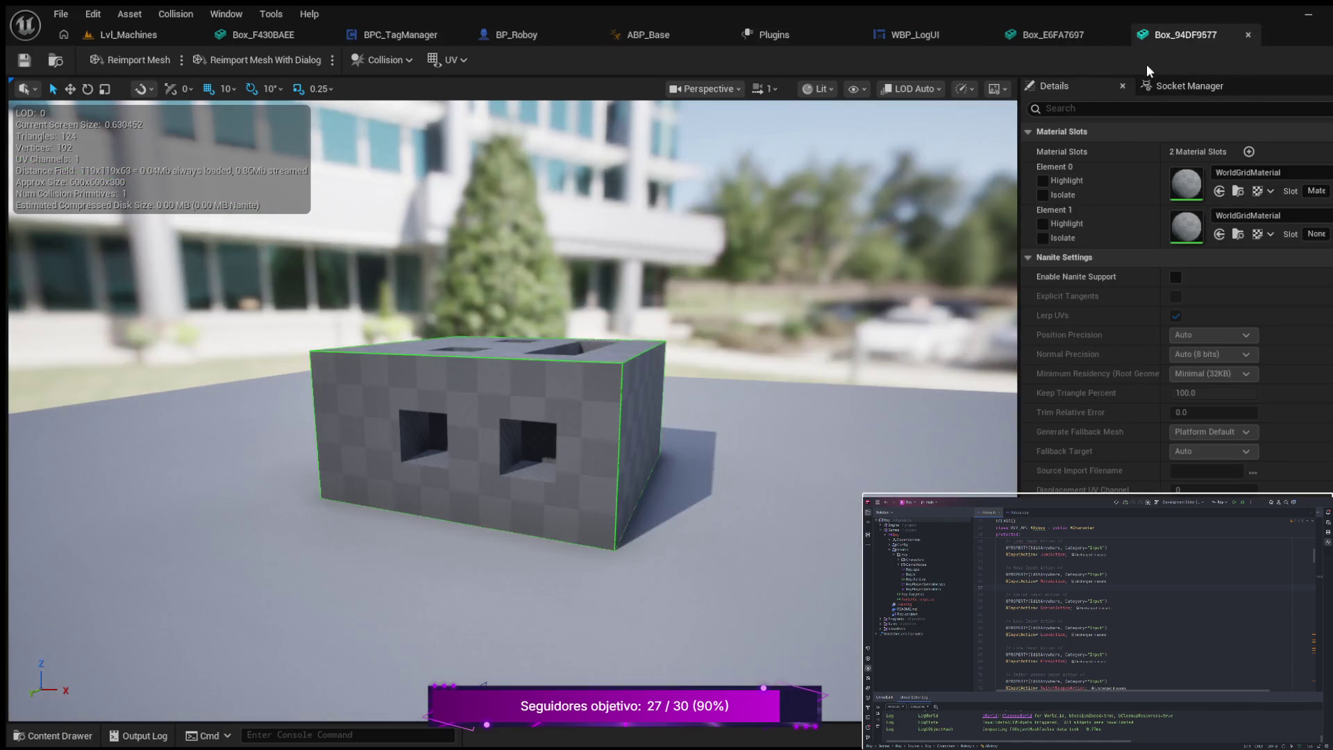
left_click(1247, 34)
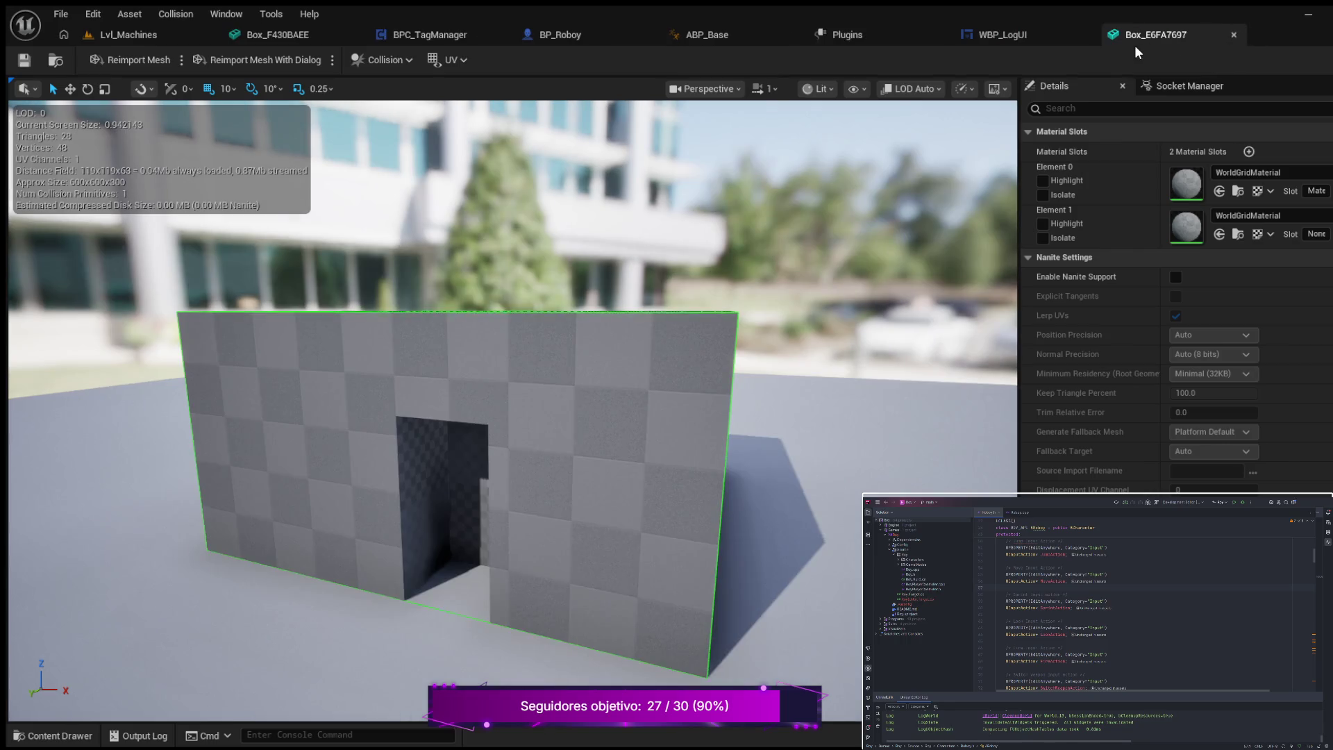
left_click(1236, 33)
left_click(965, 34)
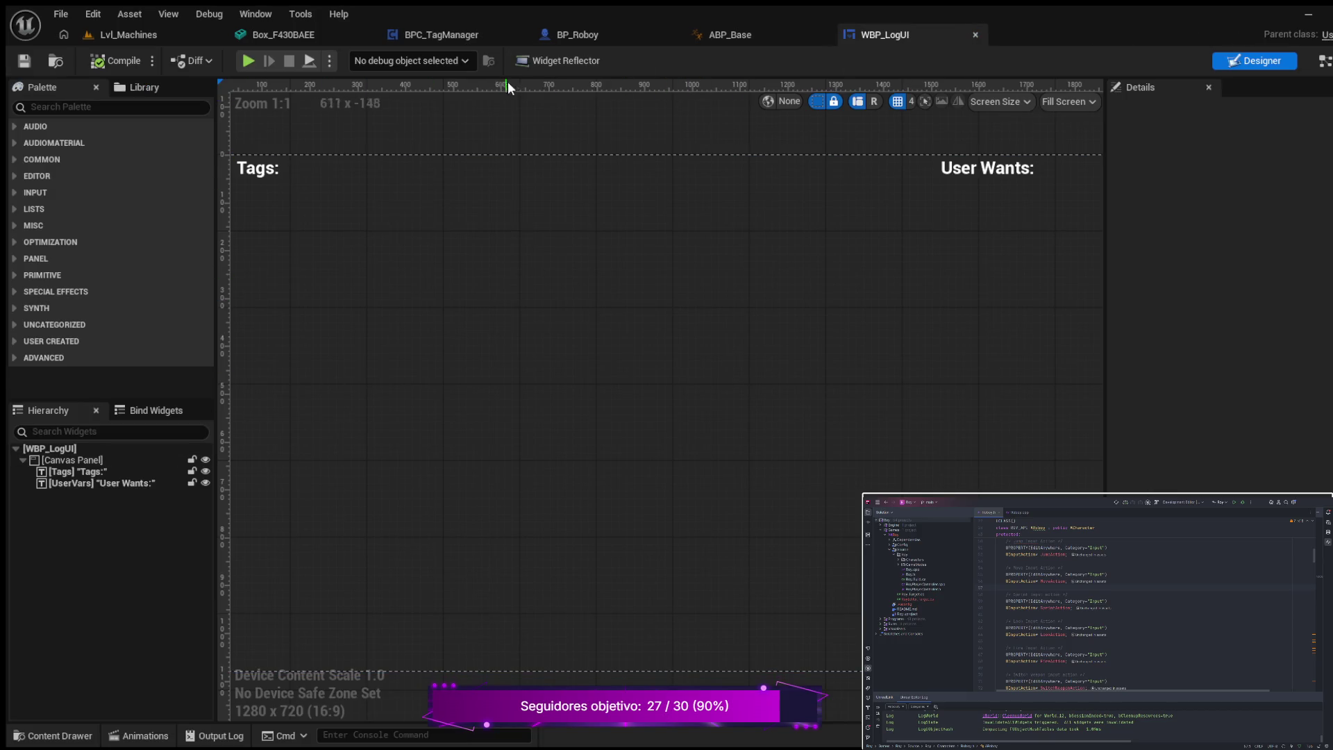
left_click(292, 36)
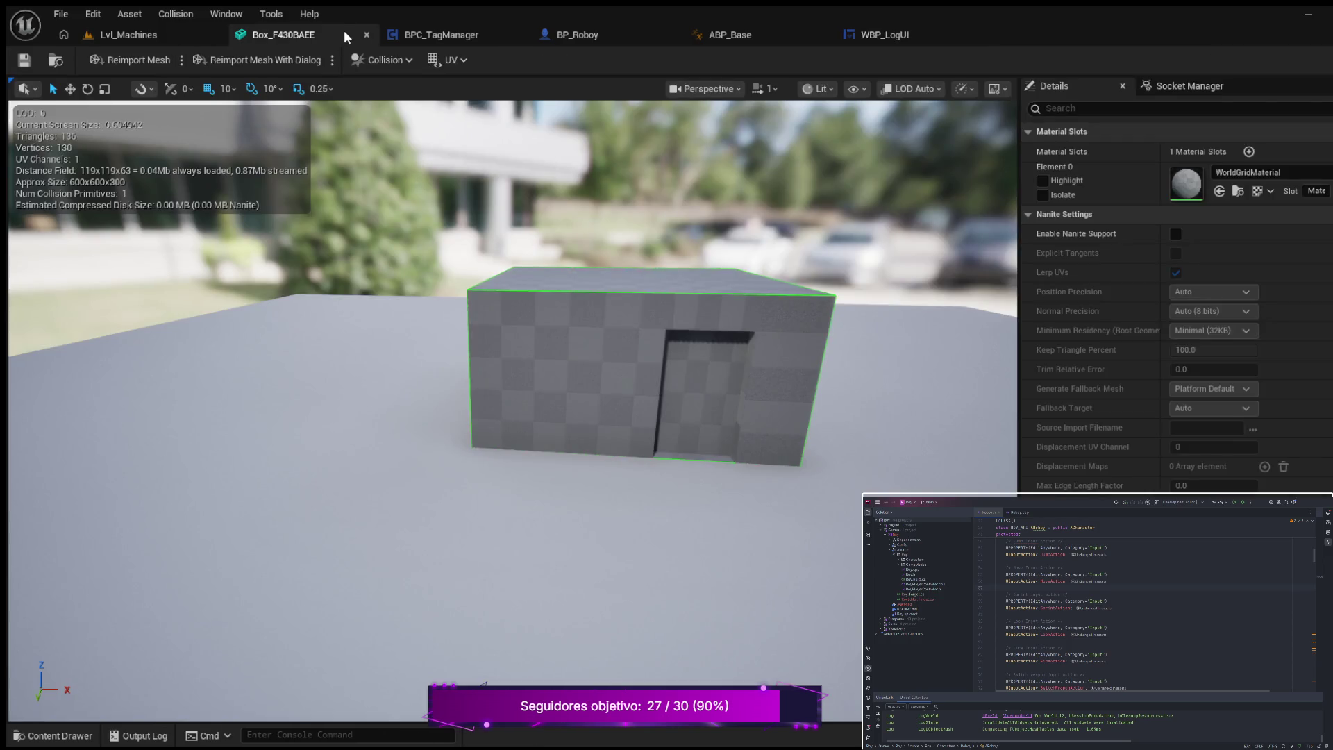
- Close Box_F430BAEE, open Boolean_58AF9E7A from the Content Drawer, and close BPC_TagManager
left_click(367, 35)
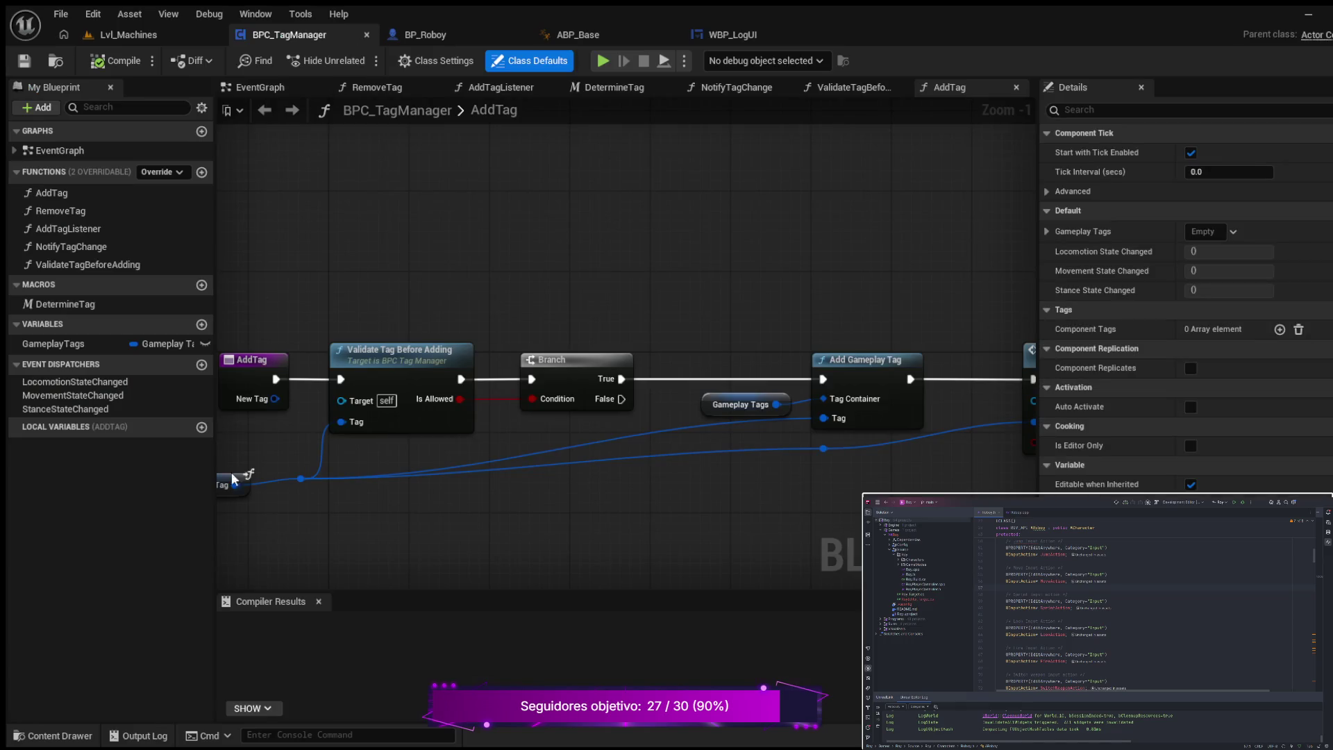
left_click(60, 735)
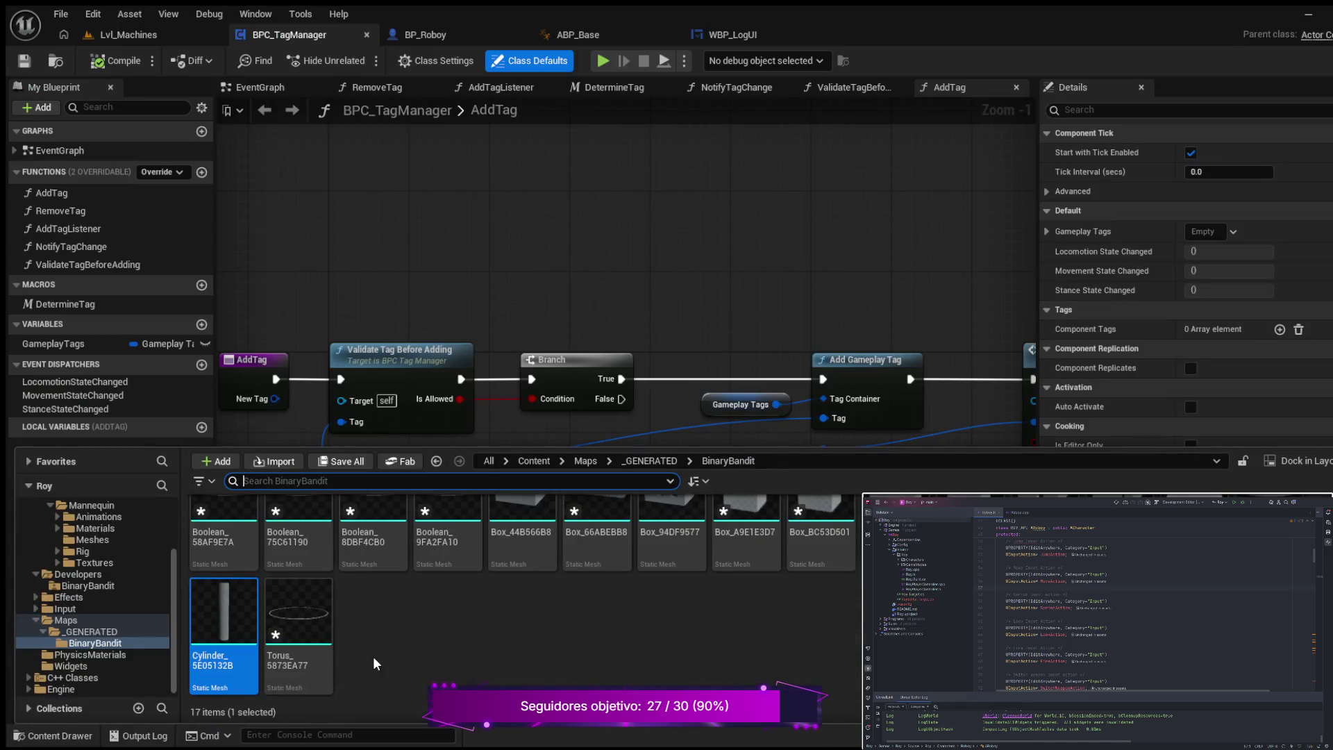
scroll(368, 614, "up", 1)
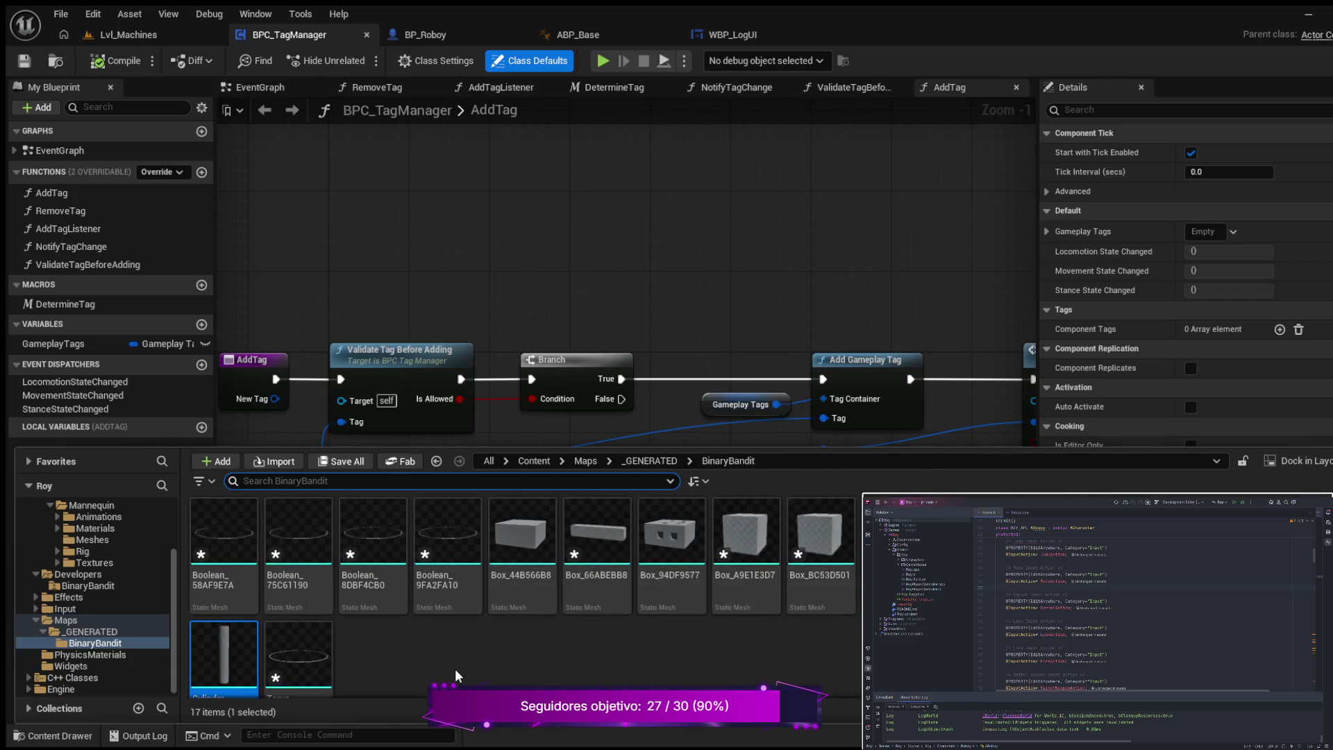
double_click(219, 532)
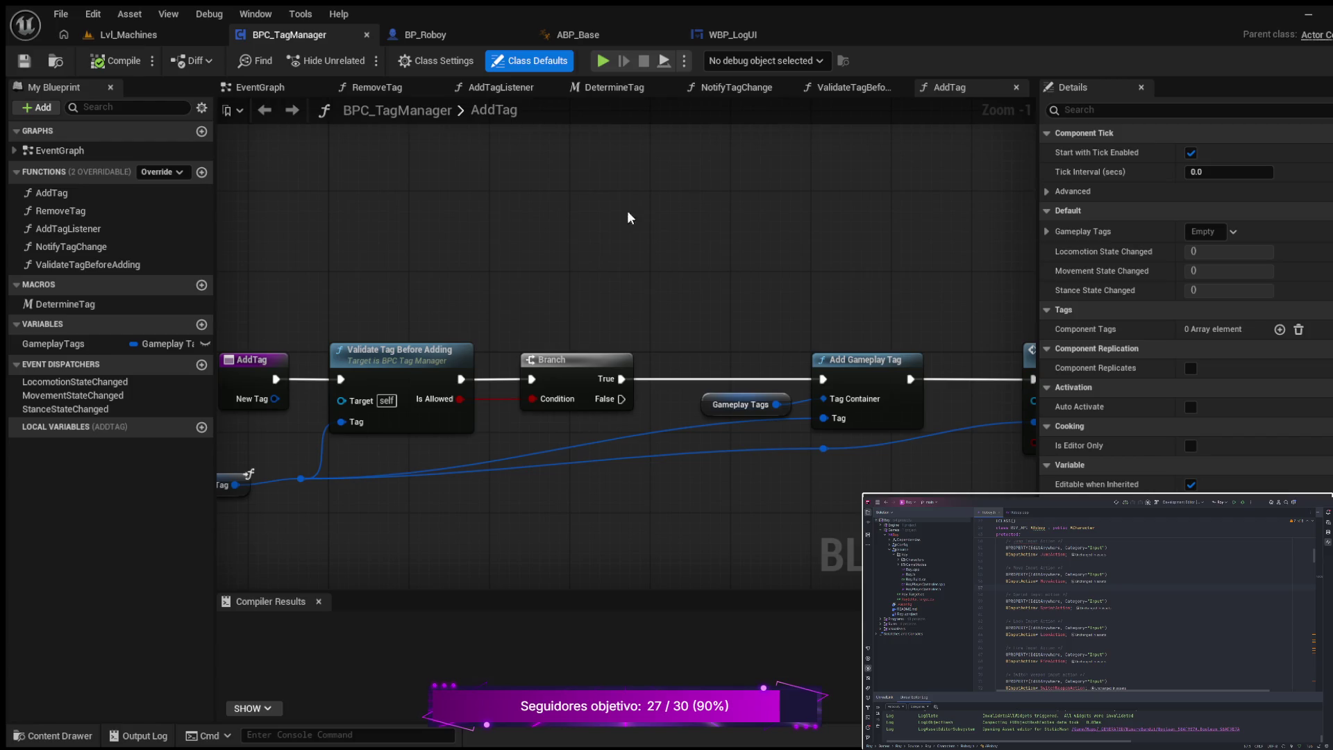
left_click(367, 35)
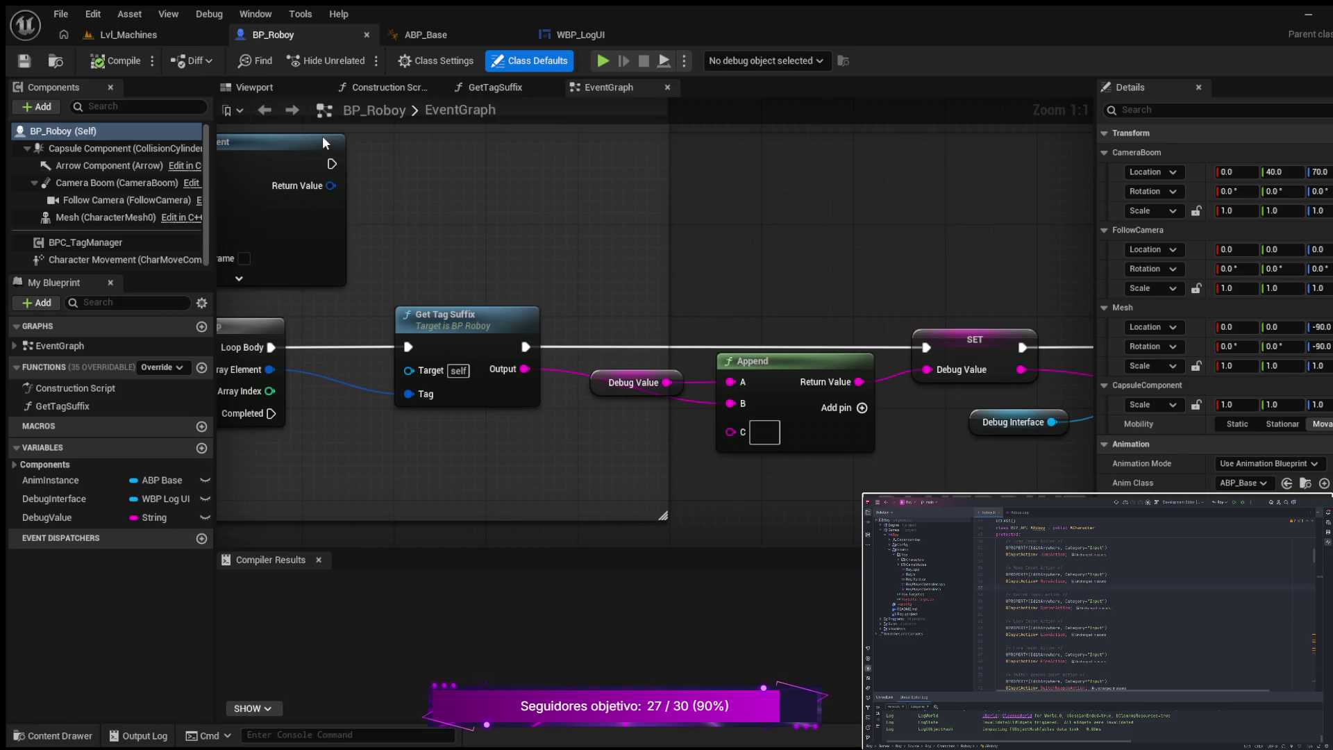
- Open the Boolean_75C61190 mesh in its own editor tab from the Content Drawer
left_click(59, 738)
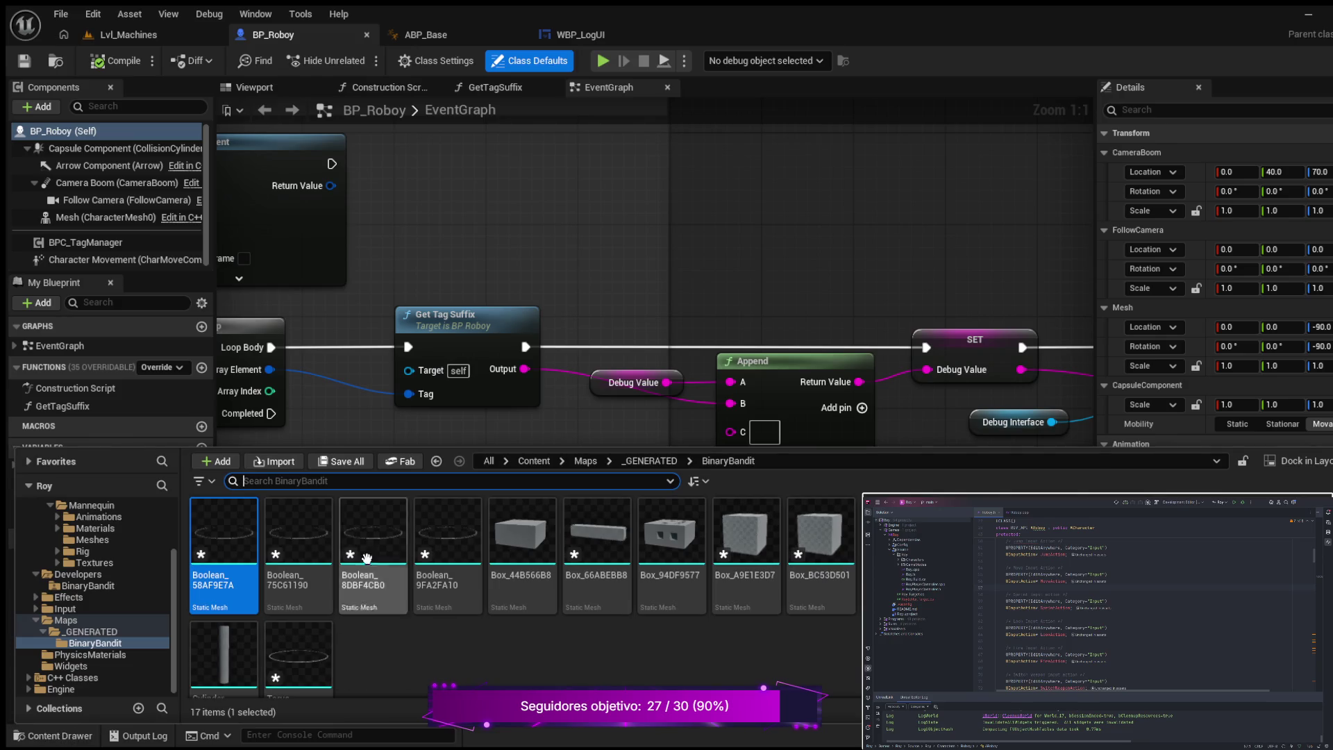
double_click(297, 534)
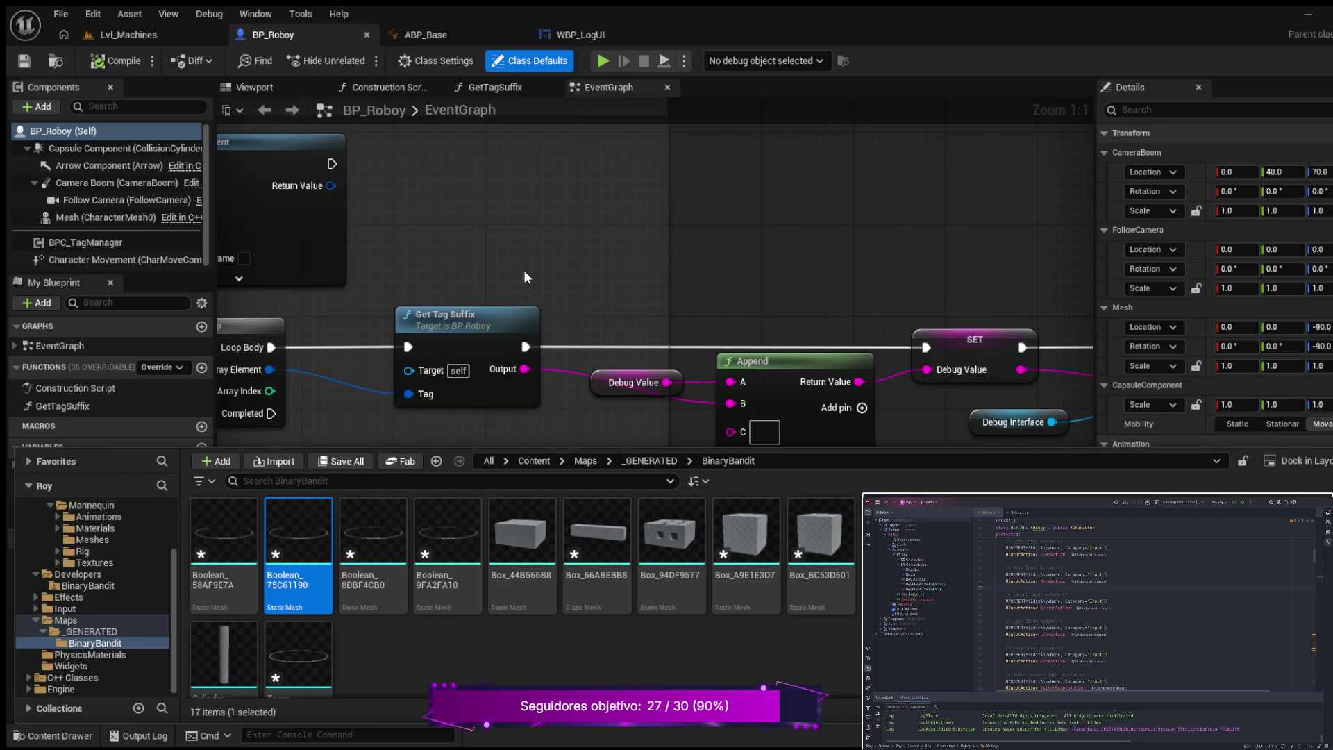
left_click(545, 176)
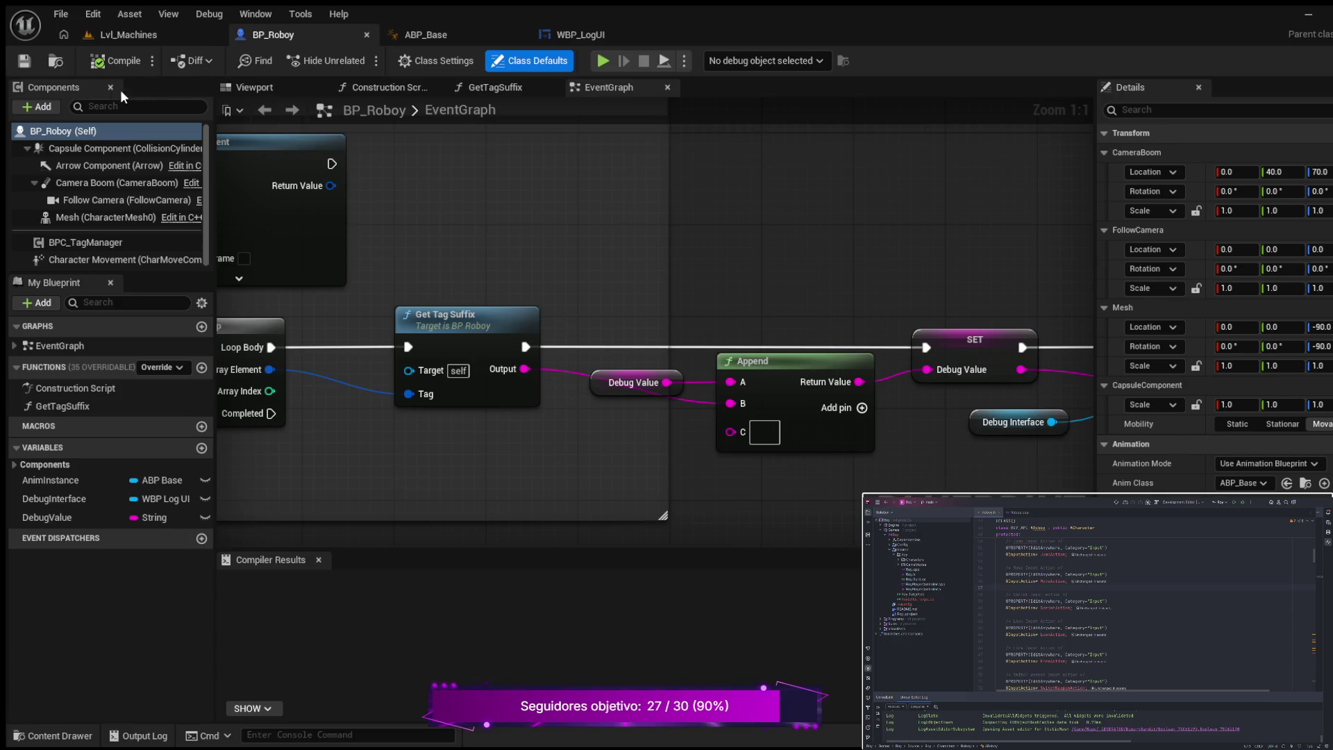
- Return to the Lvl_Machines level and start a play-test of it
left_click(148, 31)
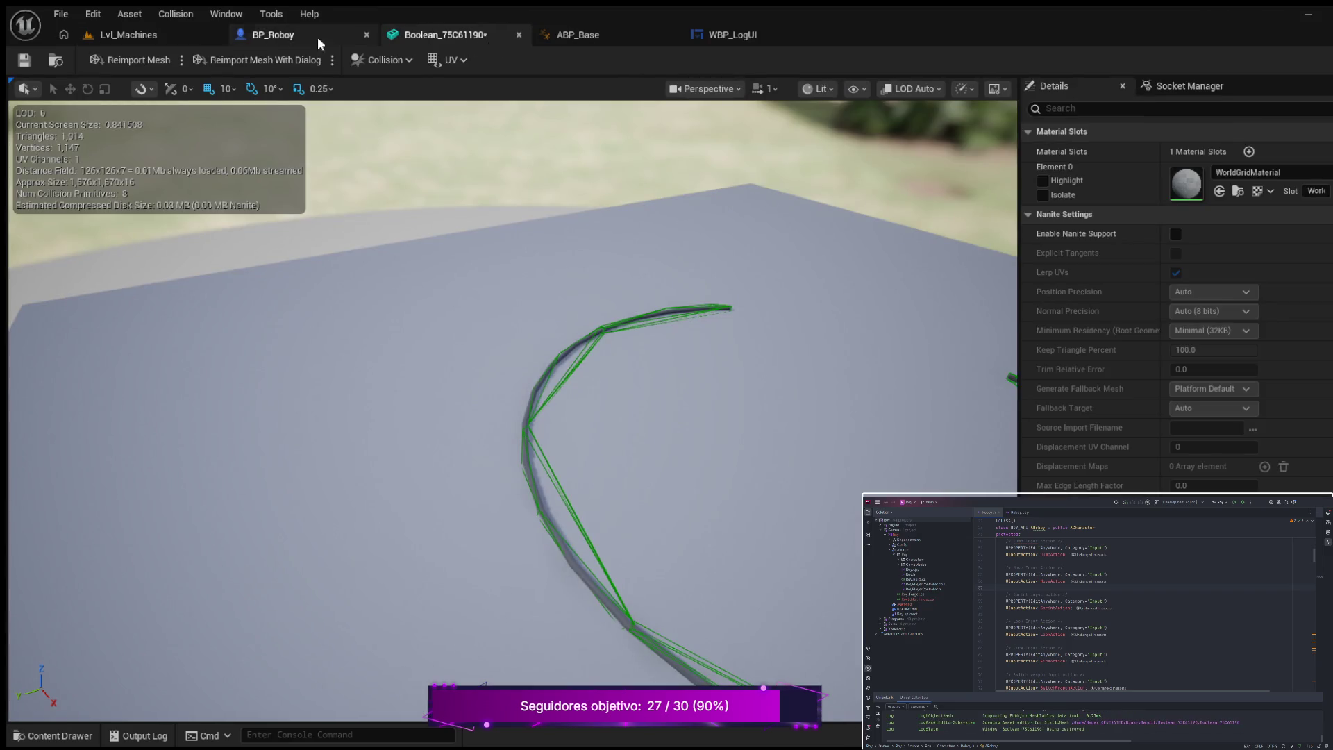
left_click(144, 33)
left_click(360, 61)
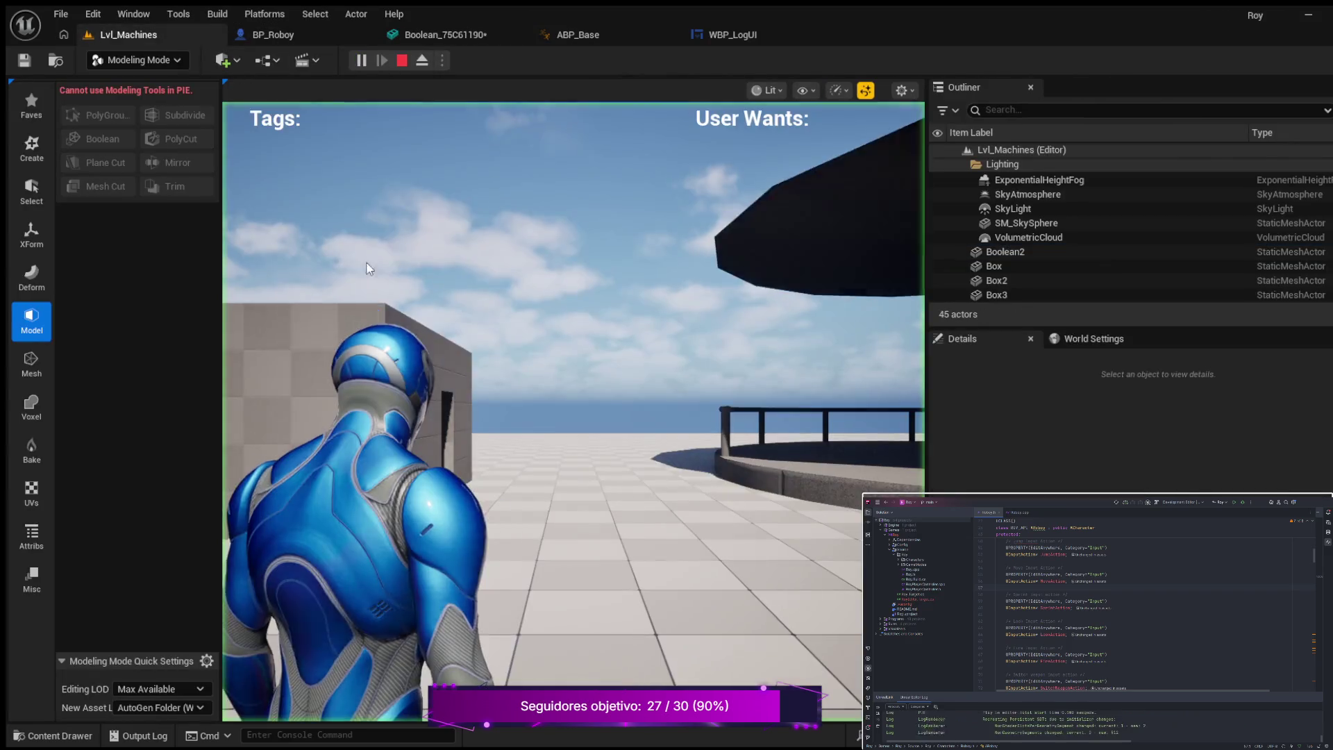
key("w")
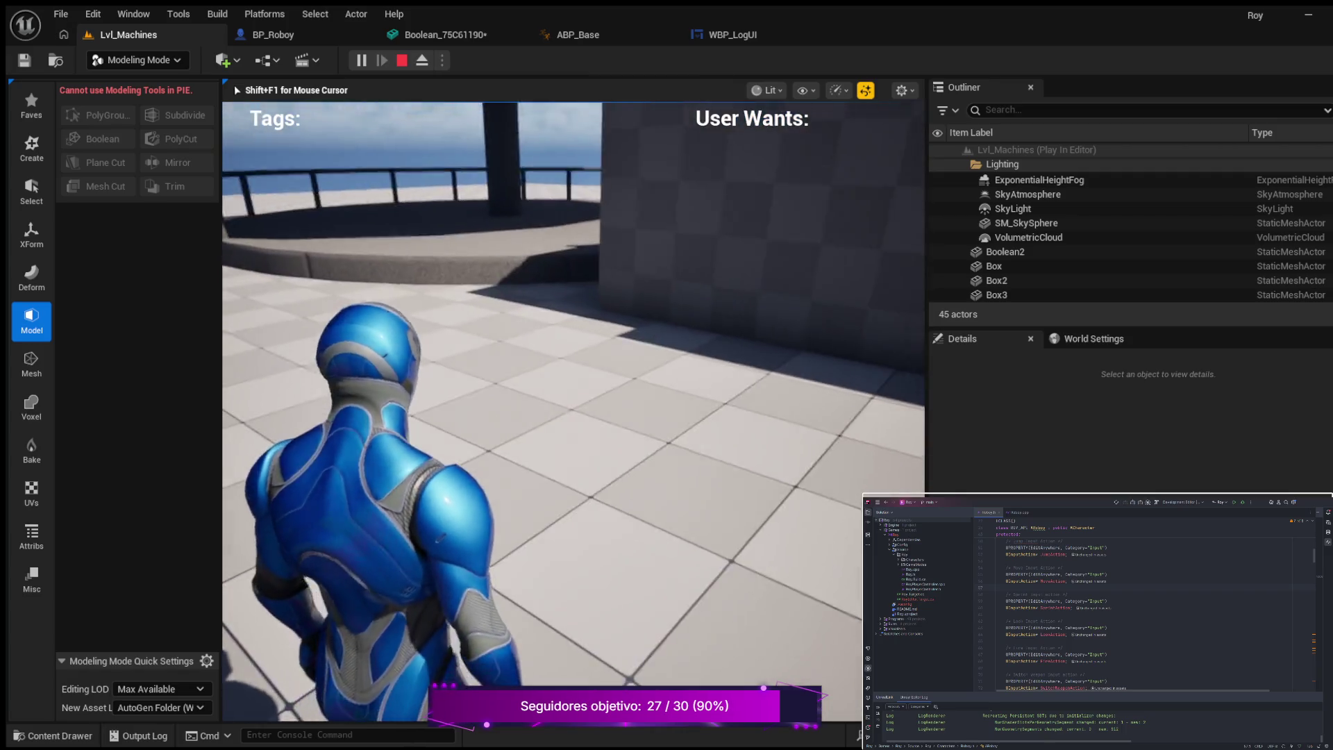
key("w")
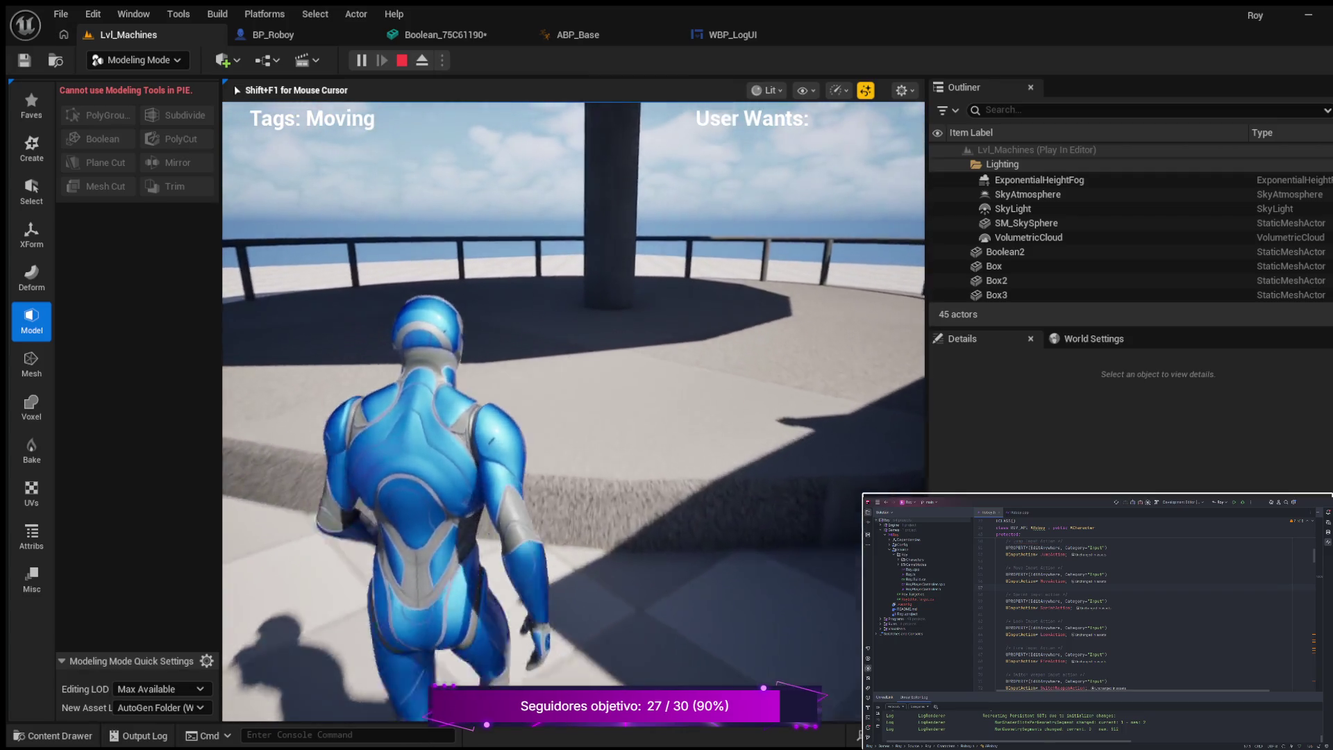
key("w")
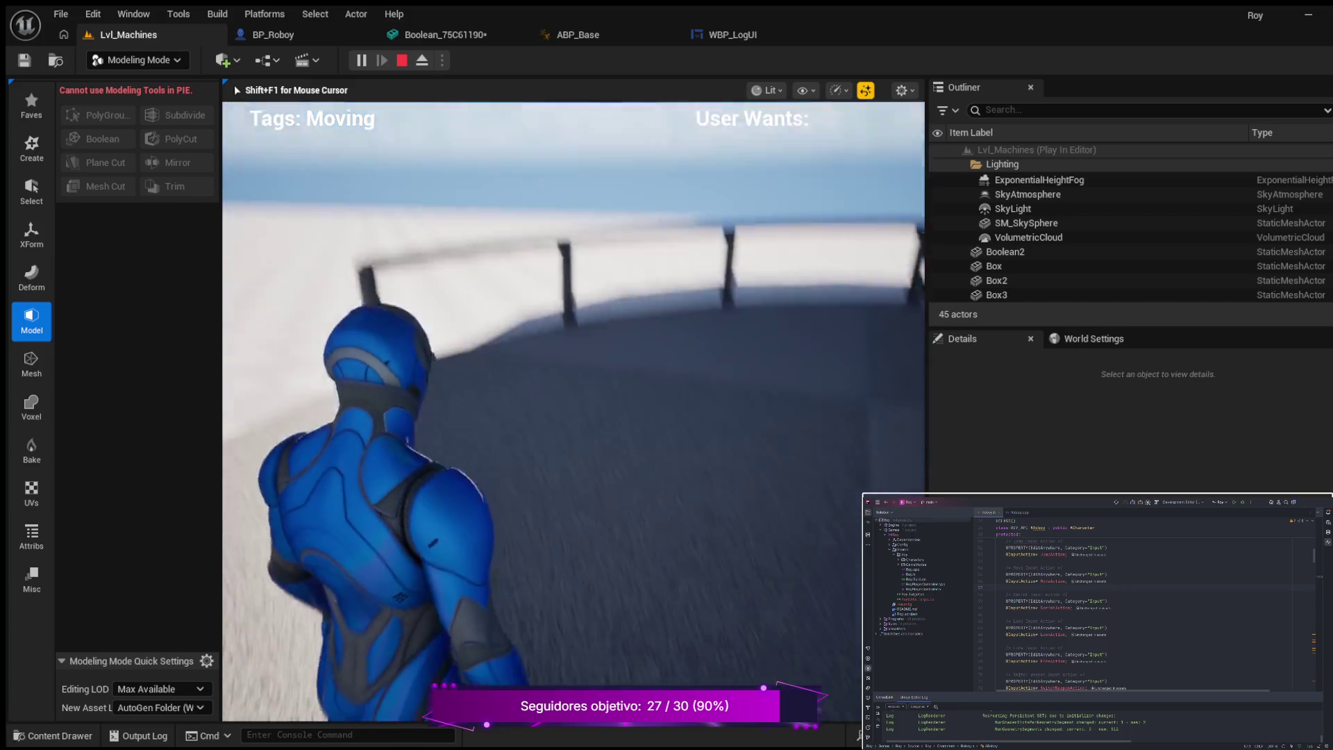
key("w")
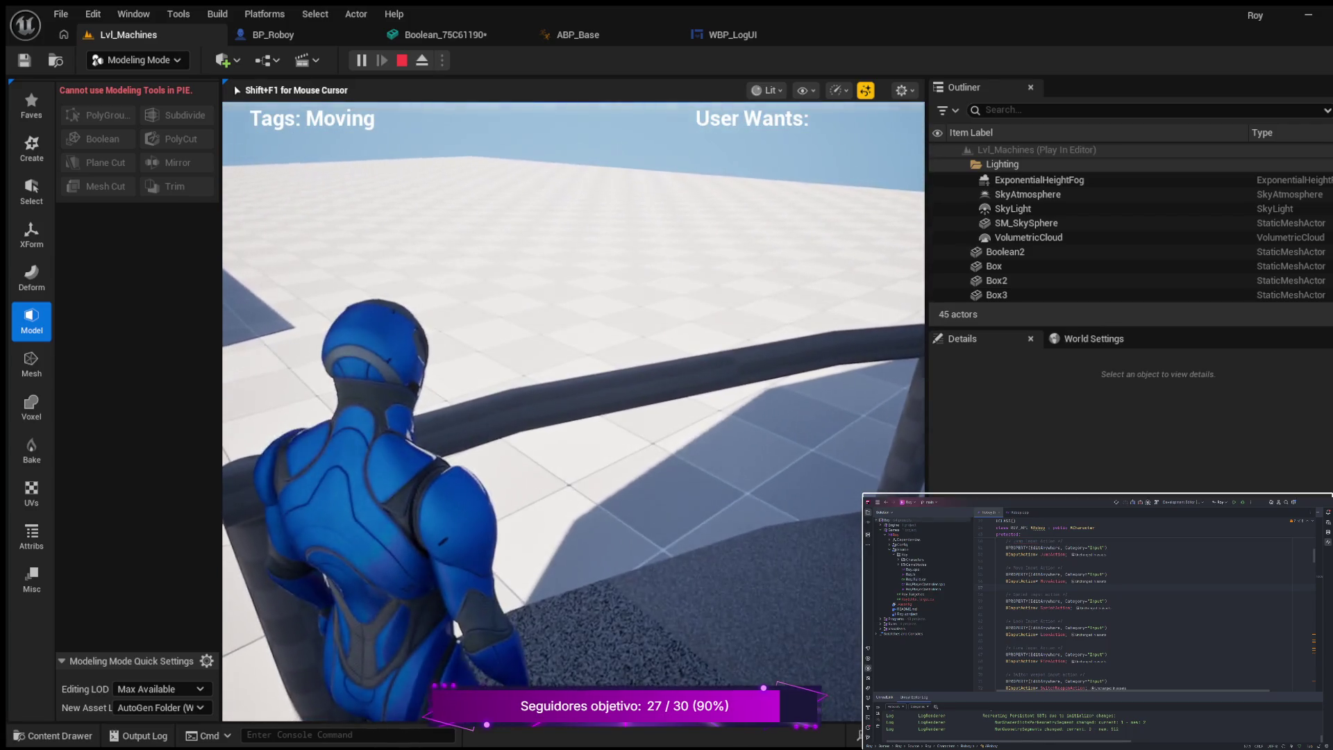
key("w")
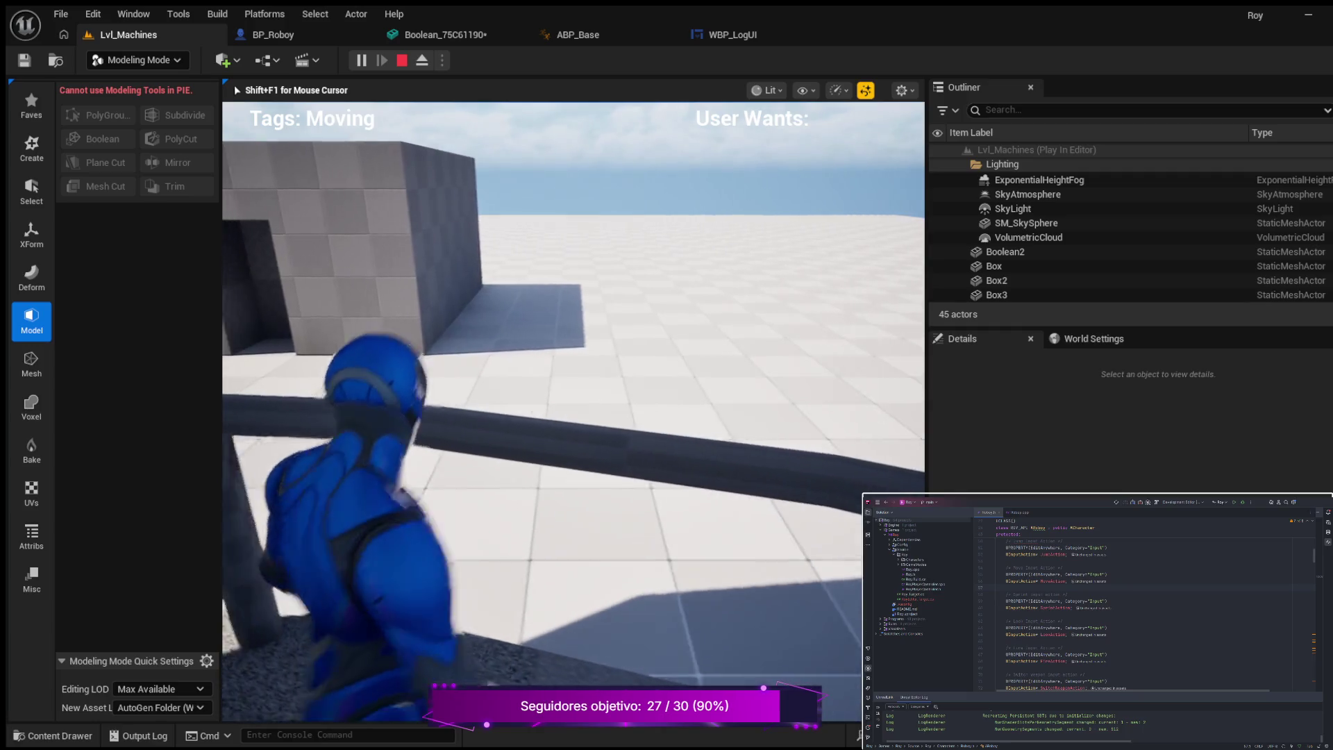
key("w")
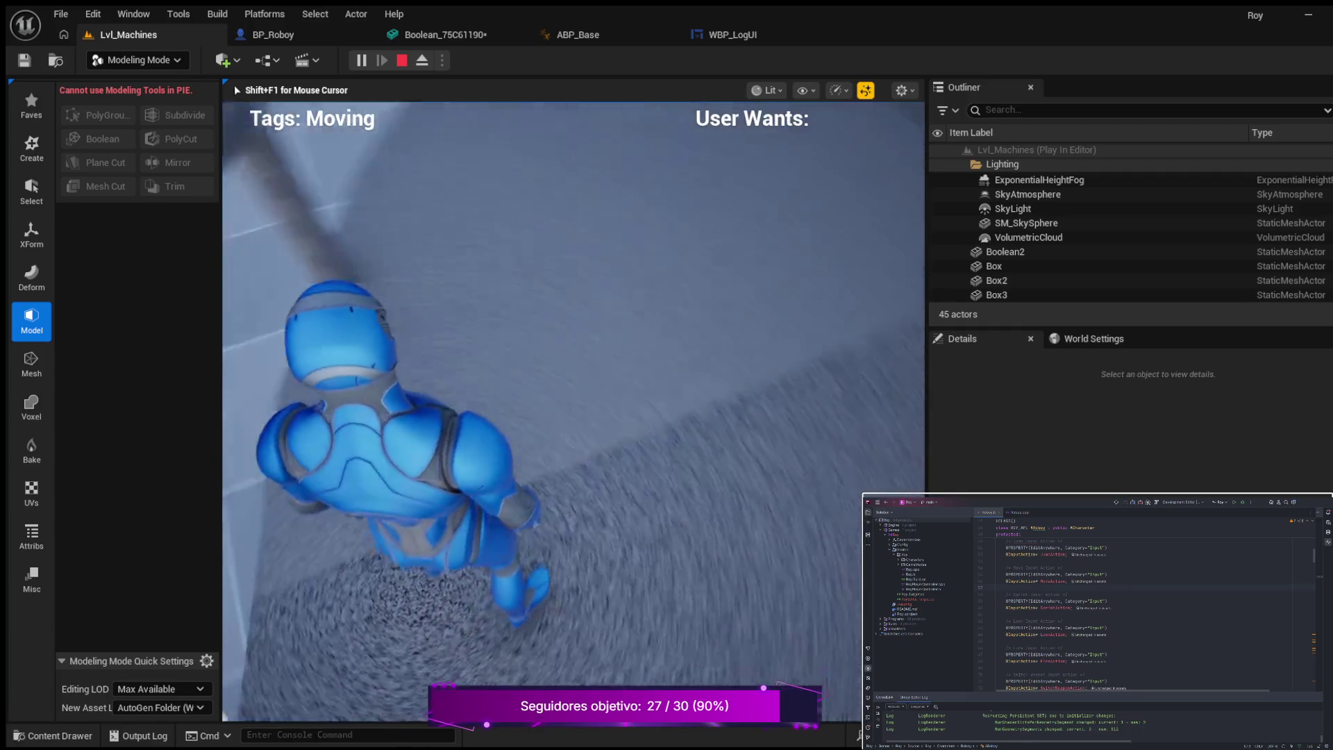
key("w")
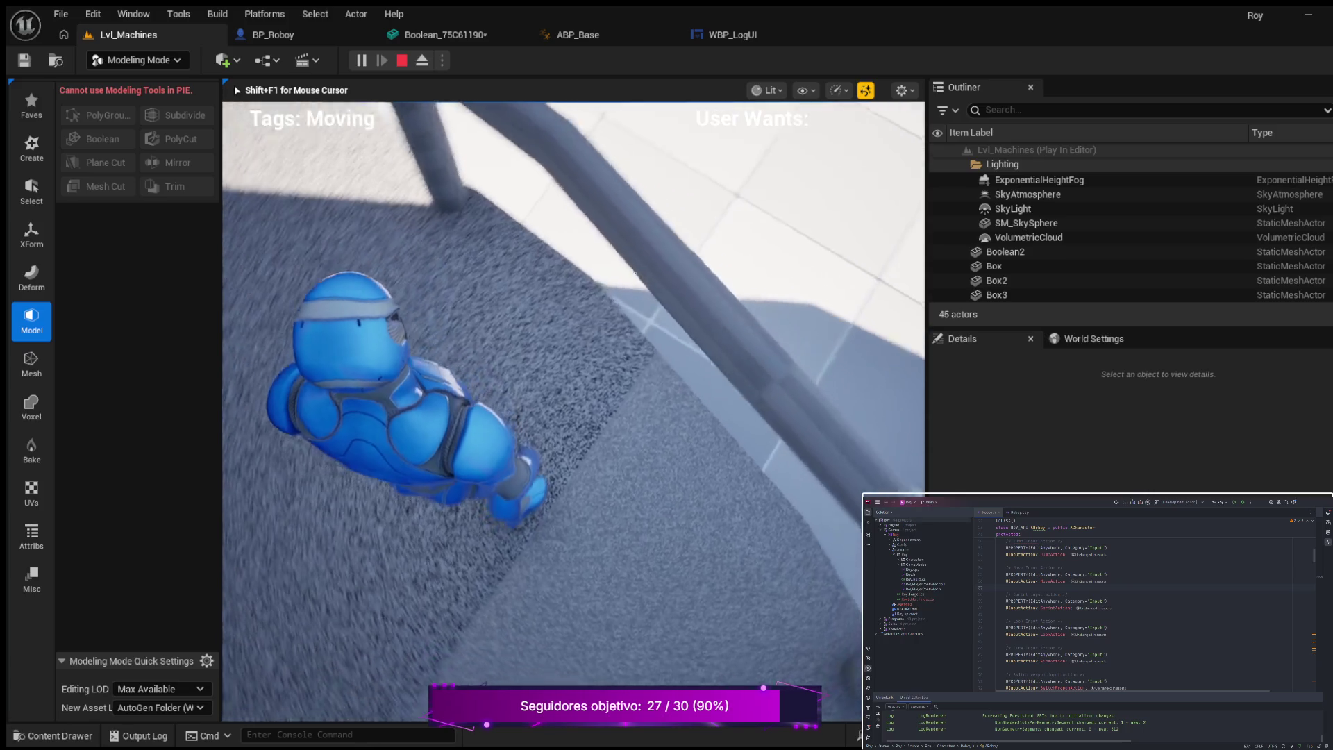
key("w")
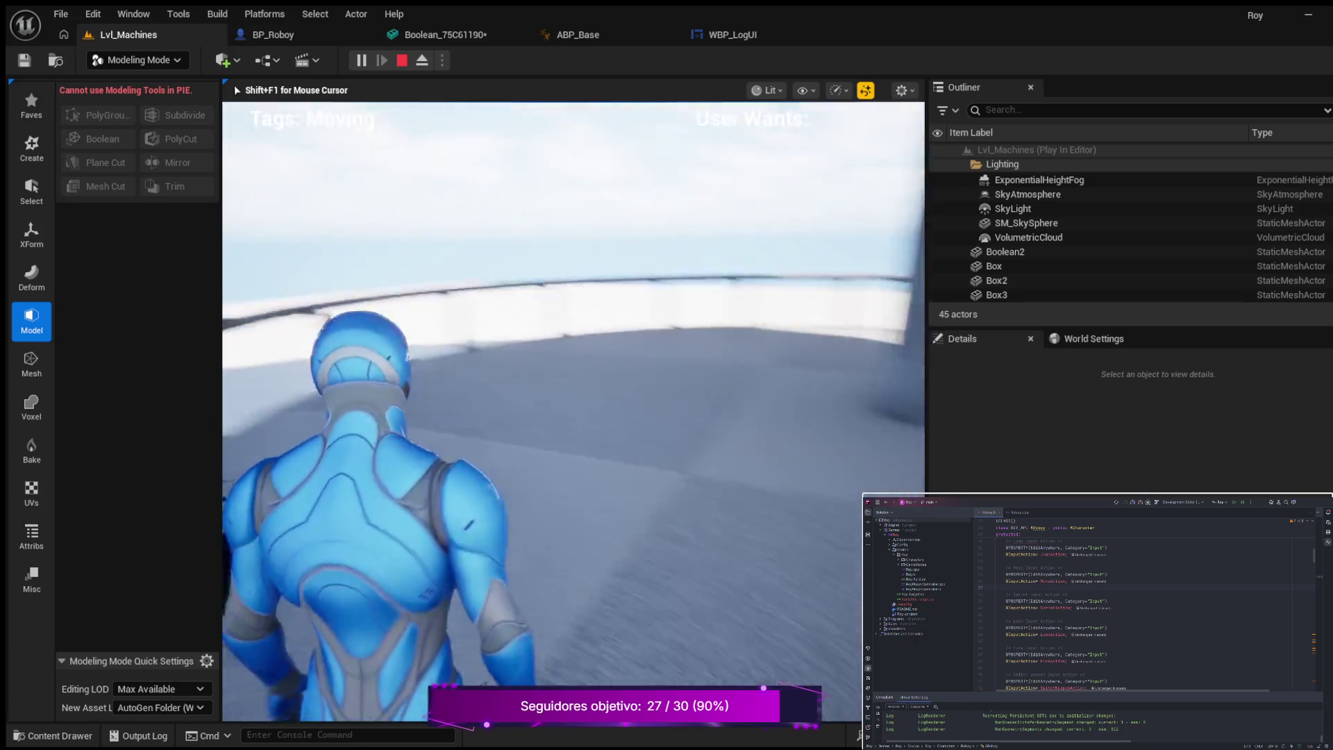
key("w")
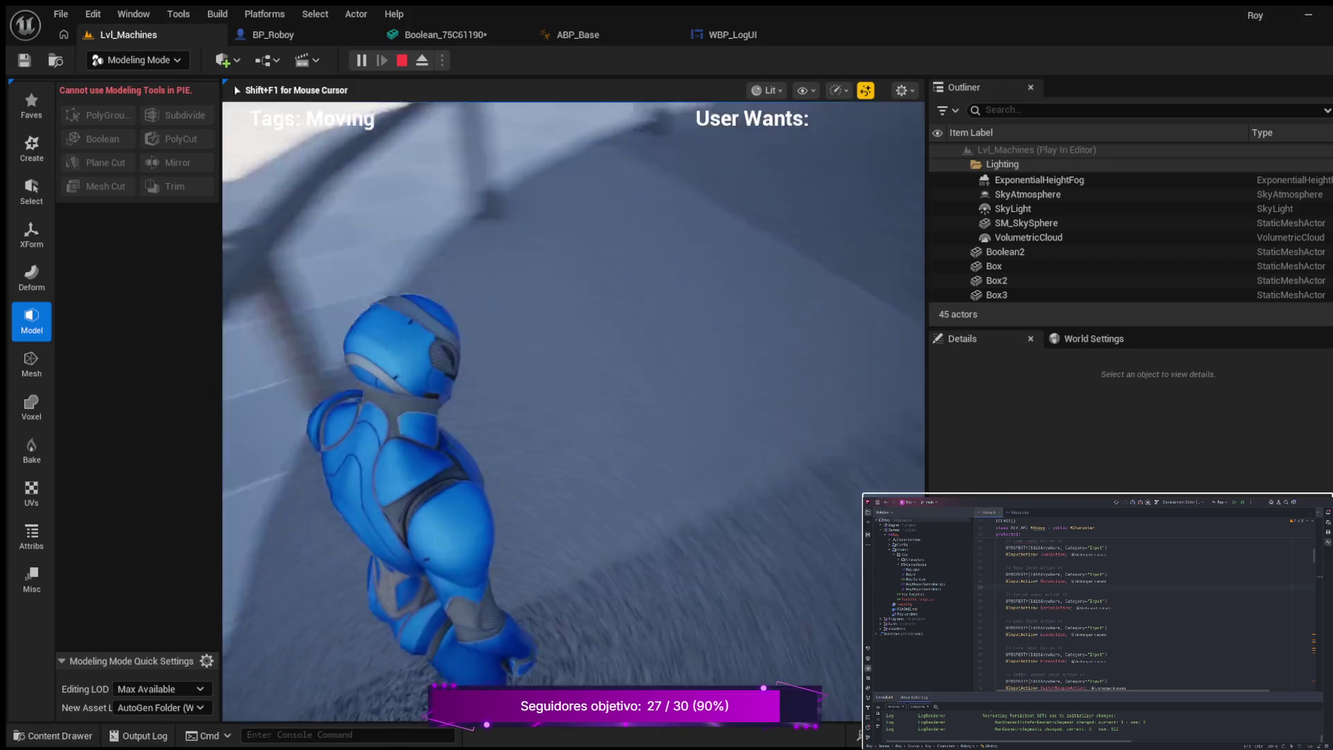
key("w")
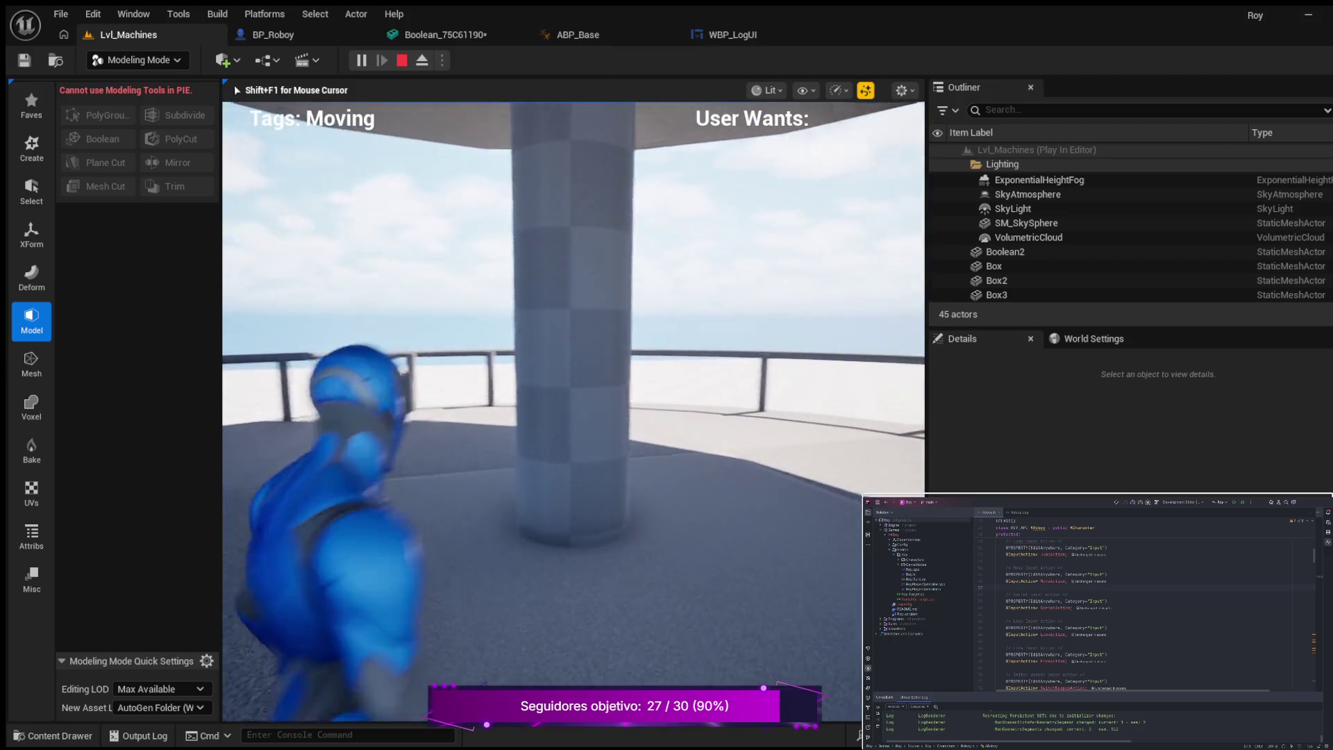
key("w")
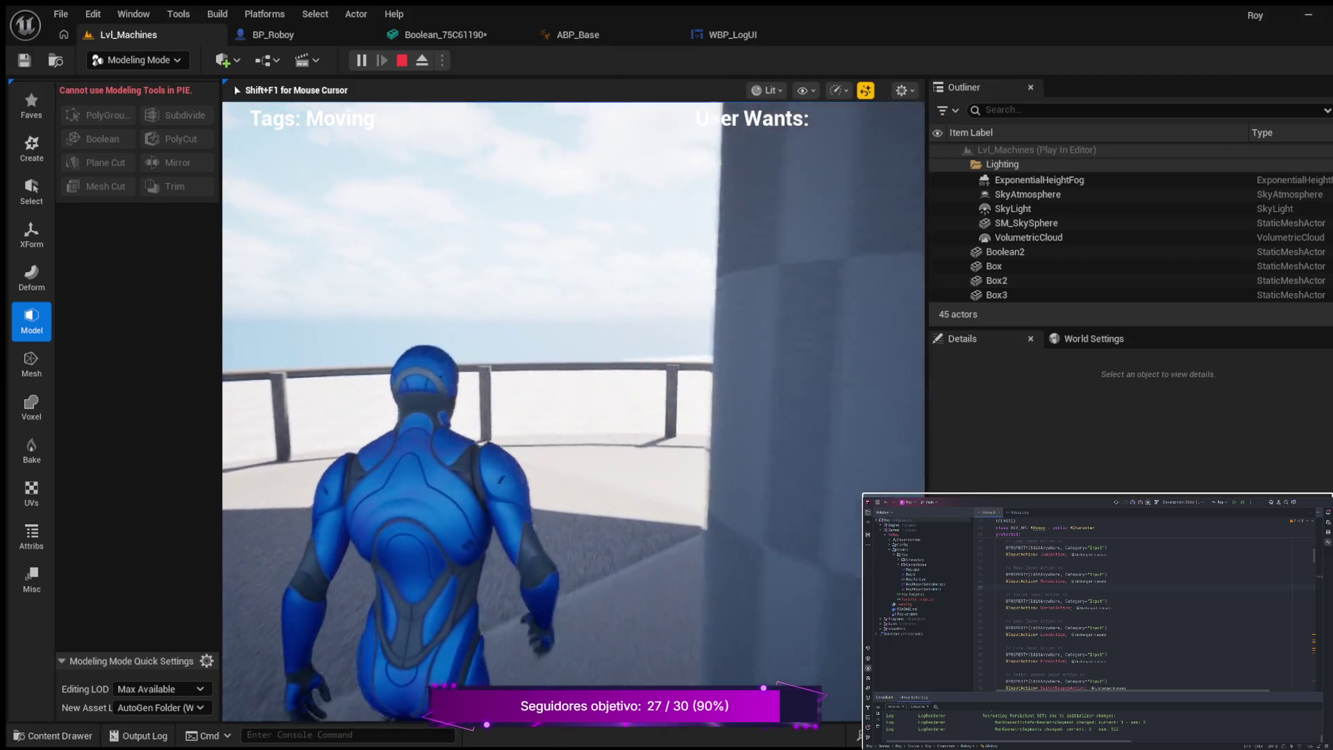
key("w")
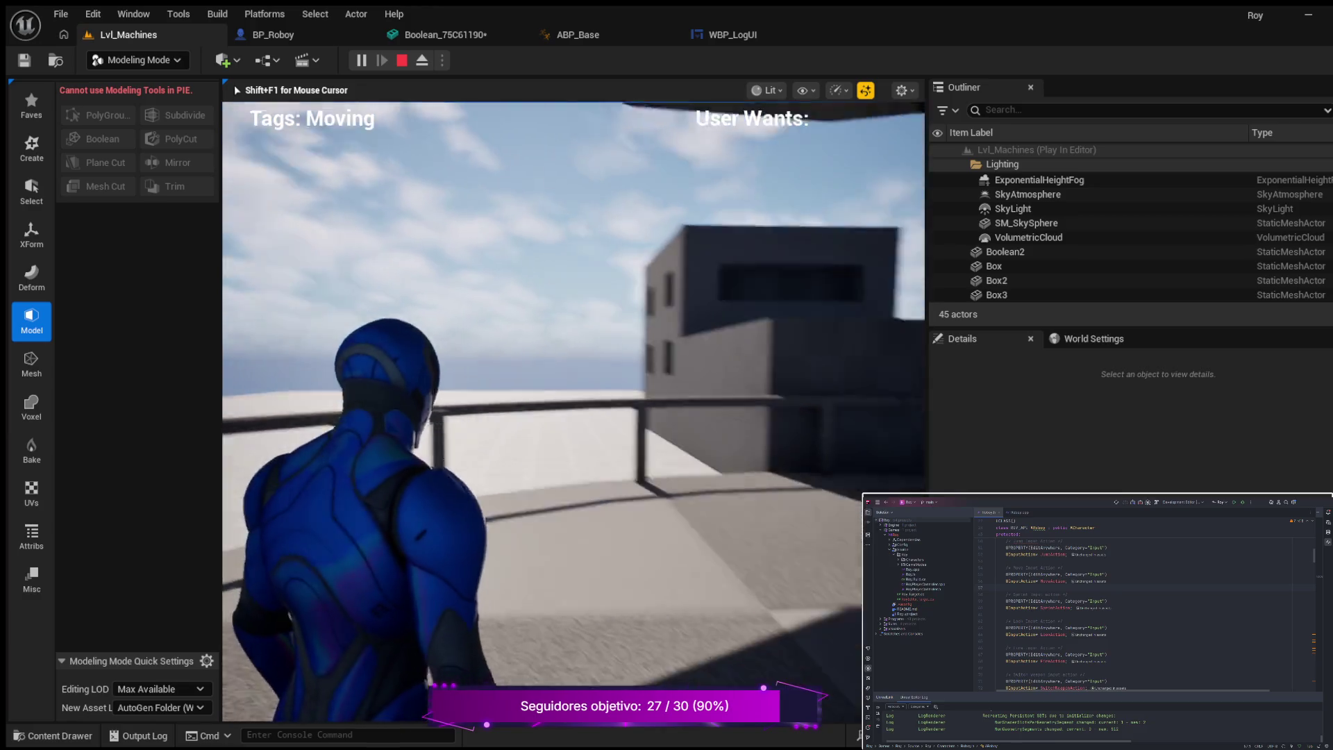
key("w")
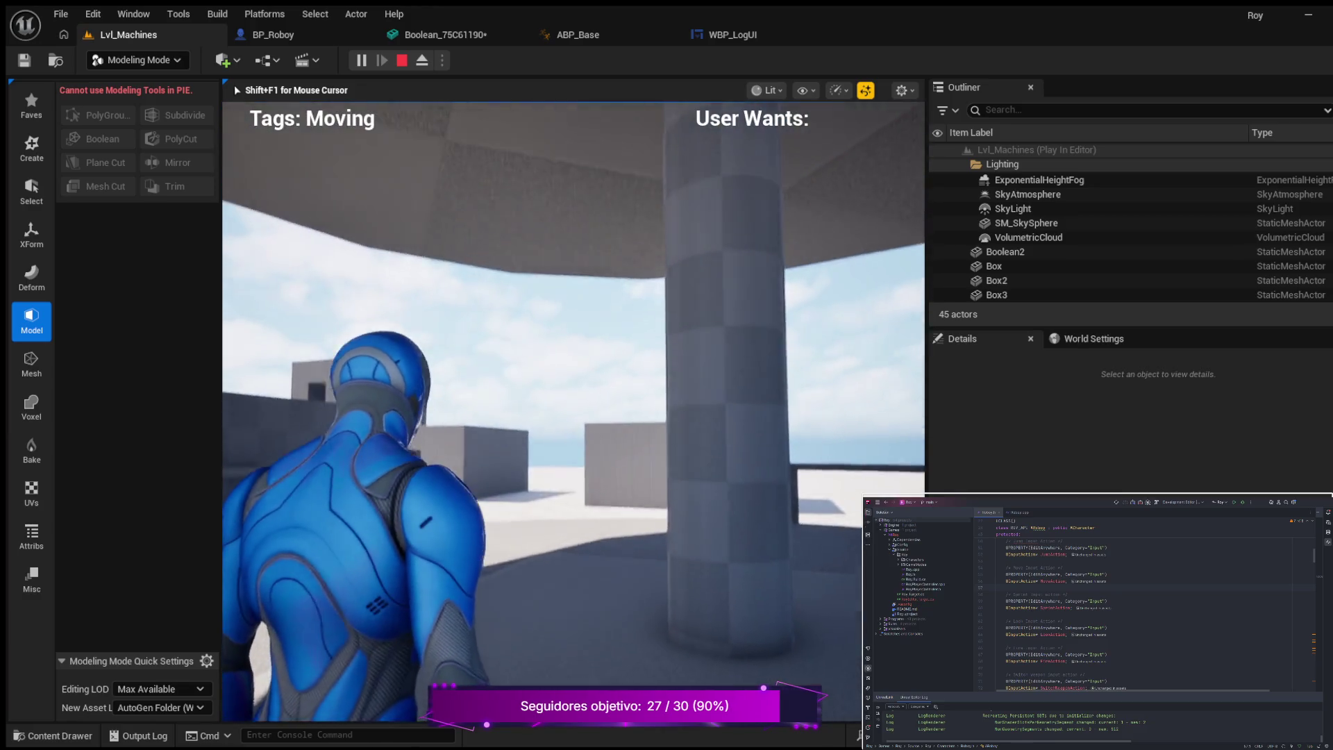
key("w")
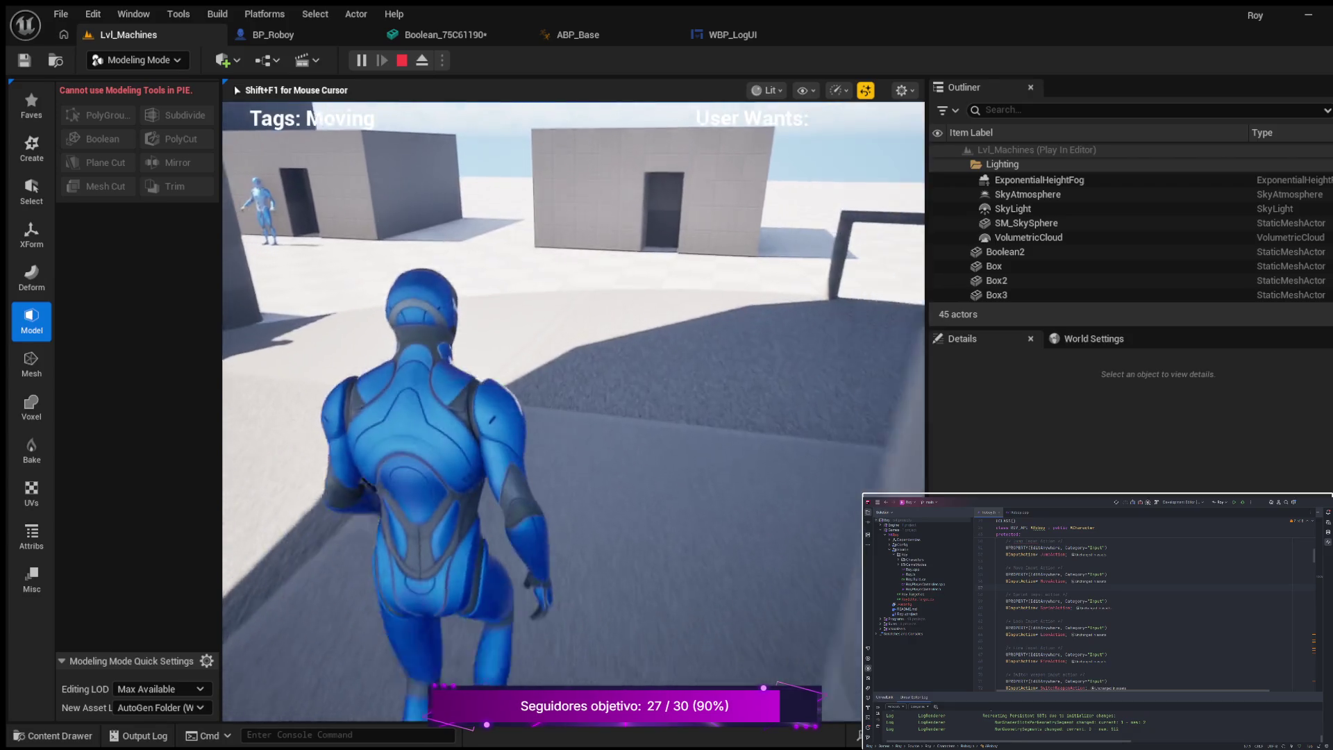
key("w")
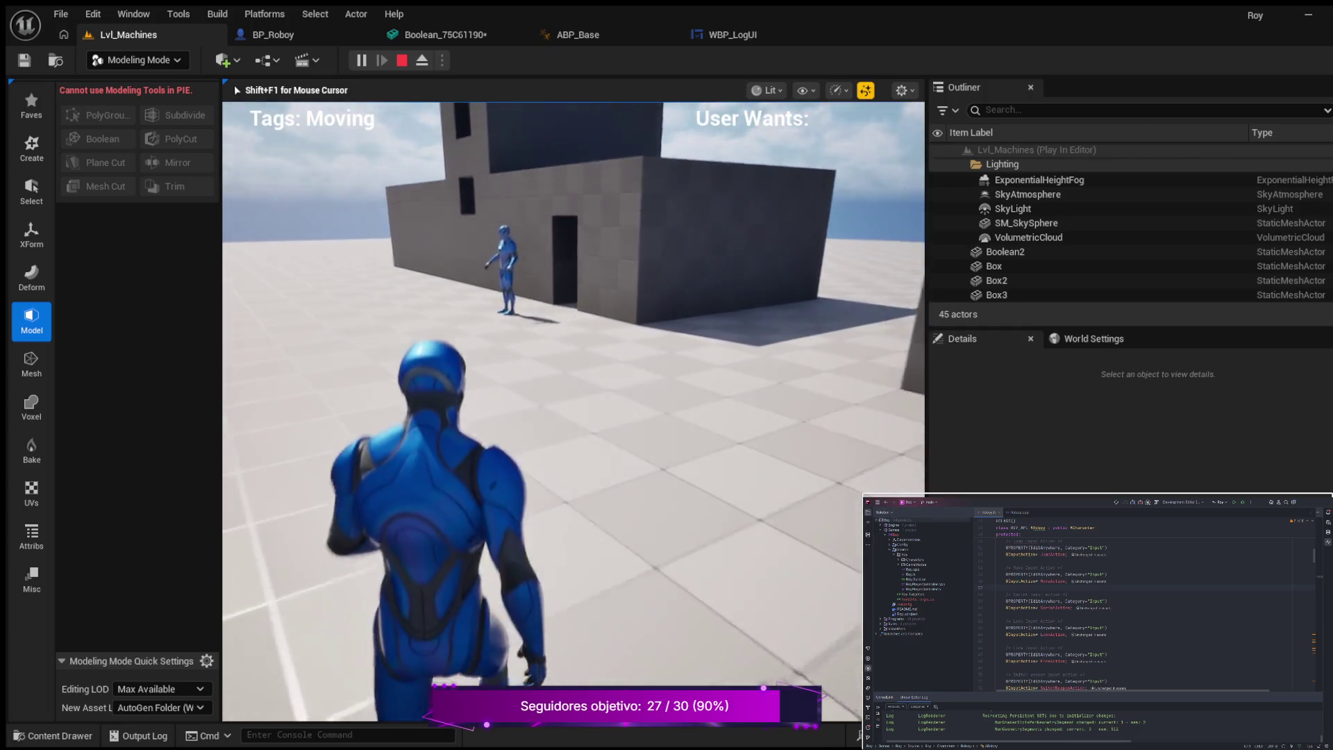
key("w")
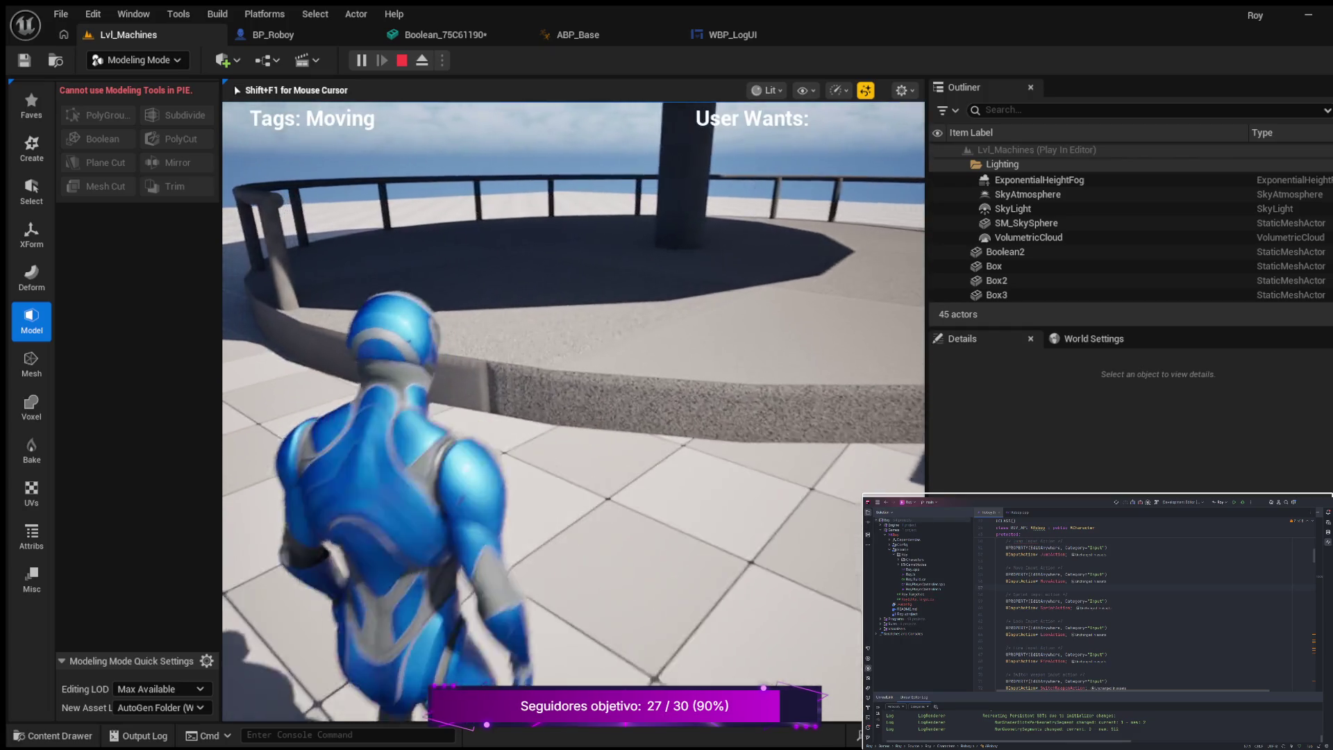
key("w")
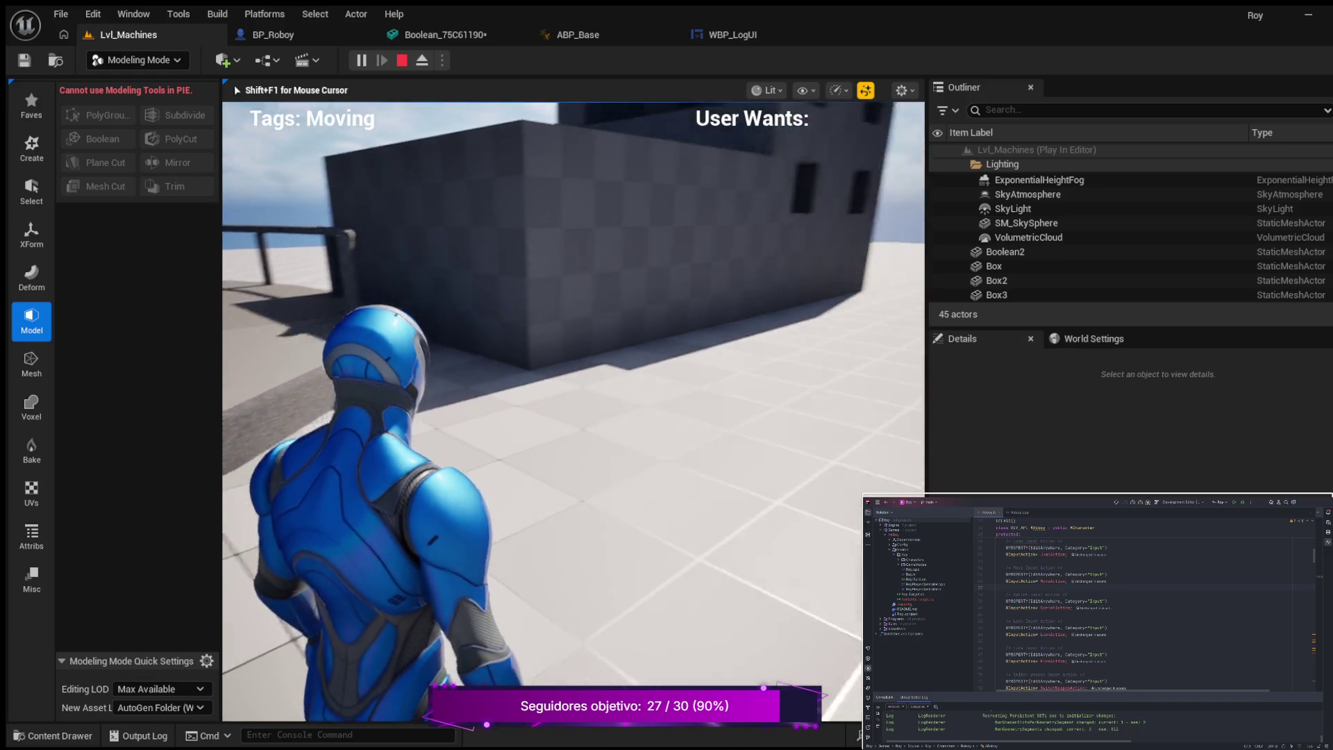
key("w")
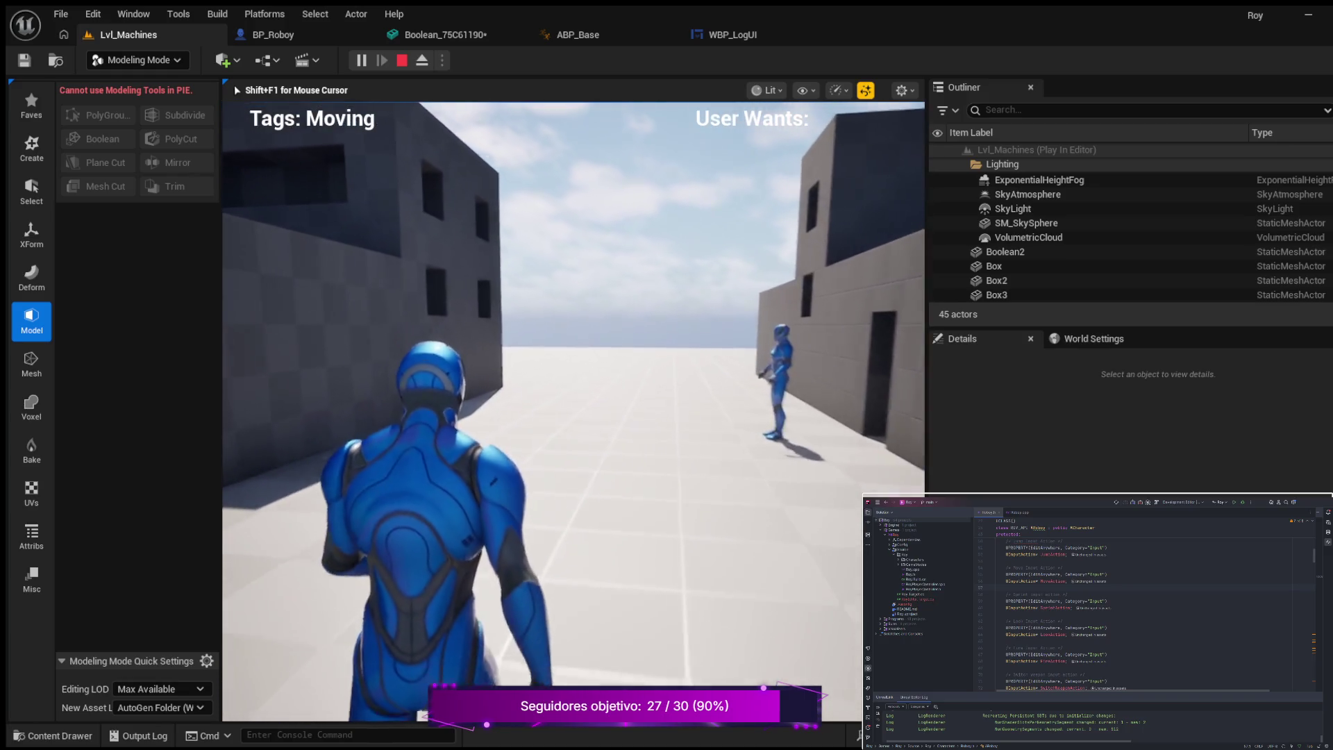
key("w")
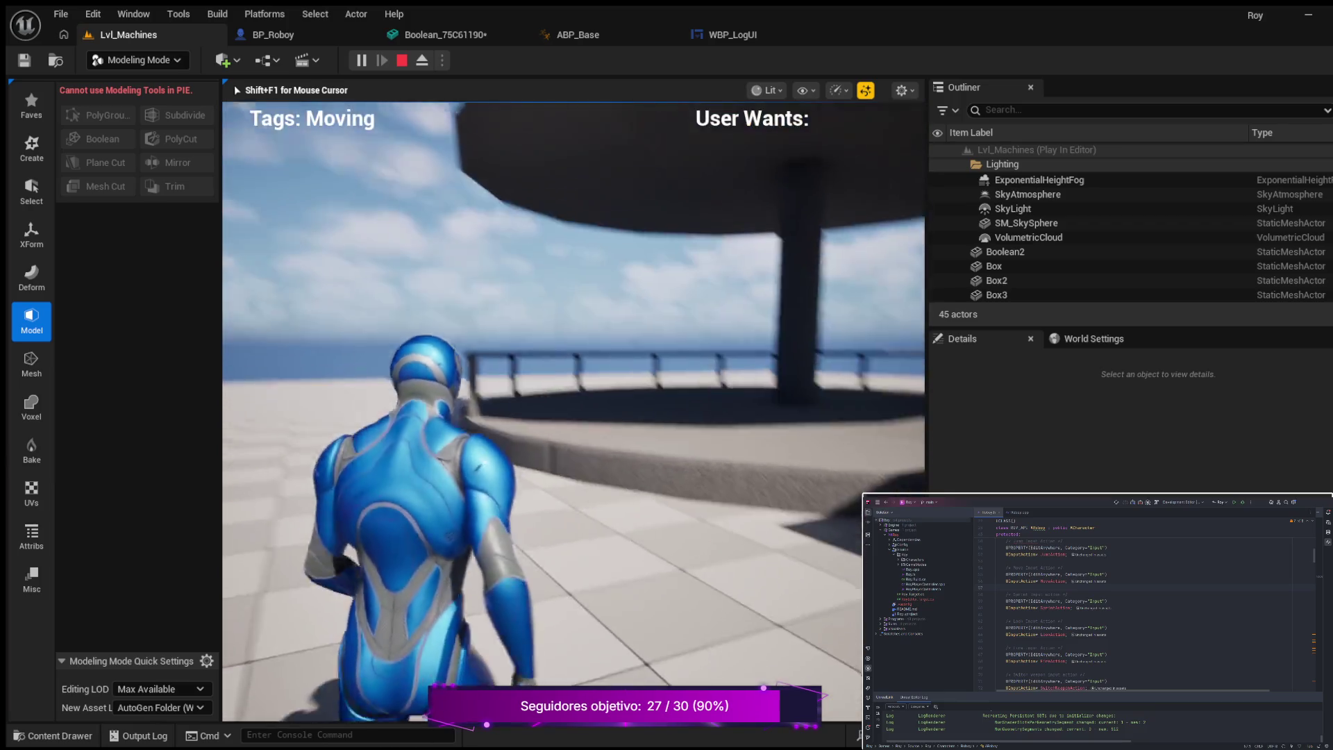
key("w")
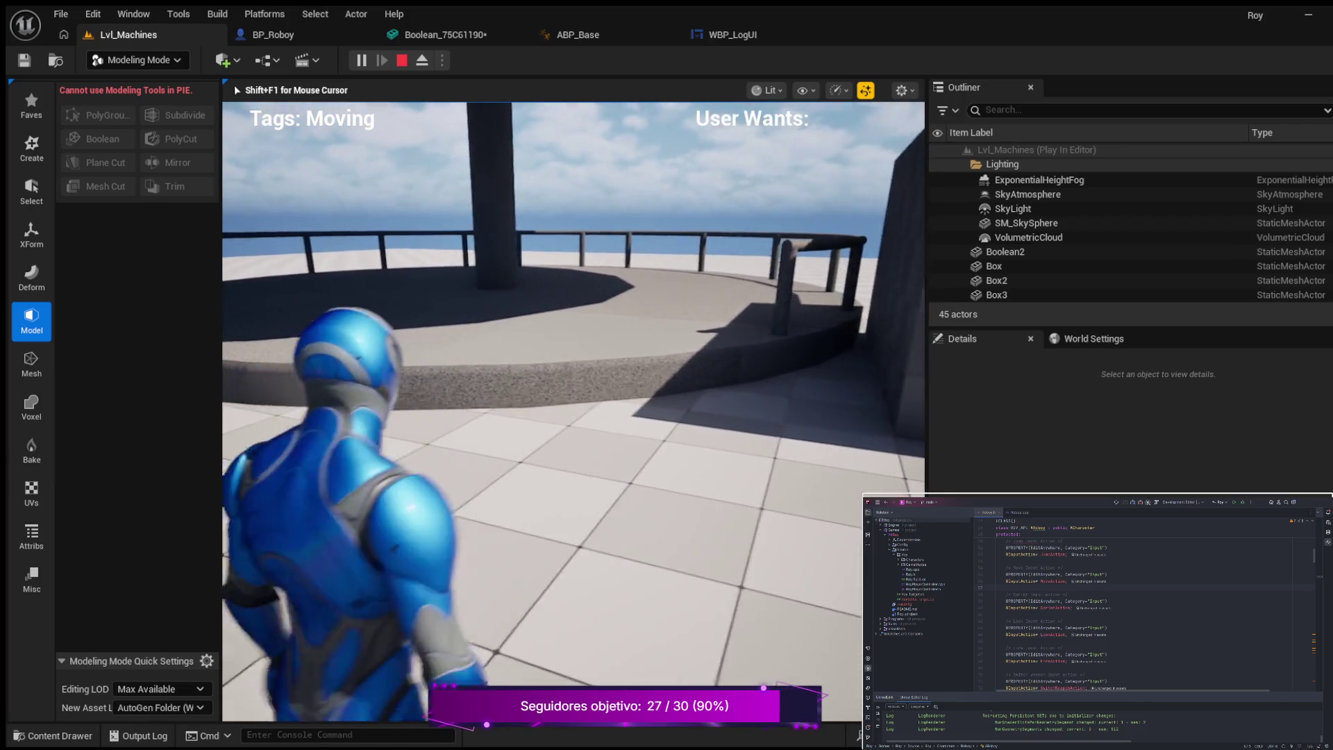
key("w")
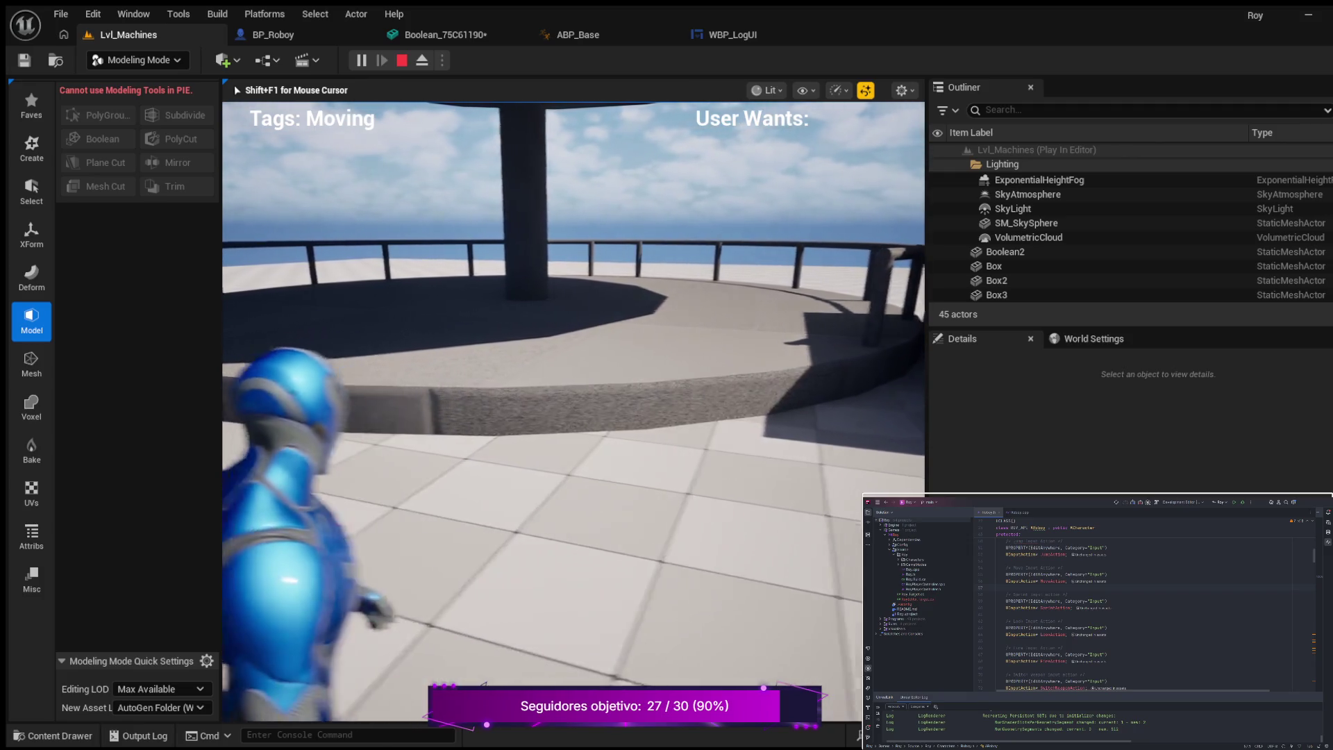
key("w")
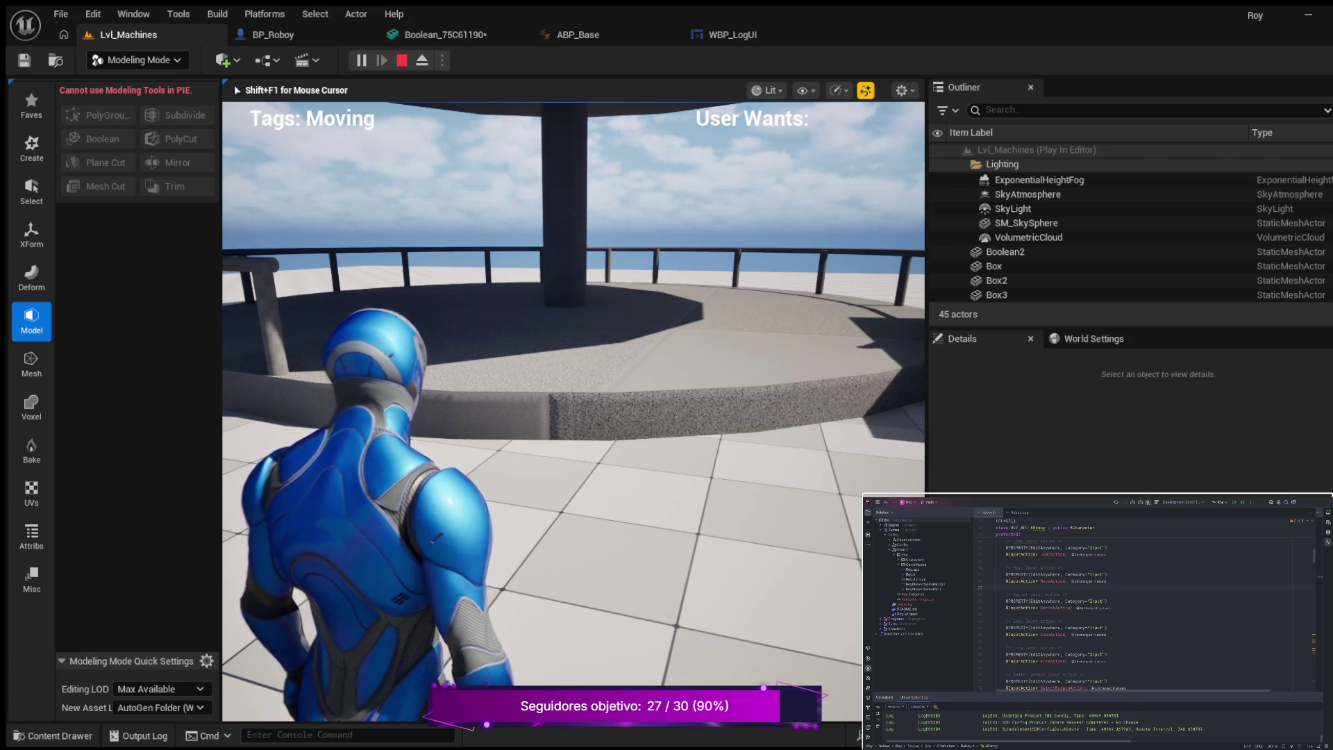
key("w")
key("w")
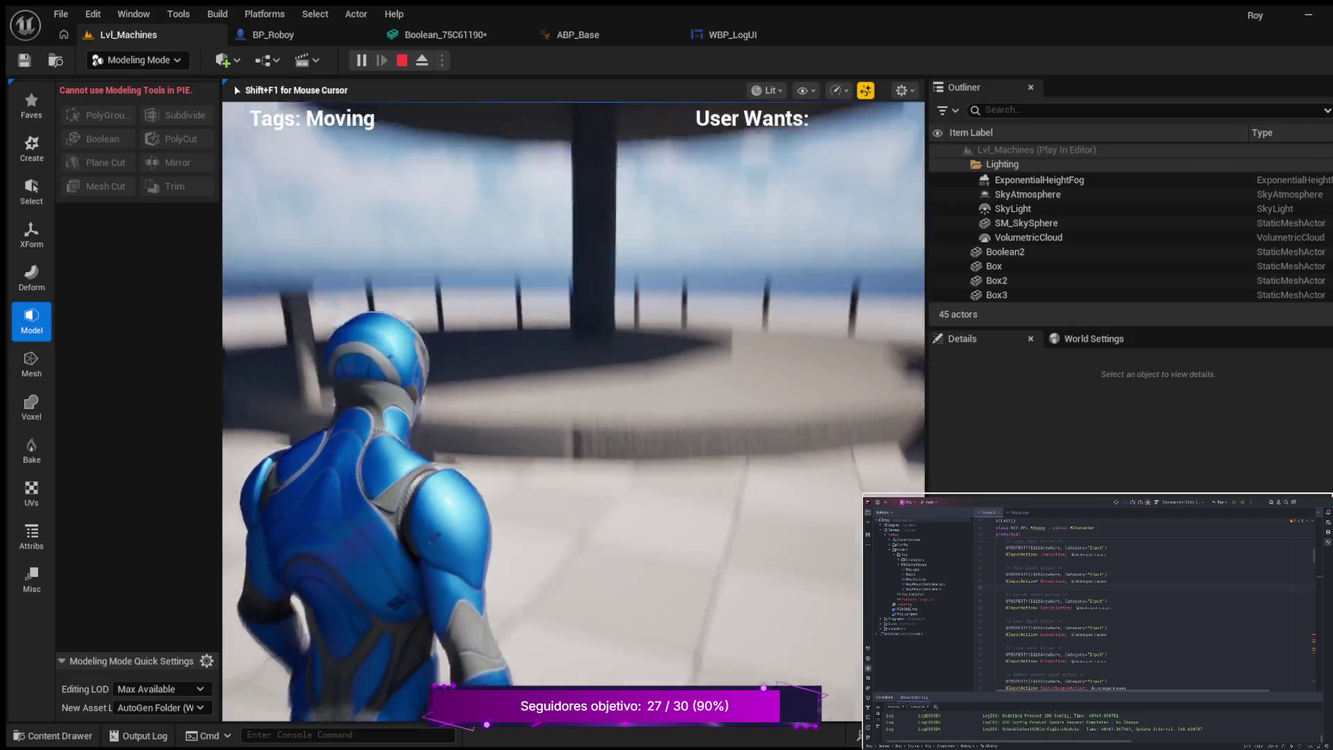
key("Escape")
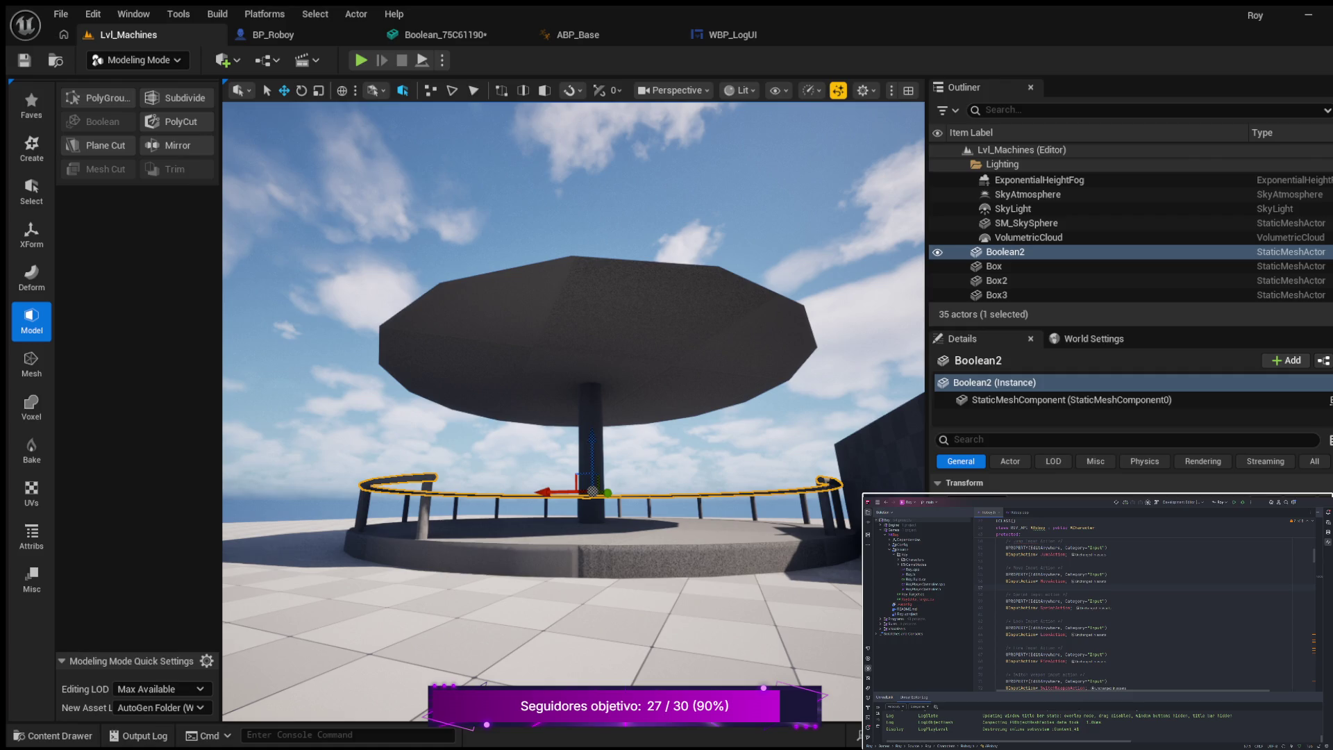
- Select the cone roof, turn the view toward the box building, and select the Floor
left_click(715, 366)
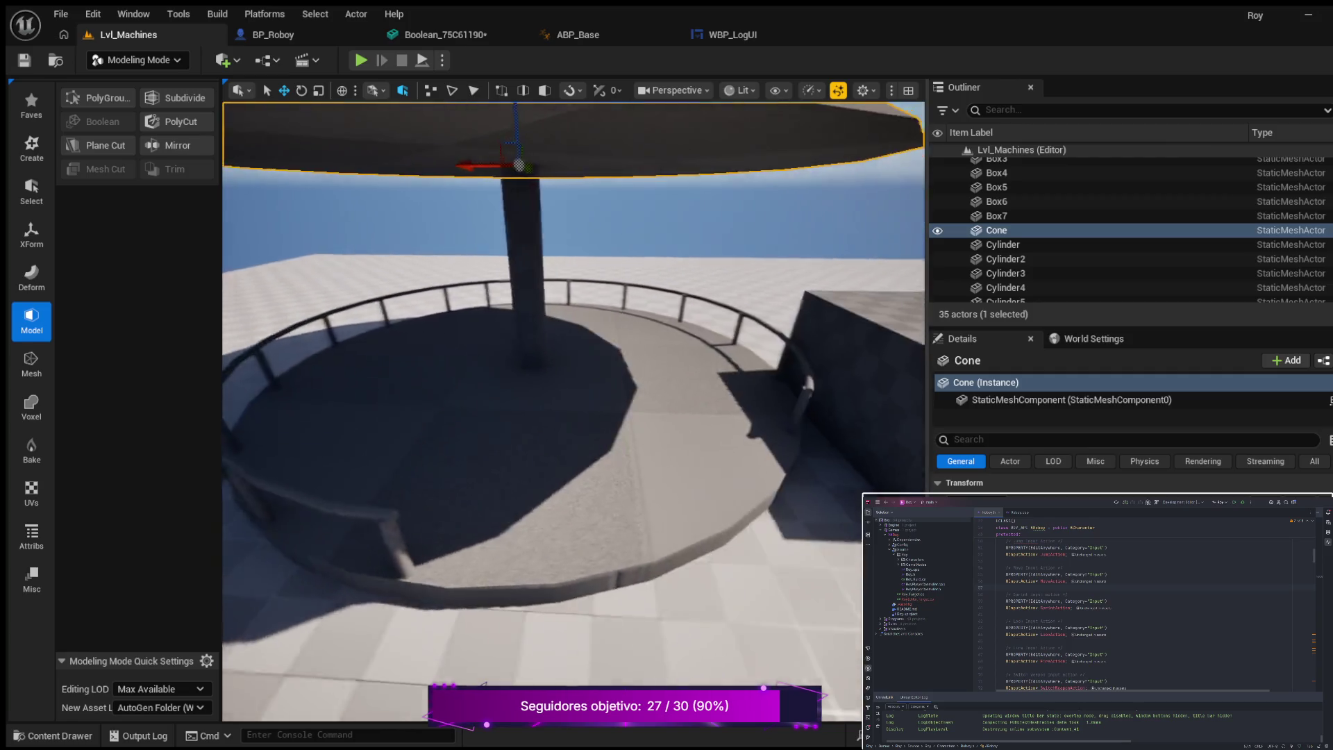
left_click_drag(708, 366, 708, 366)
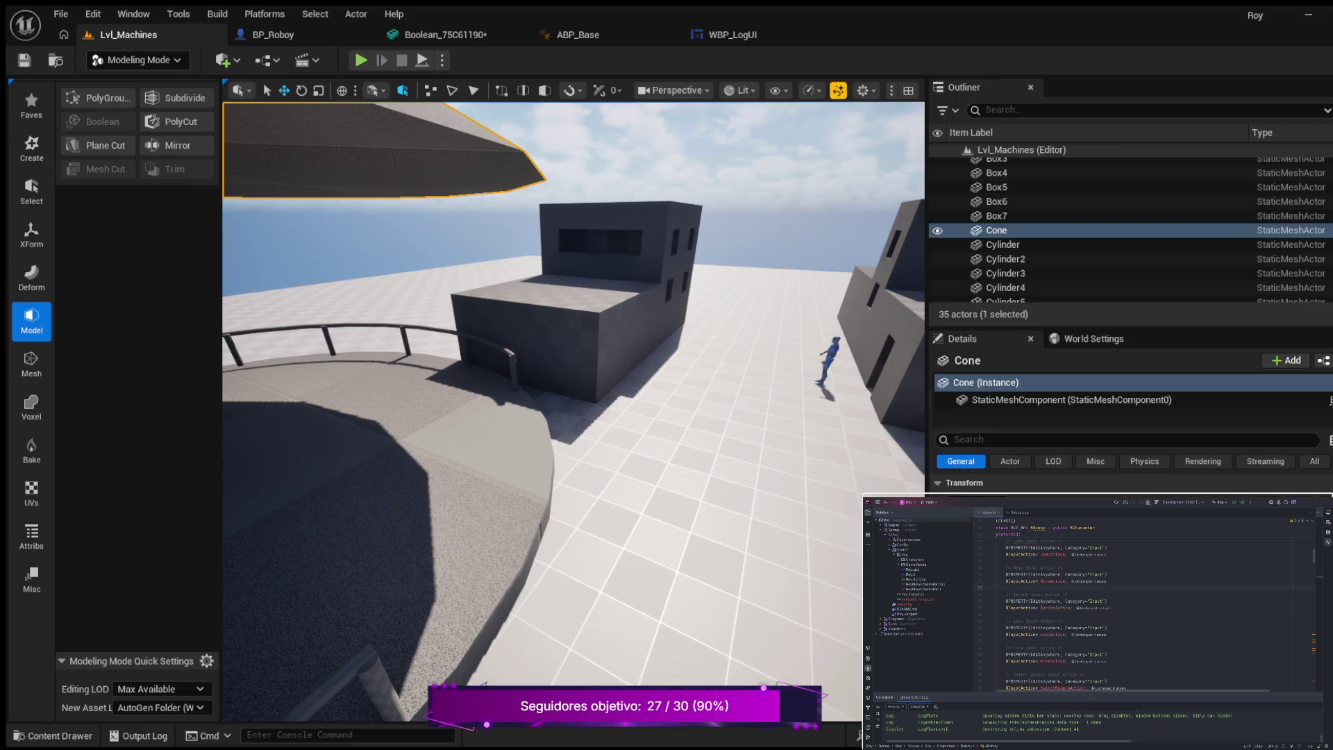
left_click(491, 283)
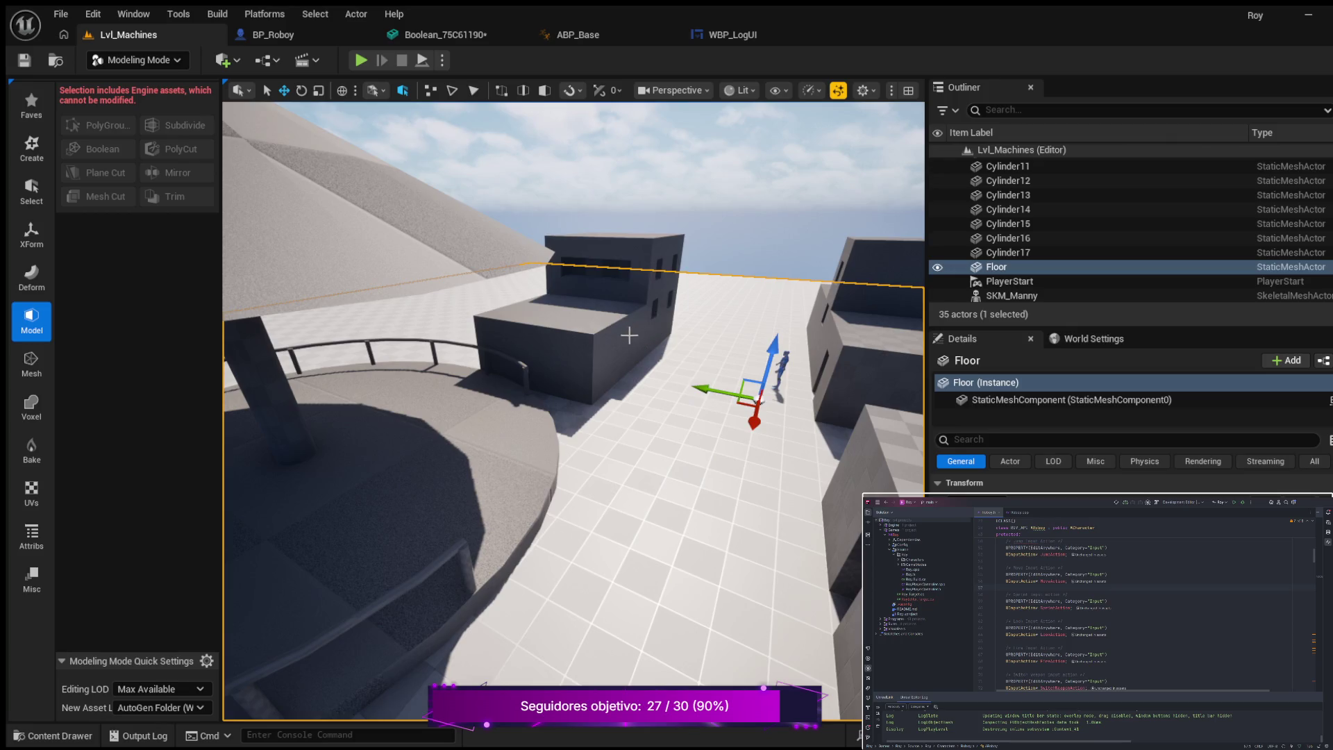
scroll(627, 345, "down", 3)
mouse_move(626, 345)
left_mouse_down()
mouse_move(594, 304)
mouse_move(556, 298)
mouse_move(600, 299)
left_mouse_up()
mouse_move(597, 361)
left_mouse_down()
mouse_move(591, 375)
mouse_move(611, 339)
mouse_move(663, 340)
mouse_move(754, 350)
mouse_move(763, 377)
mouse_move(818, 383)
left_mouse_up()
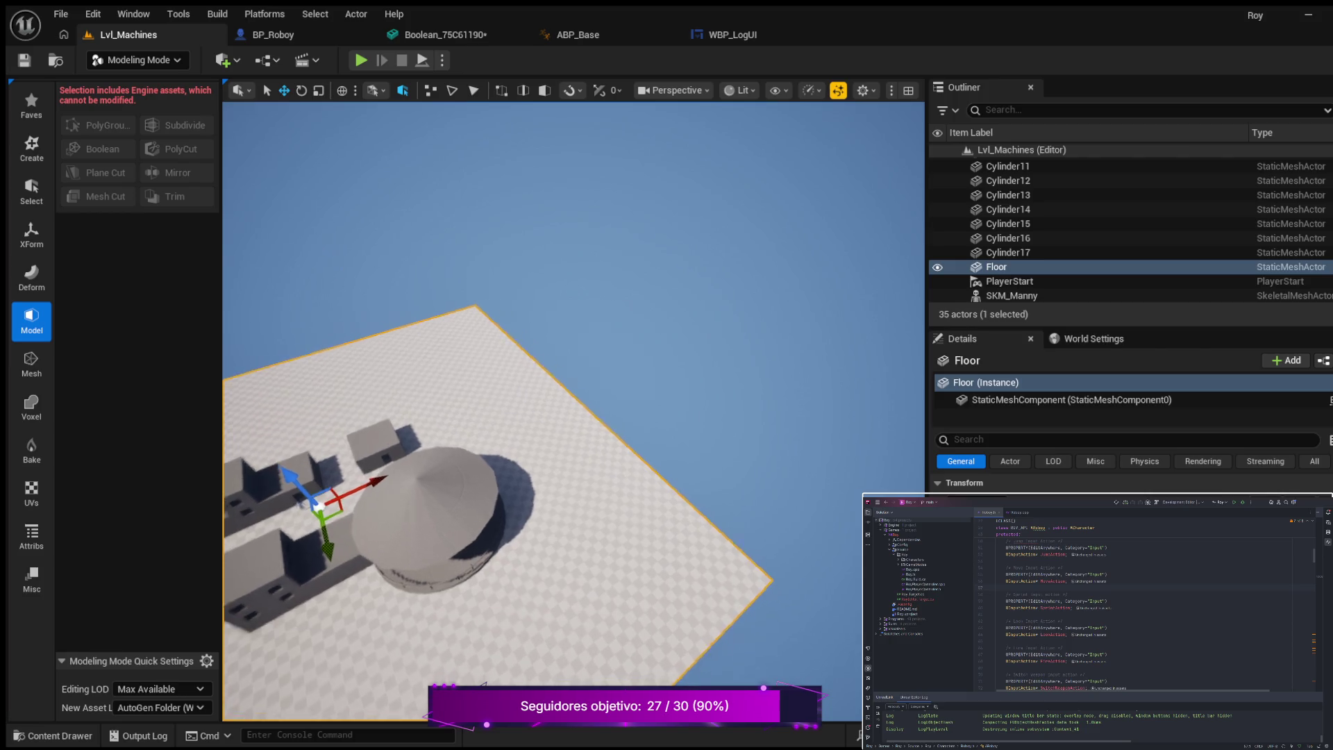
scroll(348, 505, "up", 5)
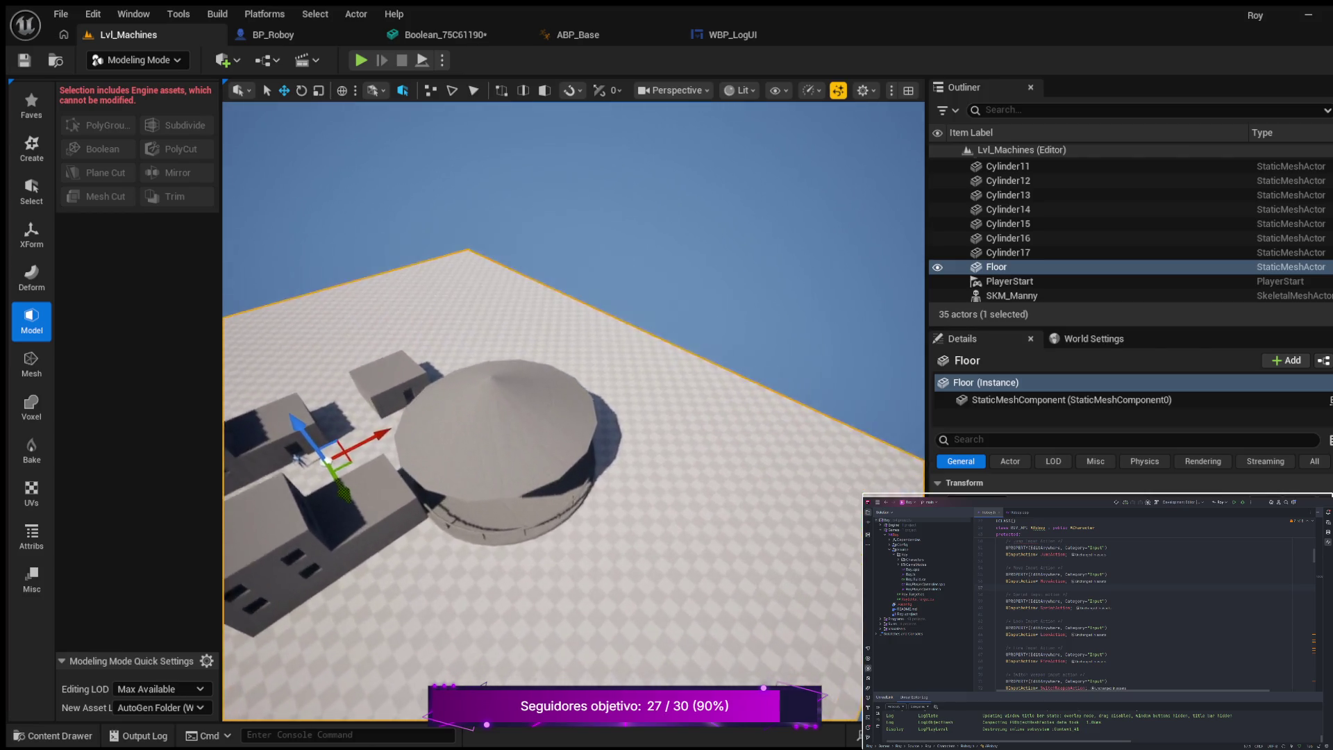
scroll(574, 410, "up", 5)
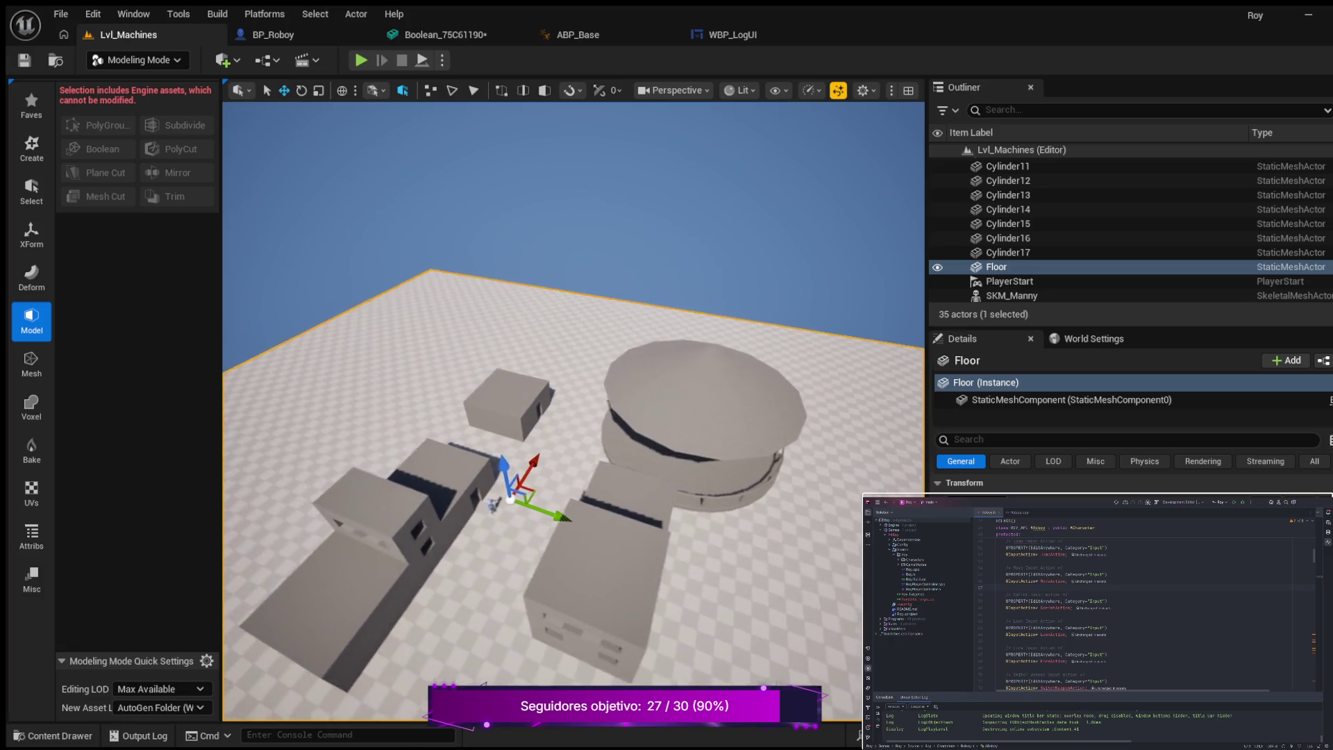
mouse_move(573, 410)
left_mouse_down()
mouse_move(372, 410)
mouse_move(535, 481)
mouse_move(529, 455)
mouse_move(375, 455)
mouse_move(361, 413)
mouse_move(534, 503)
mouse_move(507, 492)
left_mouse_up()
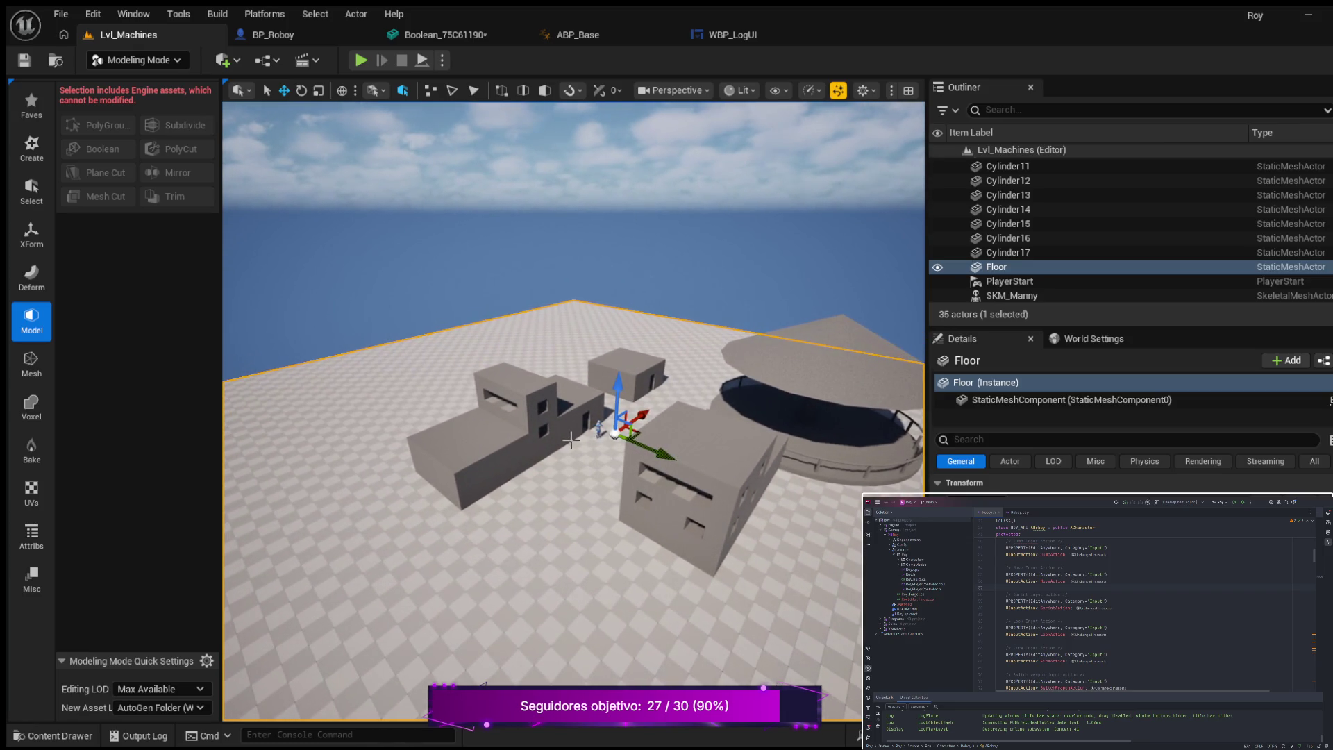
- Duplicate Box as Box8, move it onto the open floor in front, and enable grid snapping
left_click(578, 405)
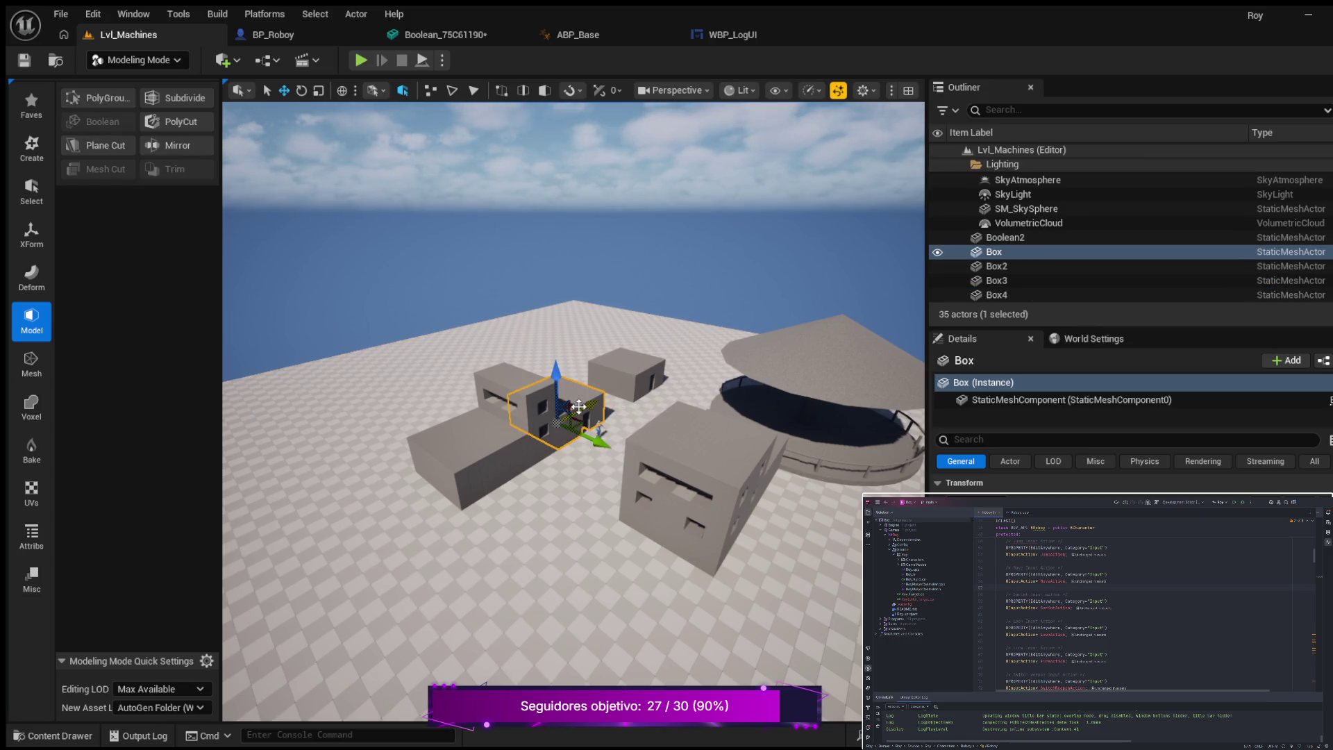
key("ctrl+d")
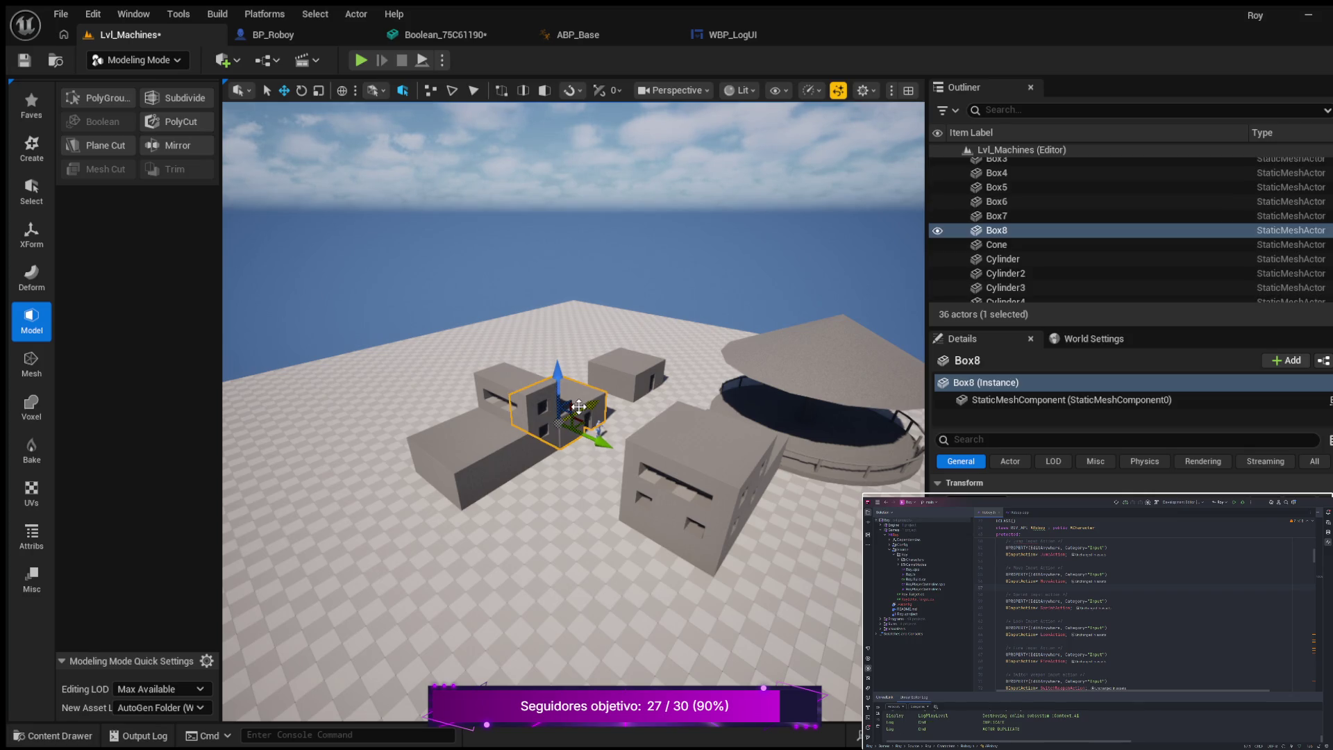
mouse_move(592, 405)
left_mouse_down()
mouse_move(438, 531)
mouse_move(278, 548)
mouse_move(309, 598)
mouse_move(370, 637)
left_mouse_up()
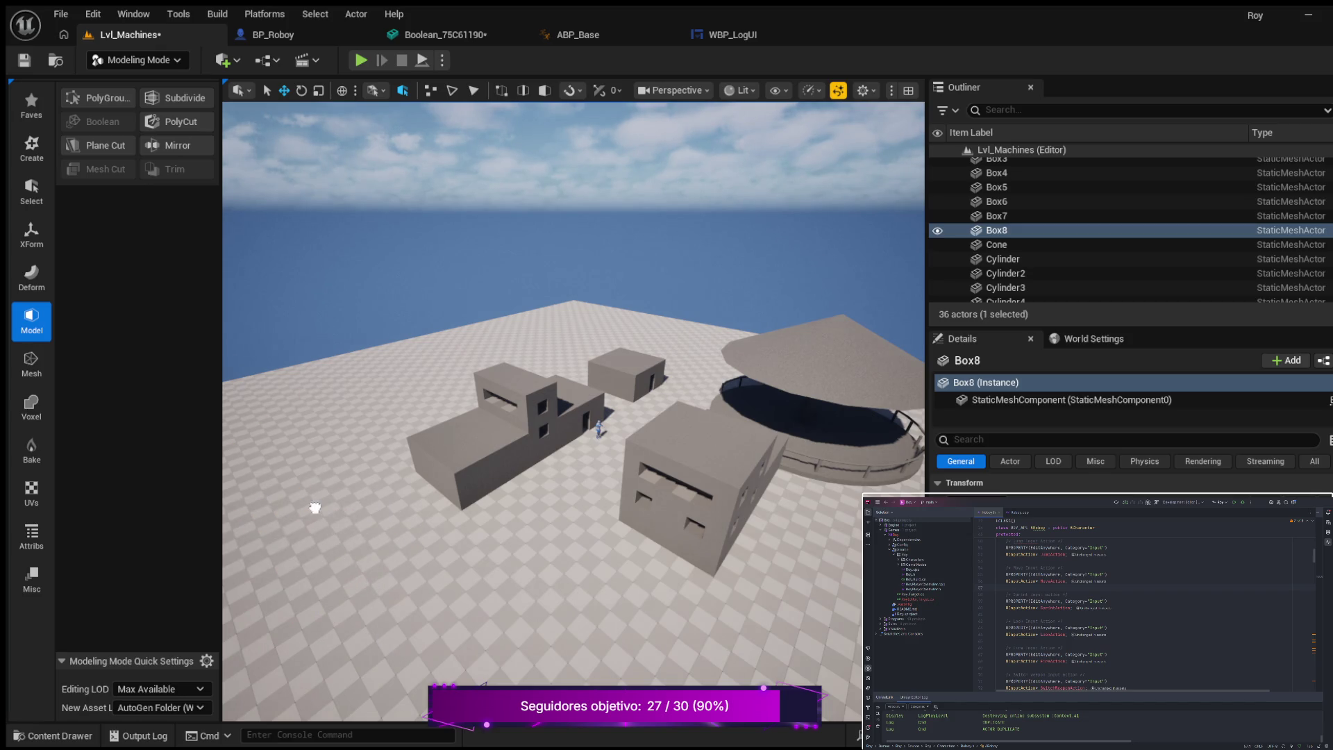
scroll(332, 544, "down", 6)
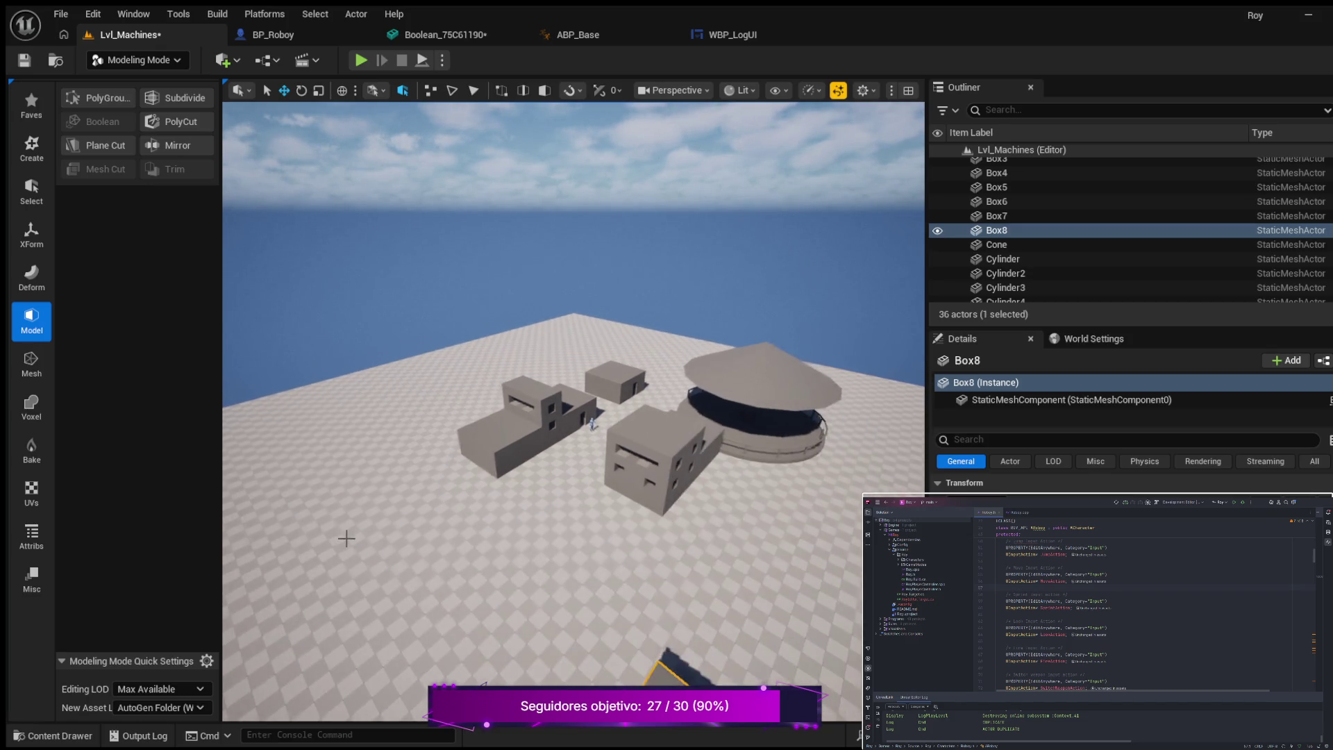
left_click_drag(653, 612, 695, 561)
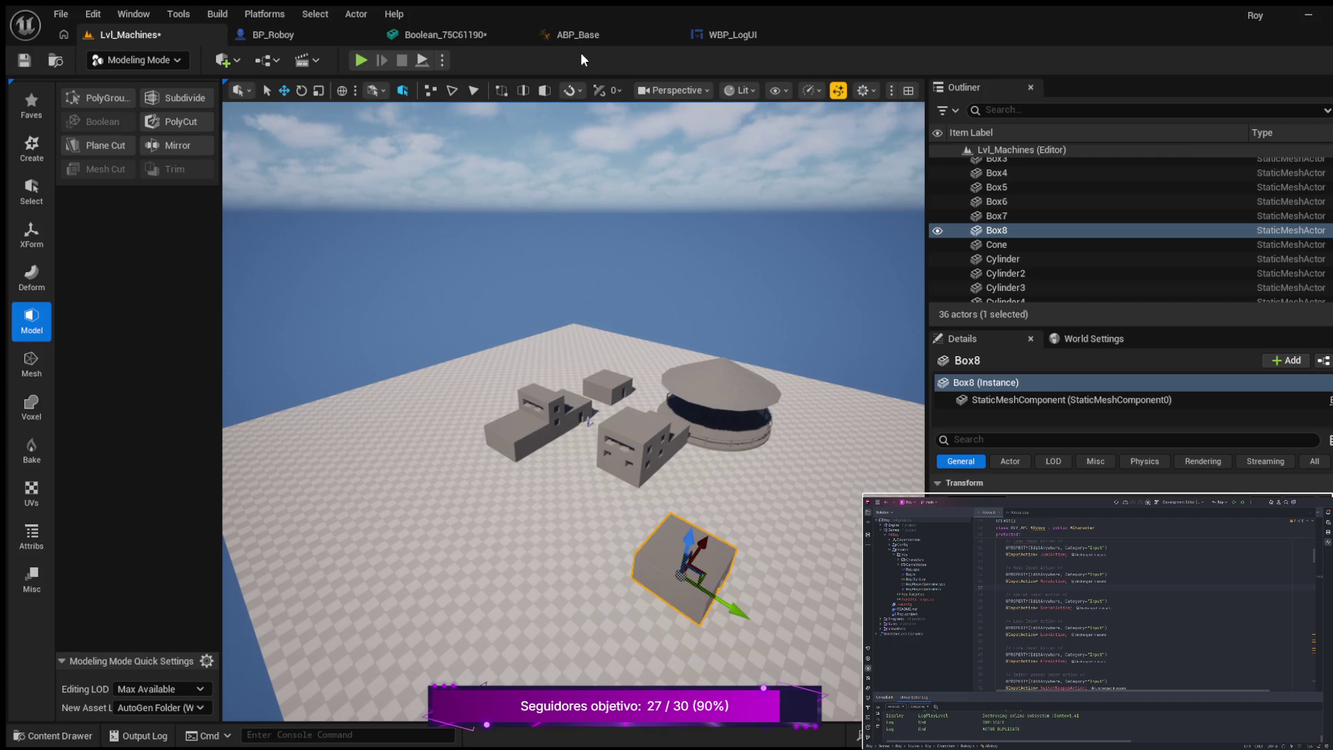
left_click(599, 94)
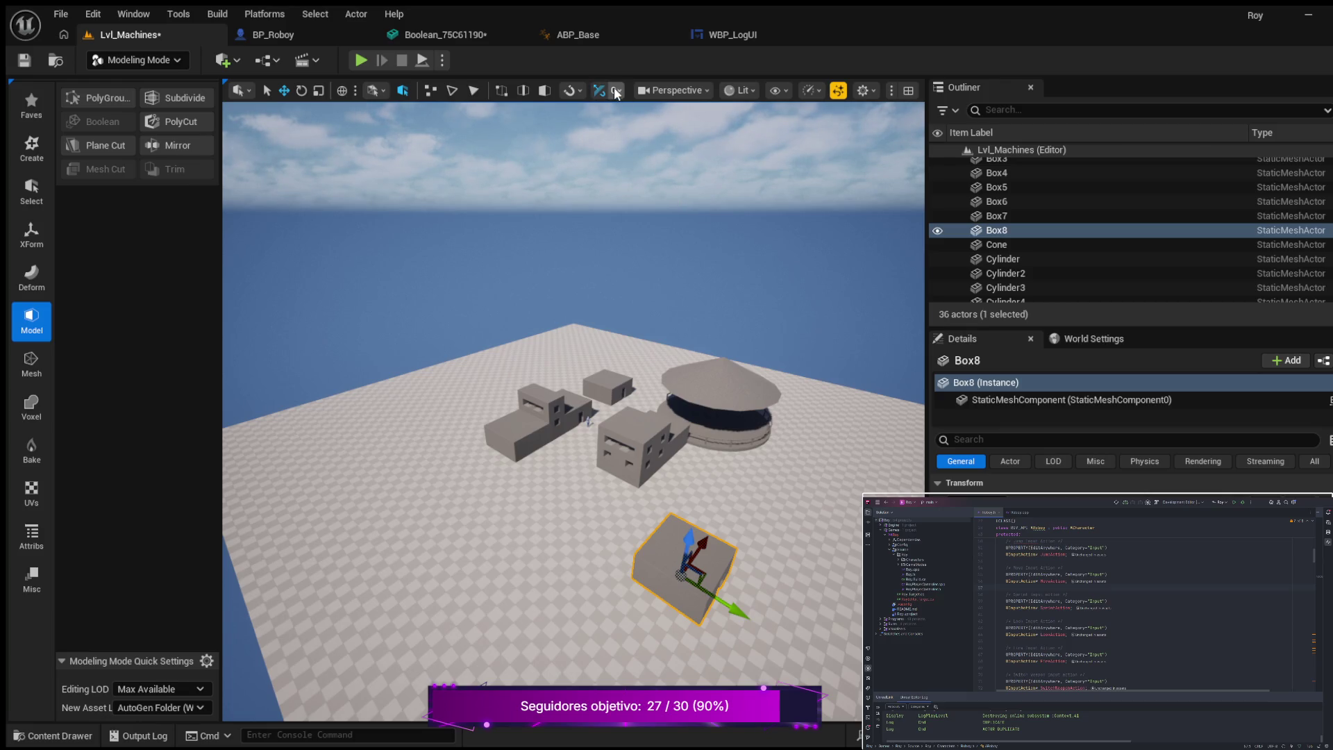
- Pull Box8 back and slide it against the front corner of the windowed building
left_click_drag(730, 595, 624, 529)
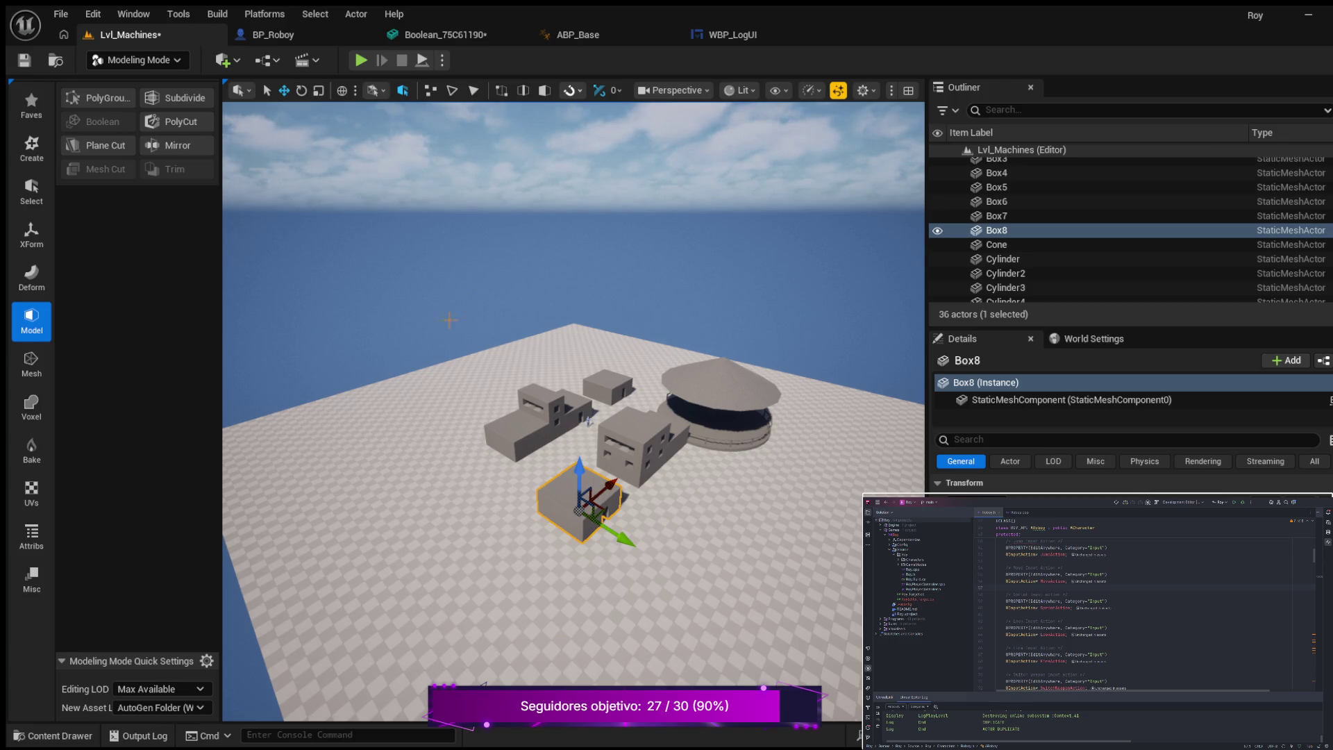
left_click(627, 187)
left_click(582, 506)
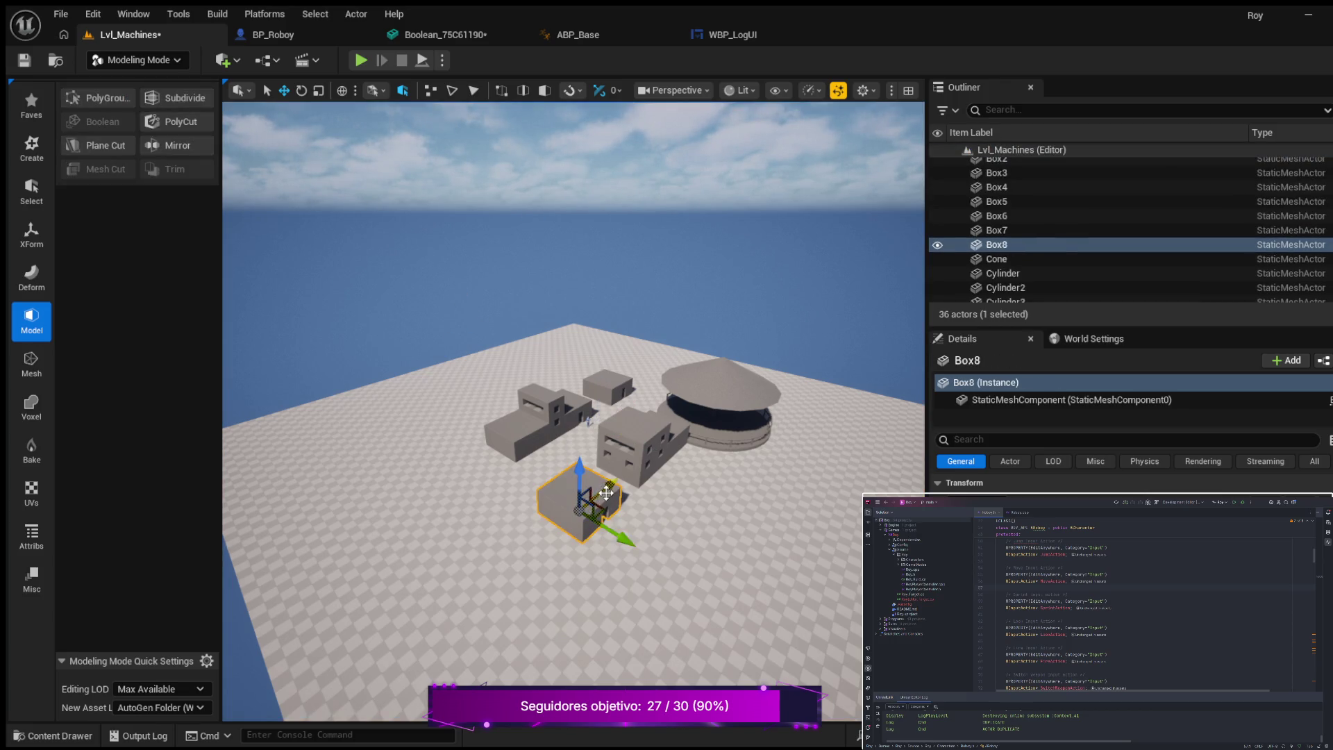
scroll(647, 506, "up", 2)
scroll(648, 507, "up", 1)
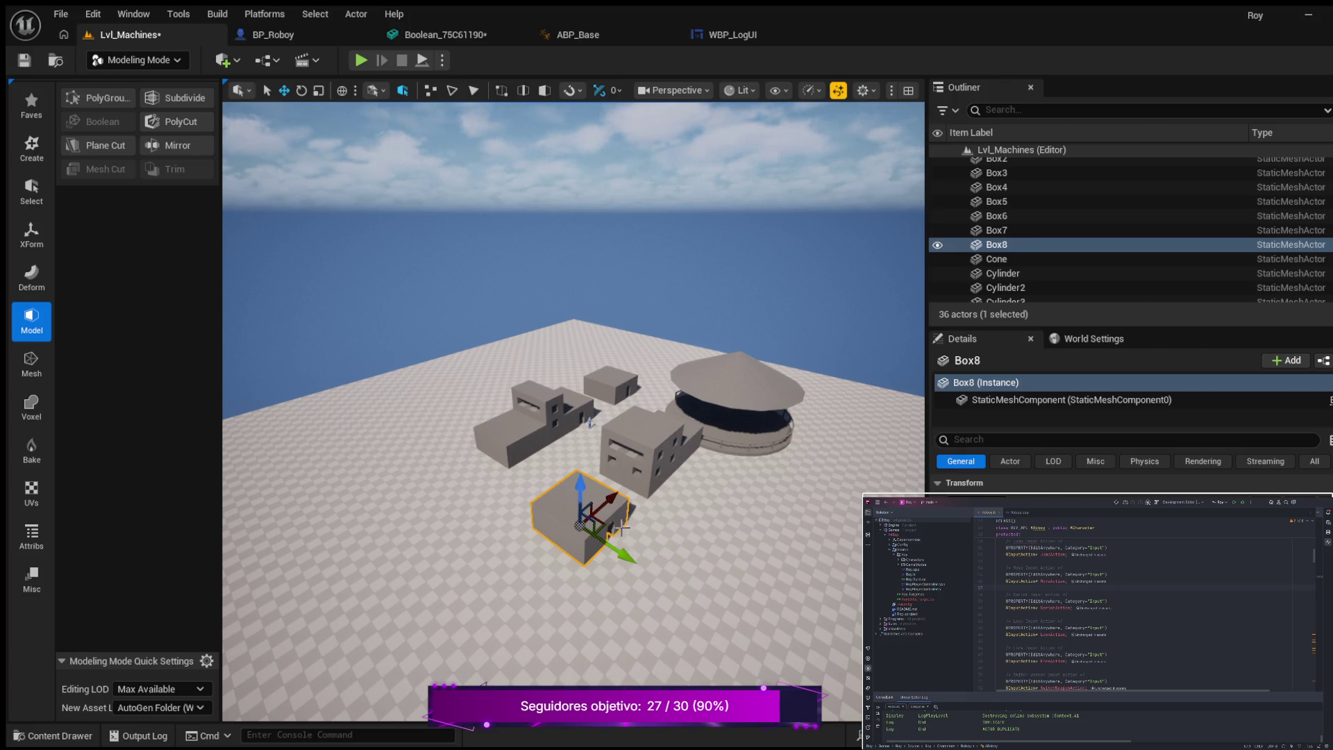
left_click_drag(631, 558, 627, 555)
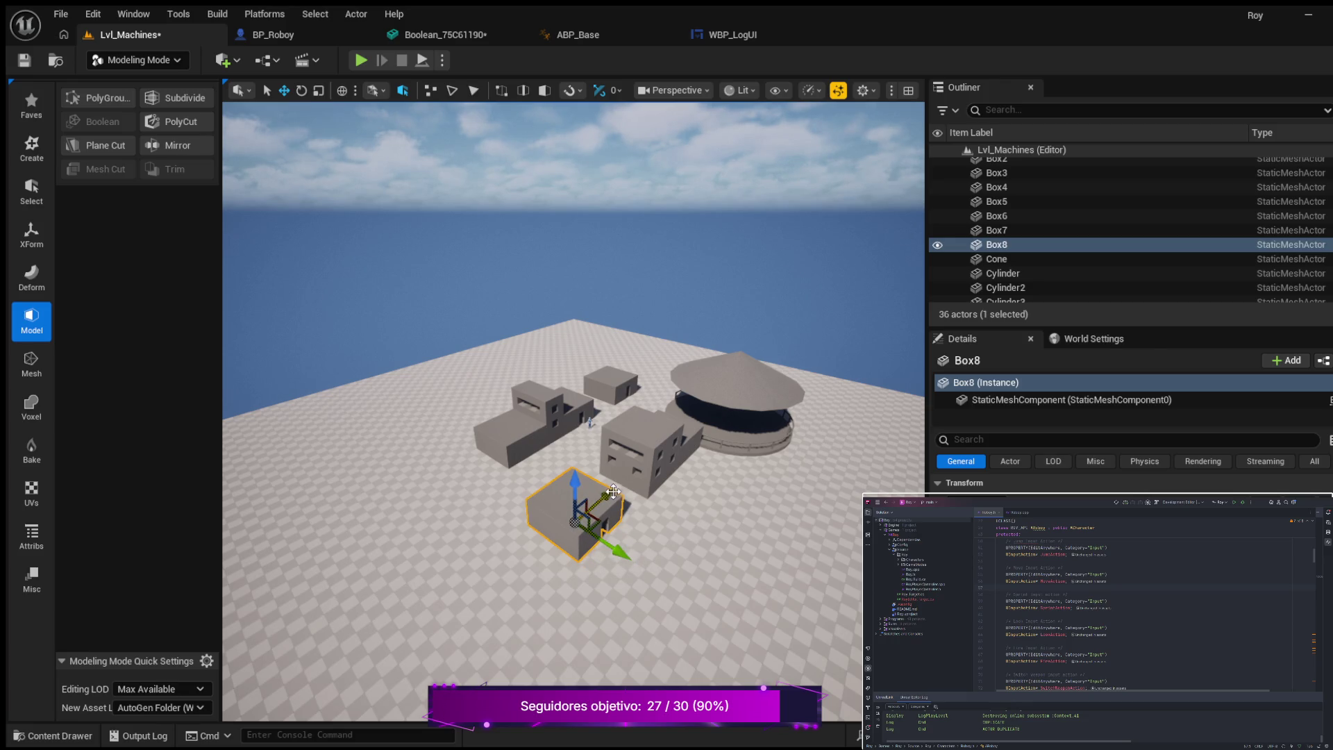
mouse_move(615, 491)
left_mouse_down()
mouse_move(630, 481)
mouse_move(634, 530)
mouse_move(648, 533)
left_mouse_up()
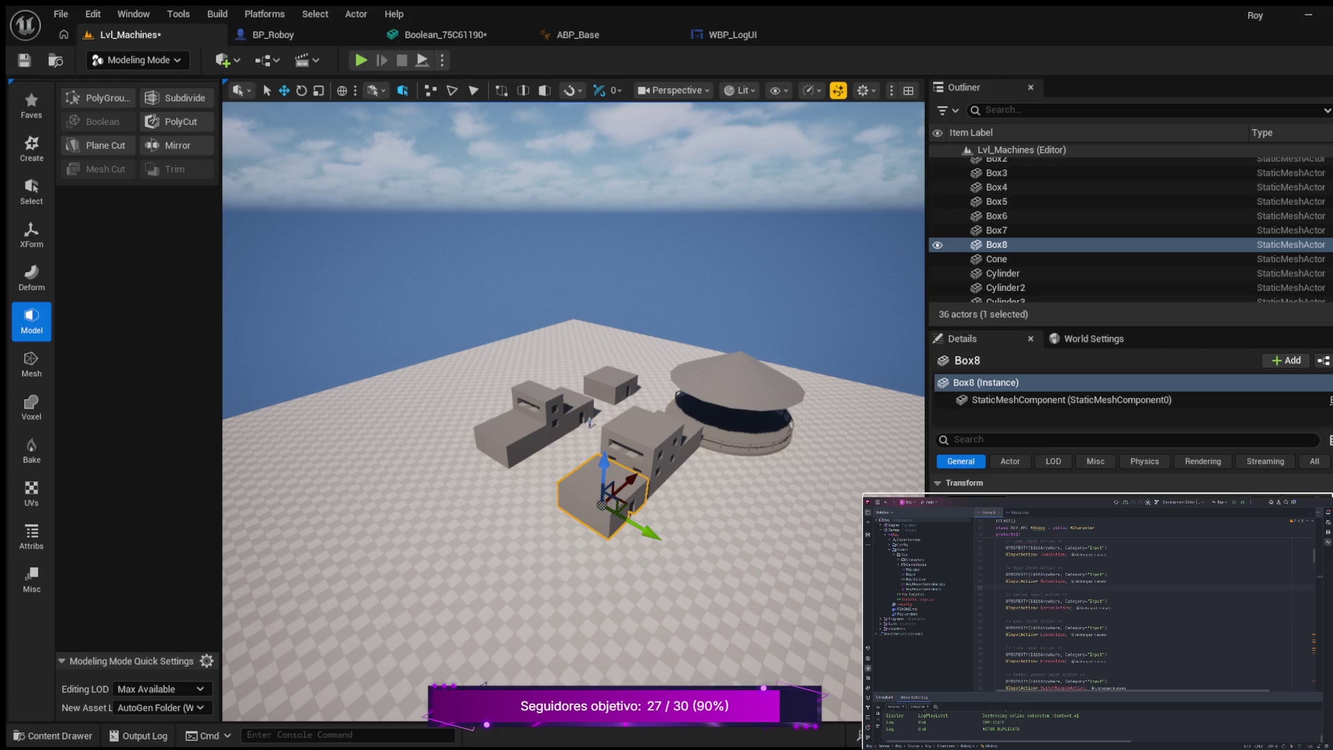
- Move the camera back from the scene with the arrow keys
key("Right")
key("Down")
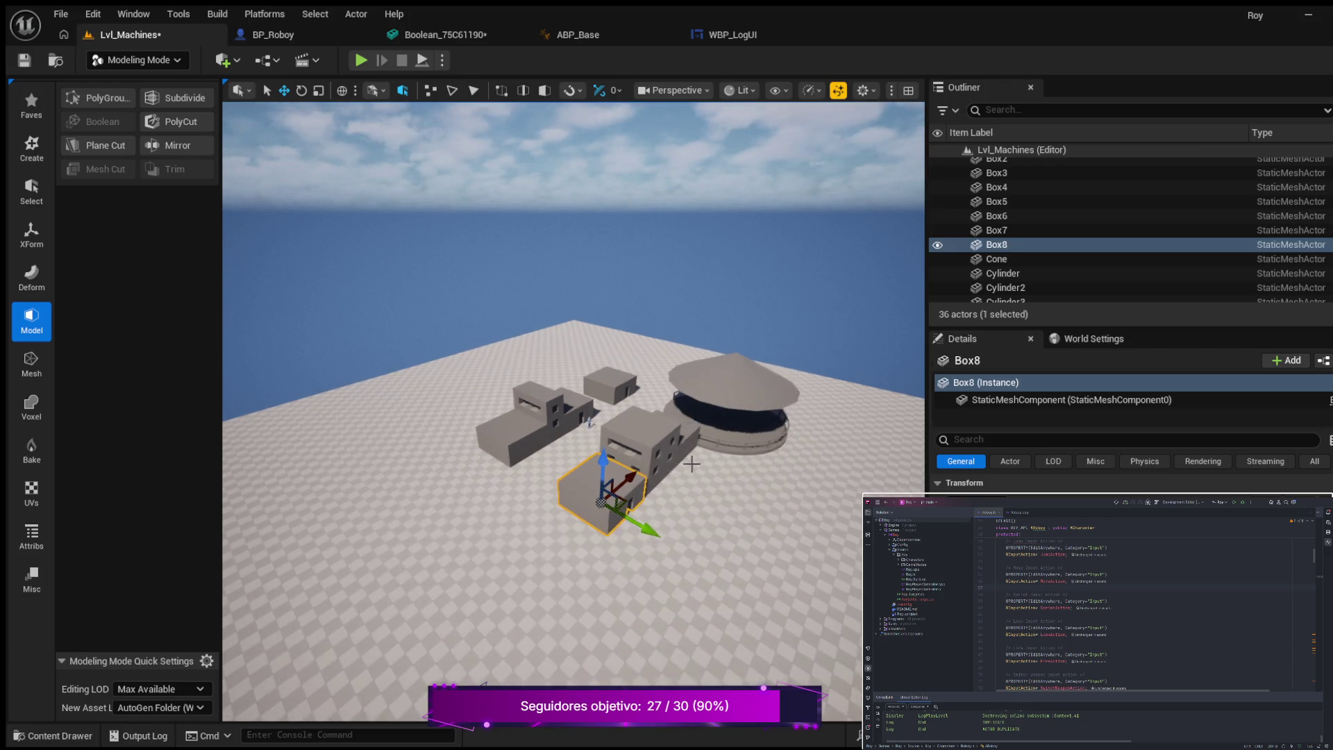
- Frame Box8, rotate it 40°, and slide it along X against the building
key("Up")
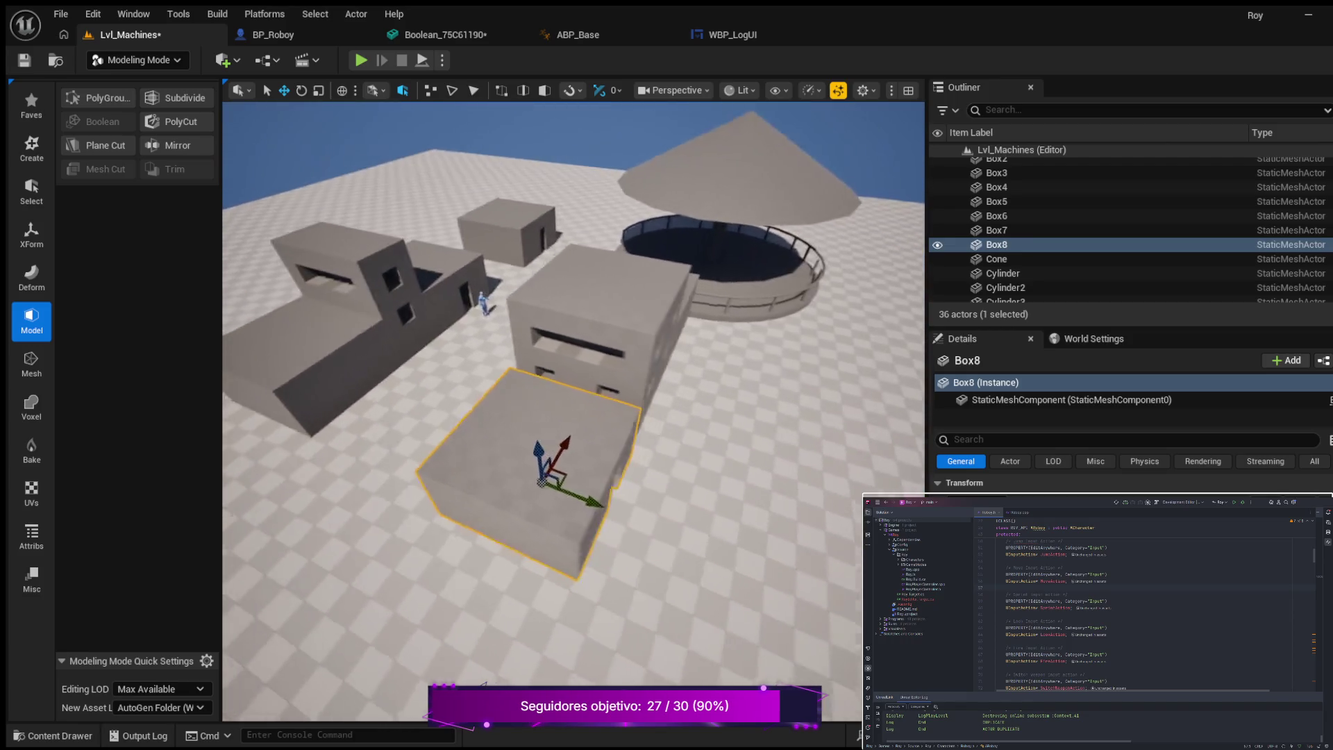
key("Up")
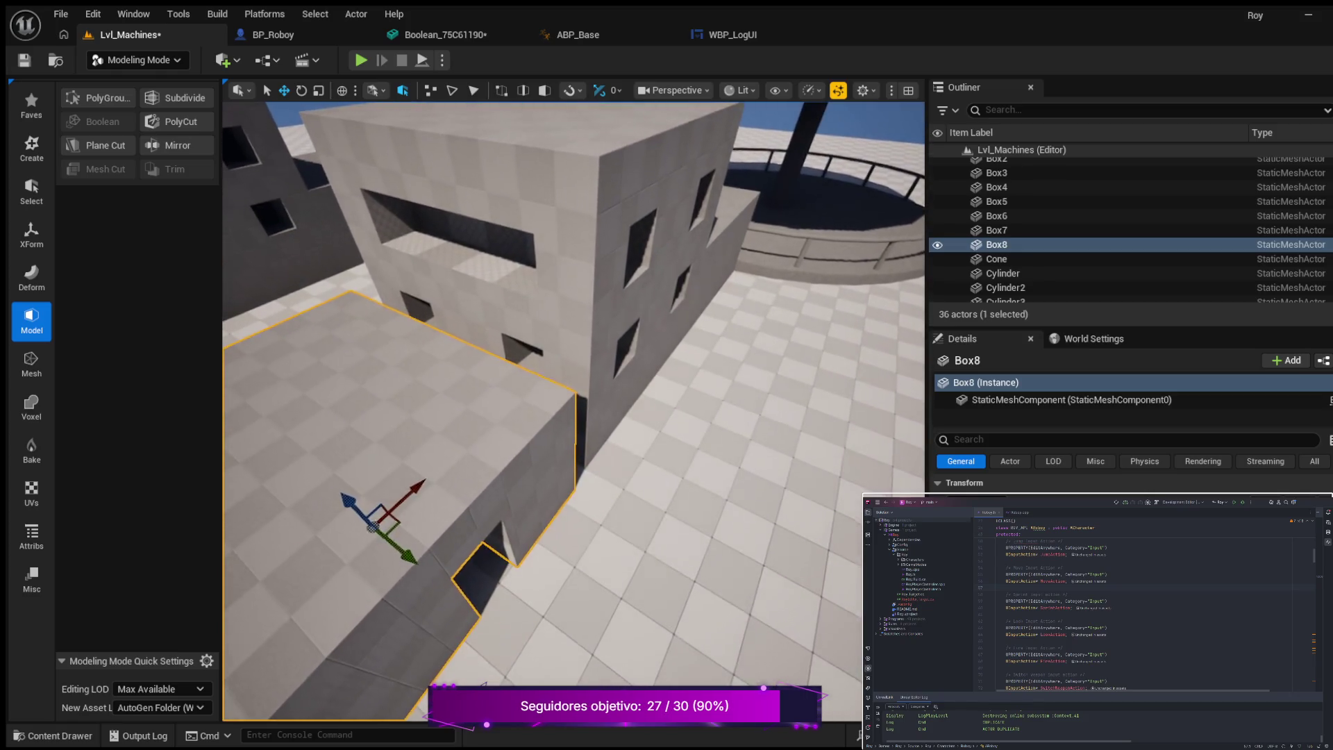
key("f")
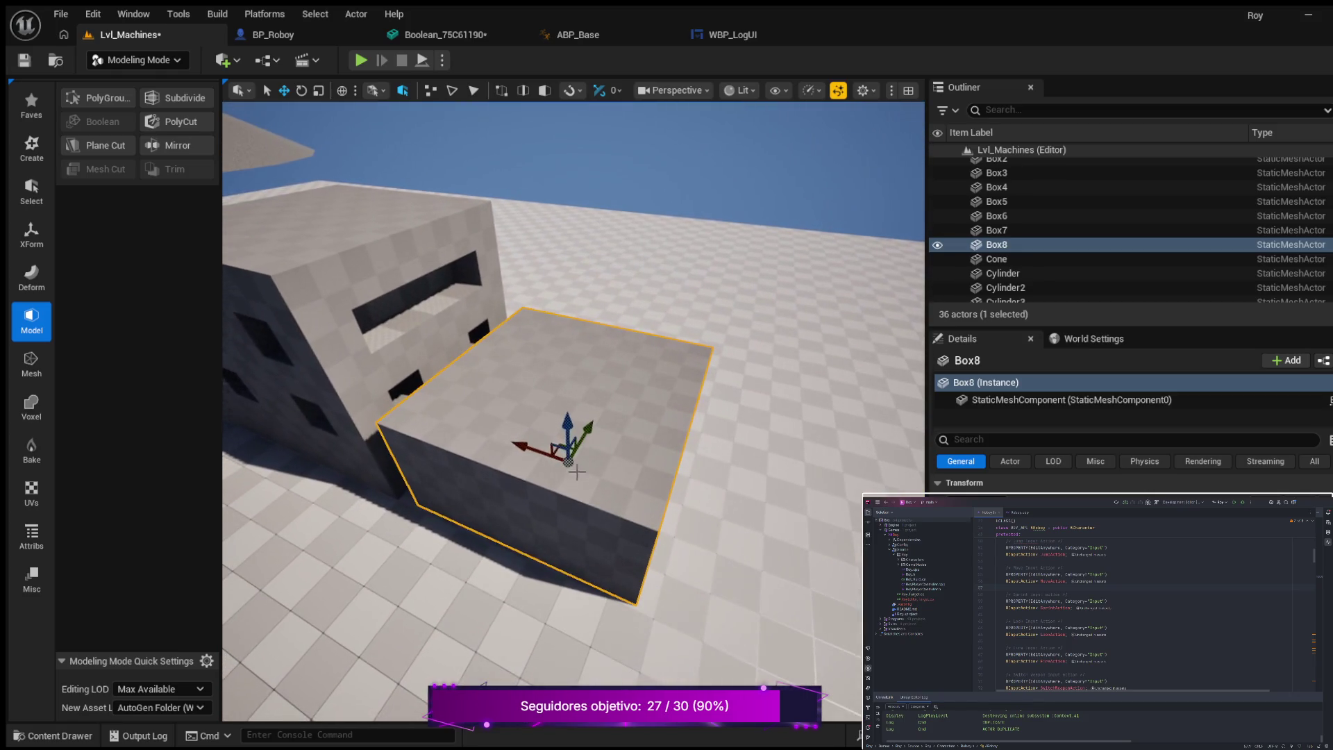
left_click(303, 88)
mouse_move(611, 534)
left_mouse_down()
mouse_move(535, 410)
mouse_move(626, 427)
mouse_move(656, 504)
mouse_move(653, 492)
left_mouse_up()
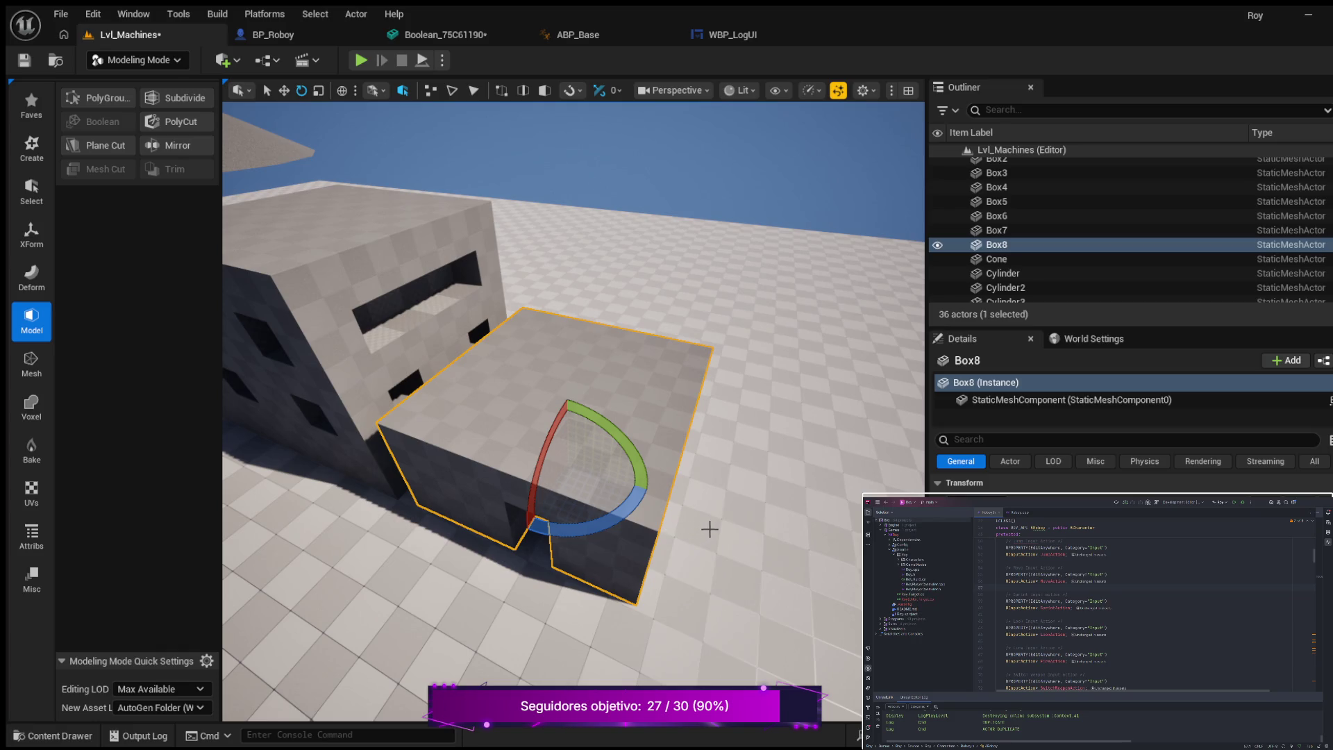
left_click(282, 92)
mouse_move(524, 449)
left_mouse_down()
mouse_move(447, 459)
mouse_move(622, 448)
mouse_move(587, 413)
mouse_move(402, 464)
left_mouse_up()
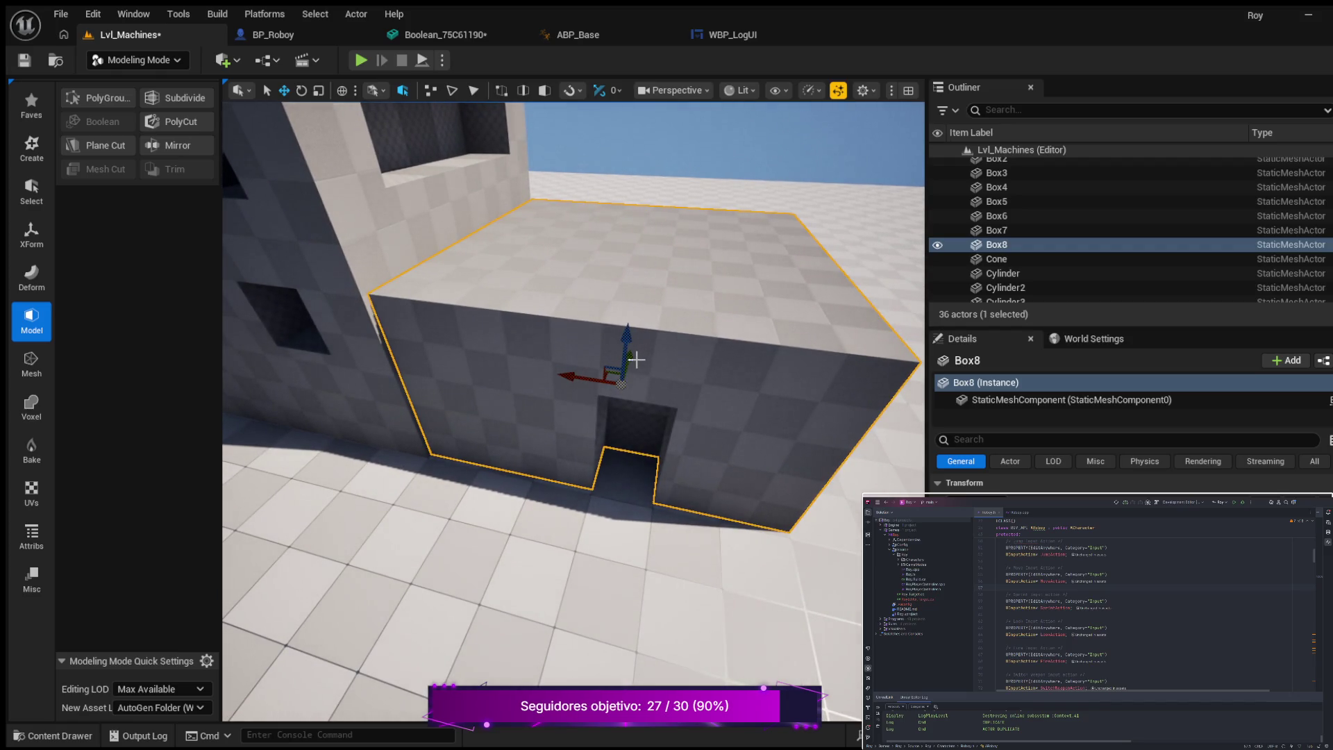
- Select Box5 on the right building and fly the camera around the buildings
scroll(630, 361, "up", 1)
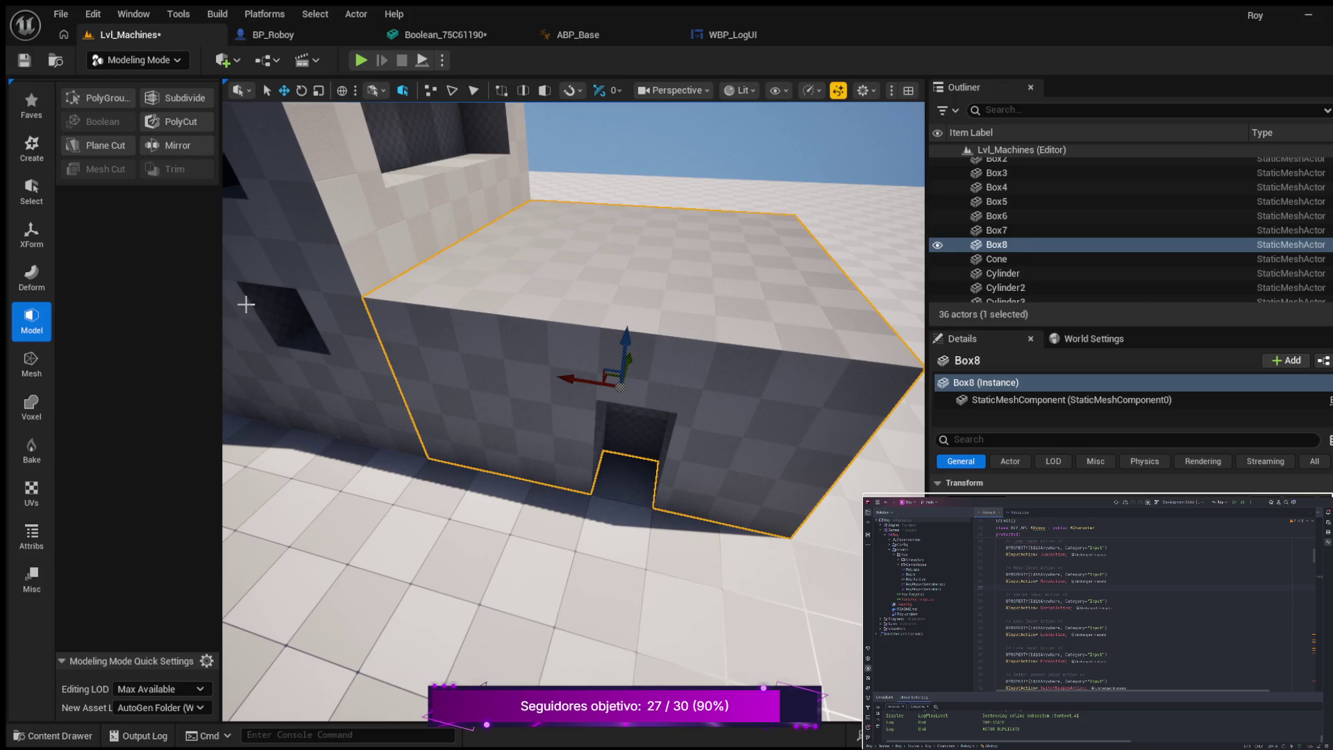
left_click(271, 402)
mouse_move(303, 457)
left_mouse_down()
mouse_move(340, 453)
mouse_move(346, 478)
mouse_move(449, 515)
mouse_move(631, 531)
mouse_move(597, 532)
left_mouse_up()
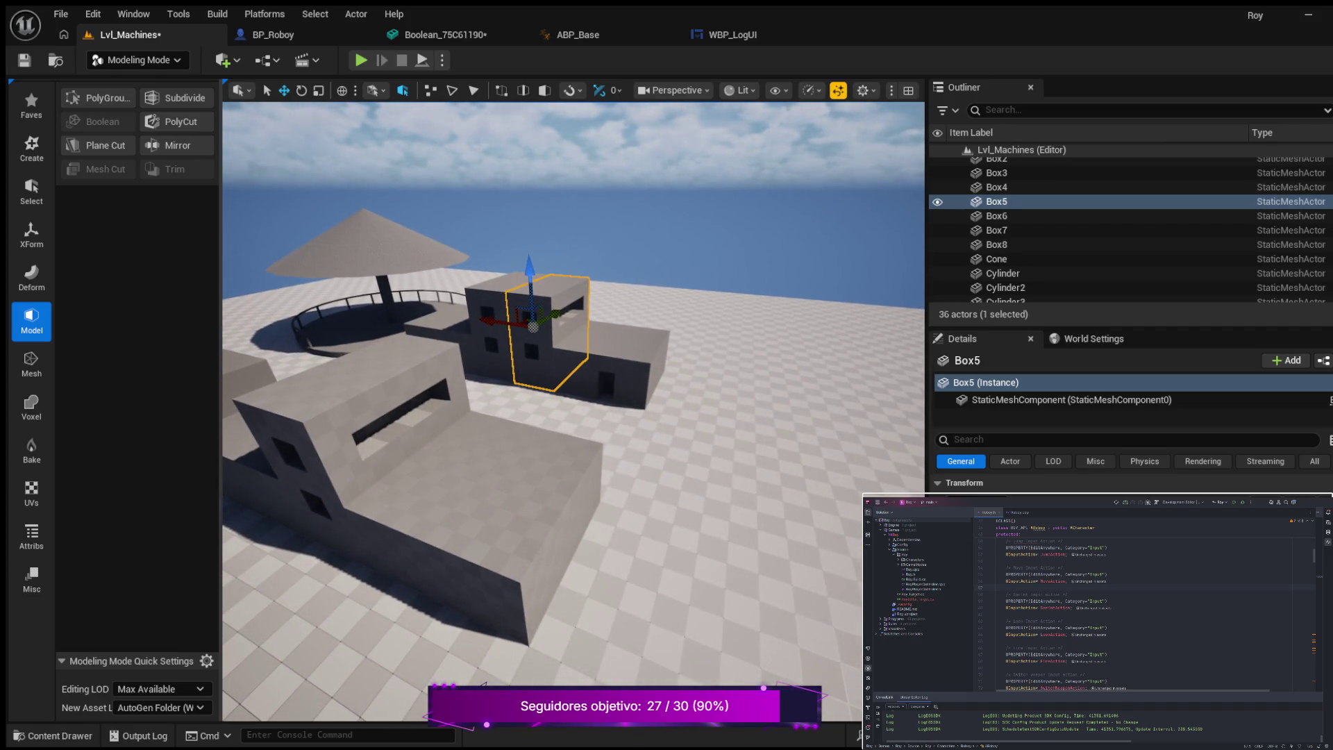
left_click_drag(597, 532, 535, 535)
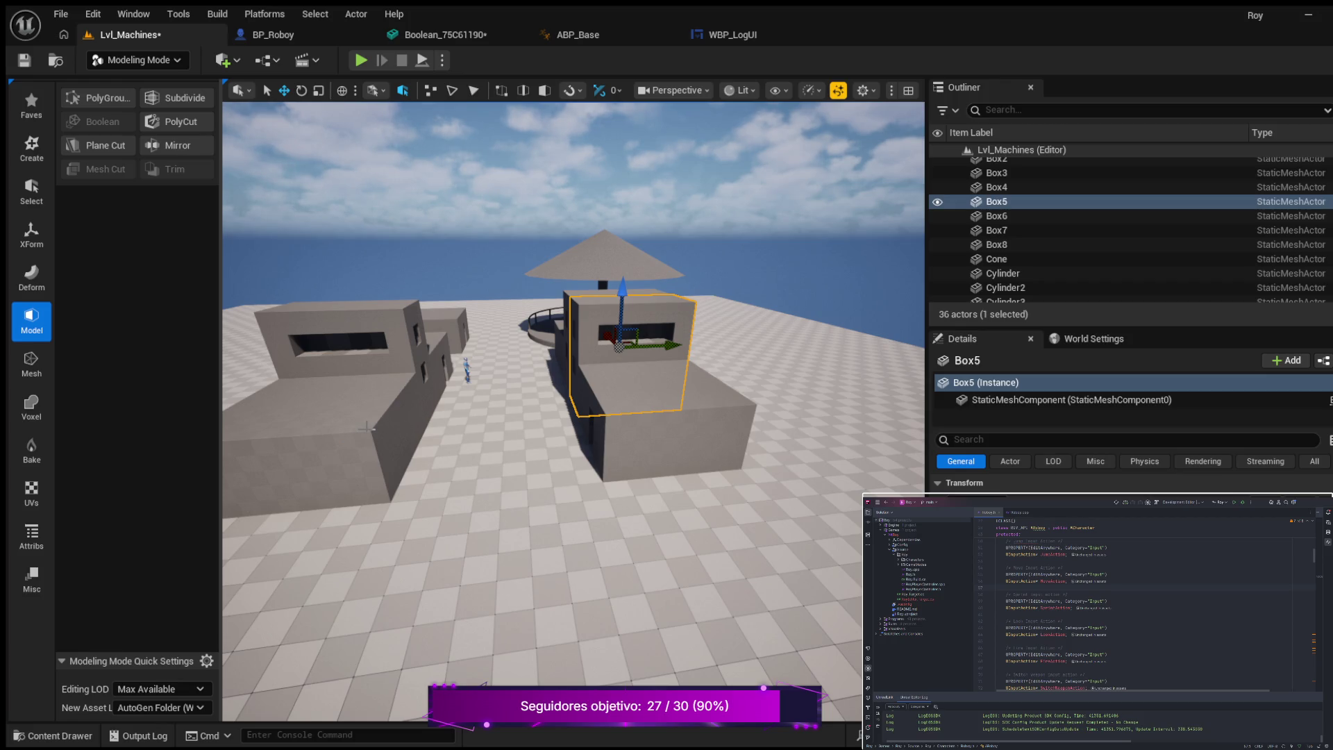
left_click_drag(402, 462, 372, 461)
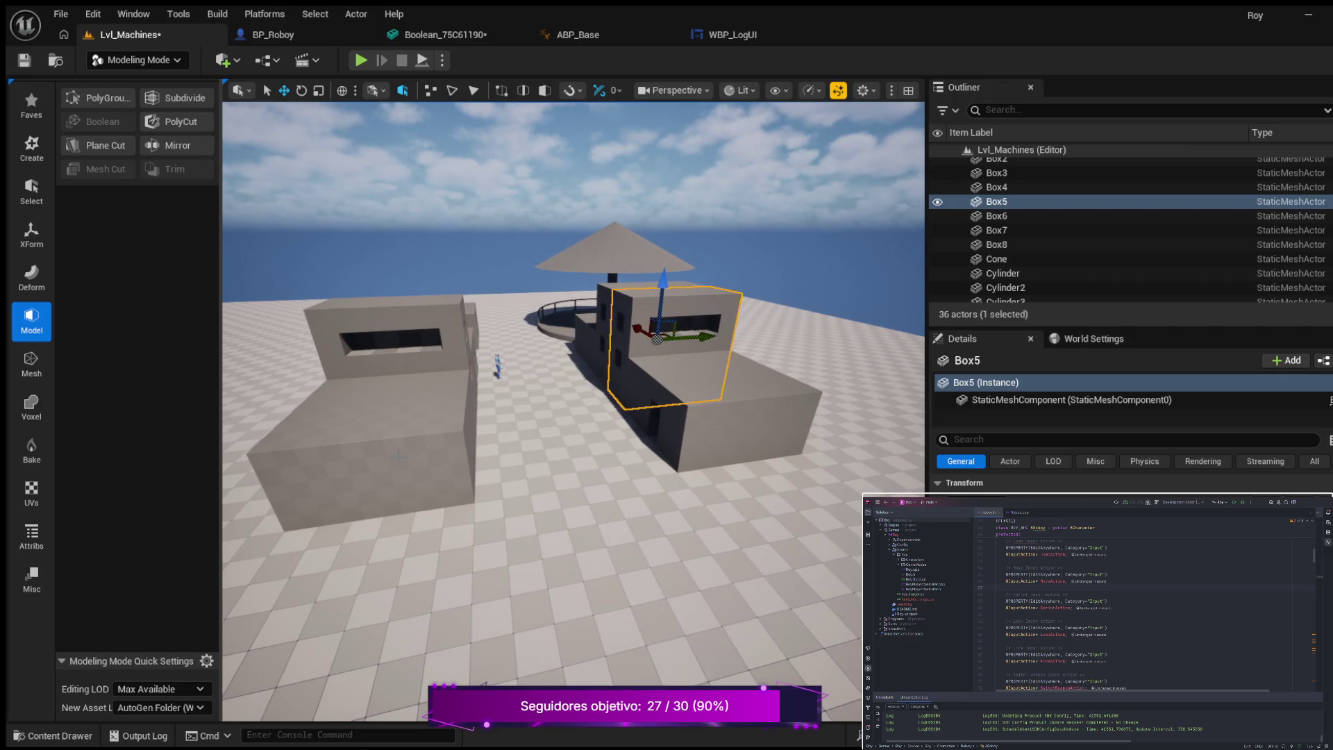
left_click(375, 461)
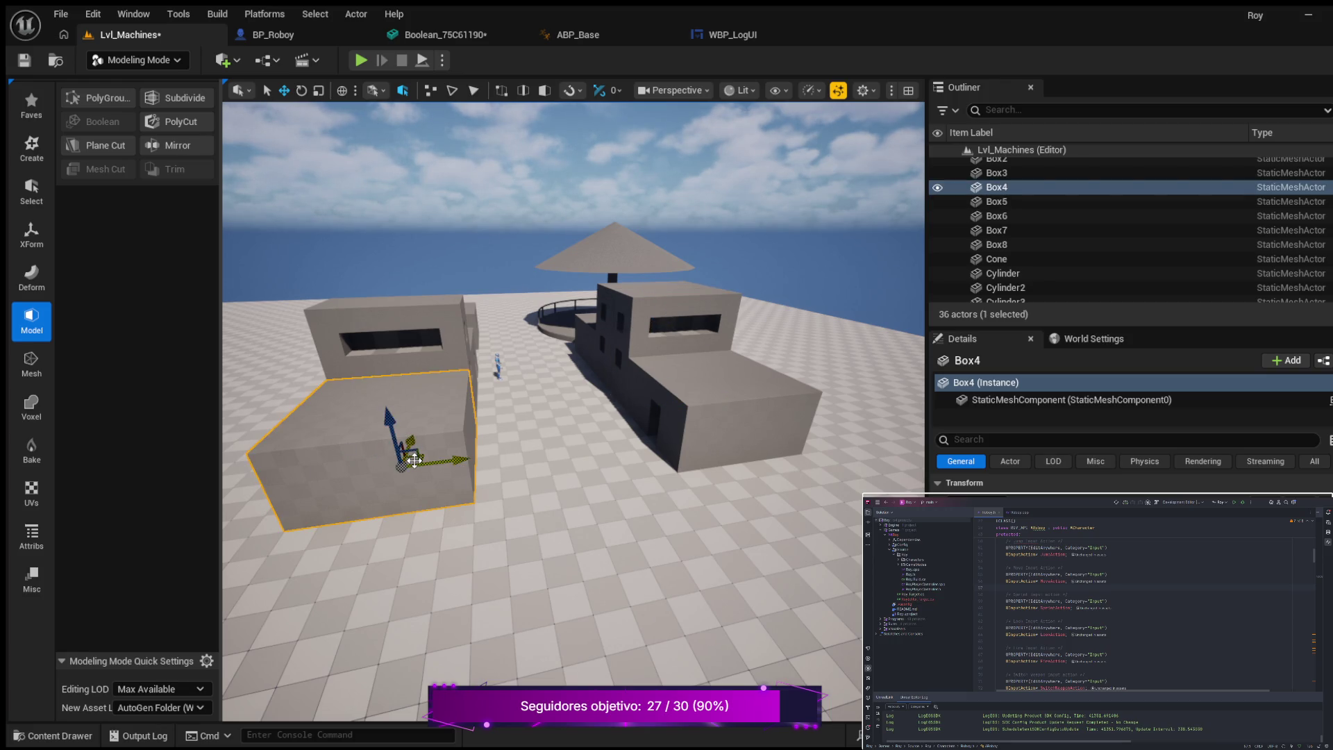
- Duplicate Box4 as Box9 and slide it forward along the right building's wall
key("ctrl+d")
mouse_move(415, 459)
left_mouse_down()
mouse_move(402, 434)
mouse_move(464, 457)
mouse_move(753, 447)
mouse_move(737, 451)
left_mouse_up()
mouse_move(677, 403)
left_mouse_down()
mouse_move(729, 467)
mouse_move(714, 464)
mouse_move(729, 461)
left_mouse_up()
scroll(750, 465, "up", 3)
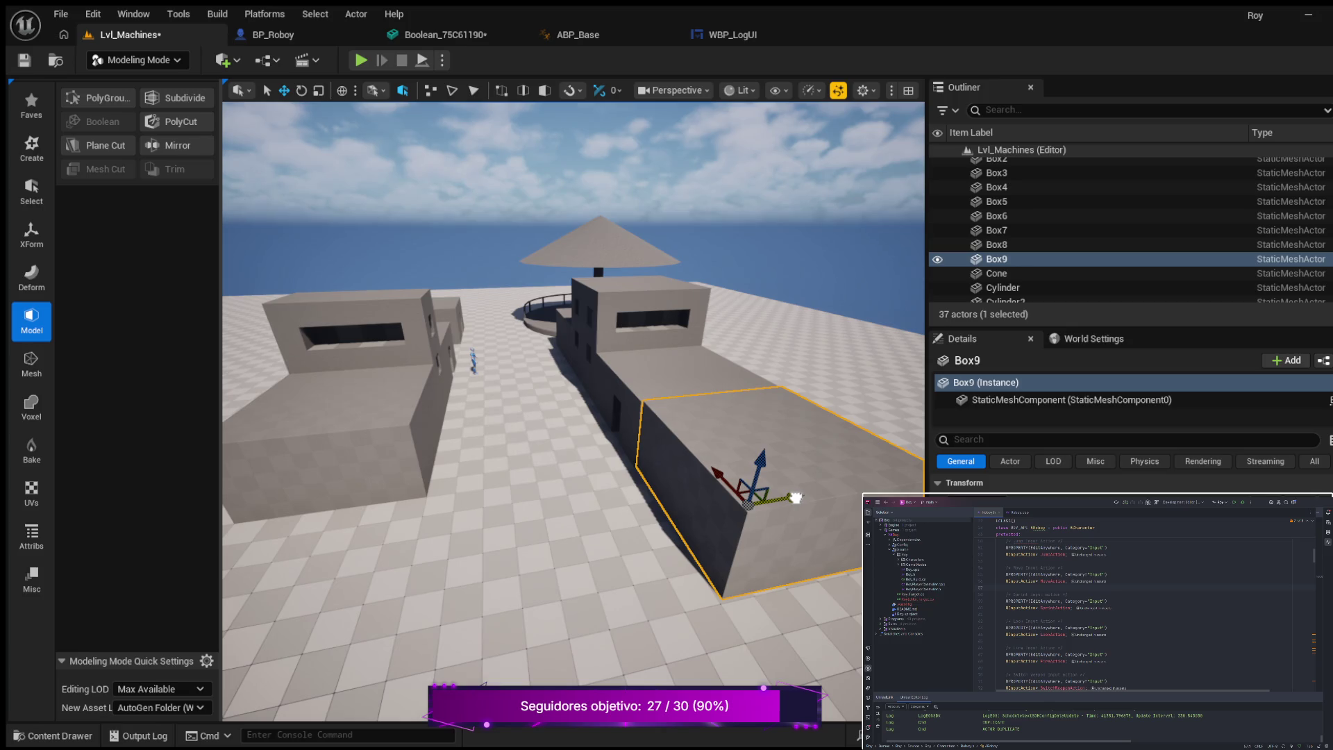
mouse_move(554, 560)
left_mouse_down()
mouse_move(628, 458)
mouse_move(552, 573)
mouse_move(535, 566)
mouse_move(526, 584)
mouse_move(465, 556)
mouse_move(494, 570)
left_mouse_up()
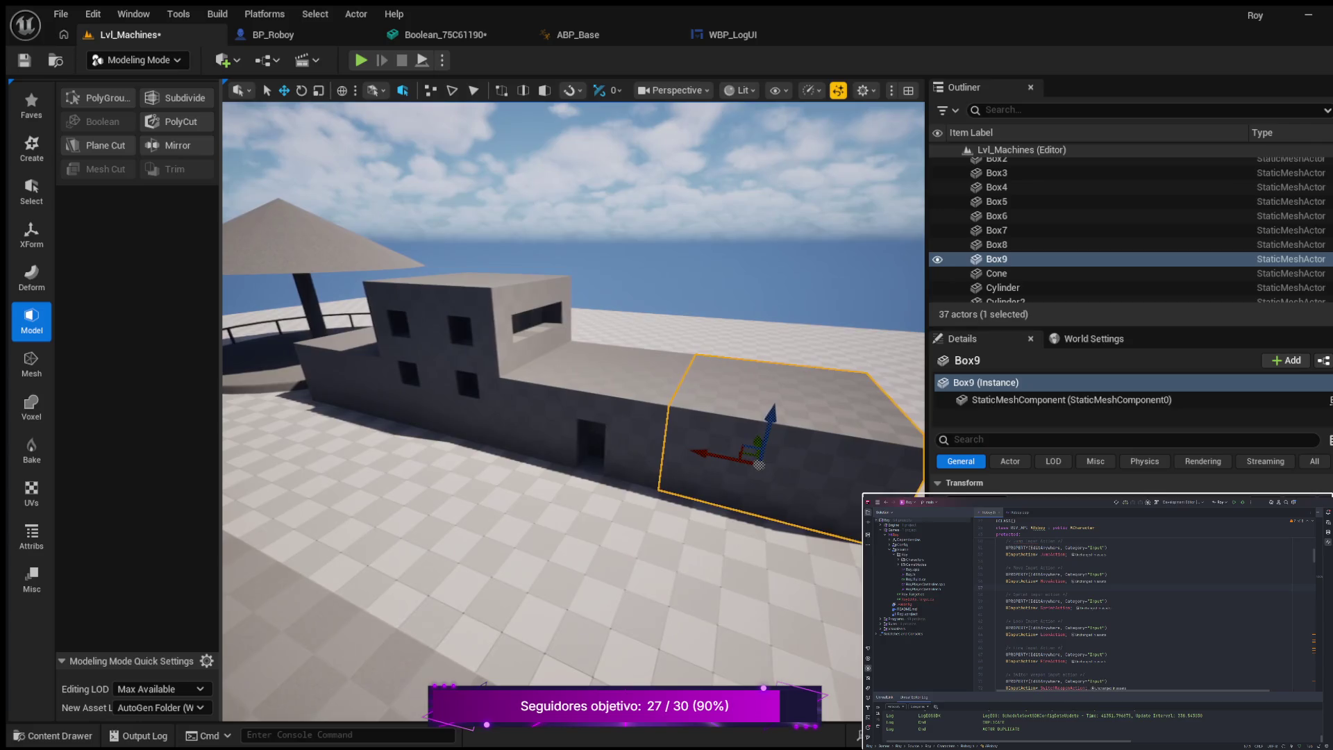
mouse_move(449, 504)
left_mouse_down()
mouse_move(378, 611)
mouse_move(469, 509)
left_mouse_up()
left_click(634, 419)
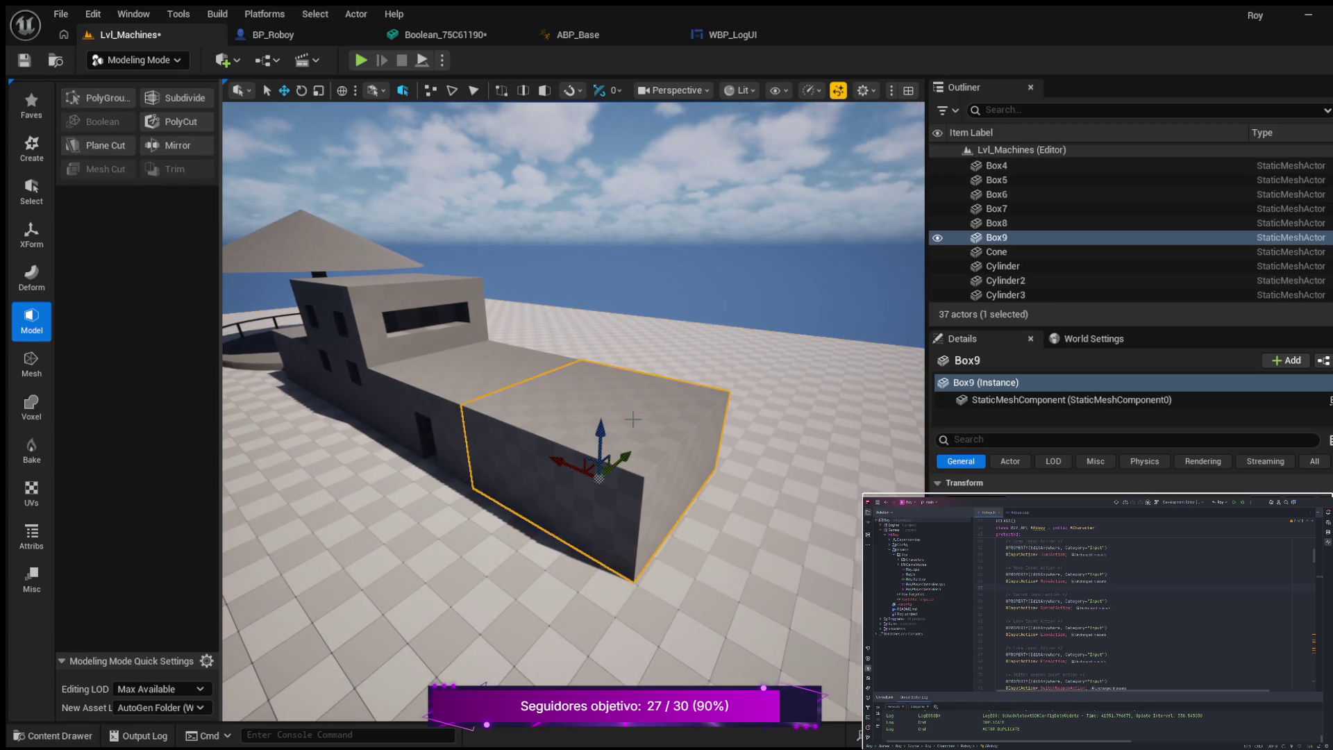
mouse_move(597, 479)
left_mouse_down()
mouse_move(438, 479)
mouse_move(414, 512)
left_mouse_up()
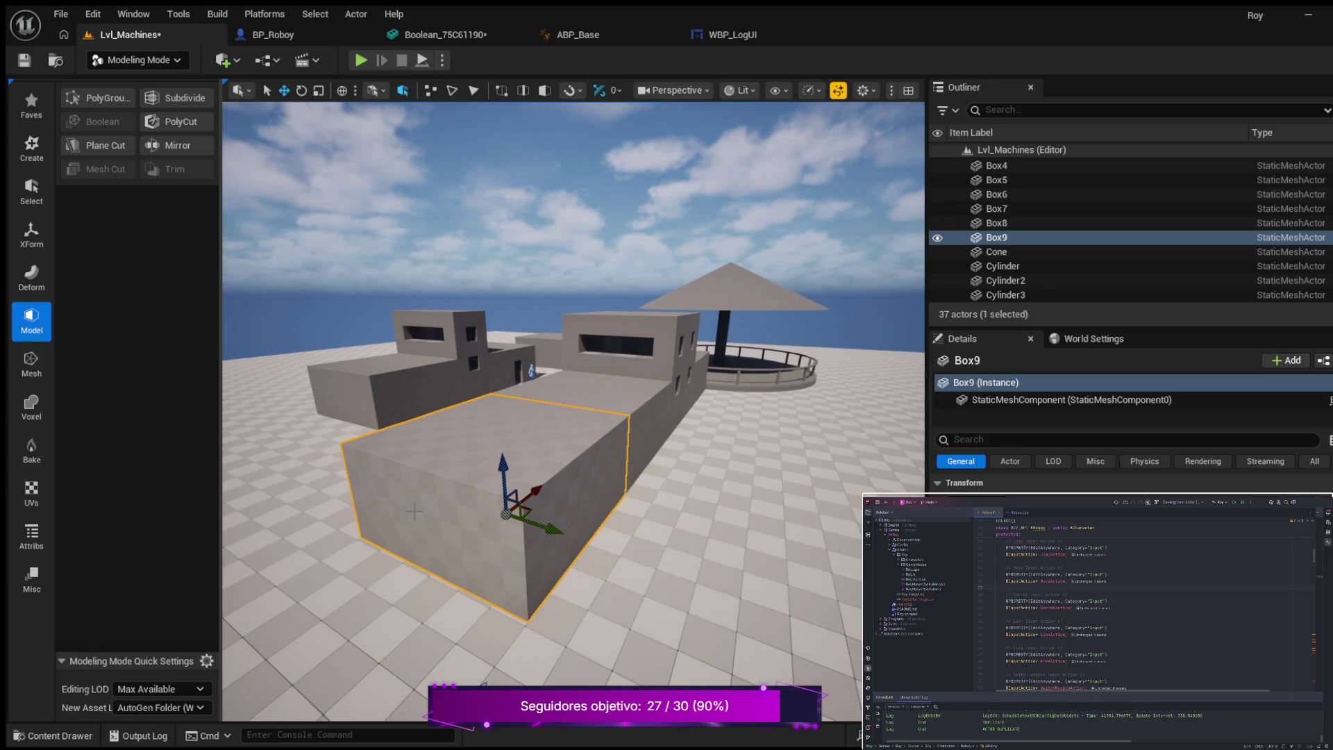